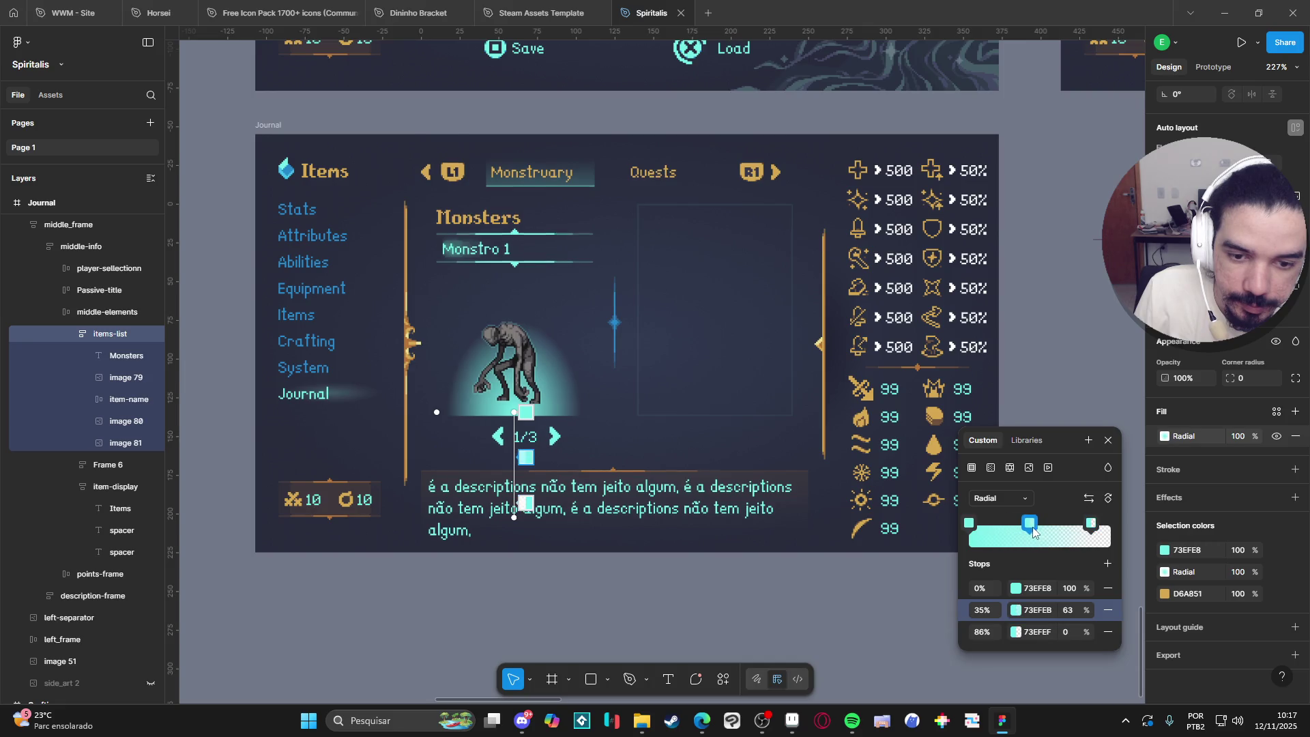
Set the glow's inner gradient stop to 14% opacity, then widen and raise the radial glow on the monster.
left_click(969, 523)
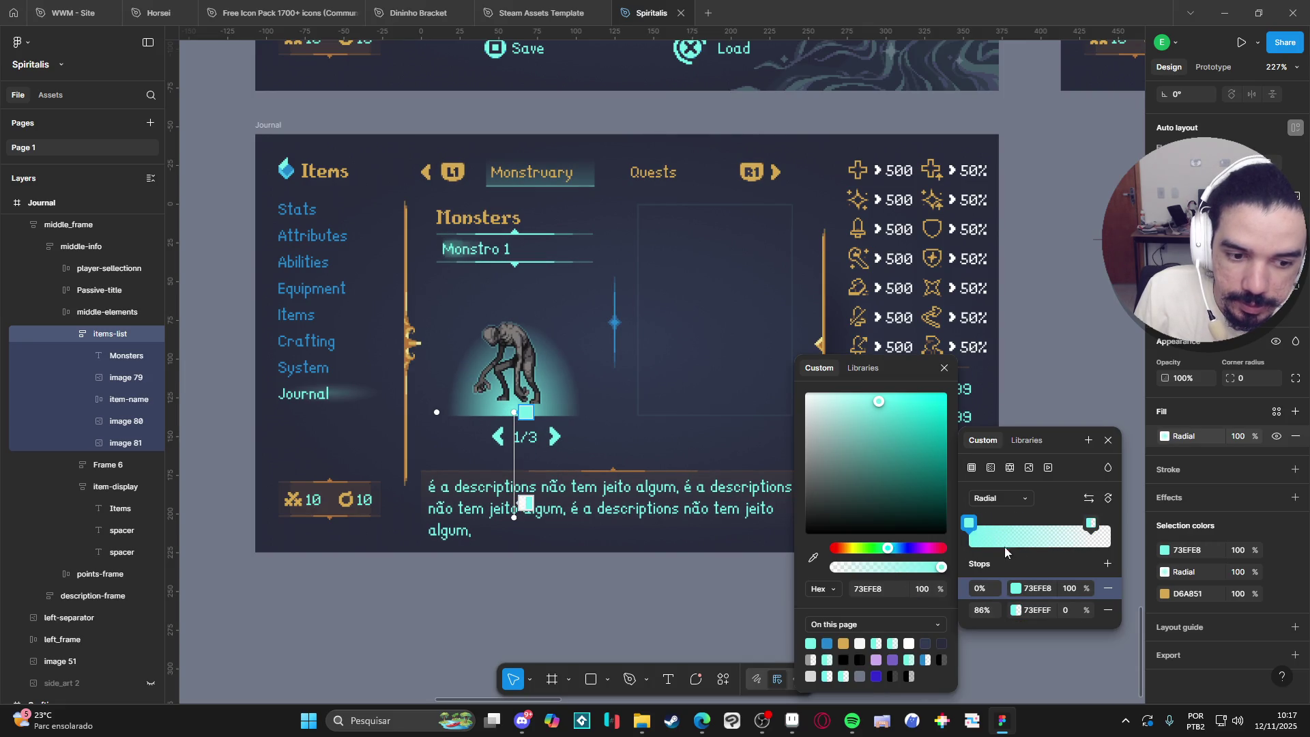
left_click_drag(1084, 590, 936, 587)
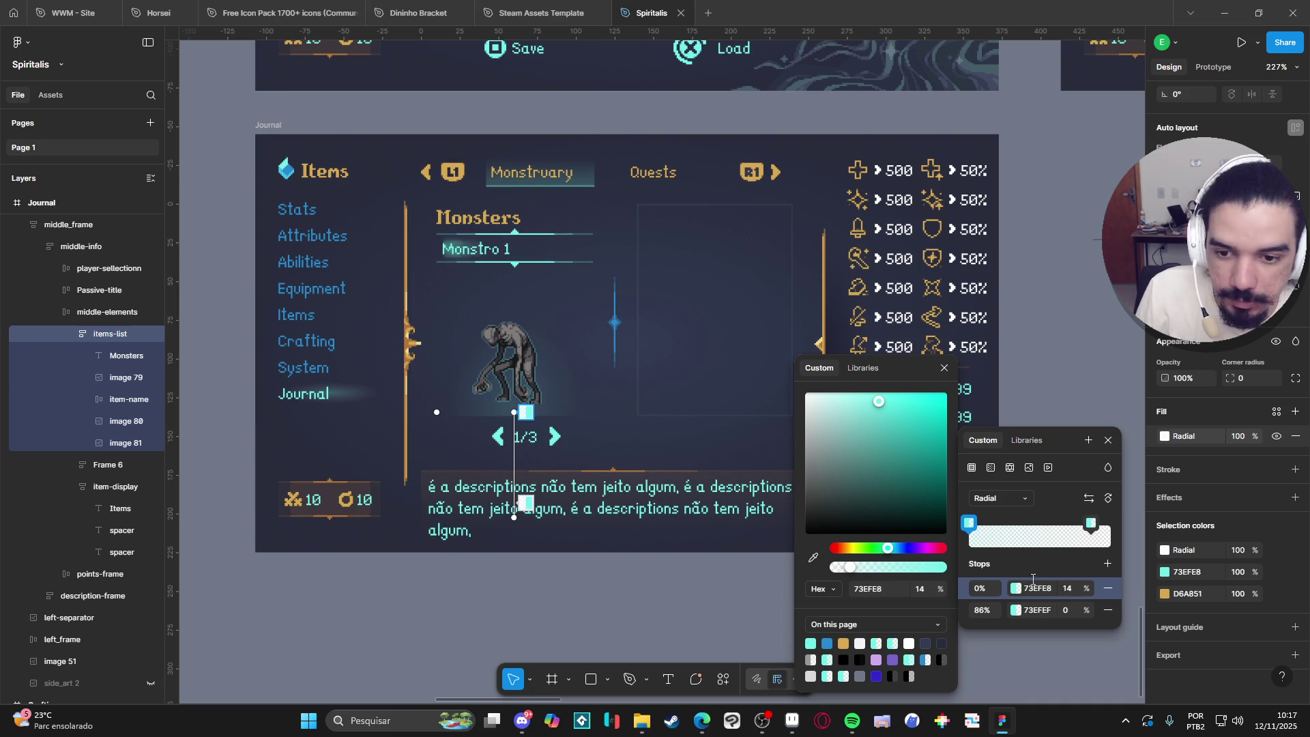
mouse_move(435, 413)
left_mouse_down()
mouse_move(355, 417)
mouse_move(411, 427)
left_mouse_up()
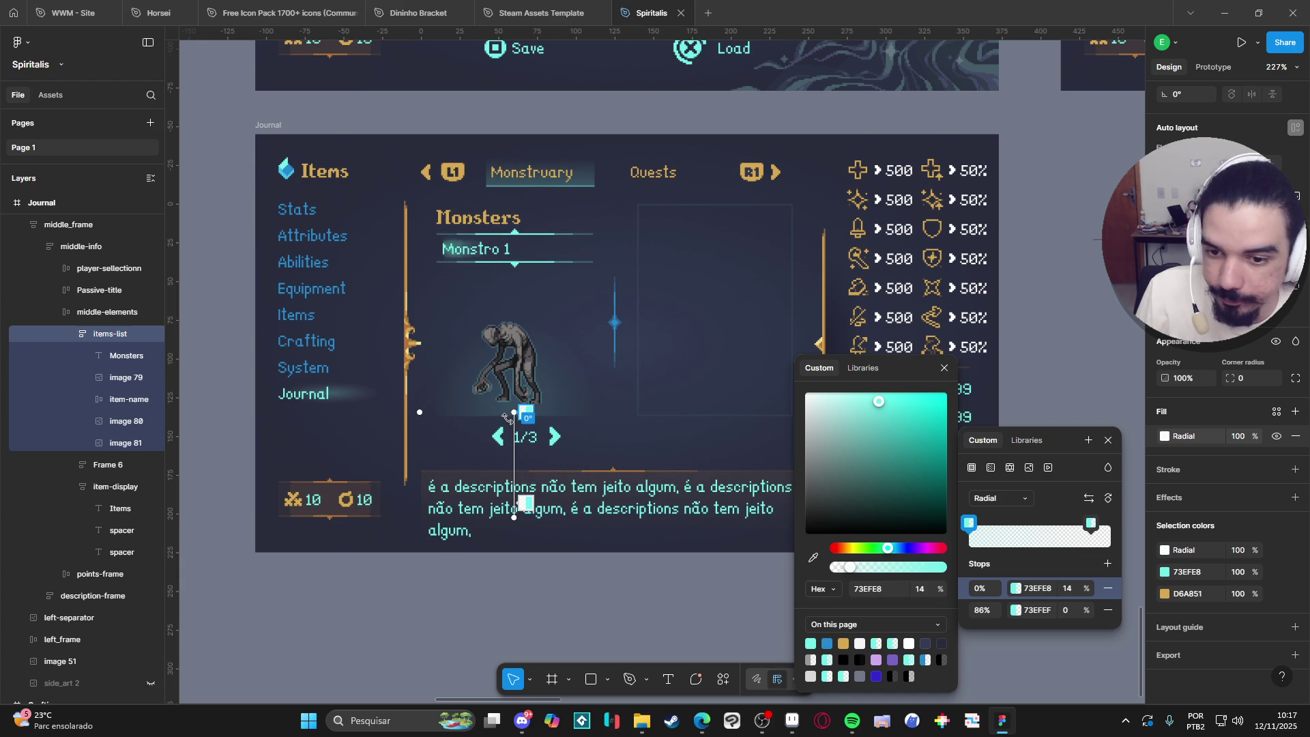
left_click_drag(515, 409, 515, 394)
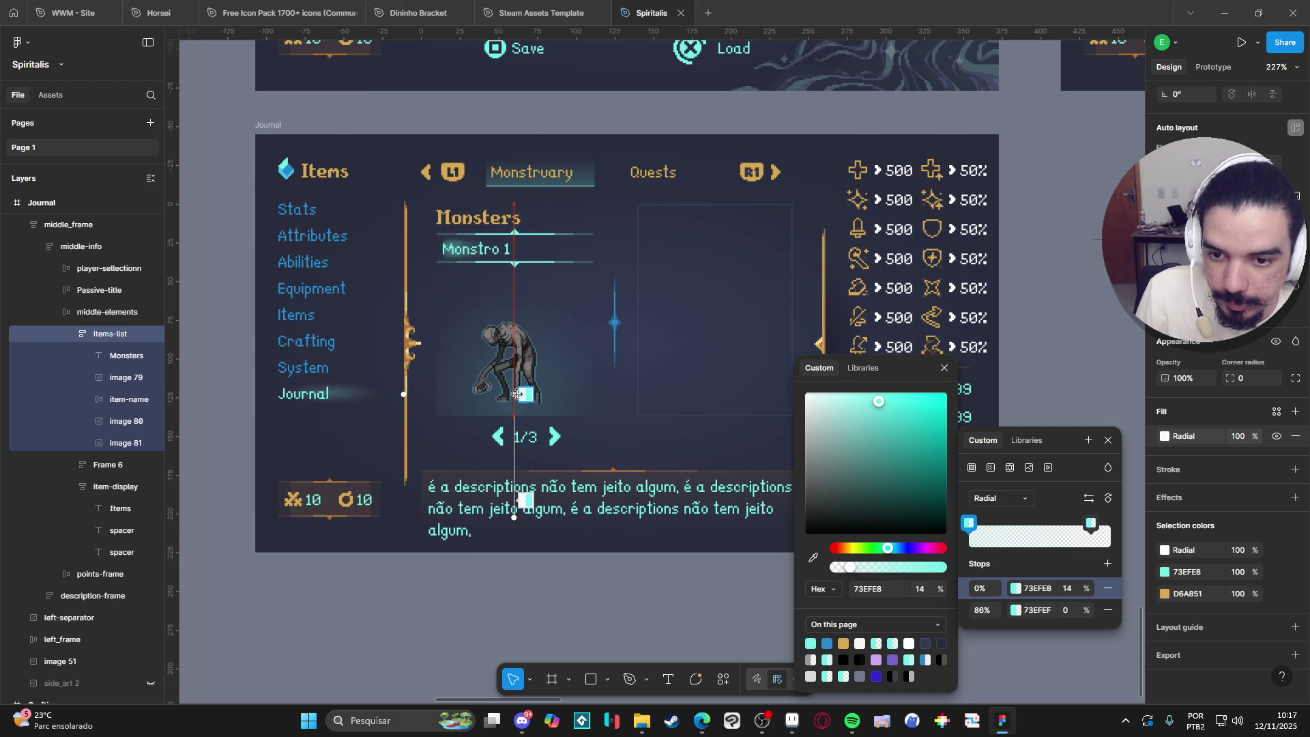
left_click_drag(401, 397, 417, 395)
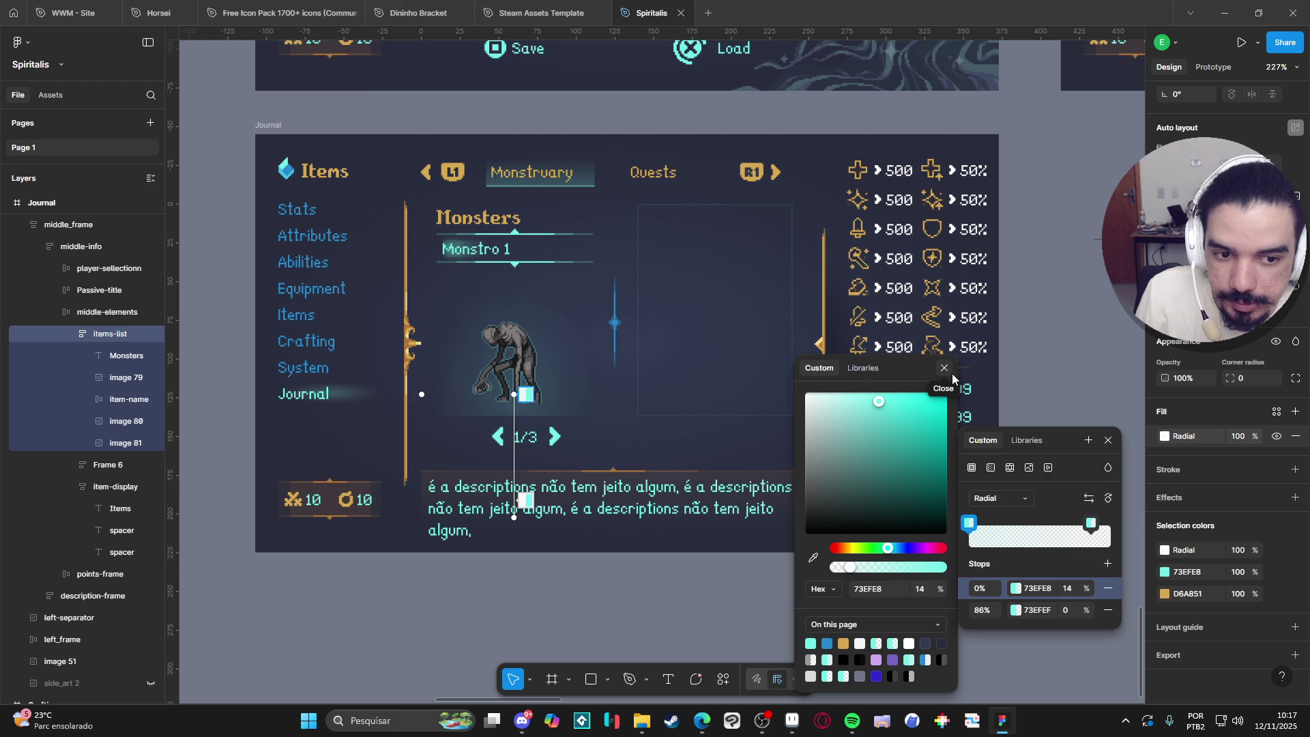
Close the gradient colour pickers.
left_click(944, 368)
left_click(1108, 440)
left_click(622, 283)
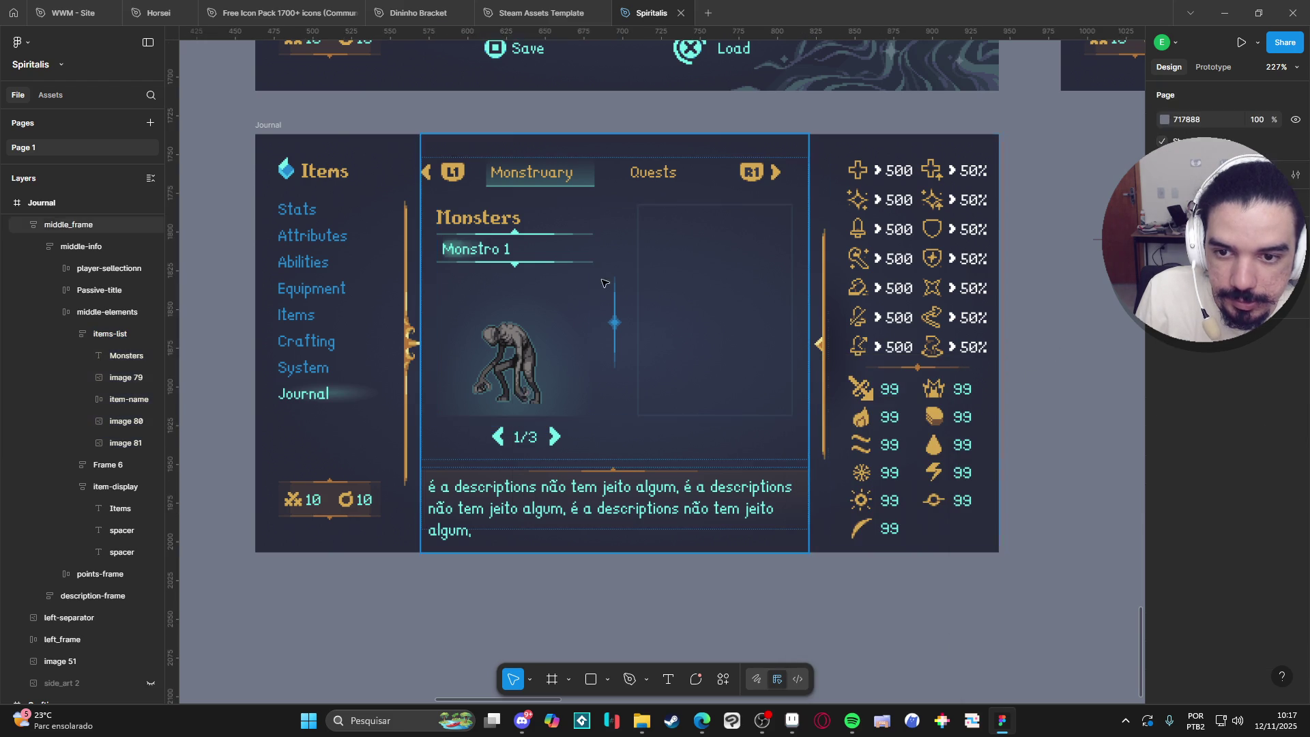
Drill into the item-name group and change the Monstro 1 label to 'Procrastinoid'.
double_click(480, 249)
double_click(480, 249)
double_click(481, 249)
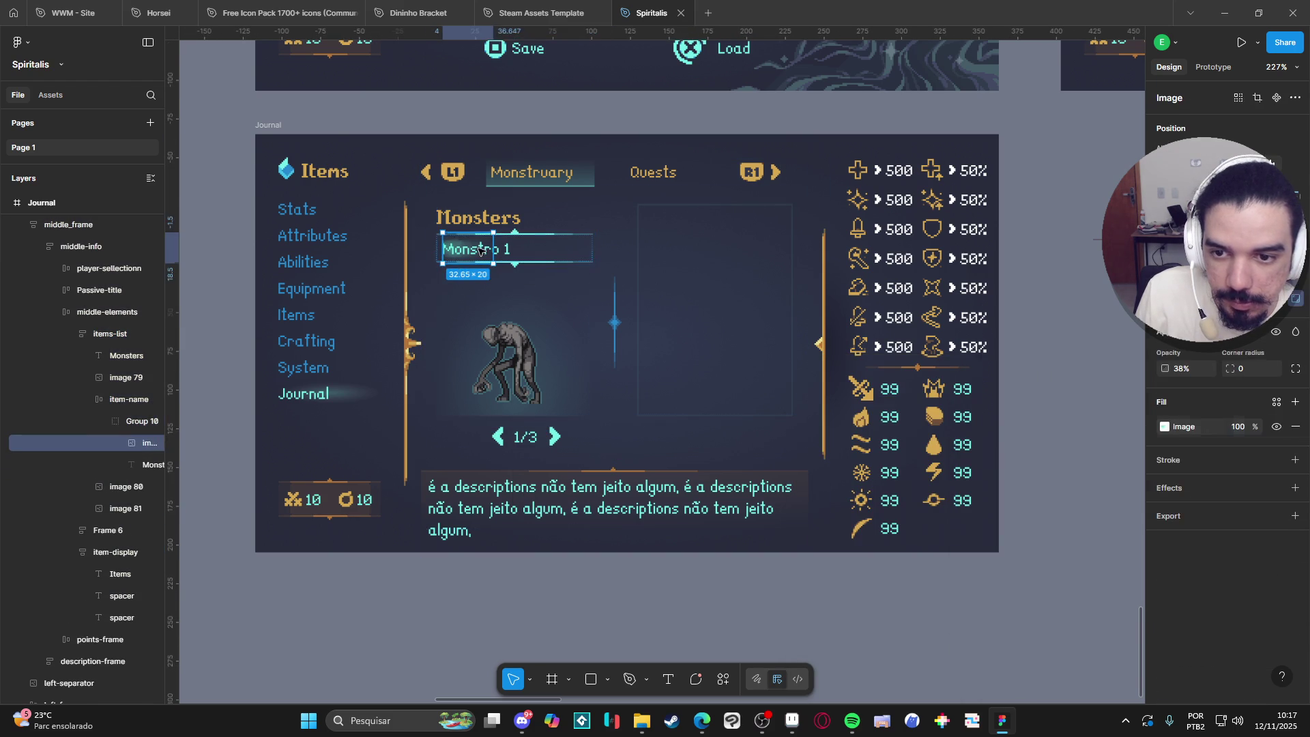
double_click(481, 249)
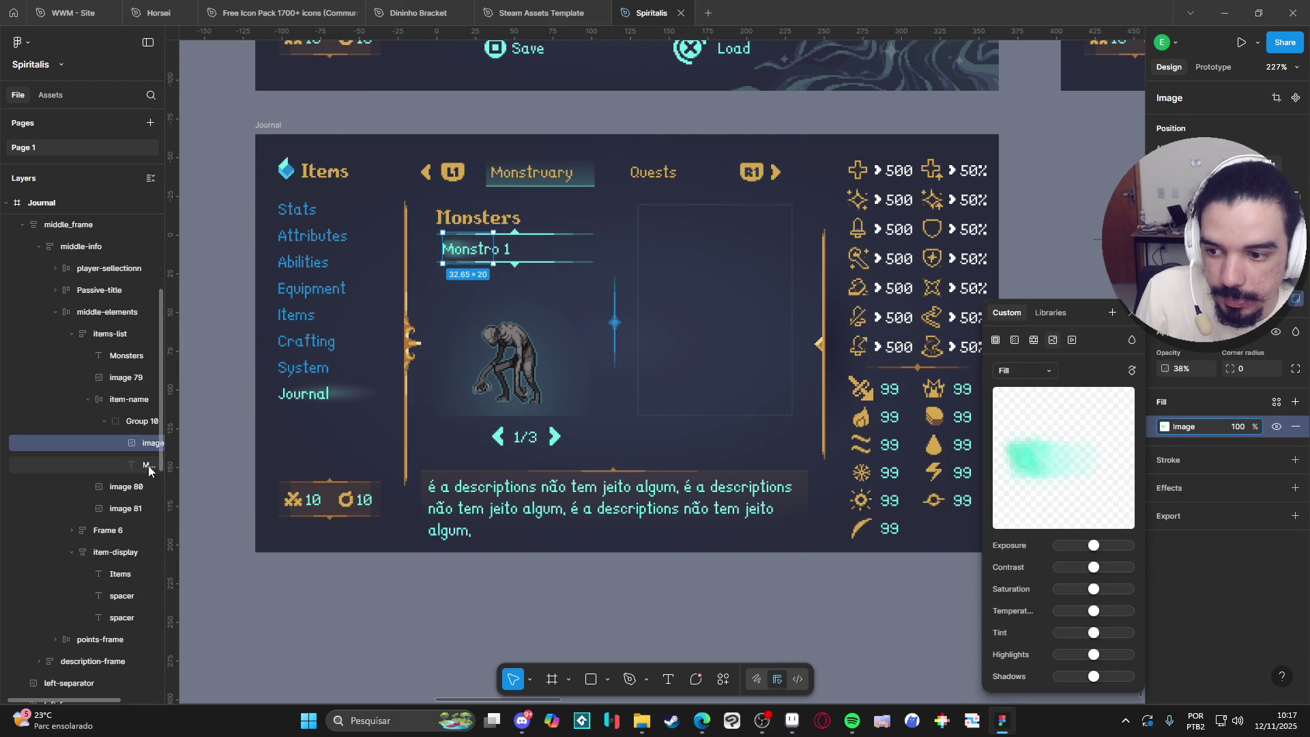
left_click(148, 464)
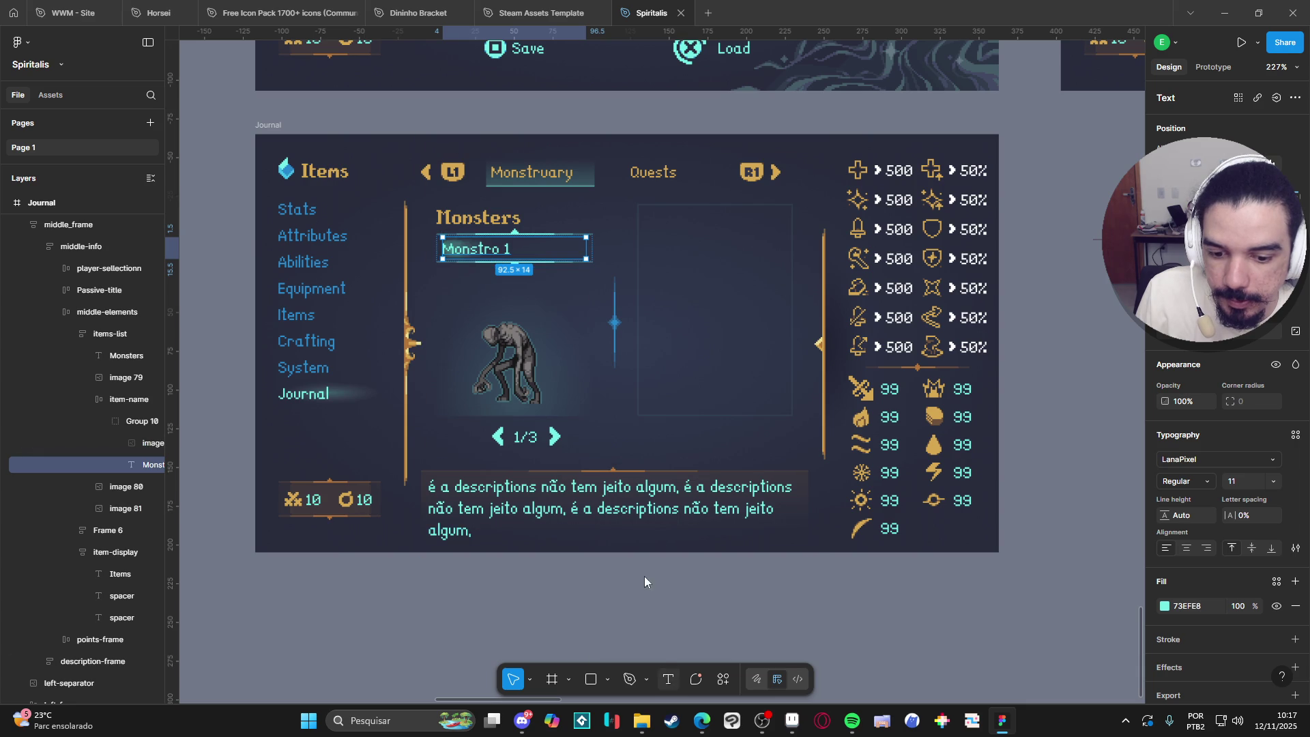
double_click(532, 245)
type("Pr")
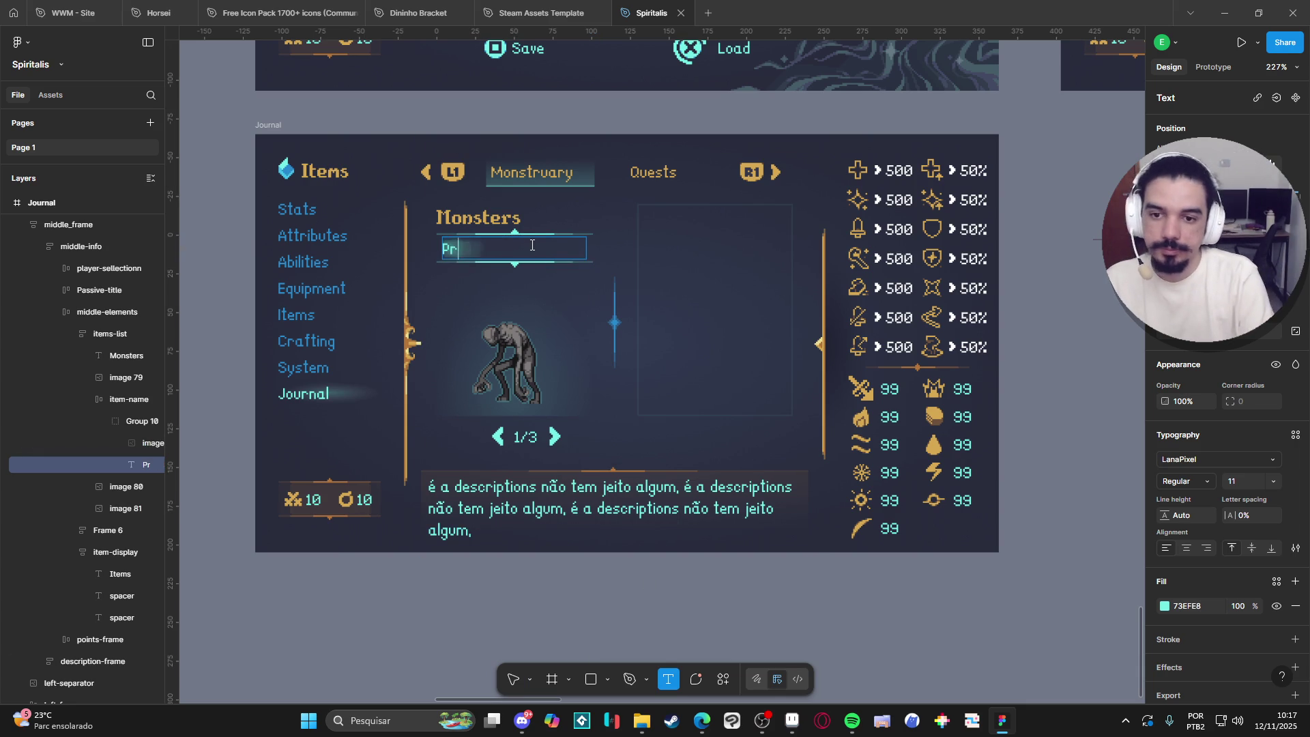
type("ocrastinoid")
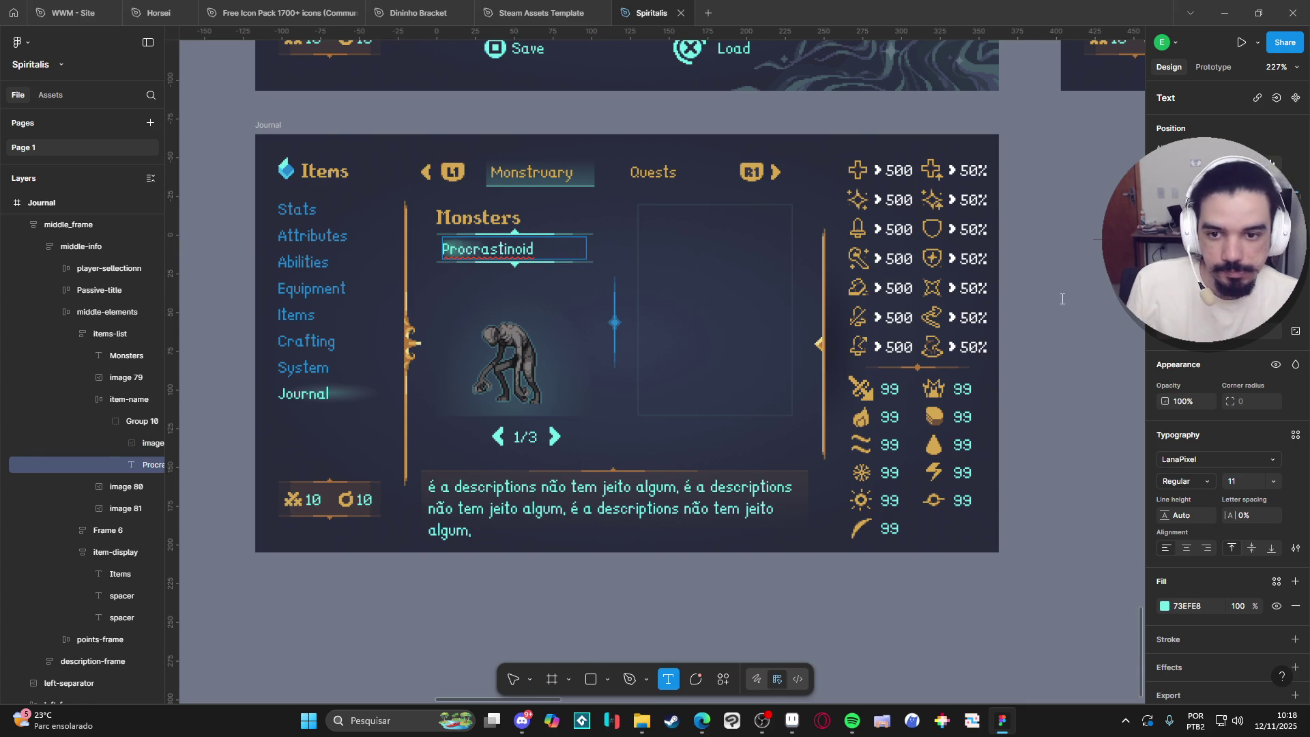
left_click(1061, 299)
scroll(785, 450, "right", 1)
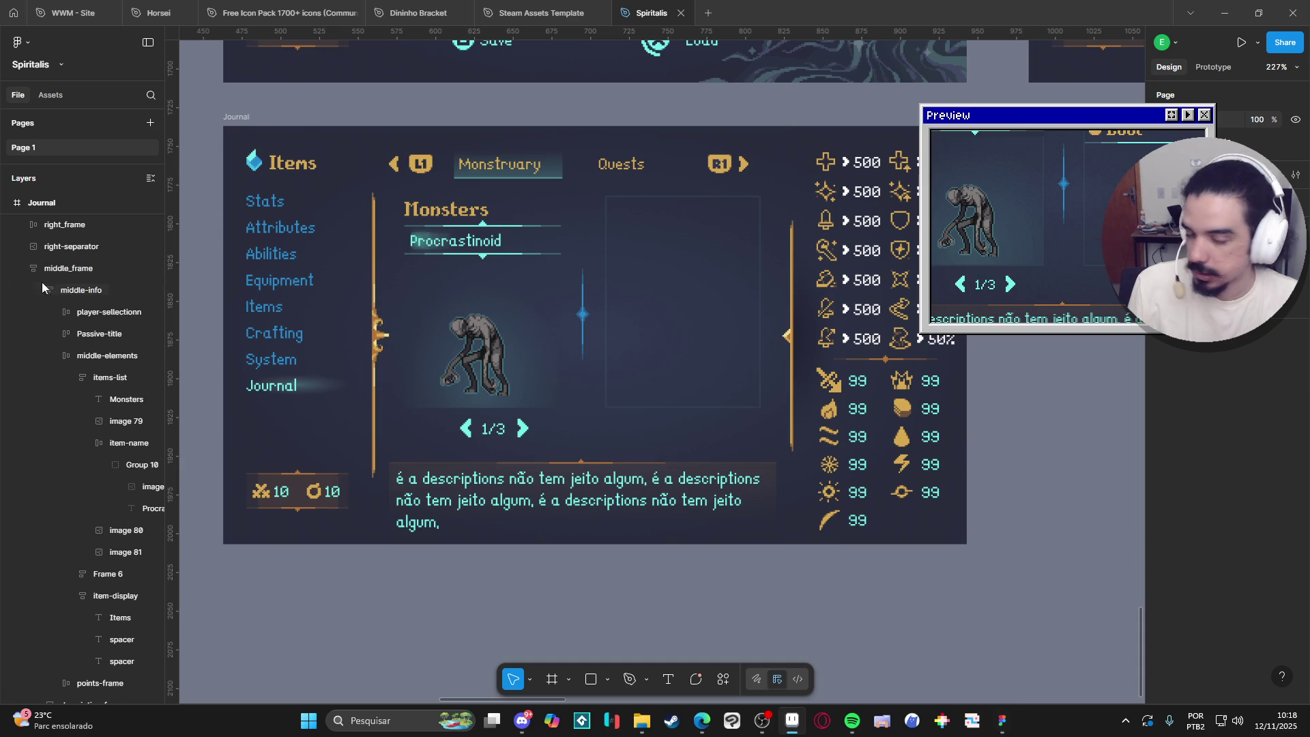
double_click(705, 243)
left_click(705, 243)
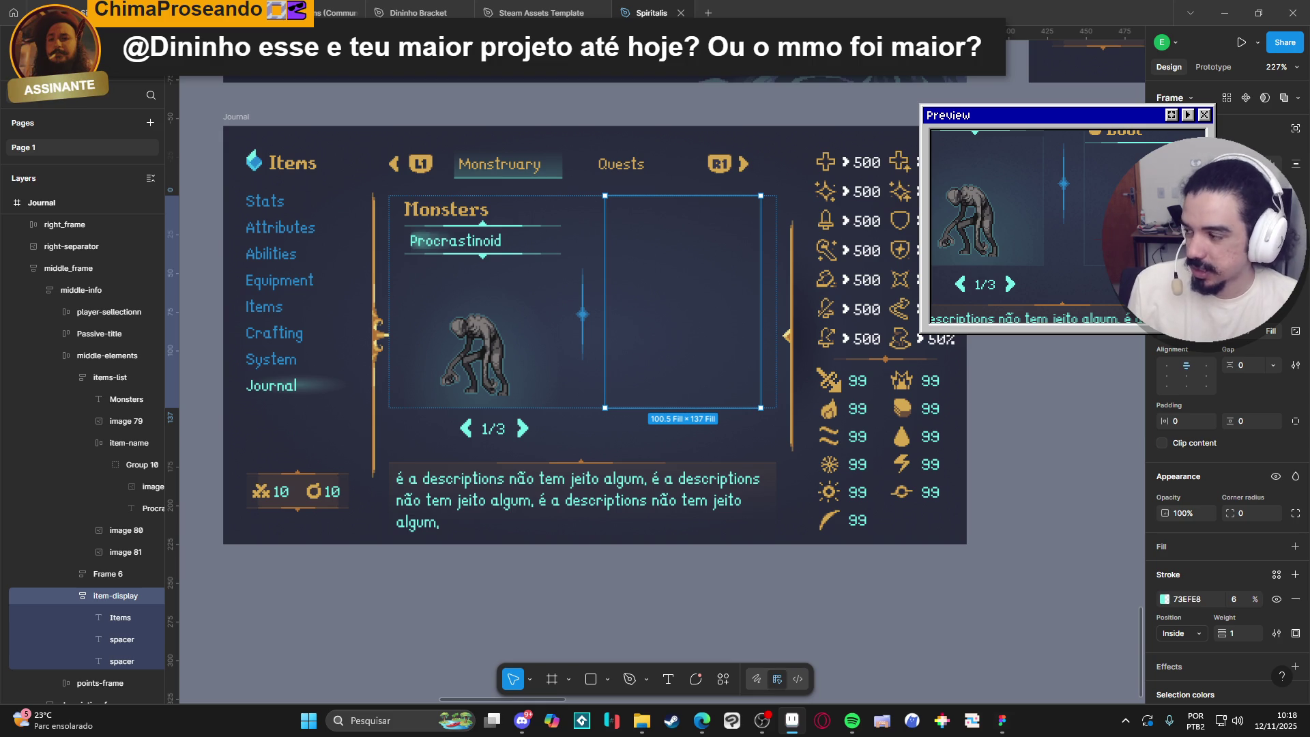
Paste the icon into item-display and delete the Items text and both spacer layers.
left_click(170, 302)
key("ctrl+v")
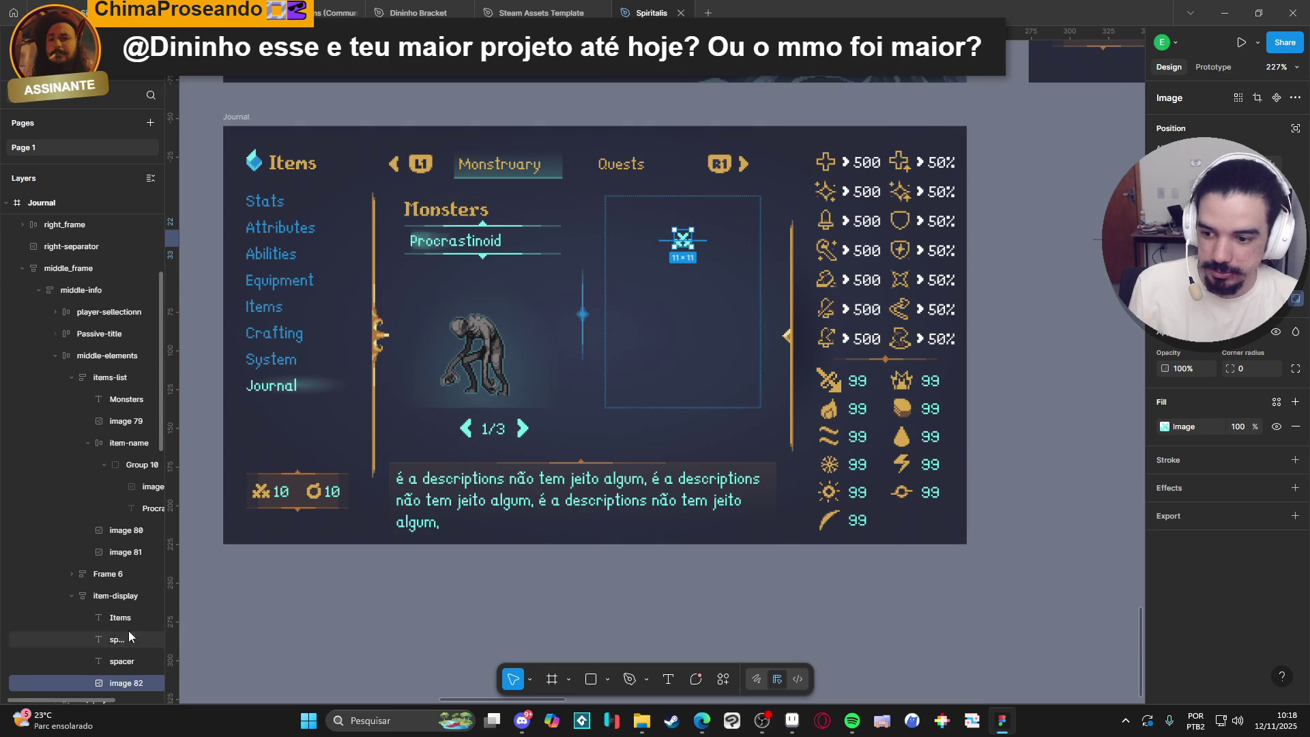
left_click(105, 621)
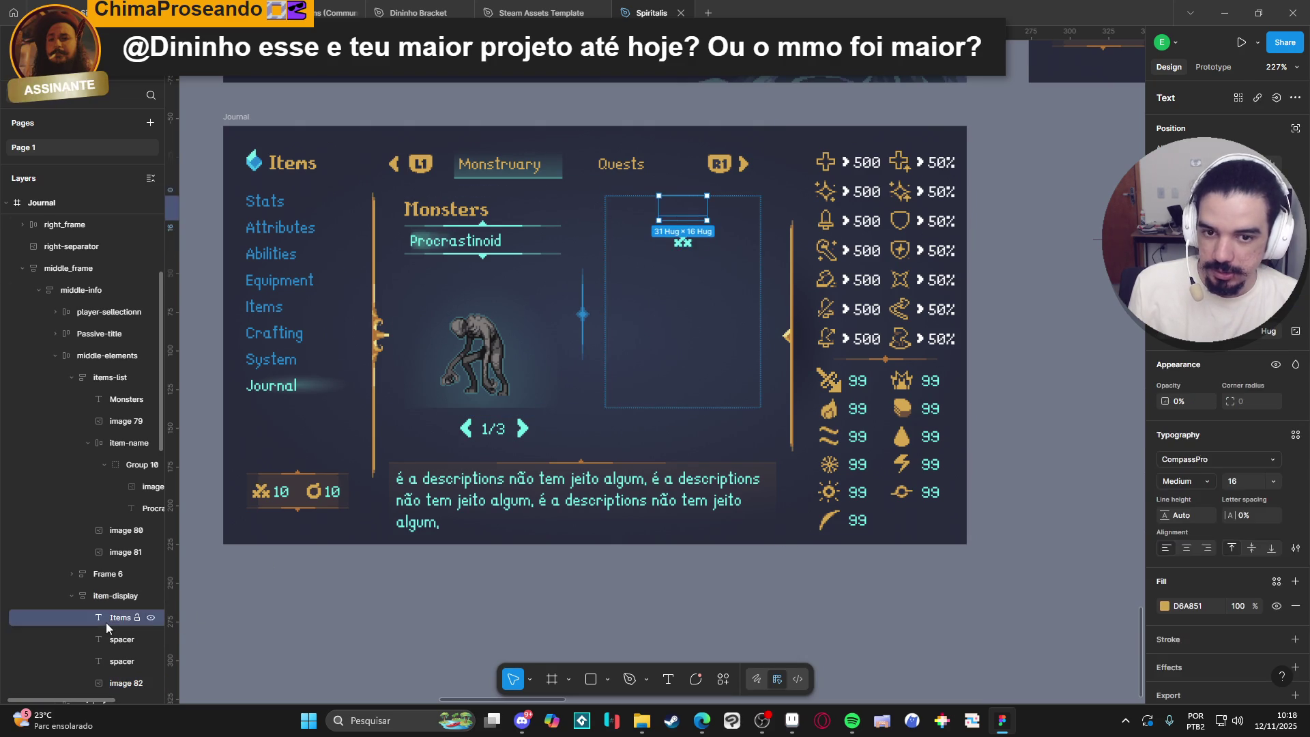
key("Delete")
left_click(103, 617)
key("Delete")
left_click(108, 620)
key("Delete")
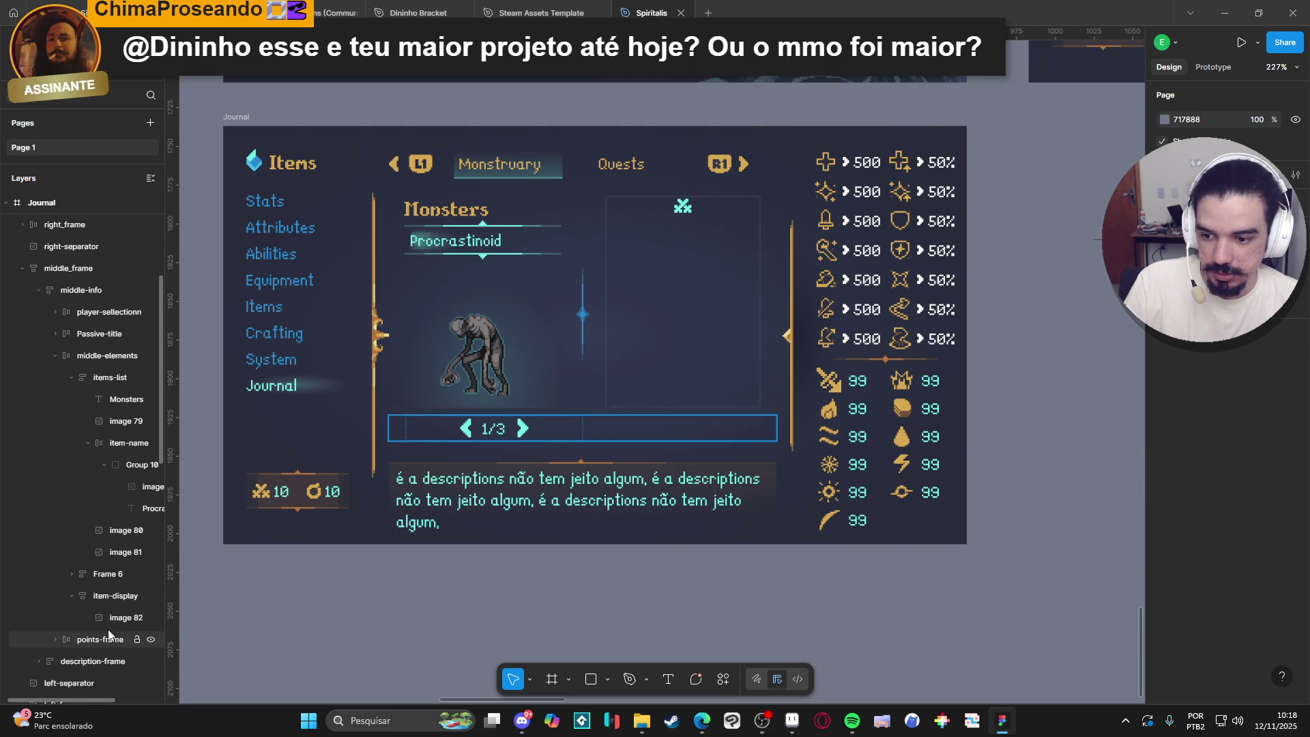
Align item-display's content top-centre with 4 px vertical padding.
left_click(107, 622)
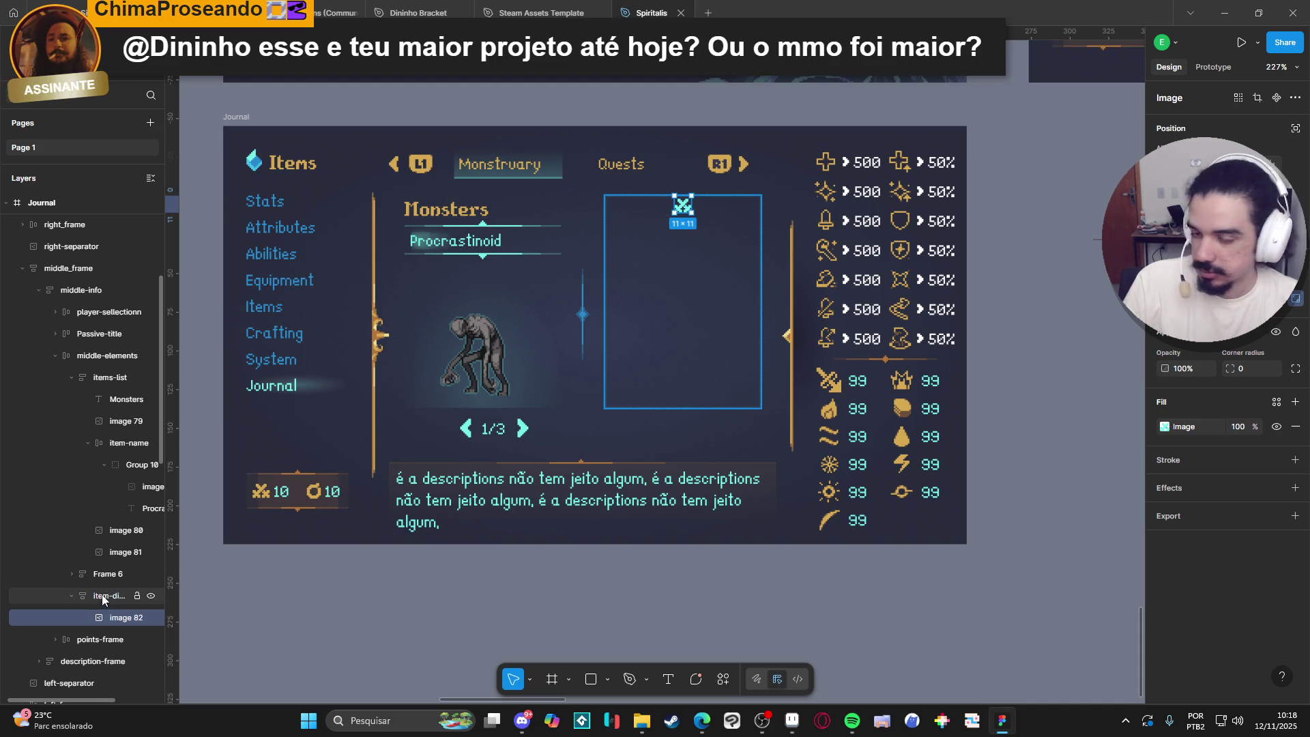
left_click(115, 596)
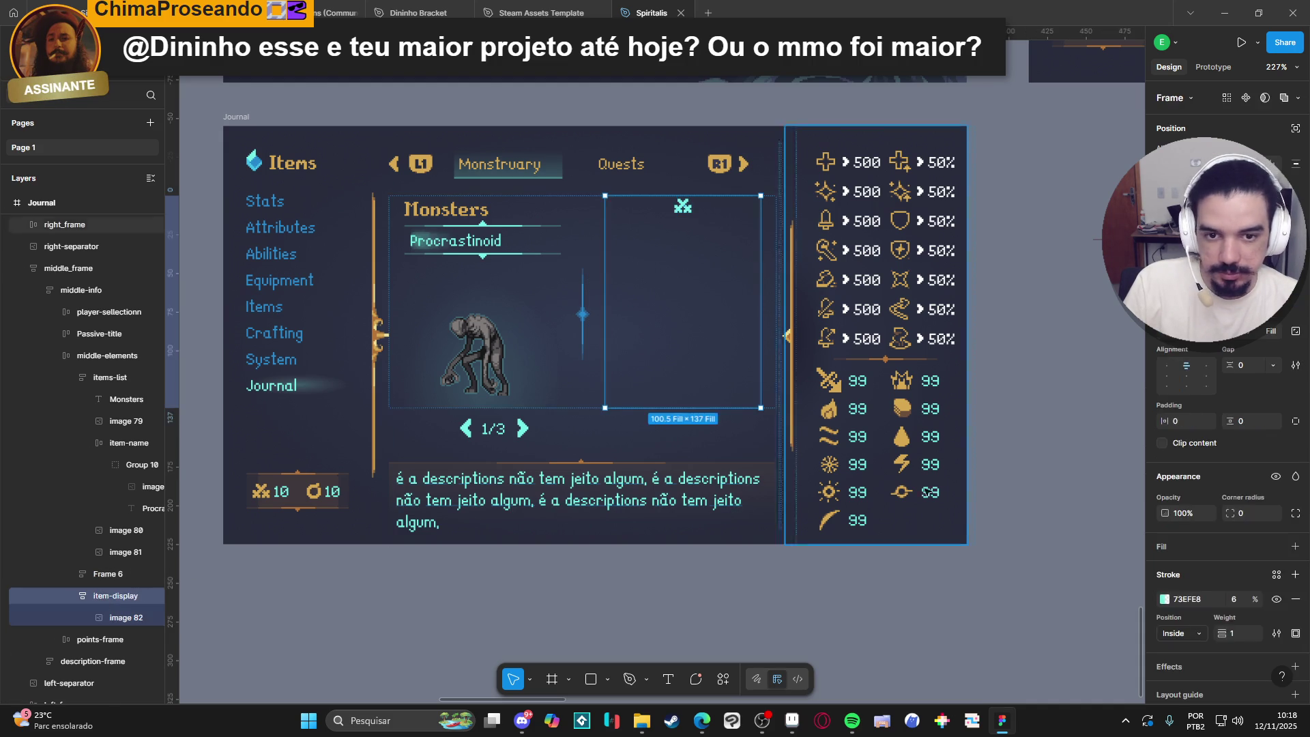
left_click(1168, 366)
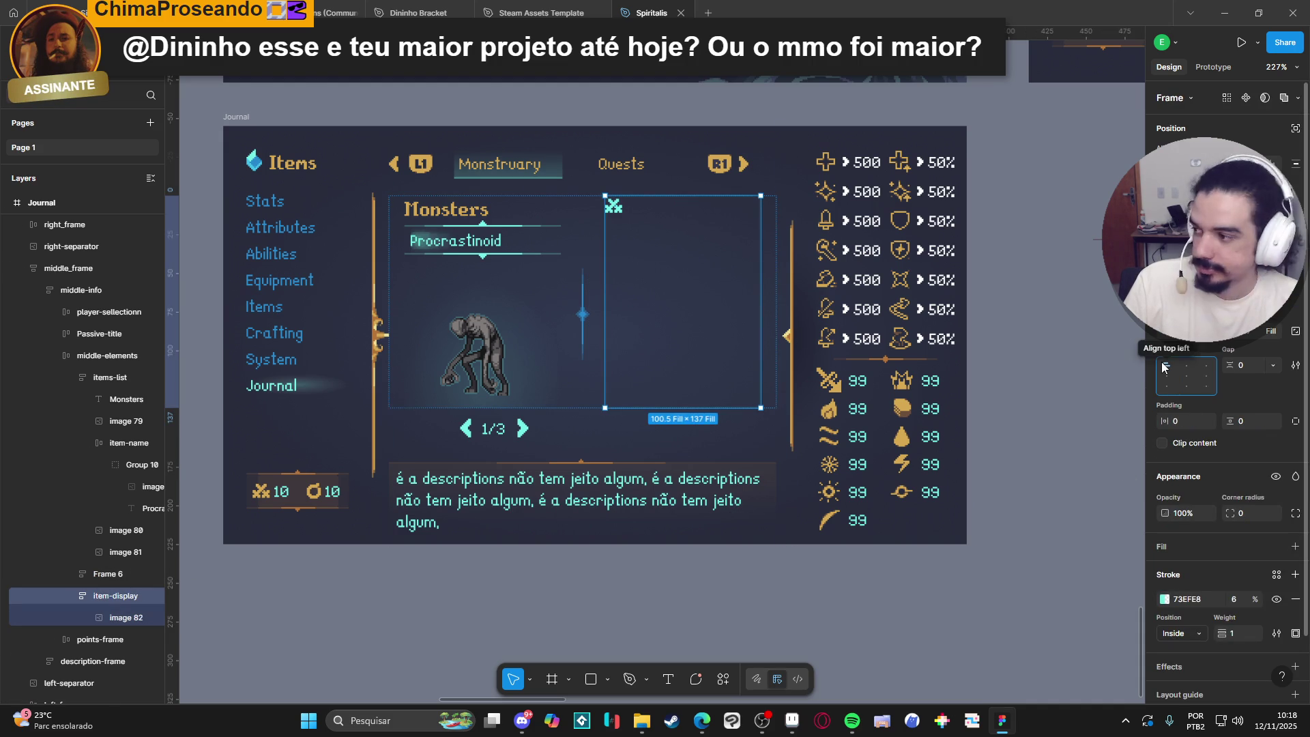
left_click(1186, 367)
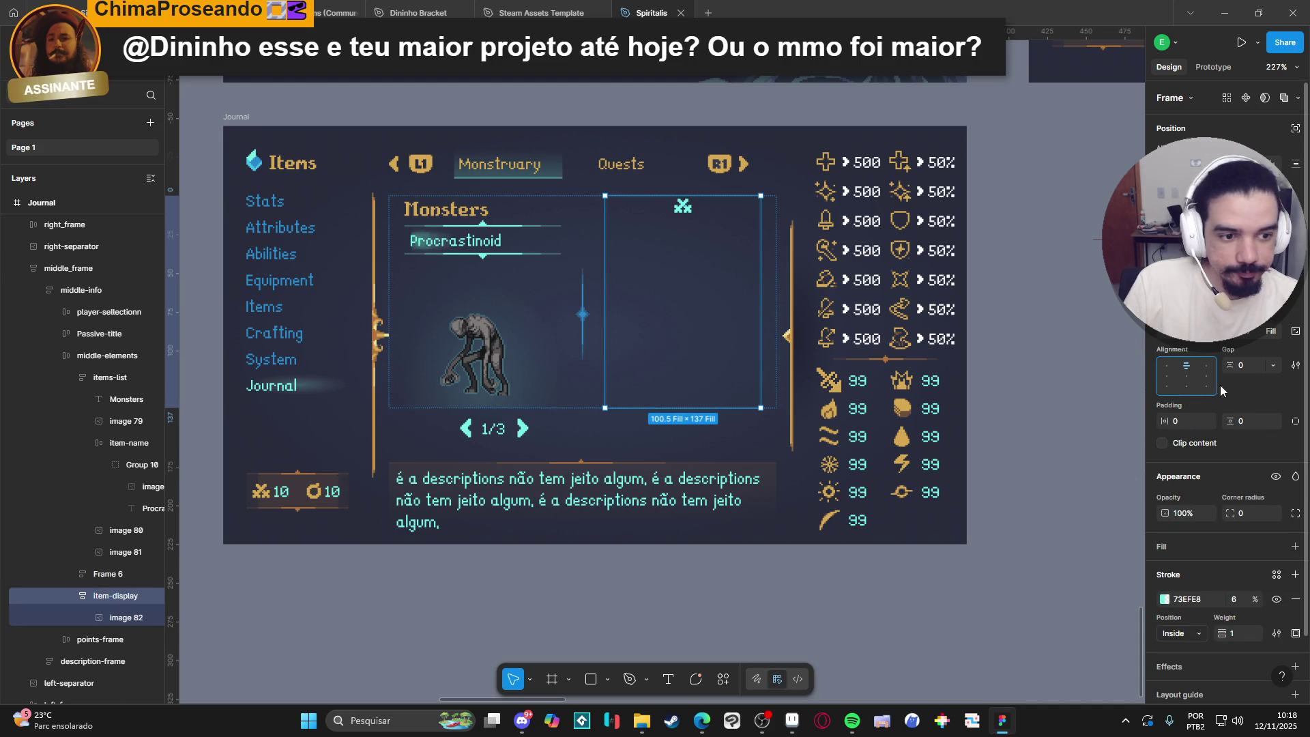
left_click_drag(1227, 422, 1232, 422)
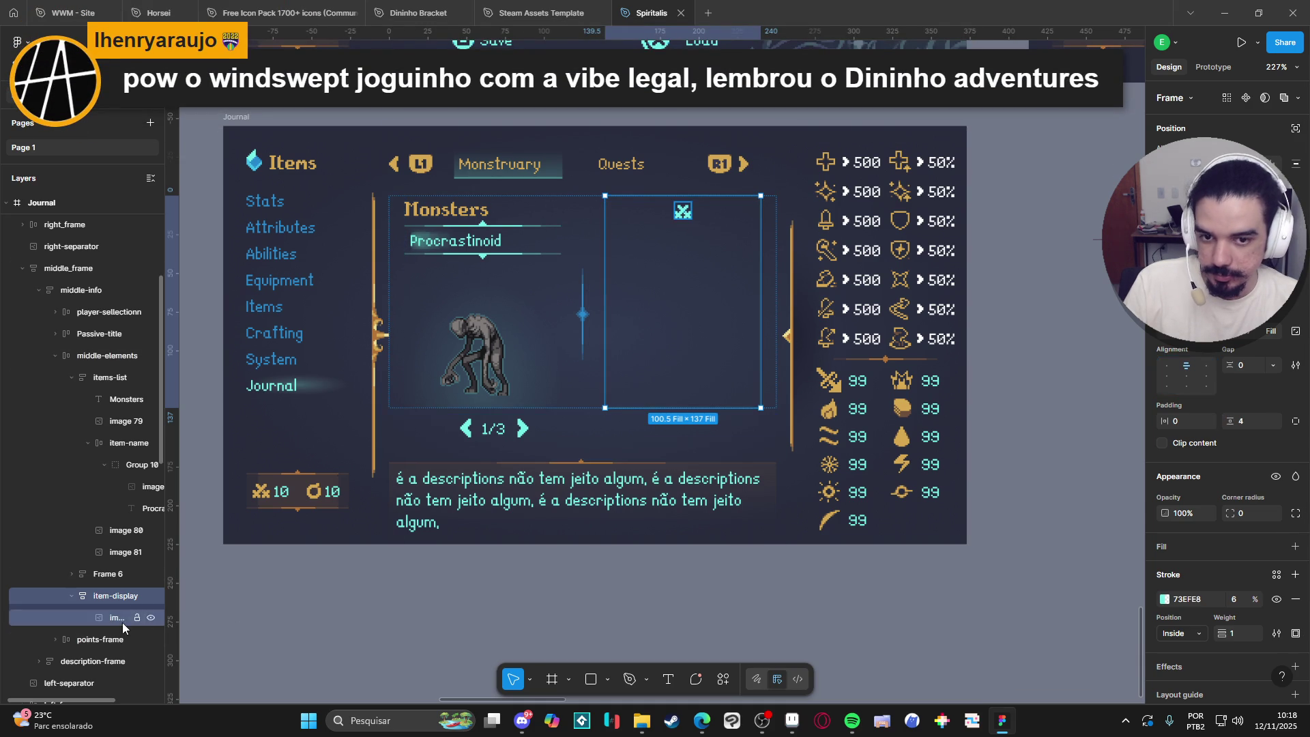
left_click(985, 389)
scroll(811, 368, "down", 3, "ctrl")
scroll(805, 365, "up", 1, "ctrl")
scroll(702, 339, "right", 1)
scroll(703, 339, "up", 5, "ctrl")
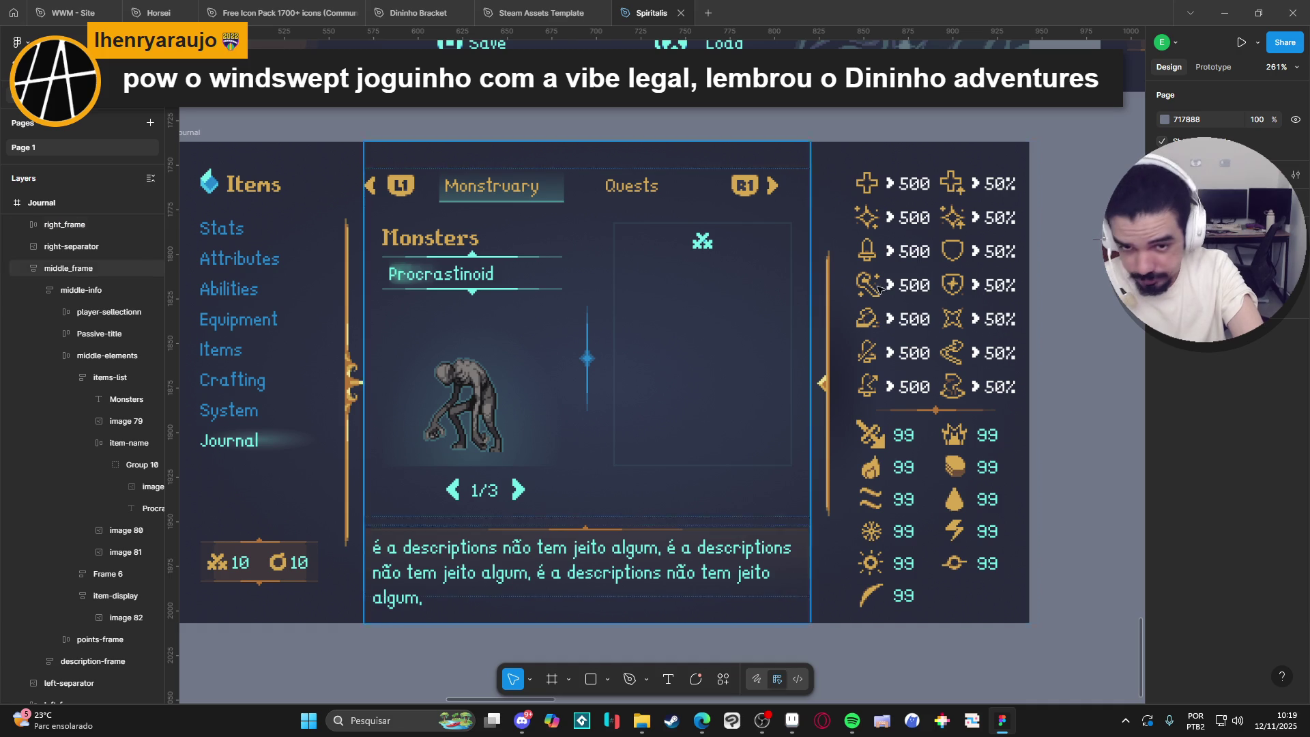
left_click(702, 245)
Paste a copy of the Procrastinoid text into item-display.
double_click(702, 244)
left_click(702, 244)
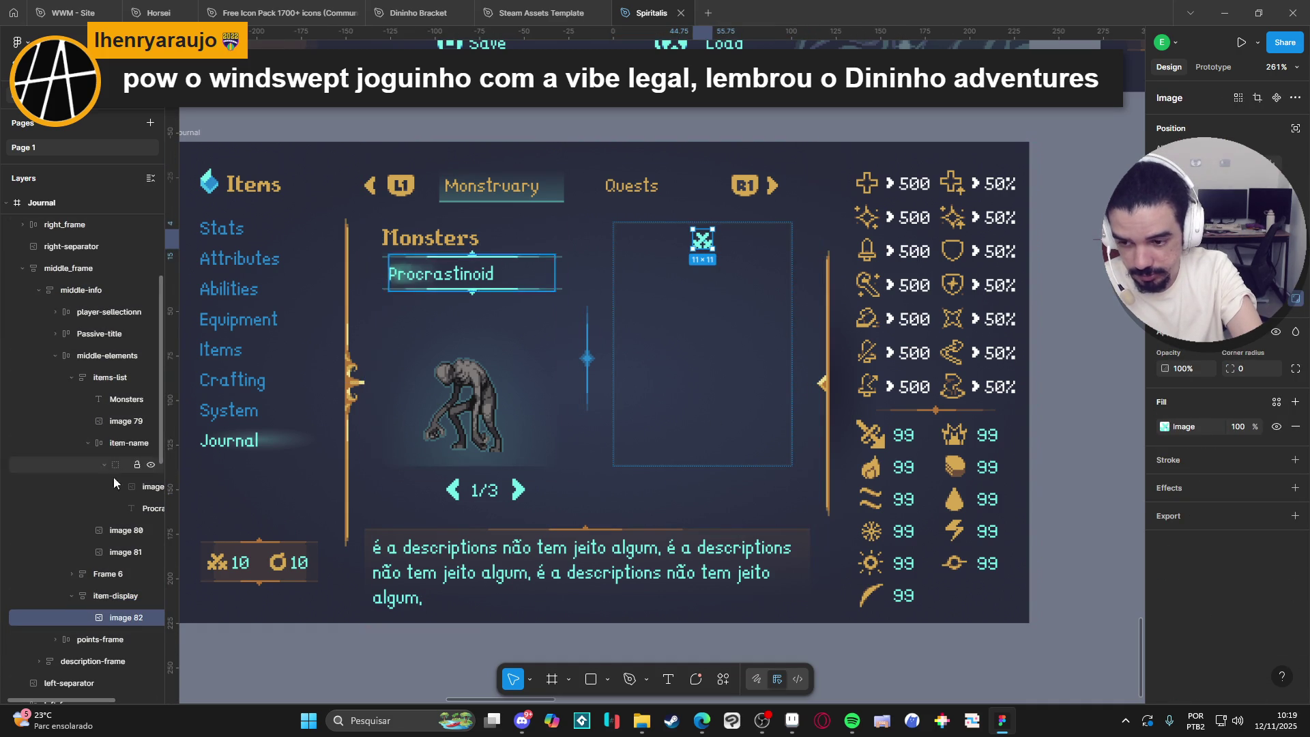
left_click(121, 509)
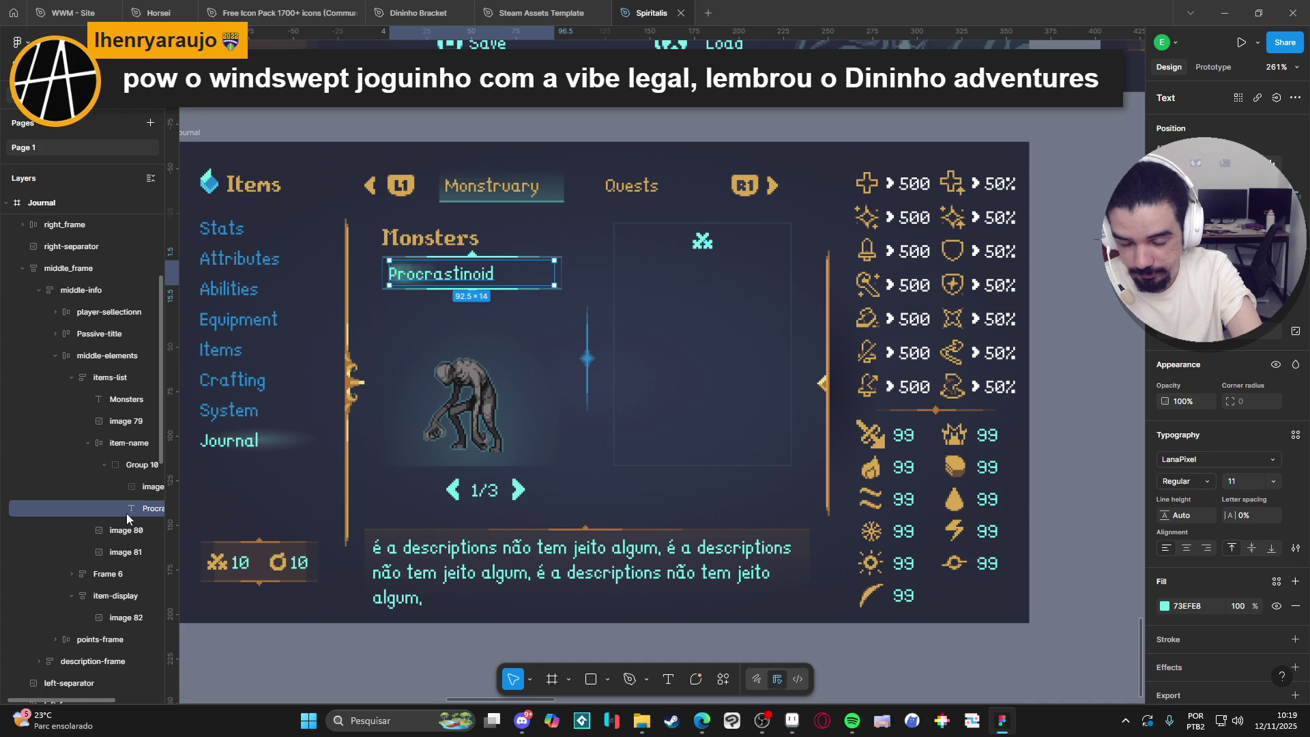
left_click(108, 594)
key("ctrl+v")
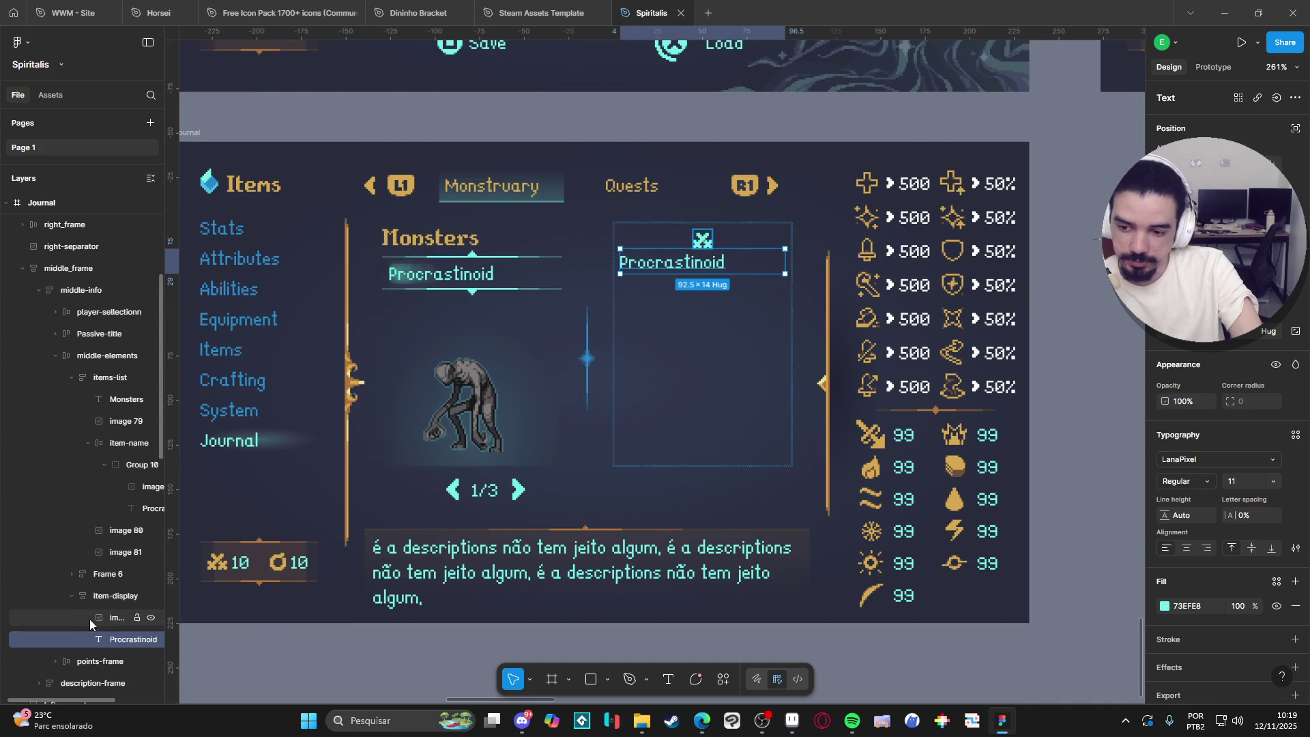
Group the icon and pasted text into a horizontal auto-layout row.
left_click(101, 616)
left_click(129, 639, "shift")
key("ctrl+g")
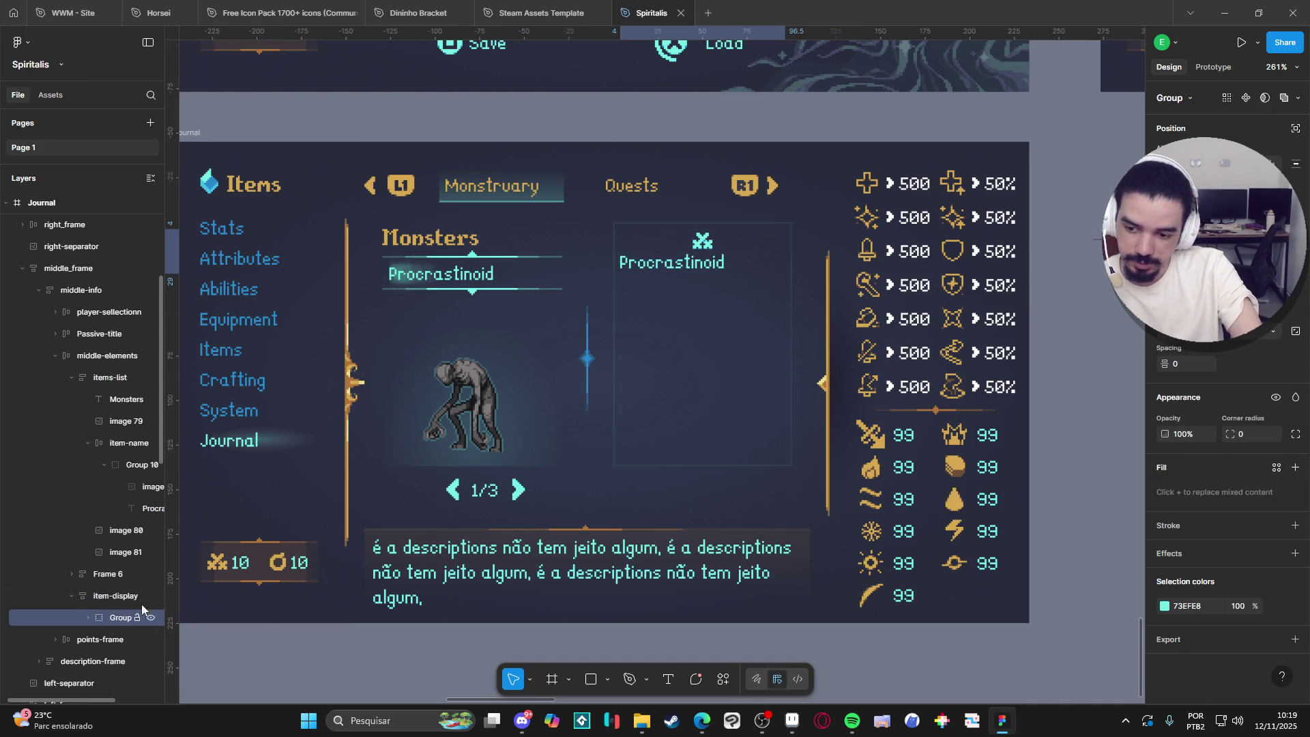
key("shift+a")
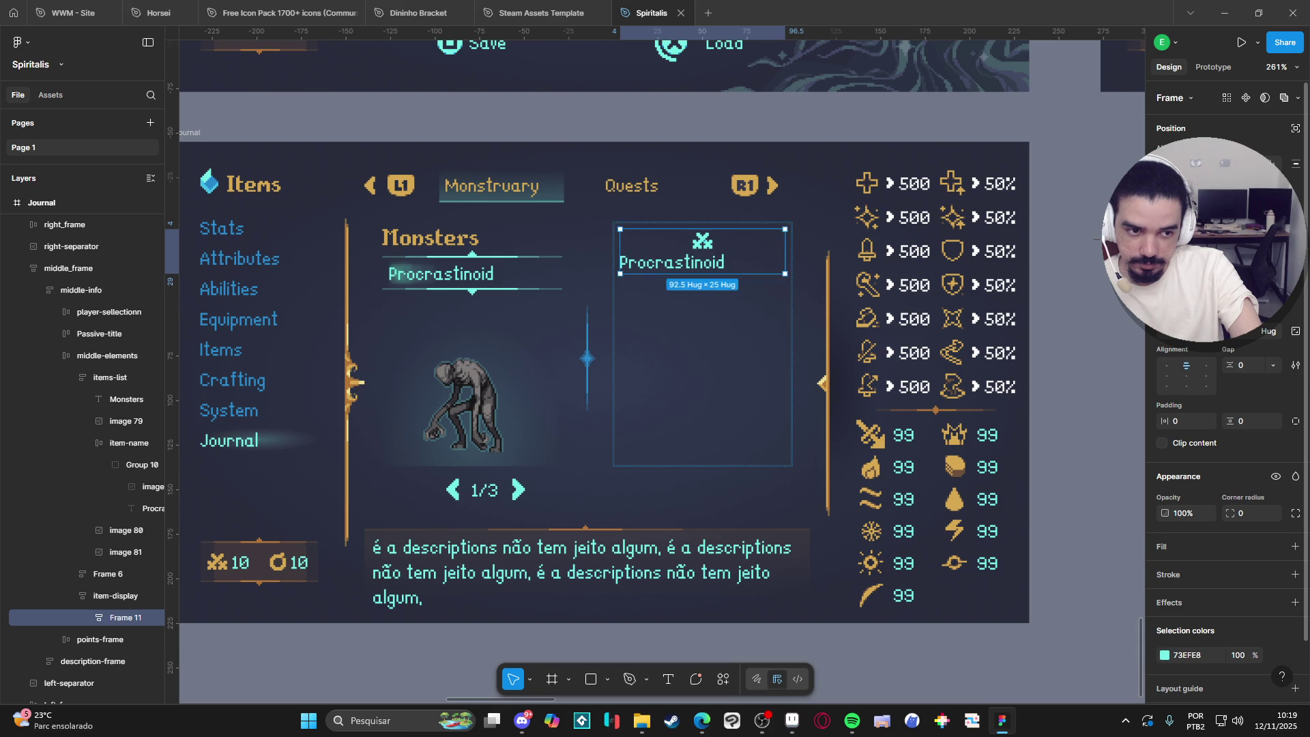
left_click(1184, 302)
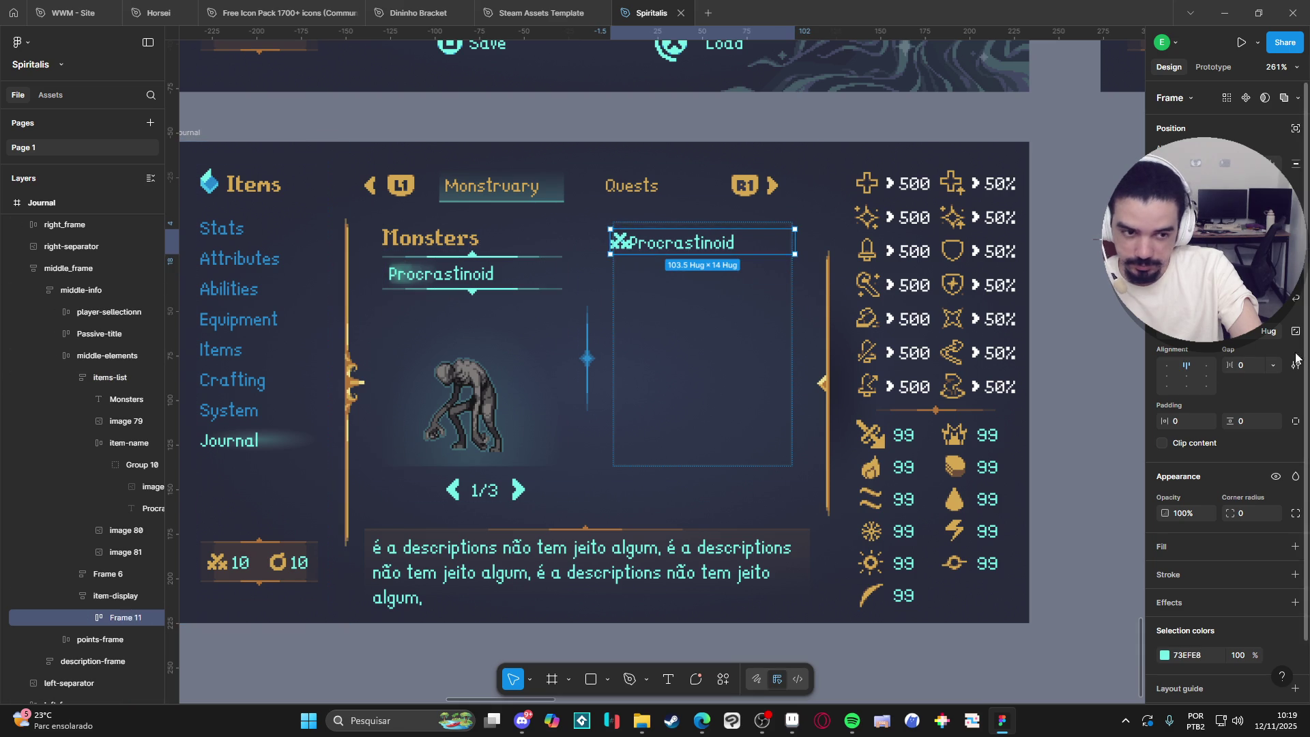
Replace the copied text with '50'.
double_click(672, 243)
key("ctrl+a")
type("50")
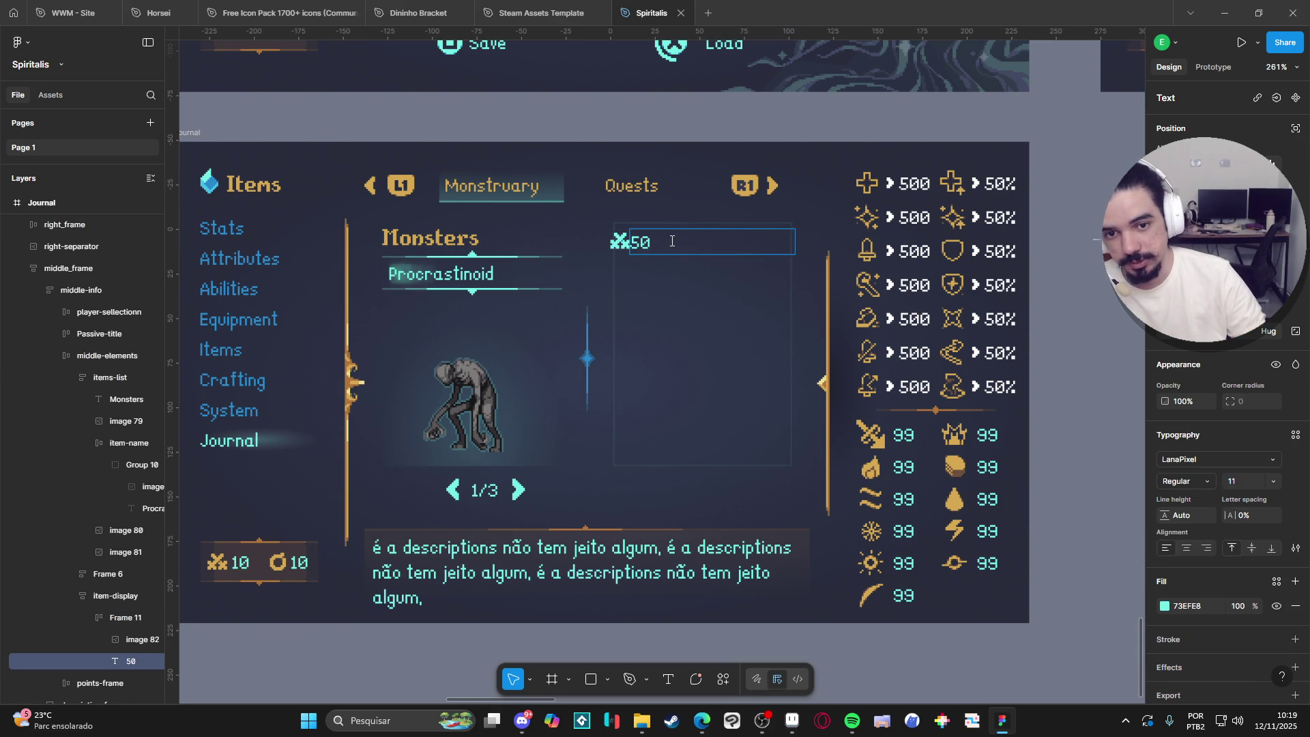
left_click(115, 595)
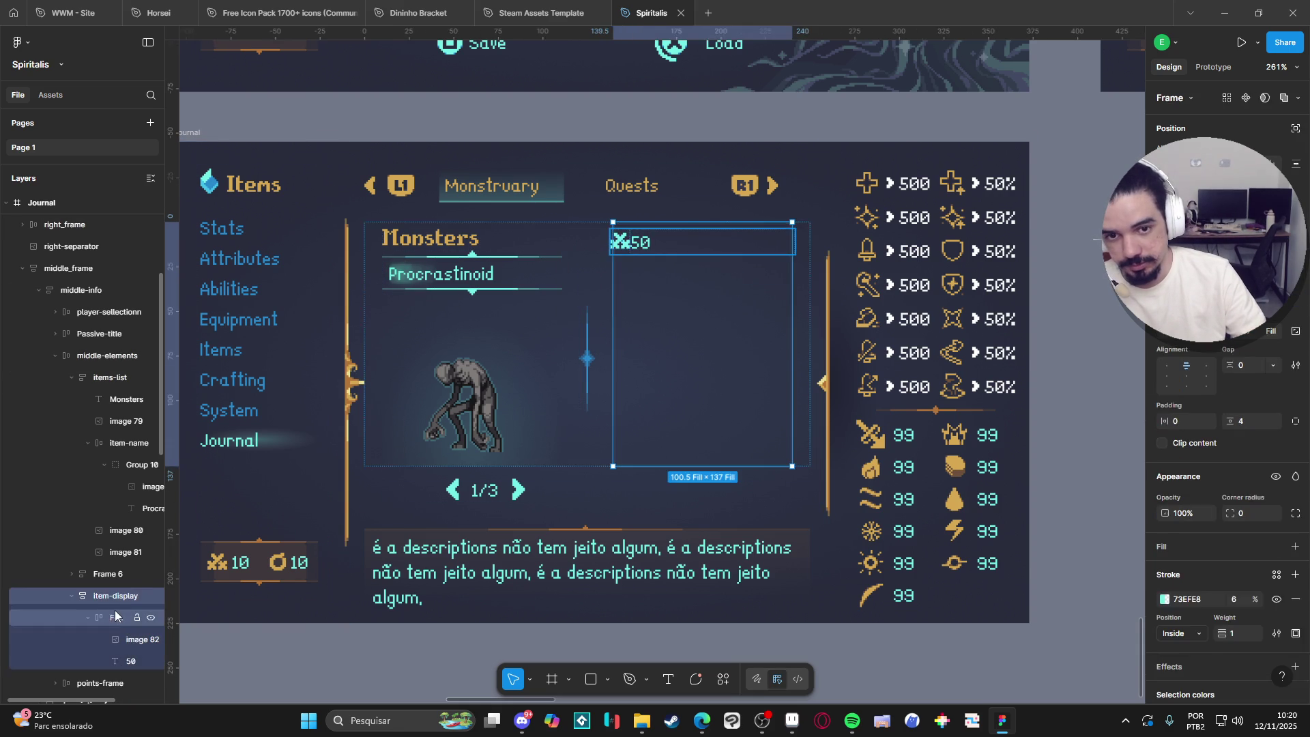
Make the icon-and-50 row and its 50 text fill the container width.
left_click(114, 616)
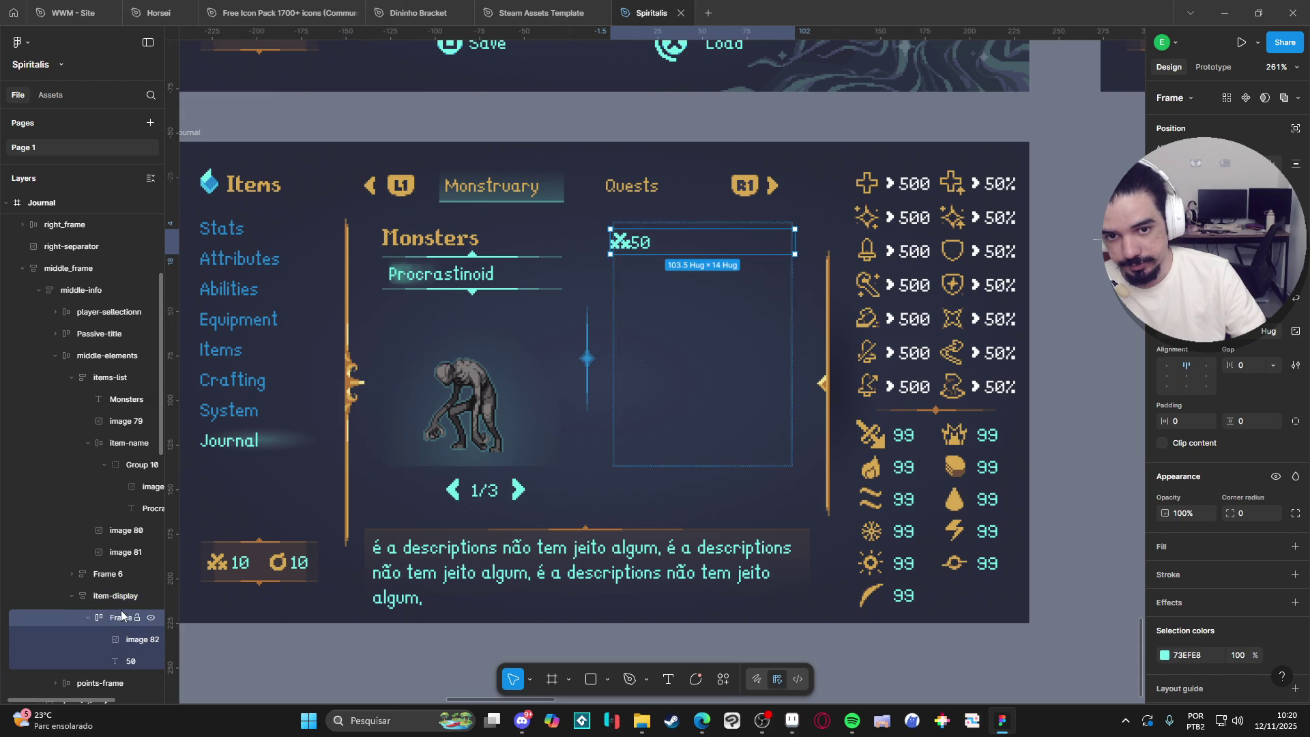
left_click(1224, 341)
left_click(1153, 345)
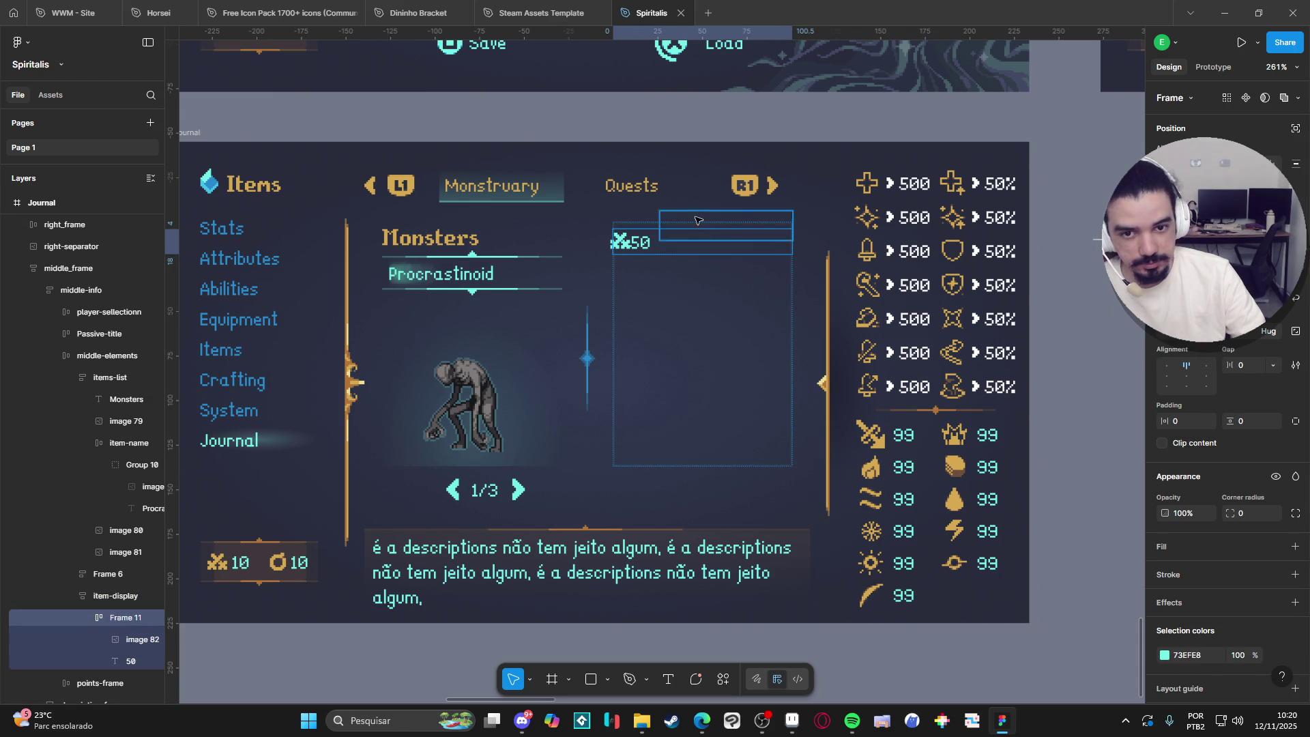
left_click(104, 597)
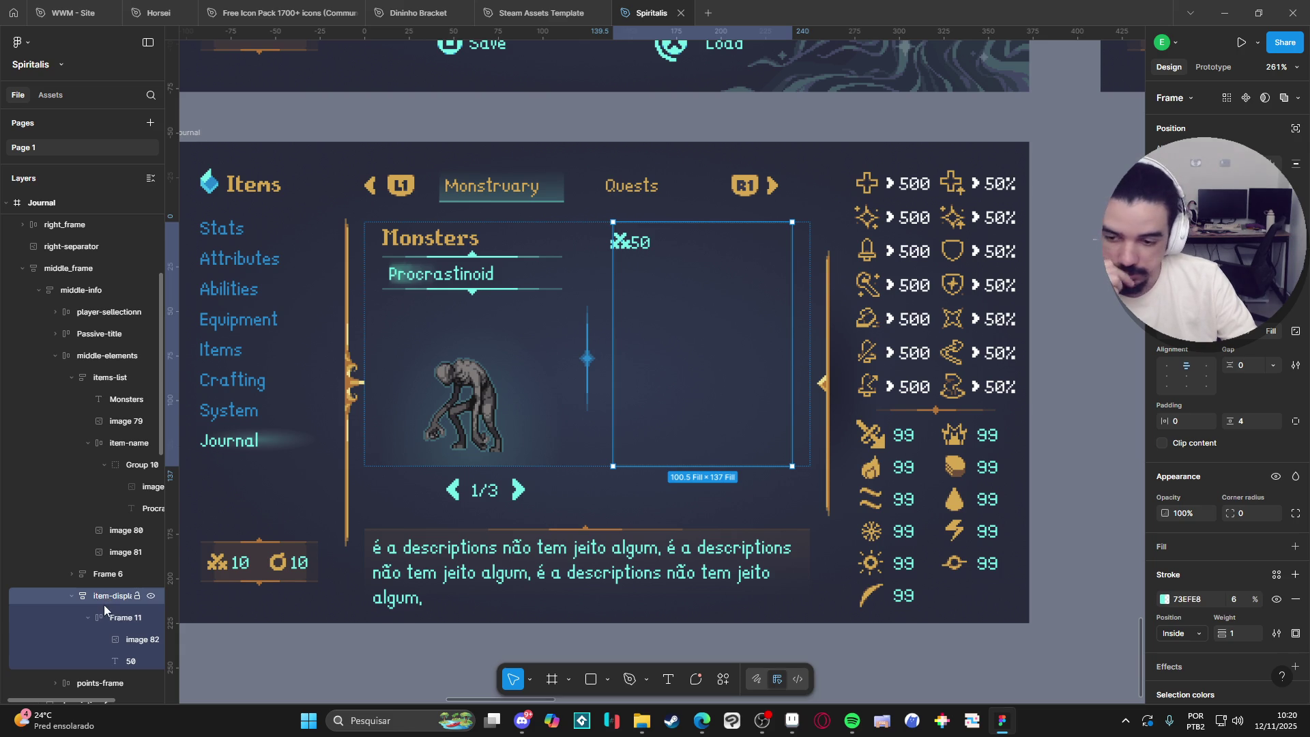
left_click(106, 618)
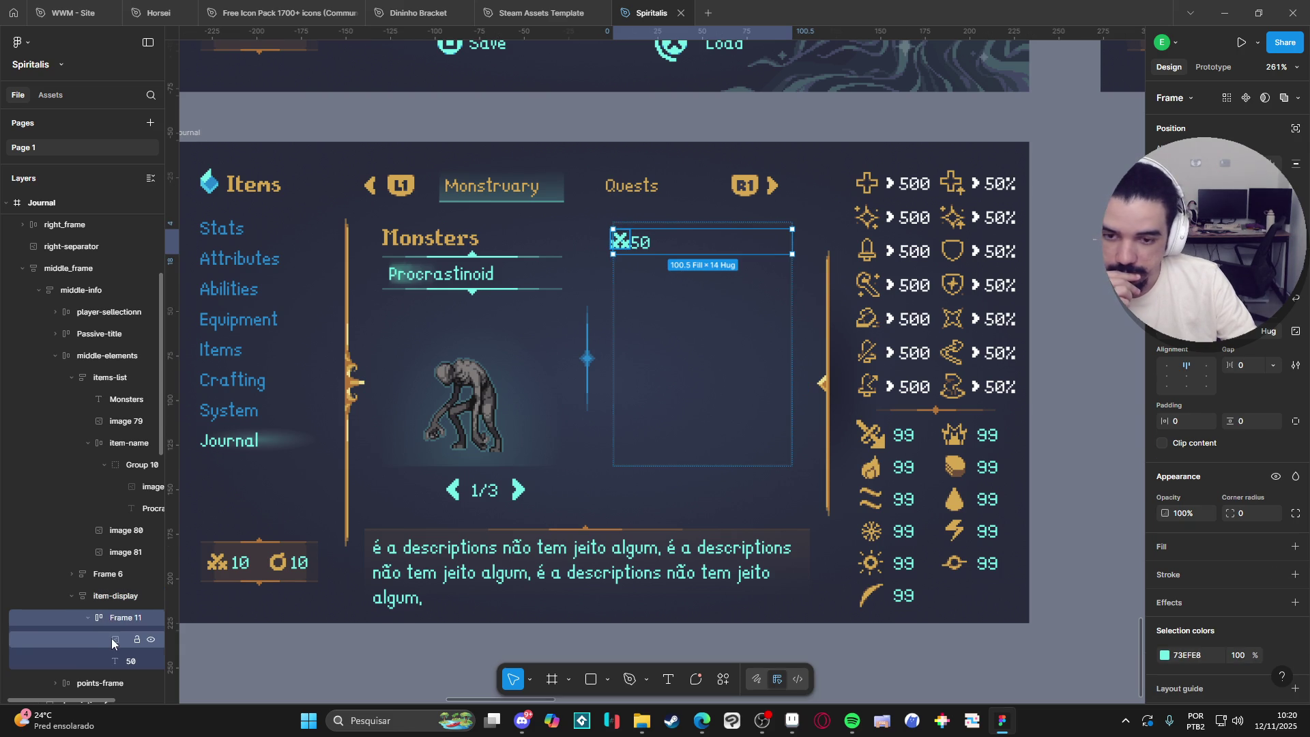
left_click(113, 640)
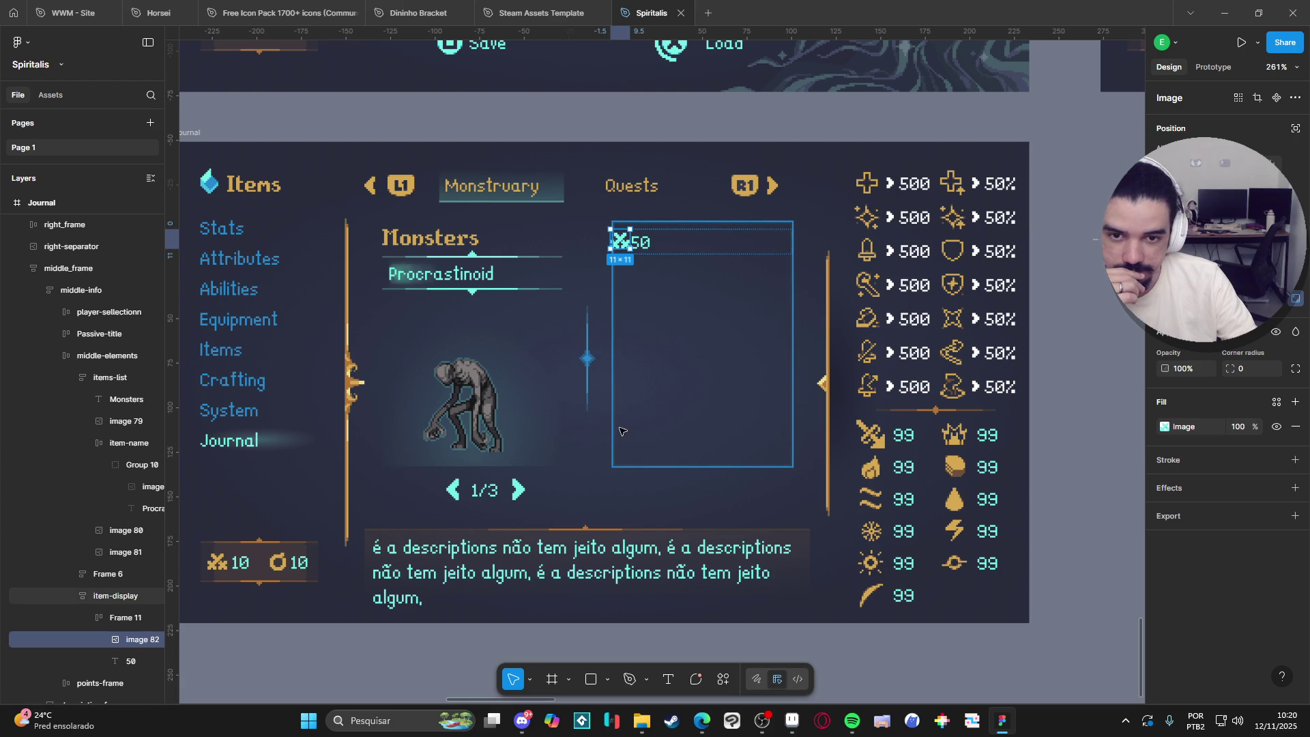
left_click(120, 661)
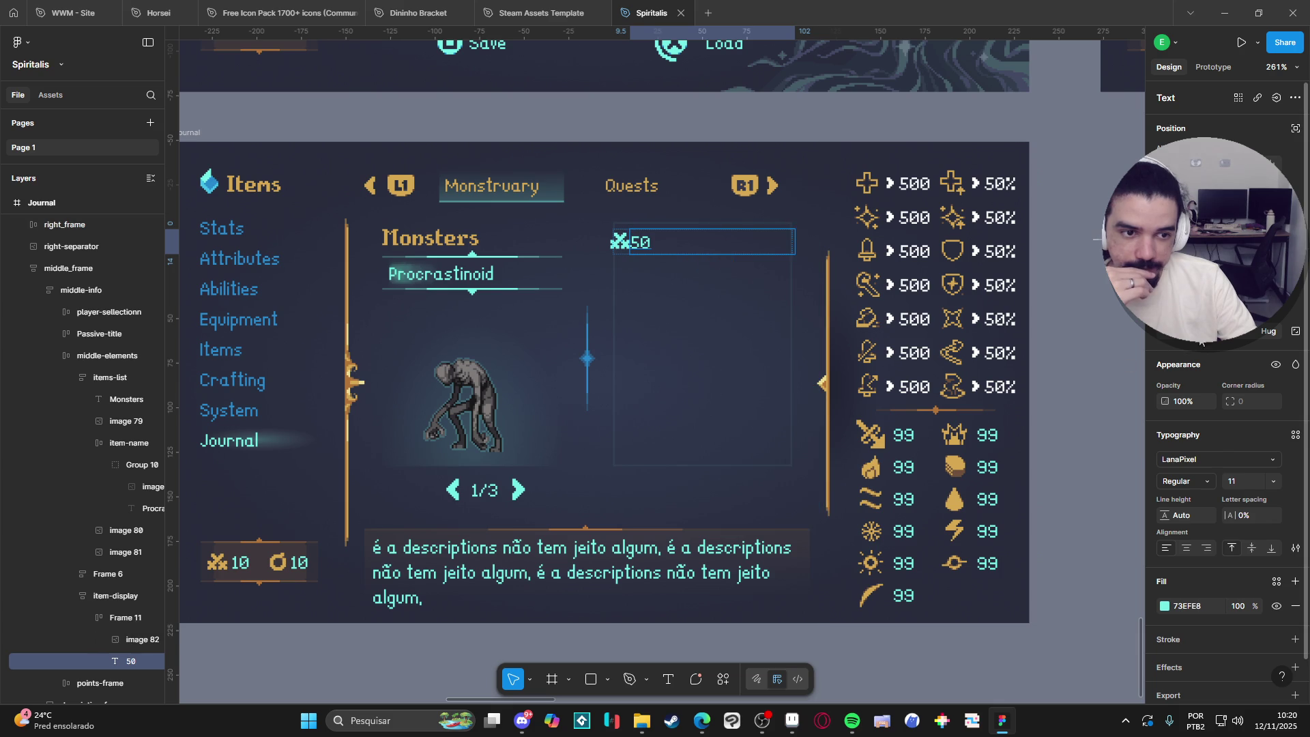
left_click(1180, 331)
left_click(1166, 363)
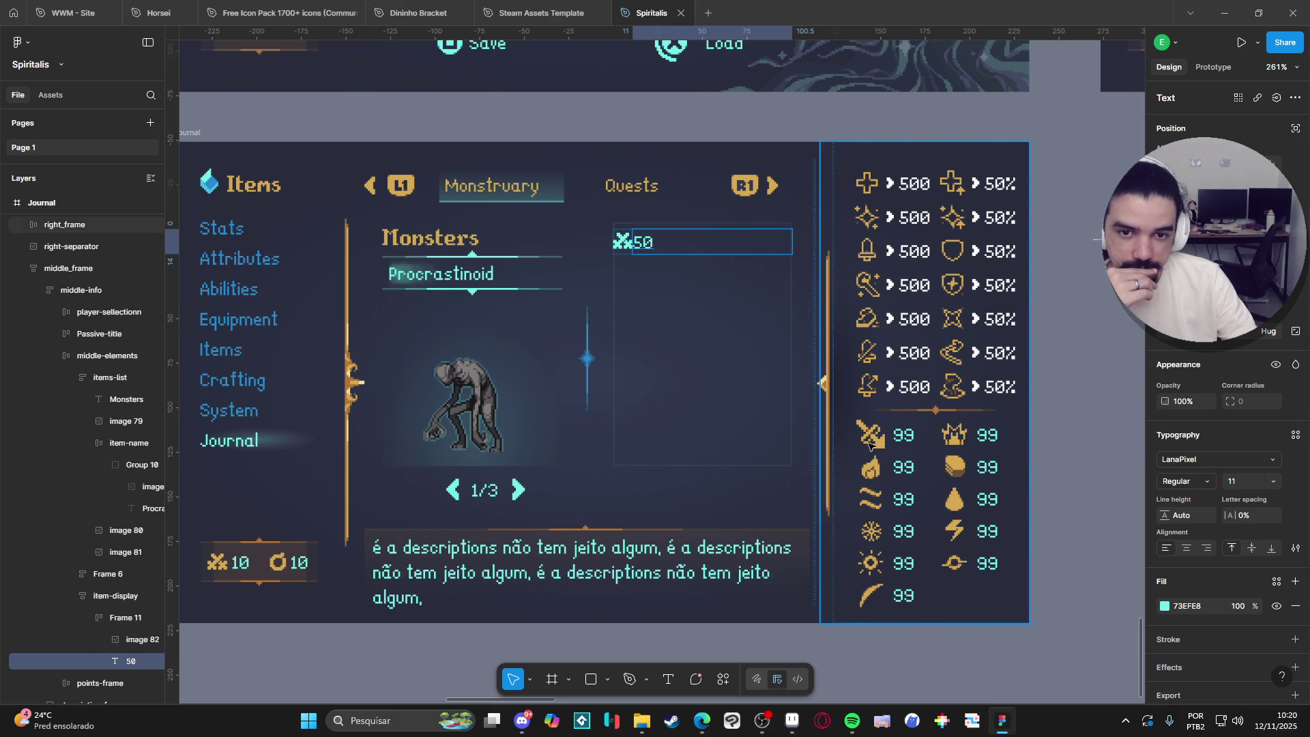
Set the row's auto-layout gap to 2.
left_click(114, 618)
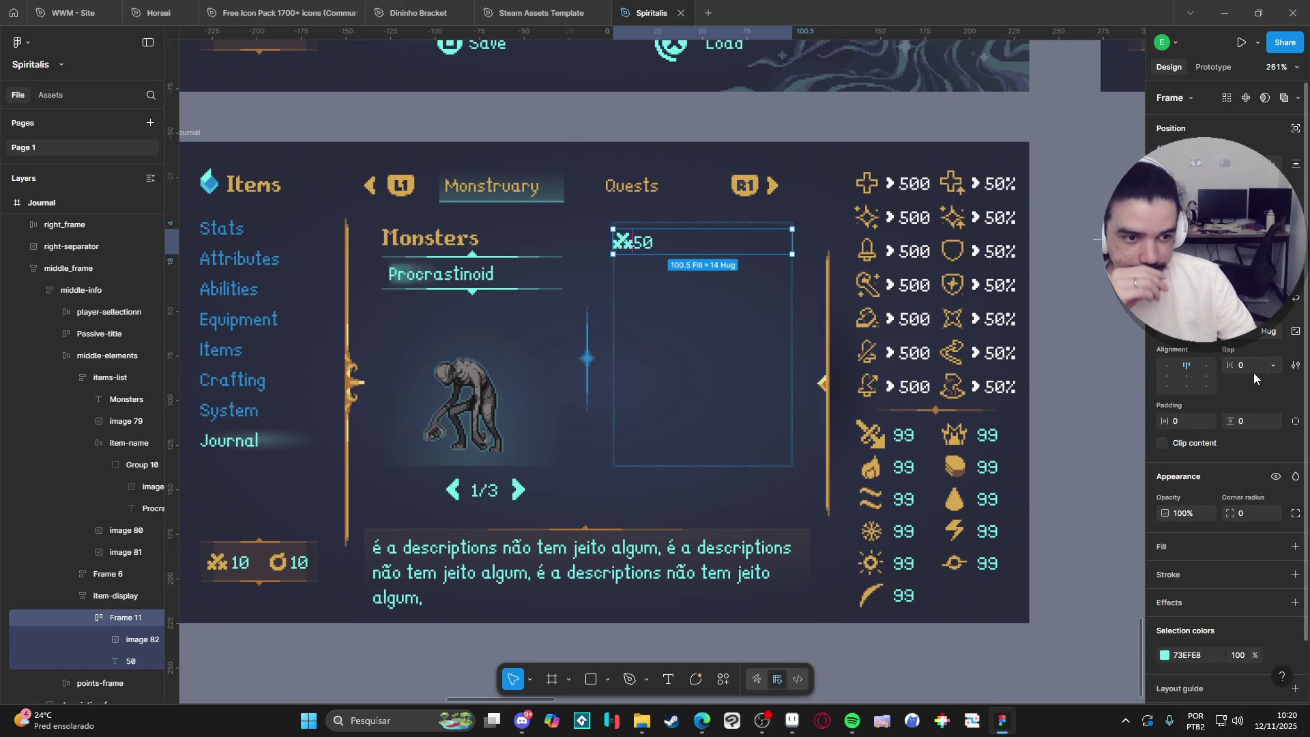
left_click_drag(1229, 364, 1238, 365)
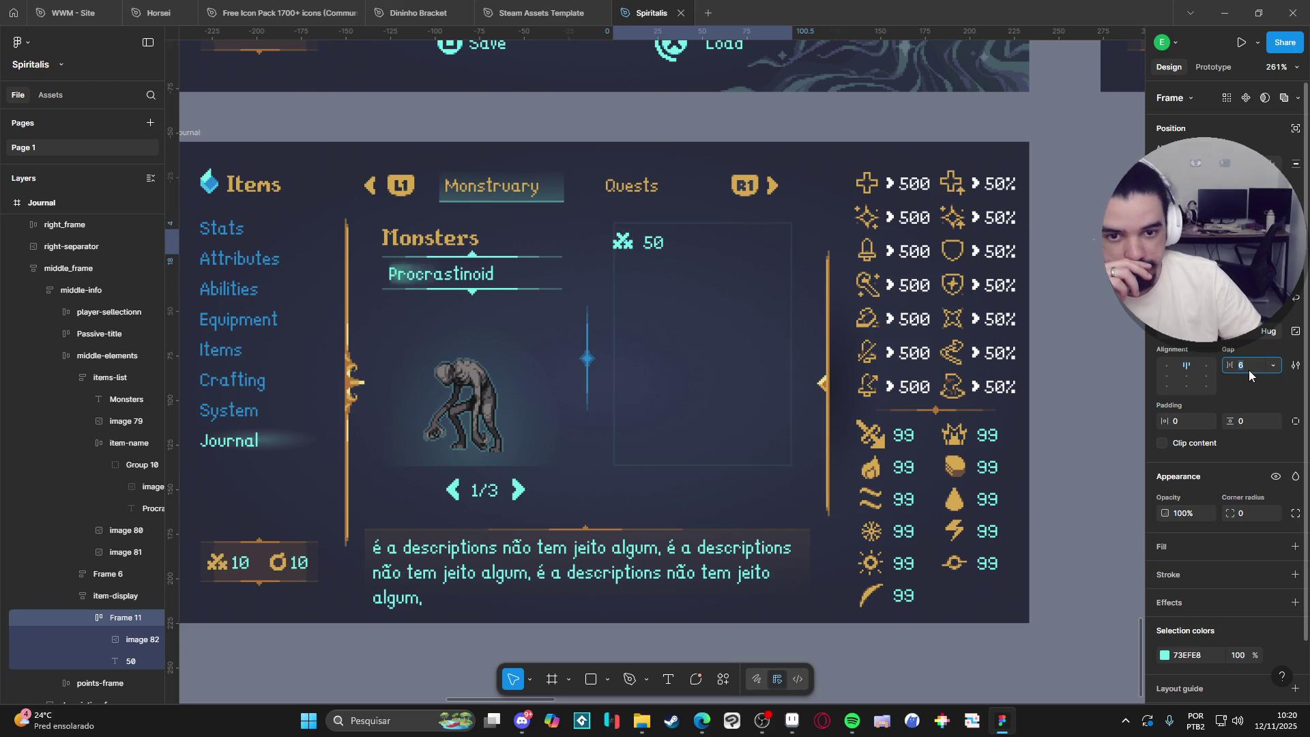
type("2")
key("Return")
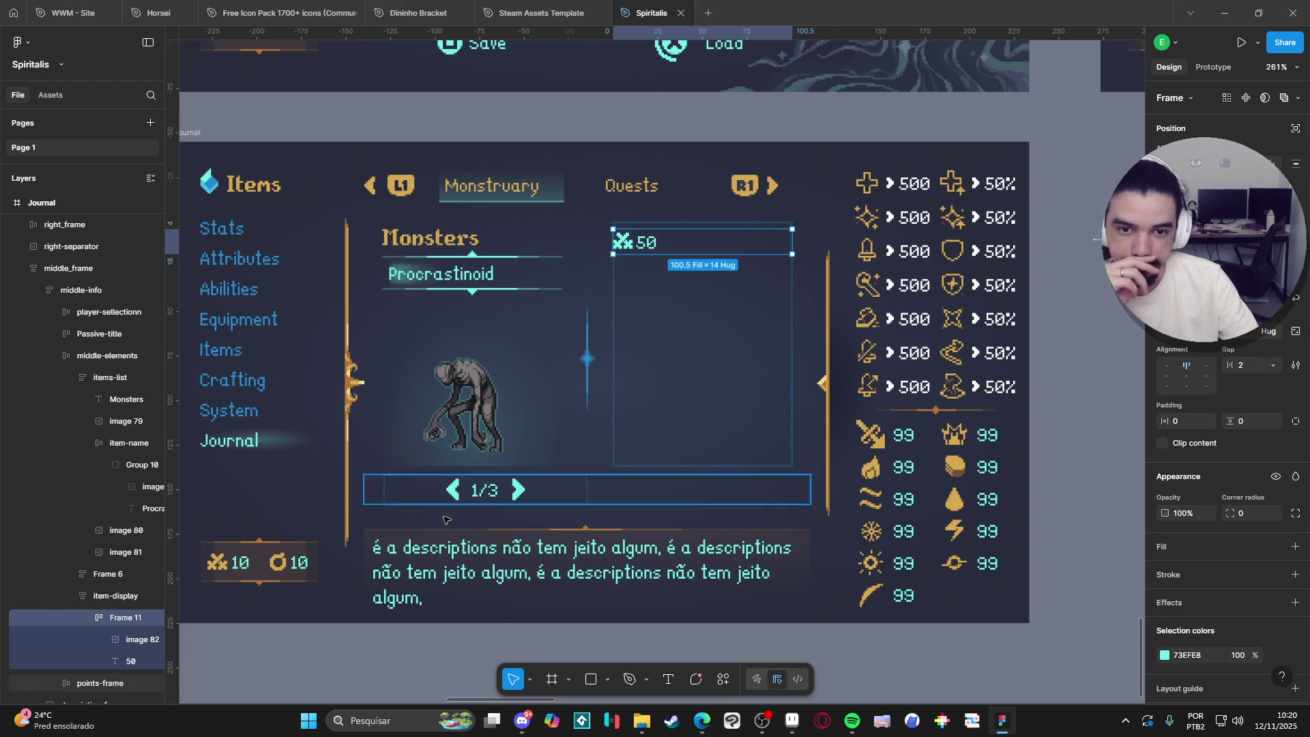
Rename the row 'nivel'.
left_click(85, 616)
double_click(117, 617)
type("nivel")
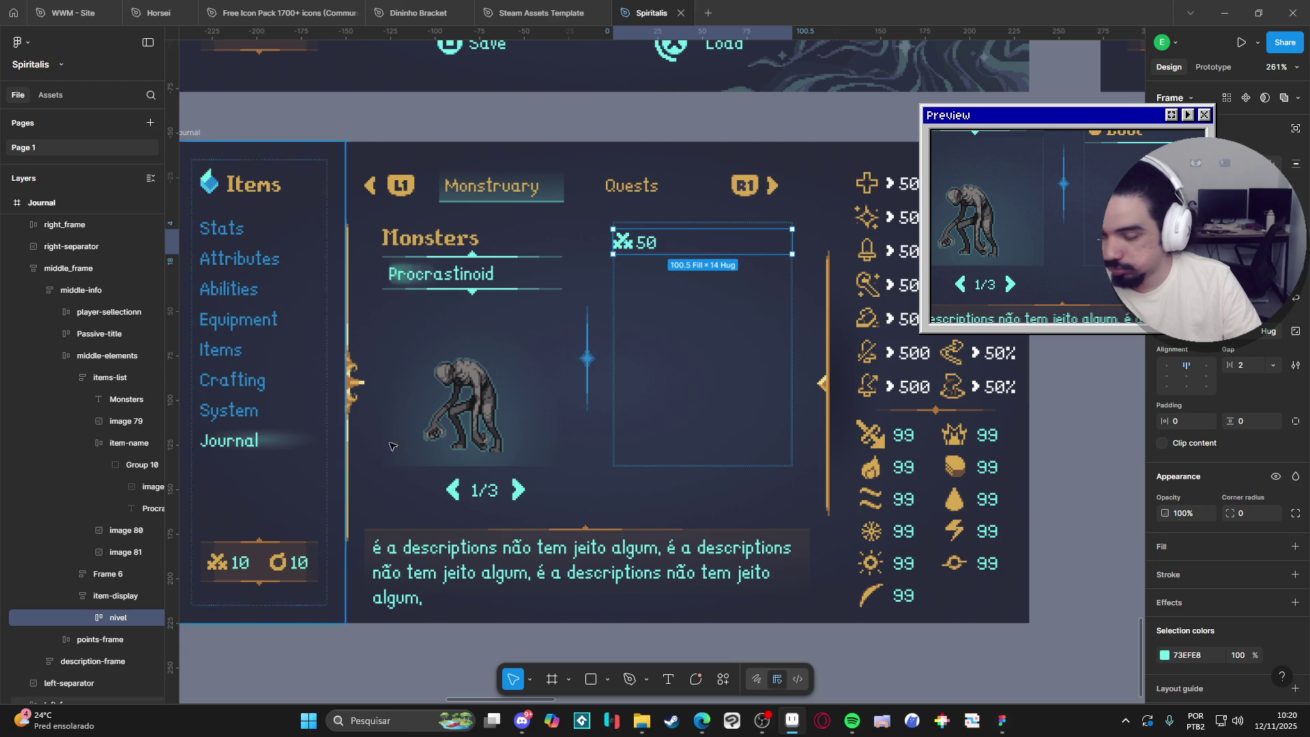
left_click(76, 595)
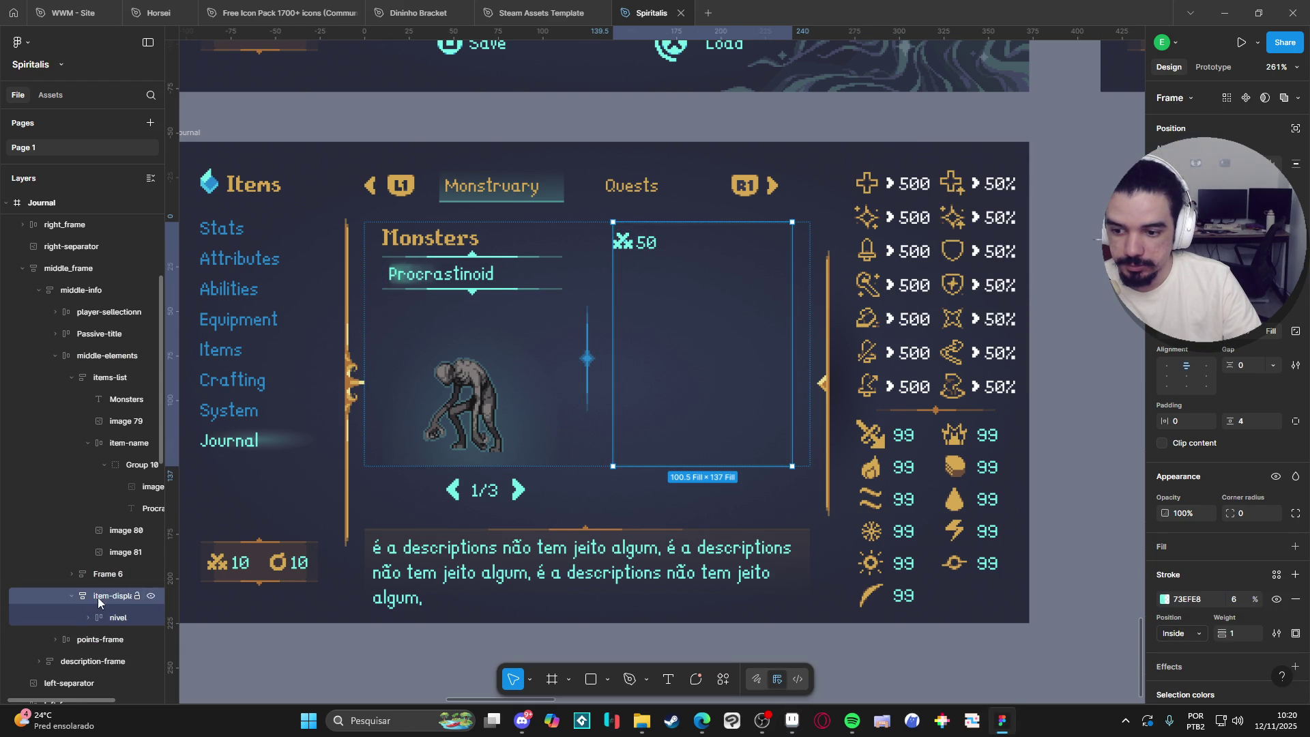
left_click(74, 596)
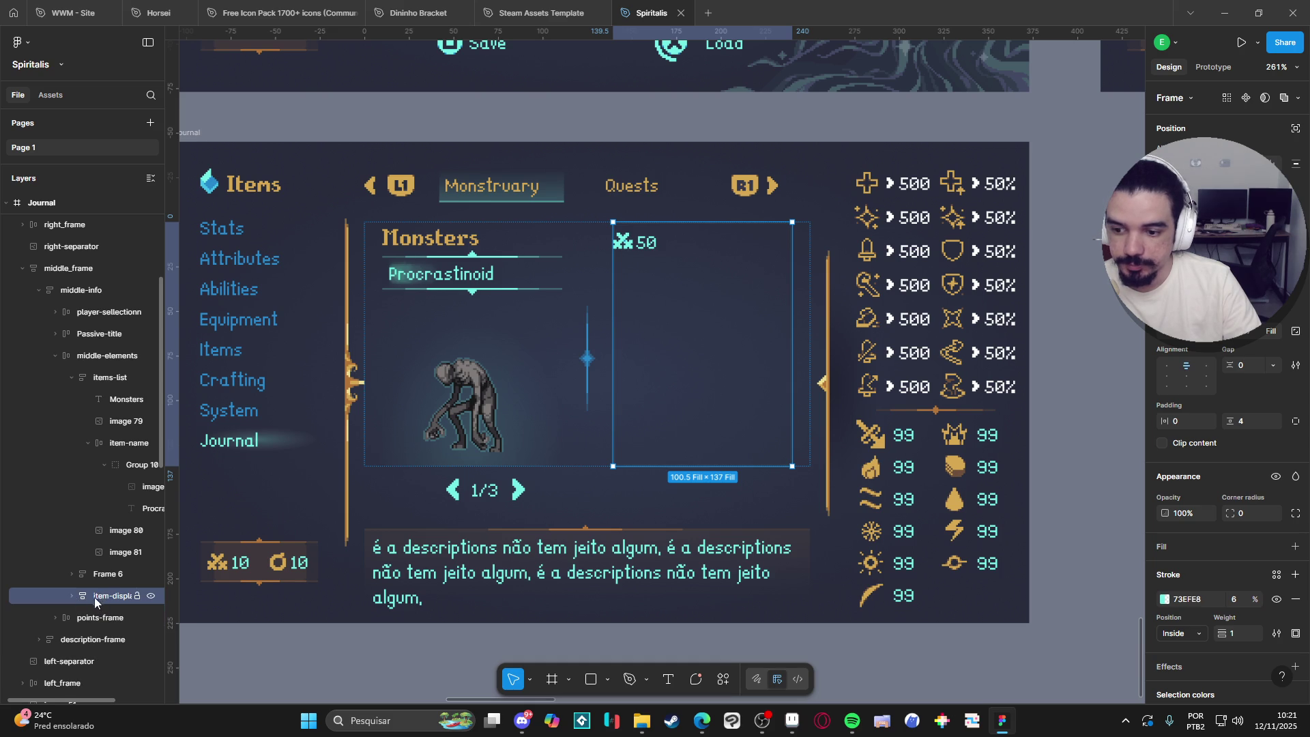
left_click(72, 596)
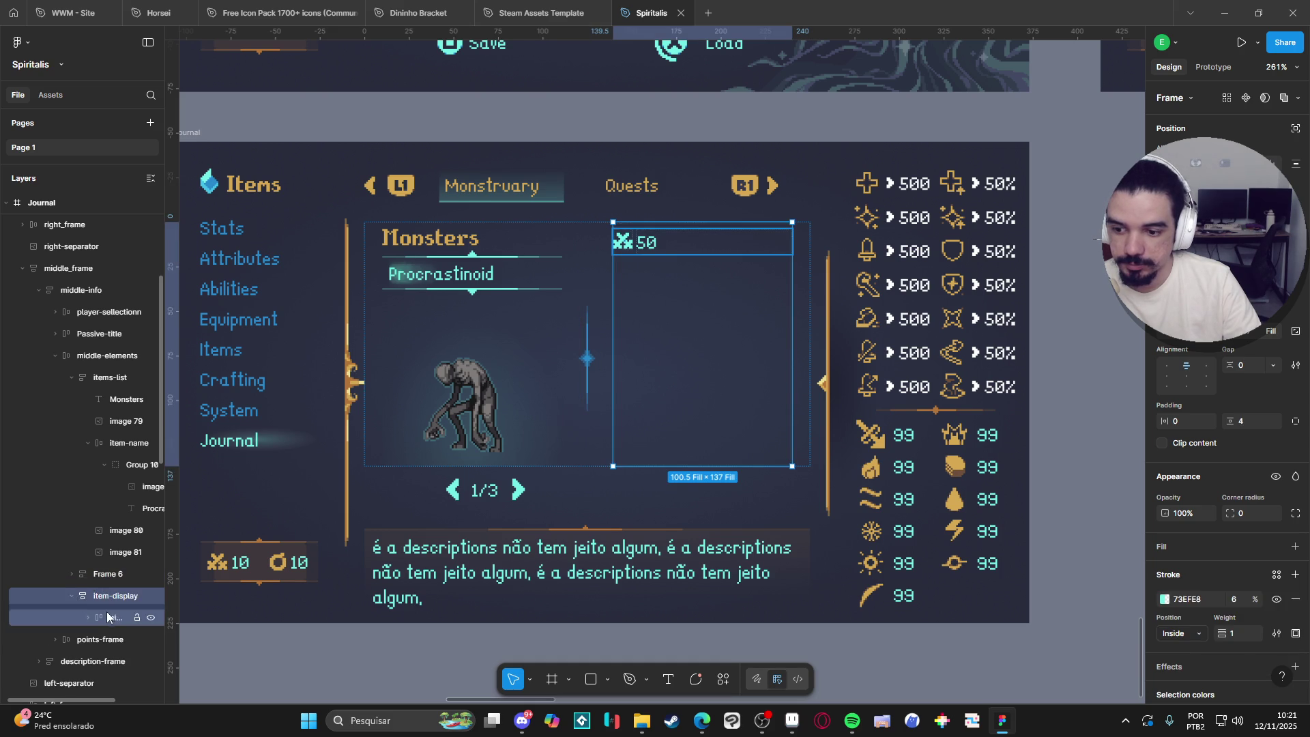
Duplicate the nivel row and lay item-display out horizontally so both sit side by side.
left_click(113, 617)
key("ctrl+d")
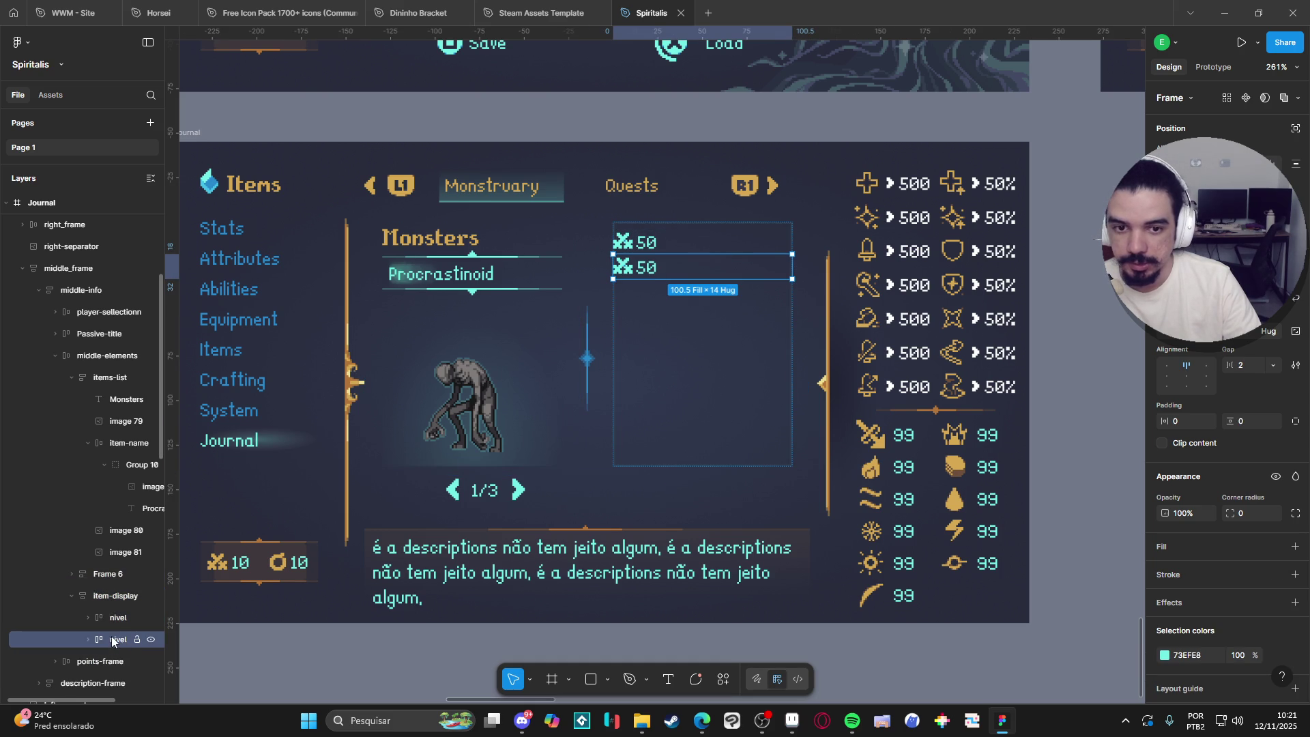
left_click(101, 595)
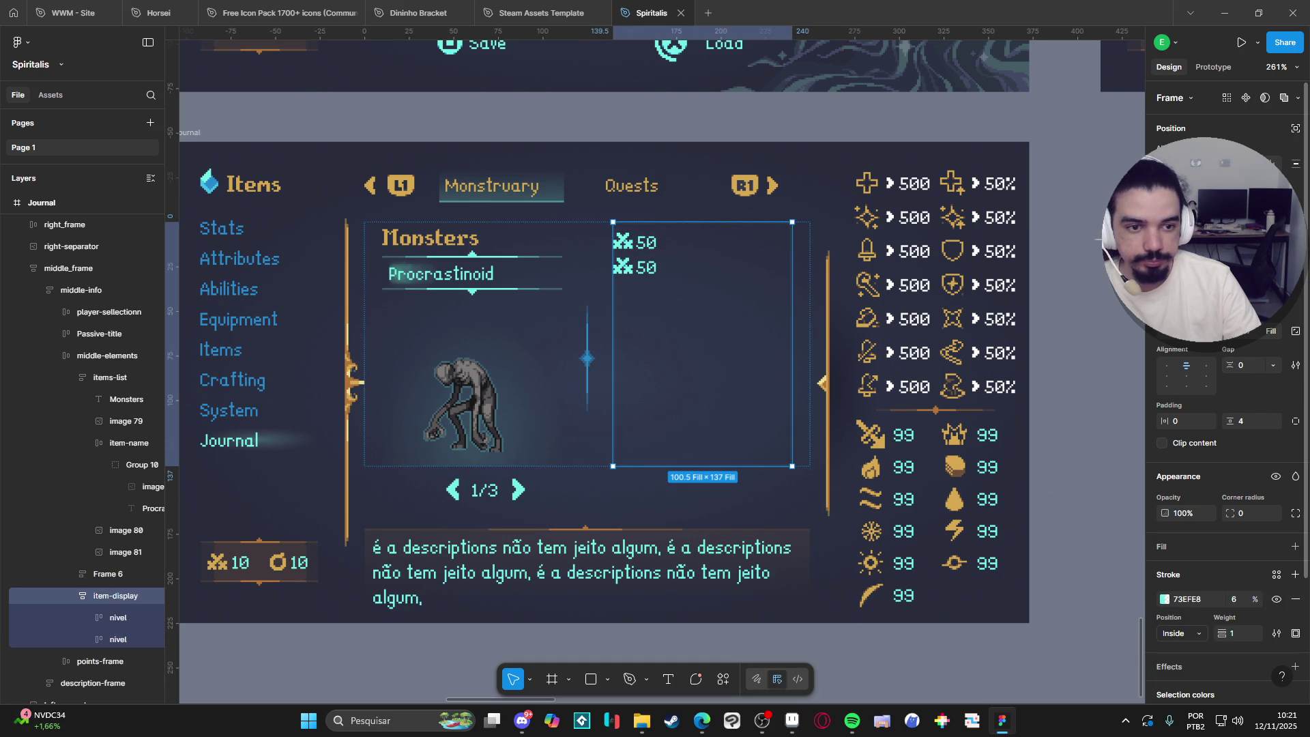
key("shift+h")
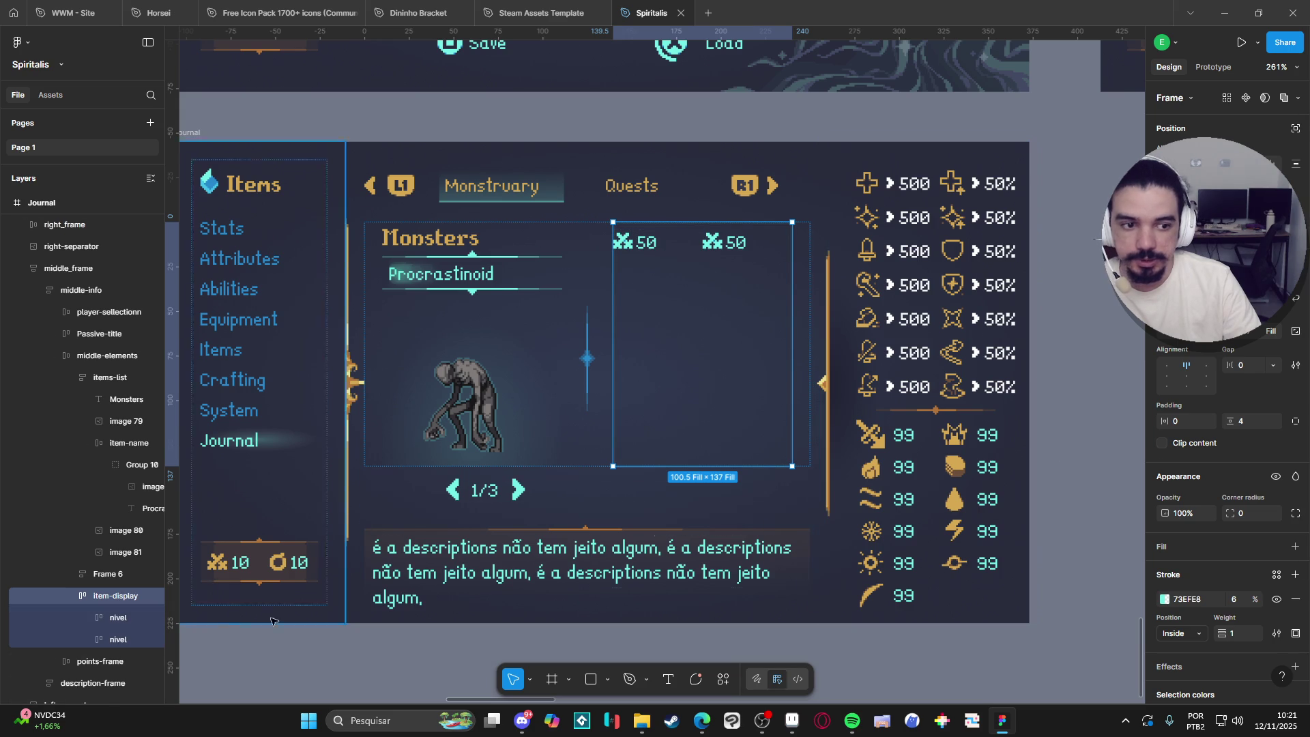
Rename the copy 'energy'.
double_click(112, 639)
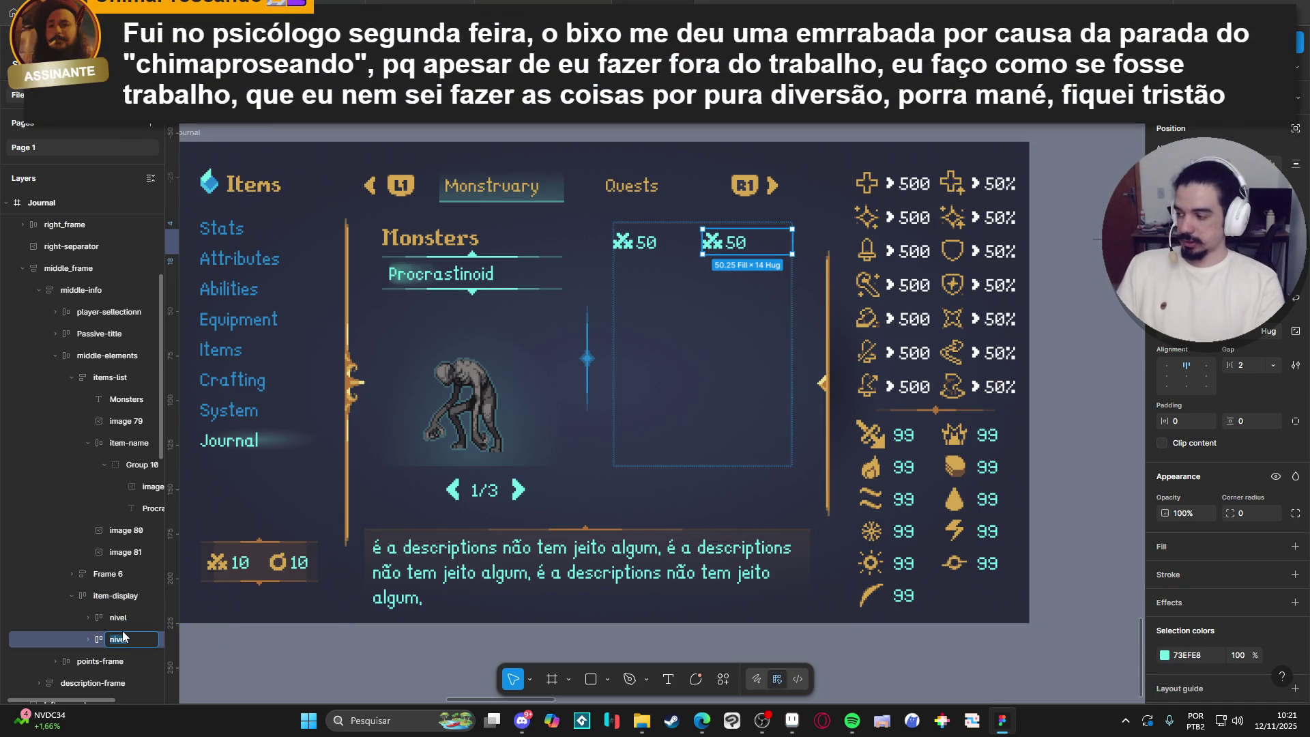
type("en")
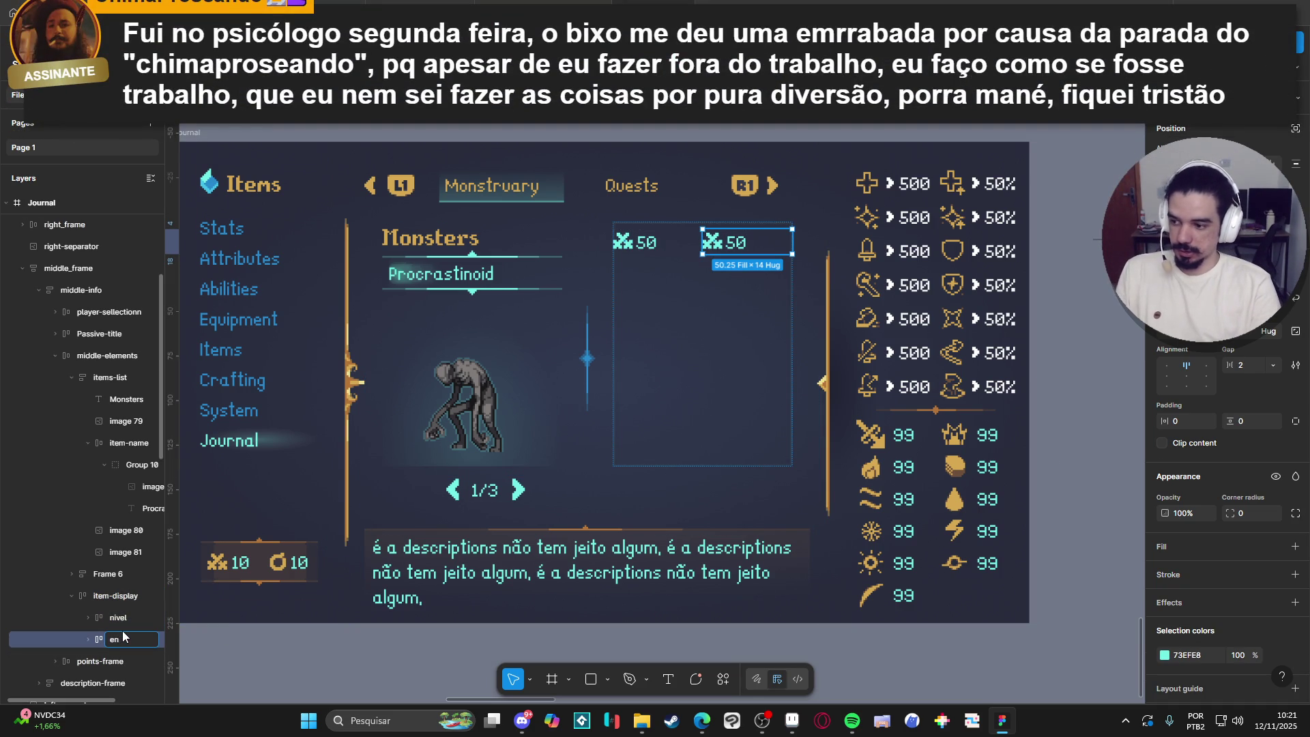
type("ergy")
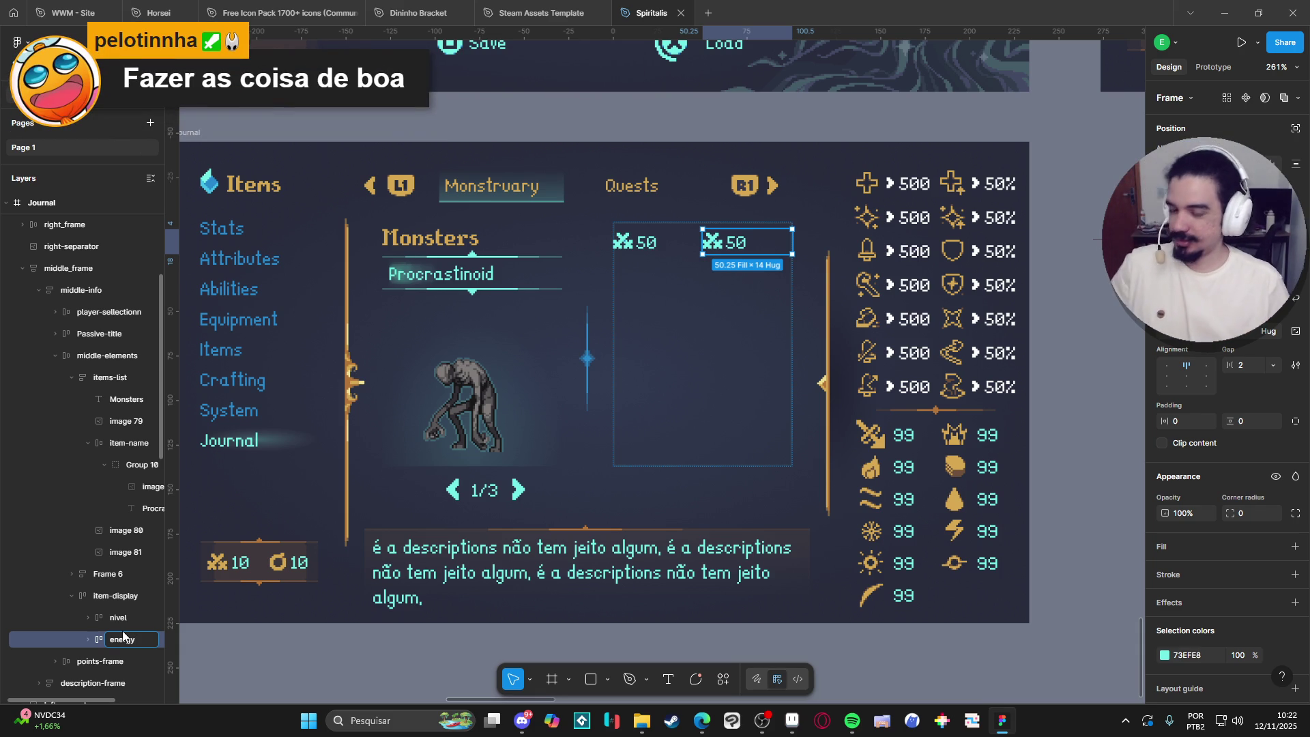
left_click(88, 640)
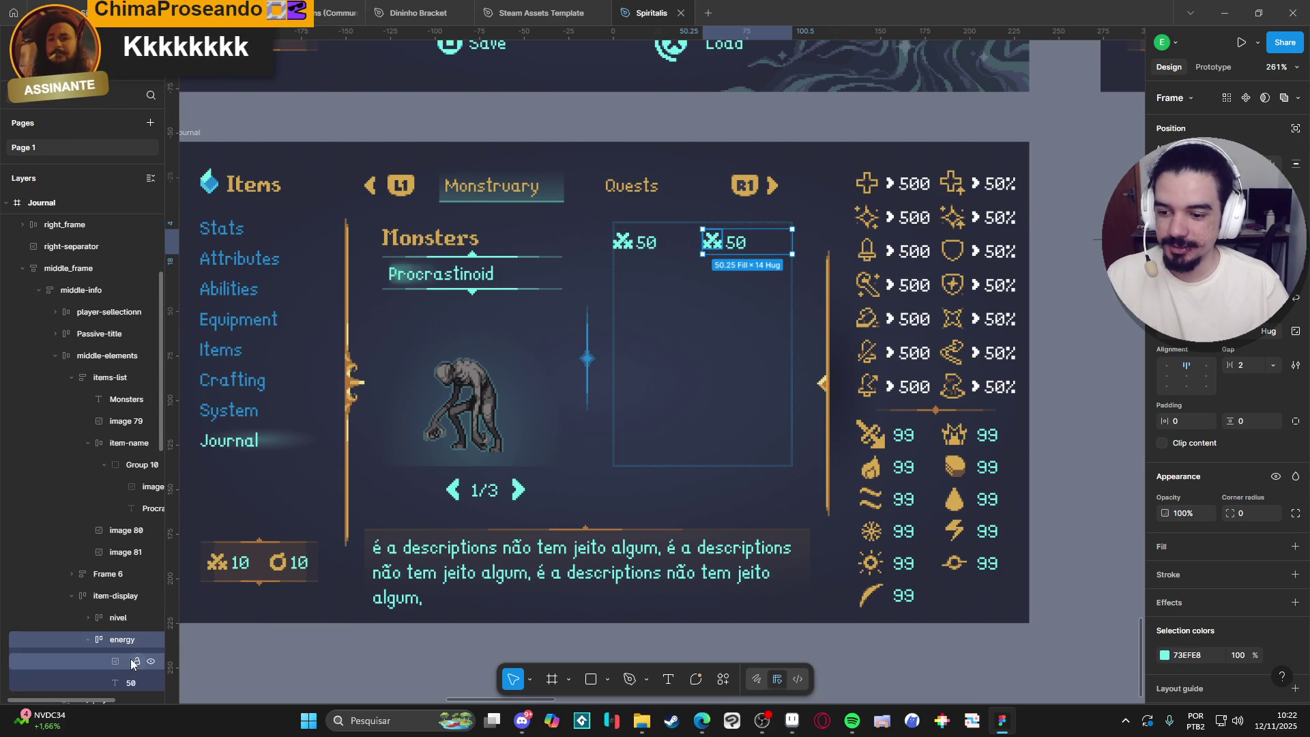
Paste the ring icon into the energy row before its 50 text and delete the old icon.
left_click(123, 660)
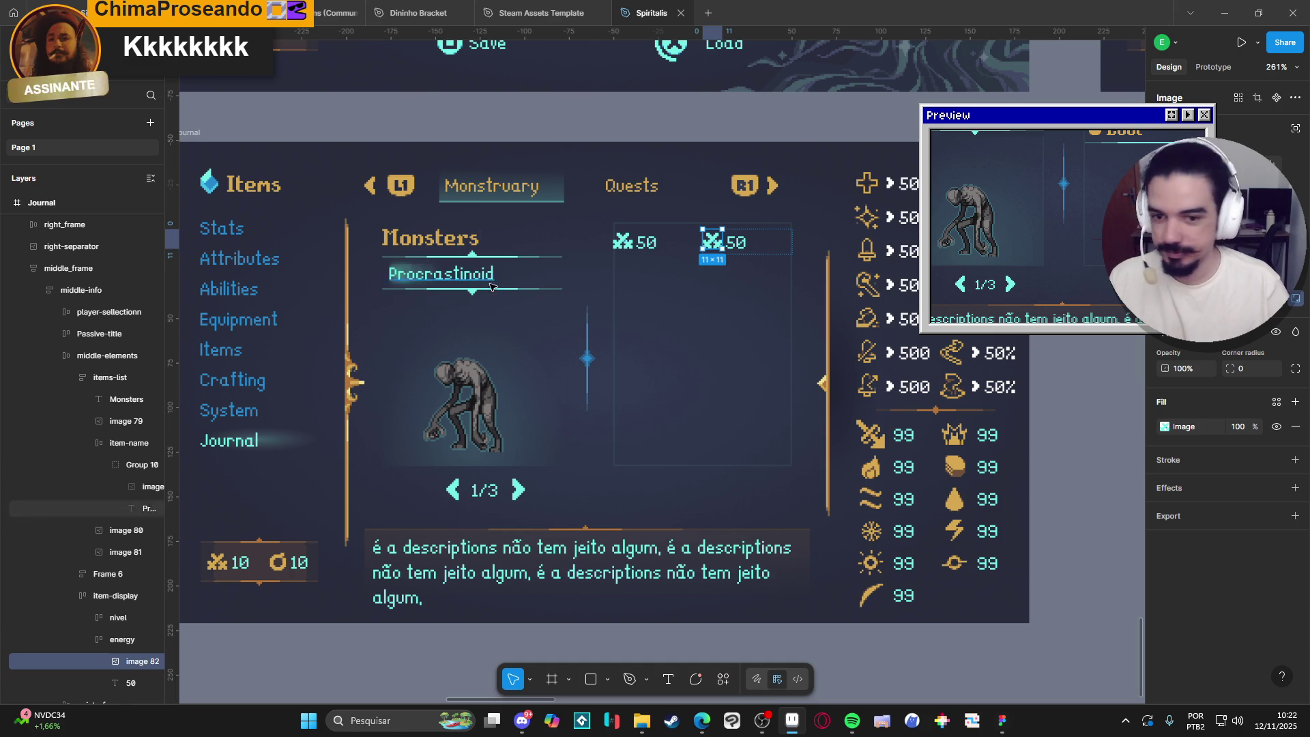
key("ctrl+v")
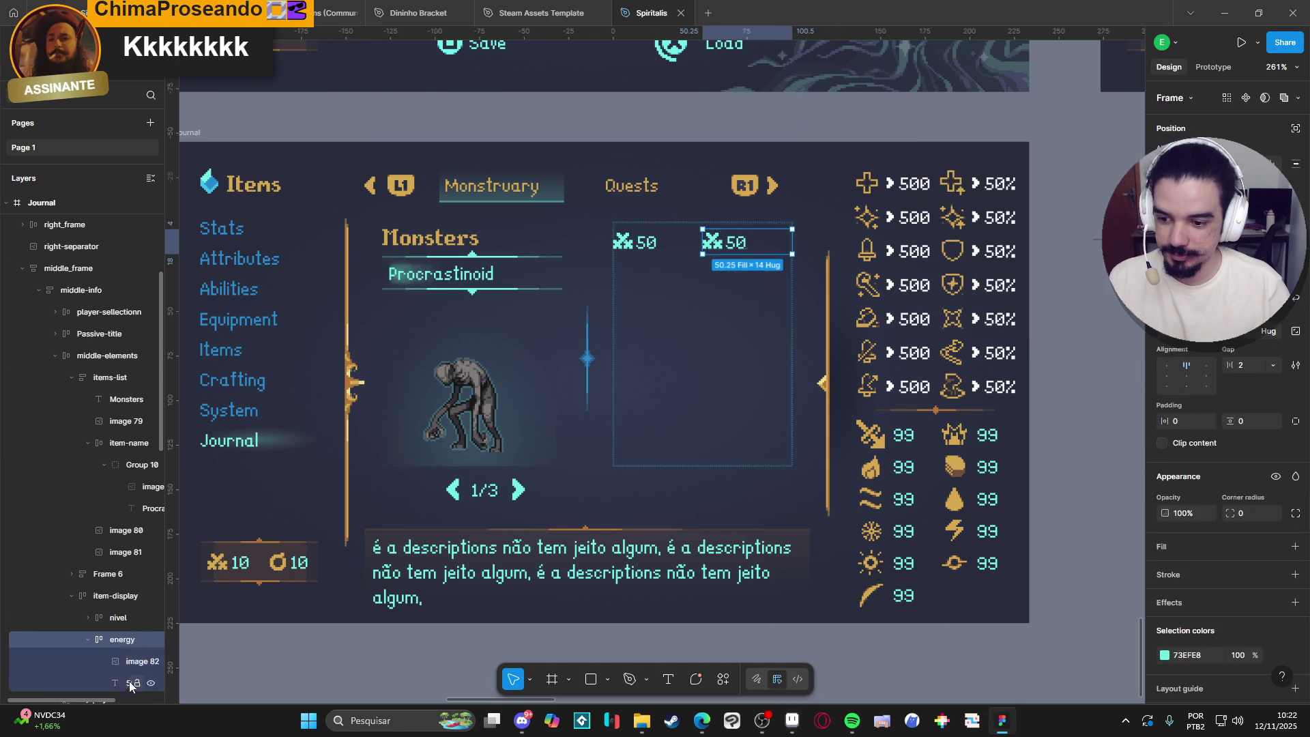
left_click_drag(128, 468, 125, 441)
key("Delete")
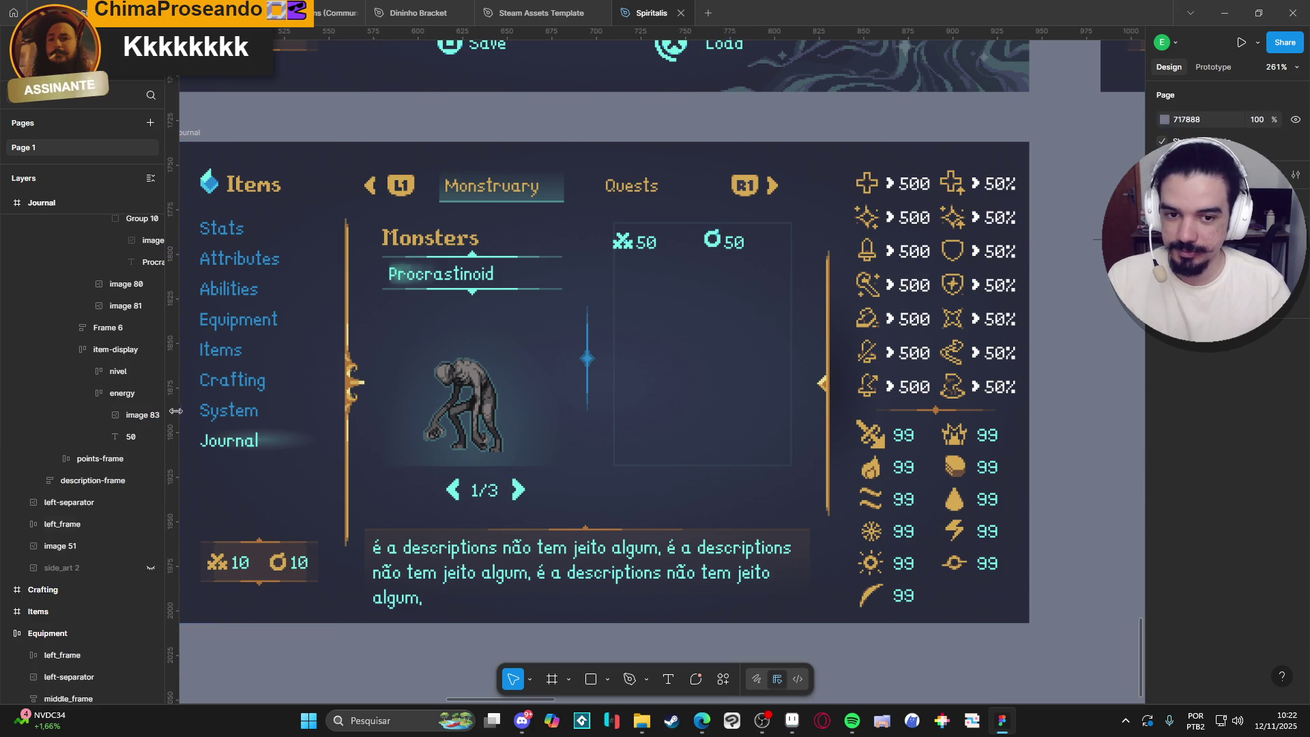
left_click(122, 393)
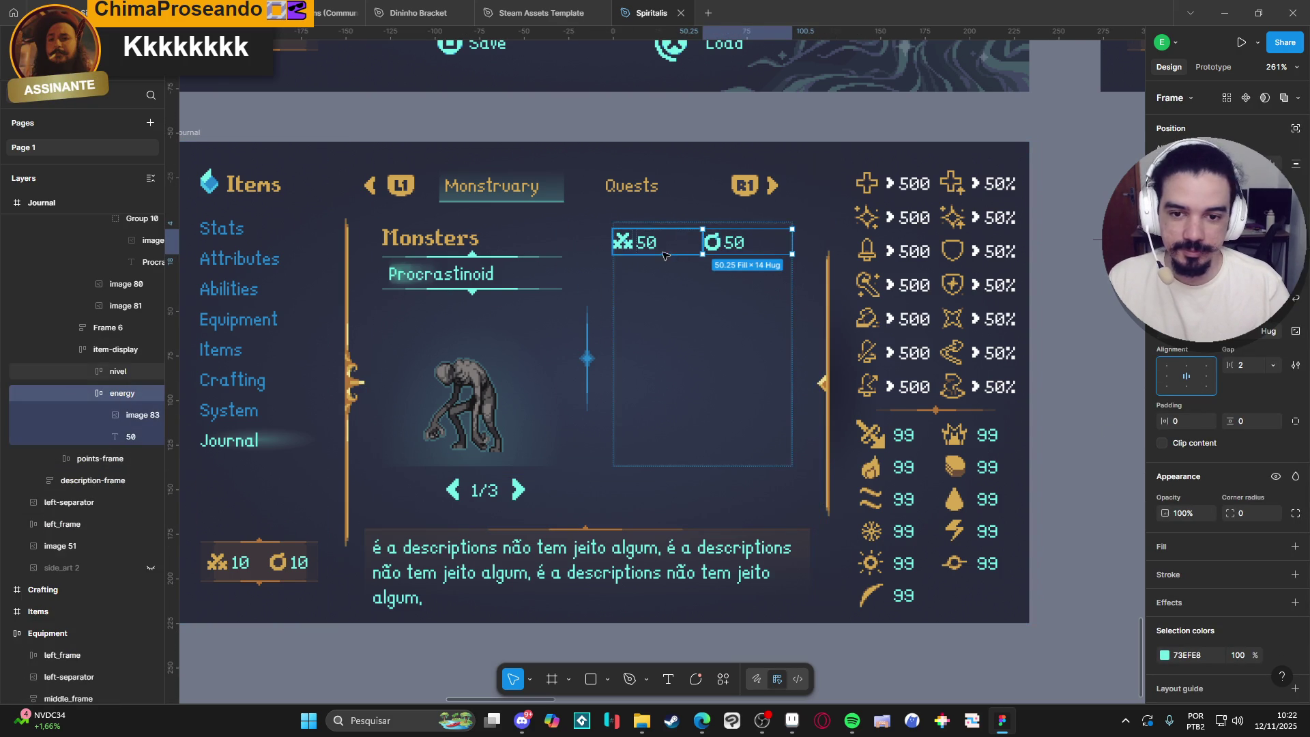
Centre-align the energy row's contents so the ring icon lines up with its 50 value.
left_click(651, 246)
left_click(1186, 376)
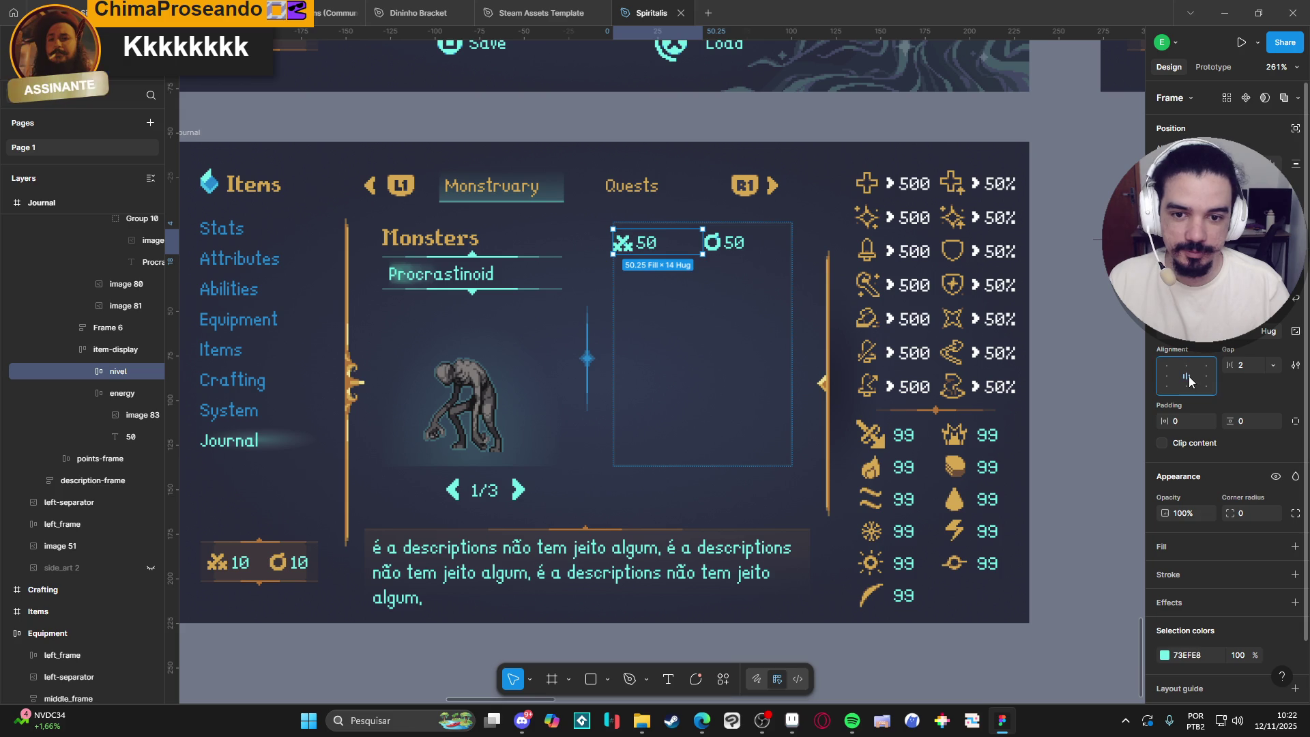
key("ctrl+z")
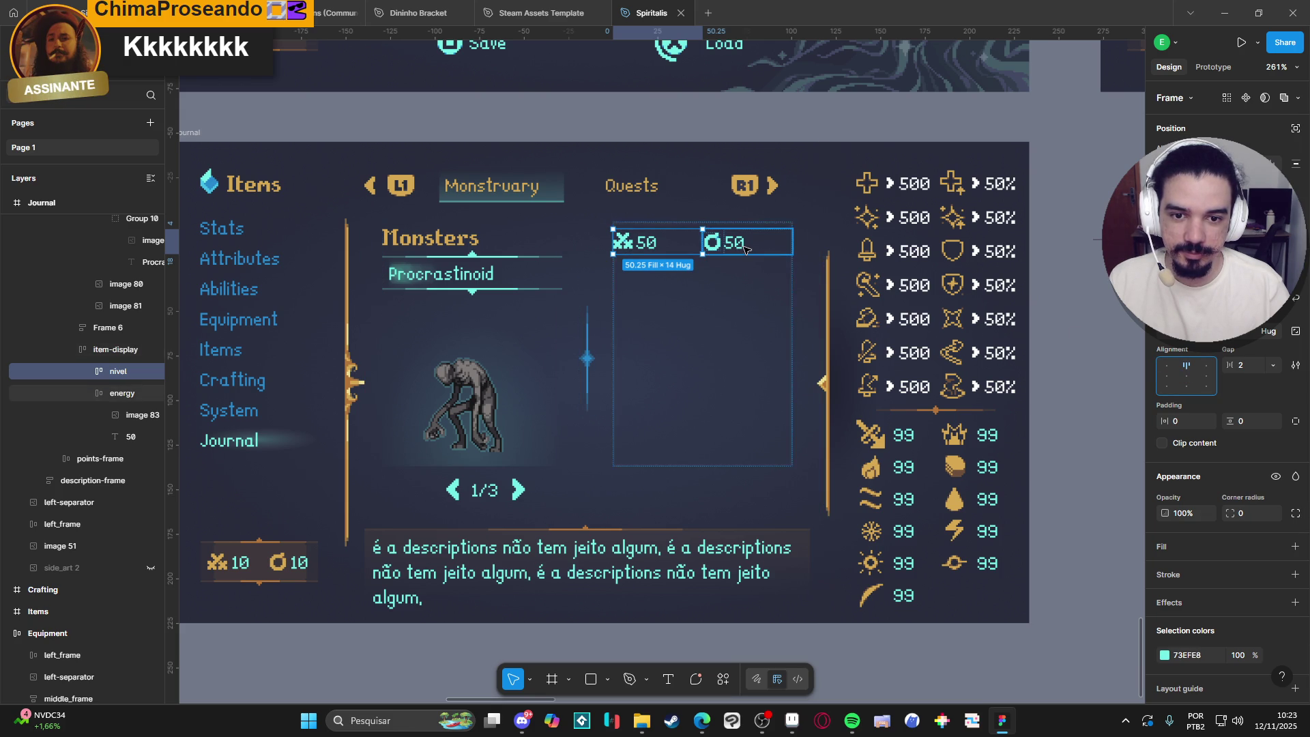
left_click(745, 248)
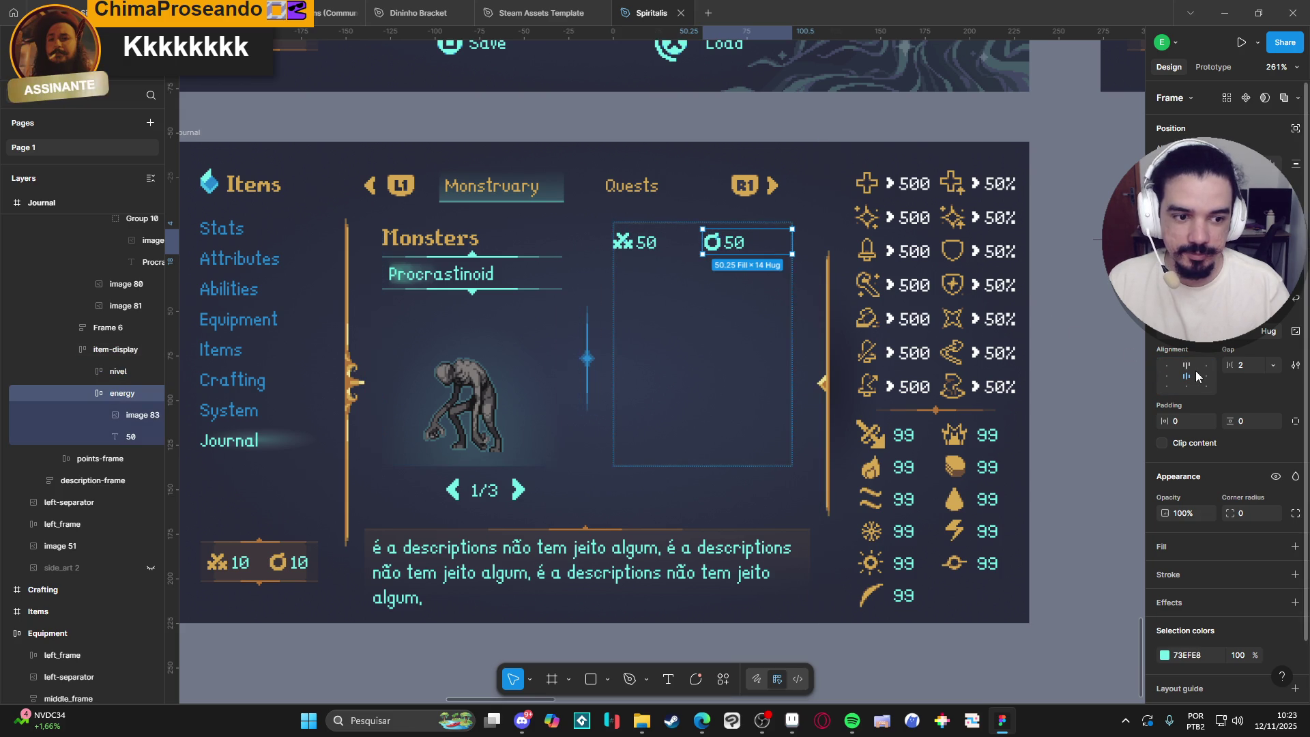
left_click(1195, 379)
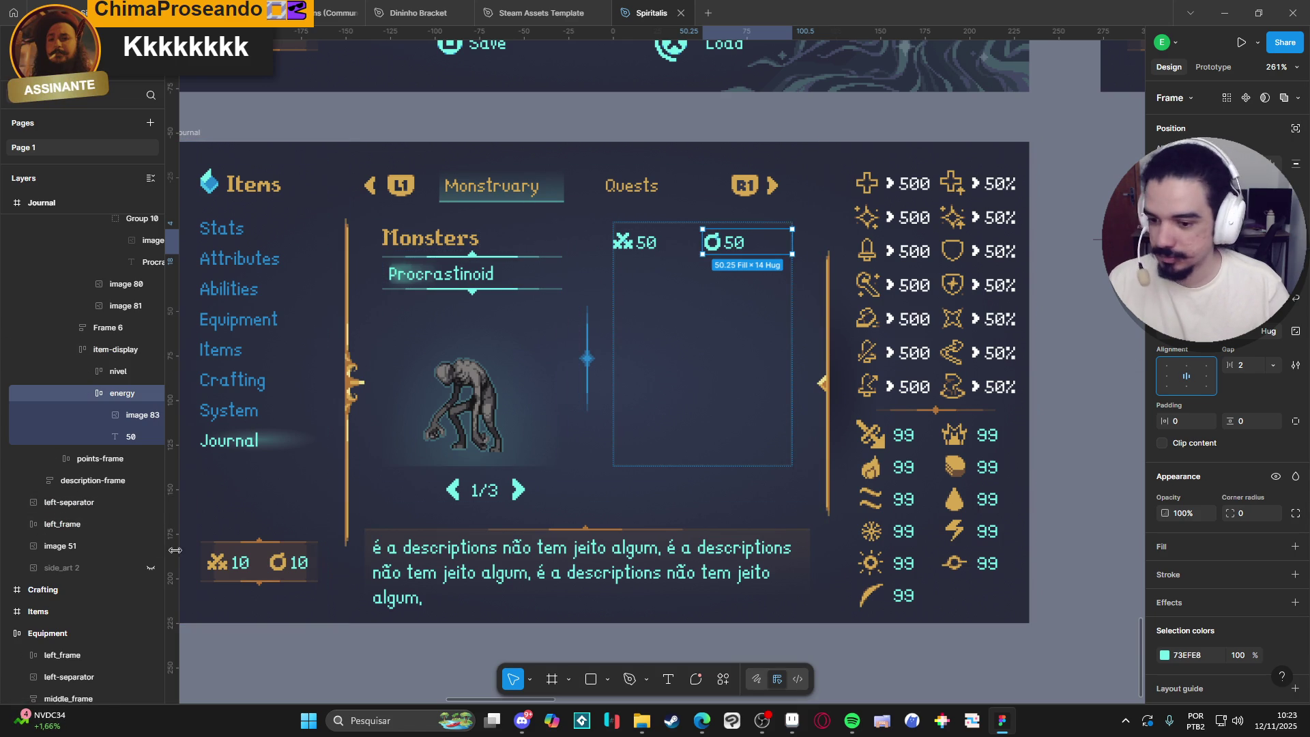
left_click(88, 393)
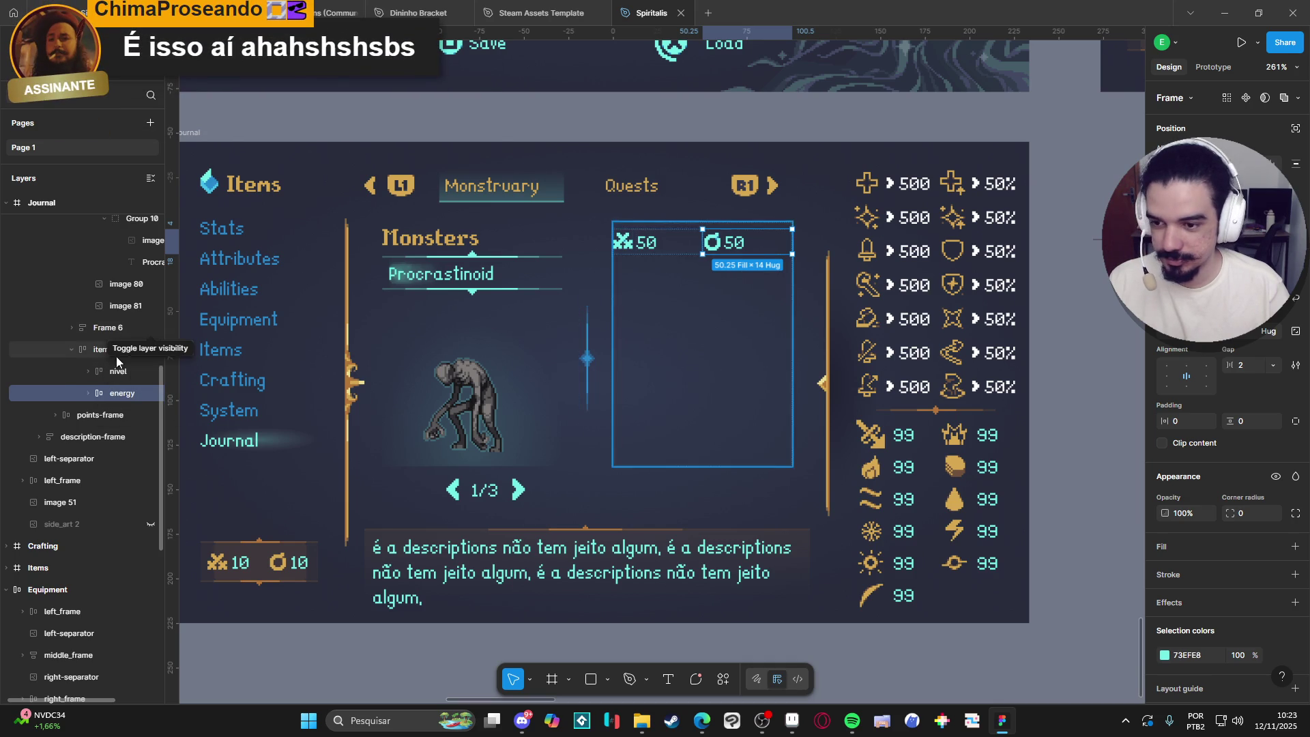
Duplicate the energy stat item.
left_click(112, 371)
left_click(105, 392)
key("ctrl+d")
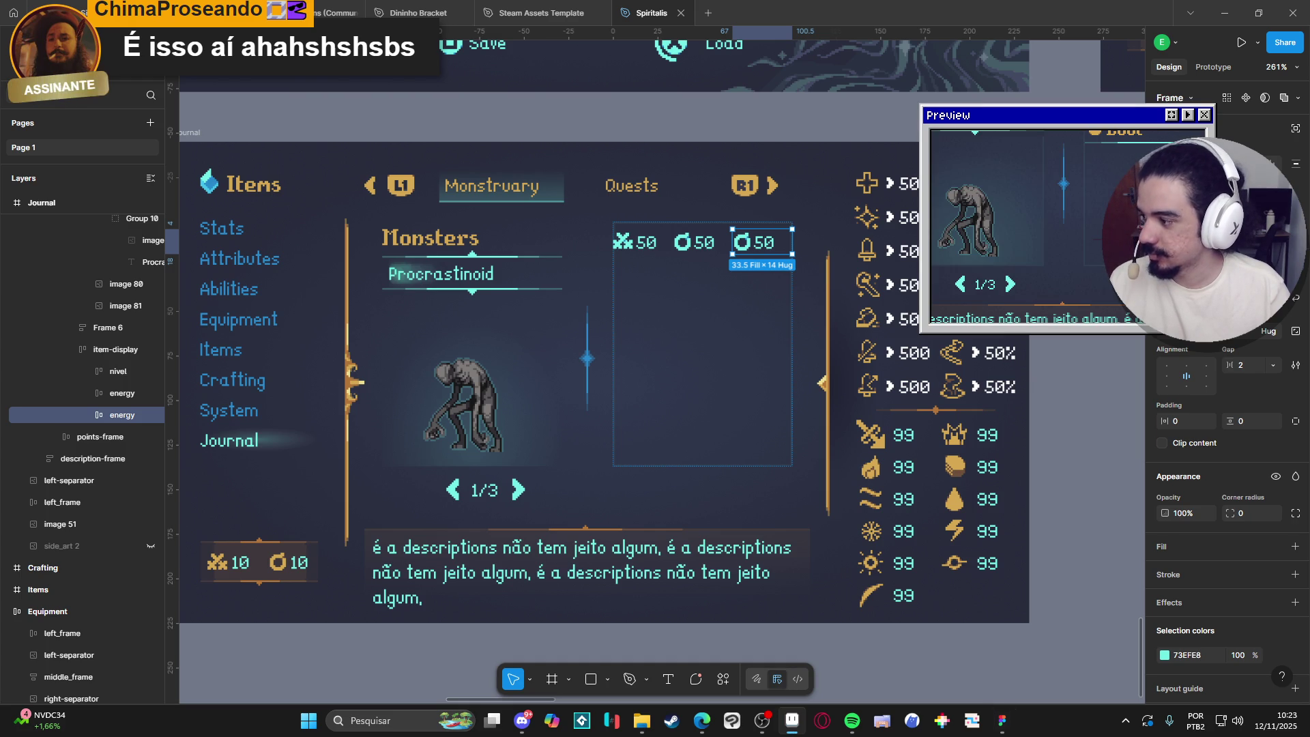
Paste the skull icon into the copy before its 50 value and delete the old icon.
left_click(742, 243)
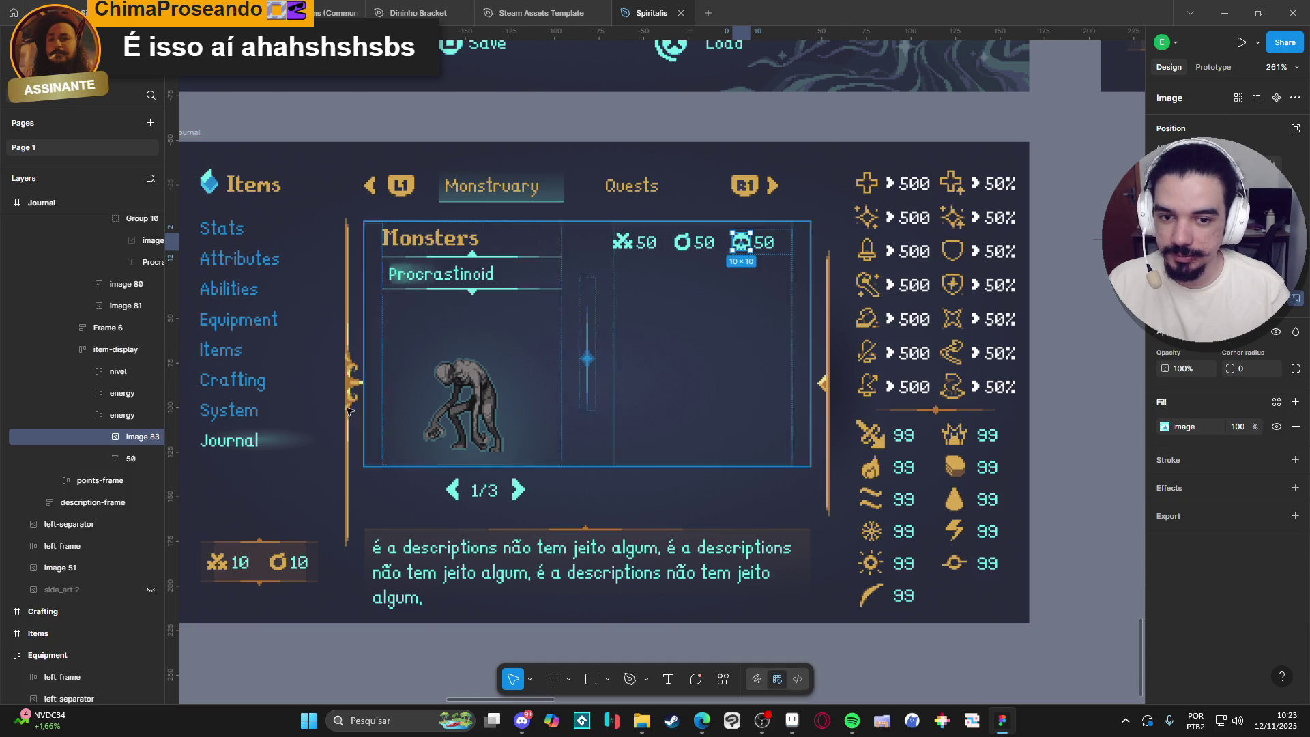
left_click(101, 416)
key("ctrl+v")
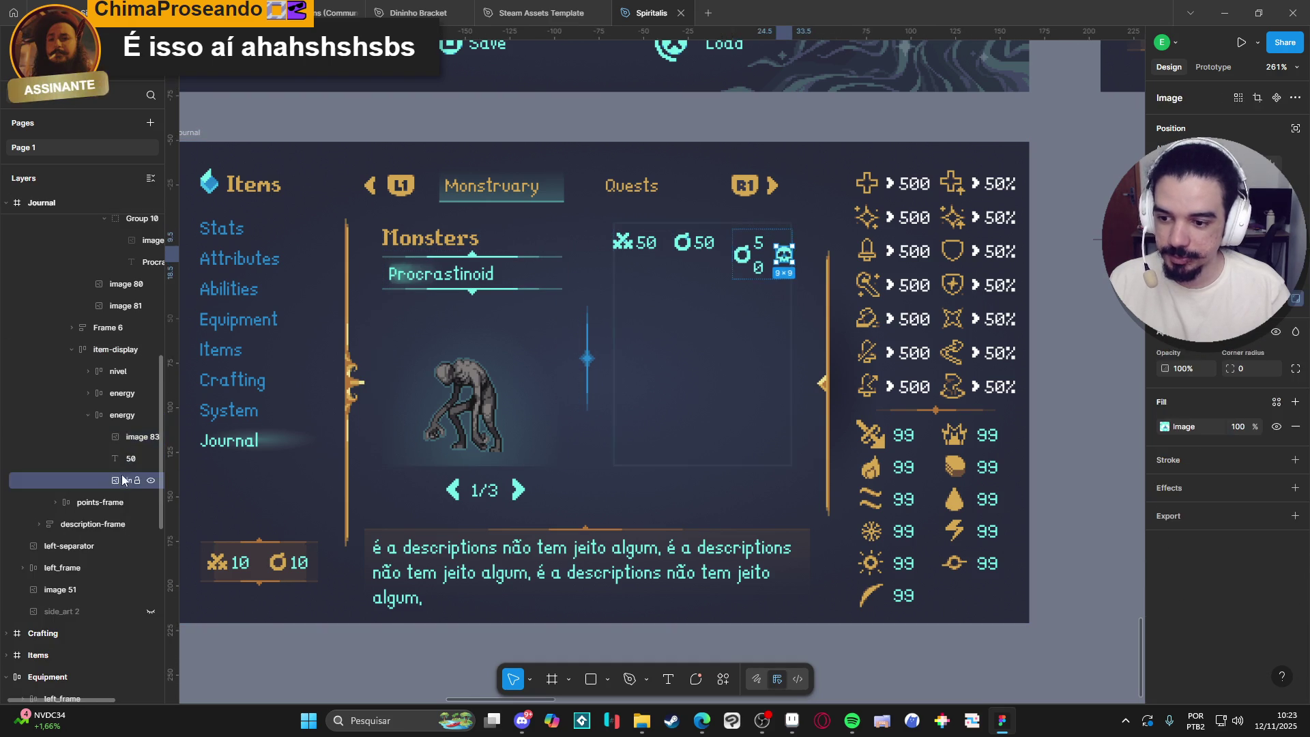
left_click_drag(126, 437, 127, 437)
left_click(126, 458)
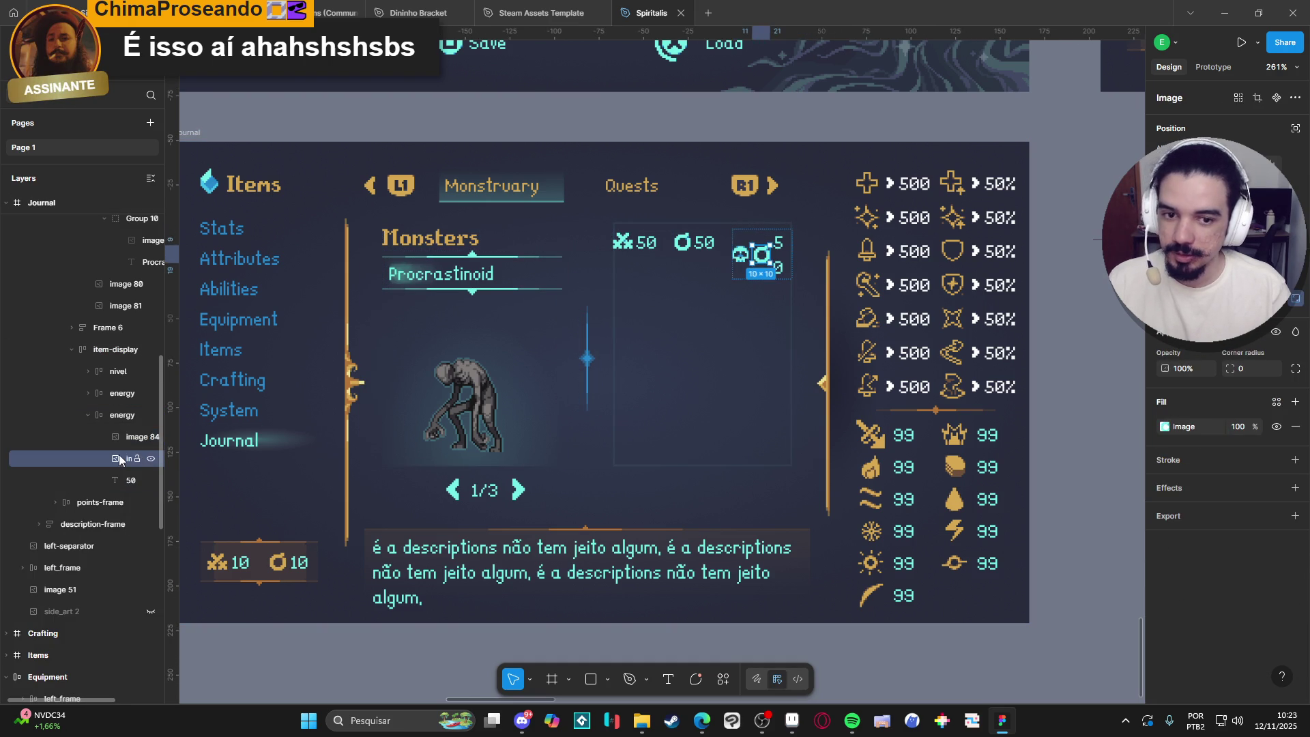
key("Delete")
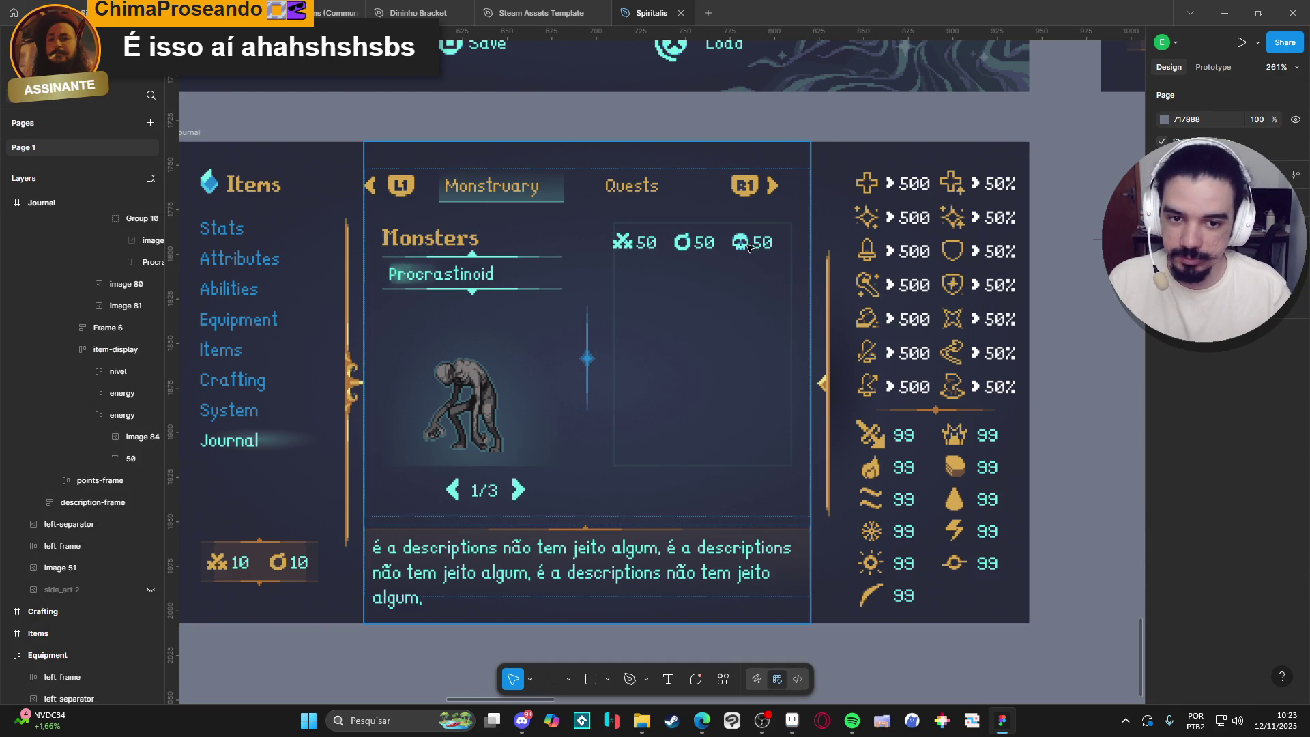
left_click(748, 247)
double_click(756, 243)
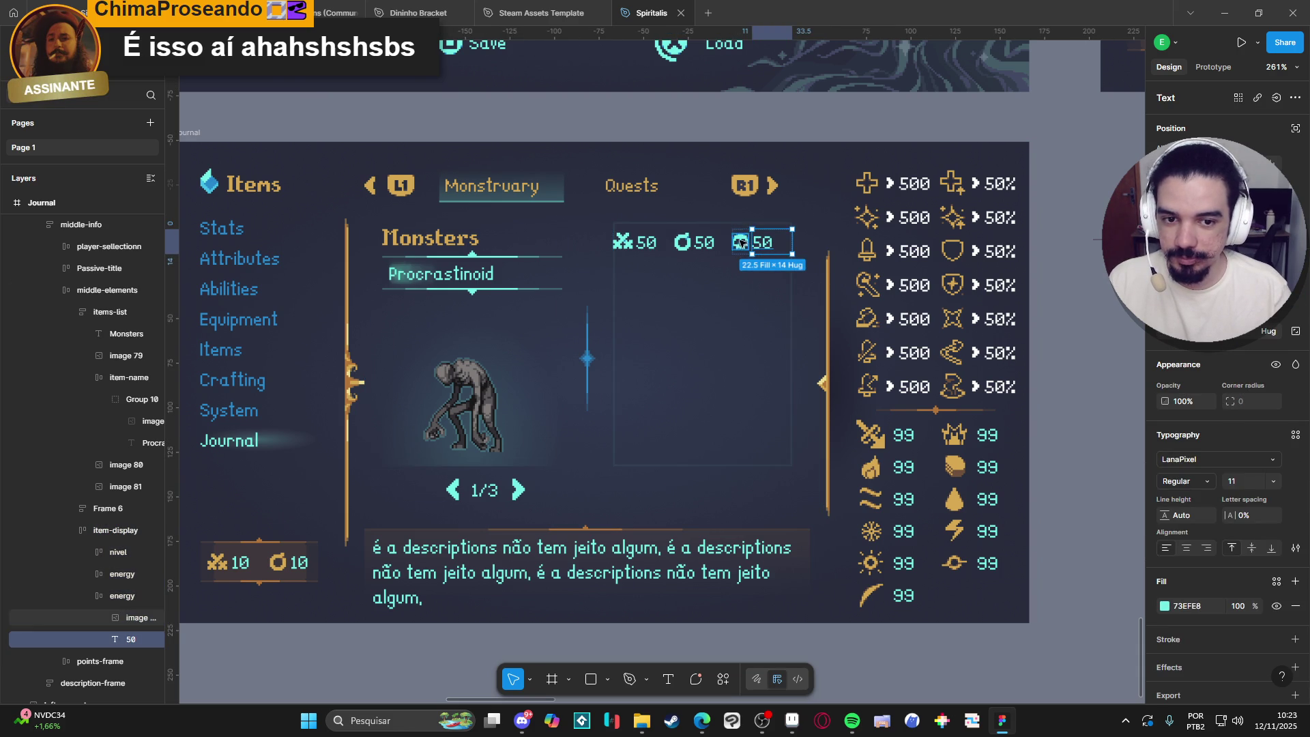
left_click(740, 243)
left_click(784, 246)
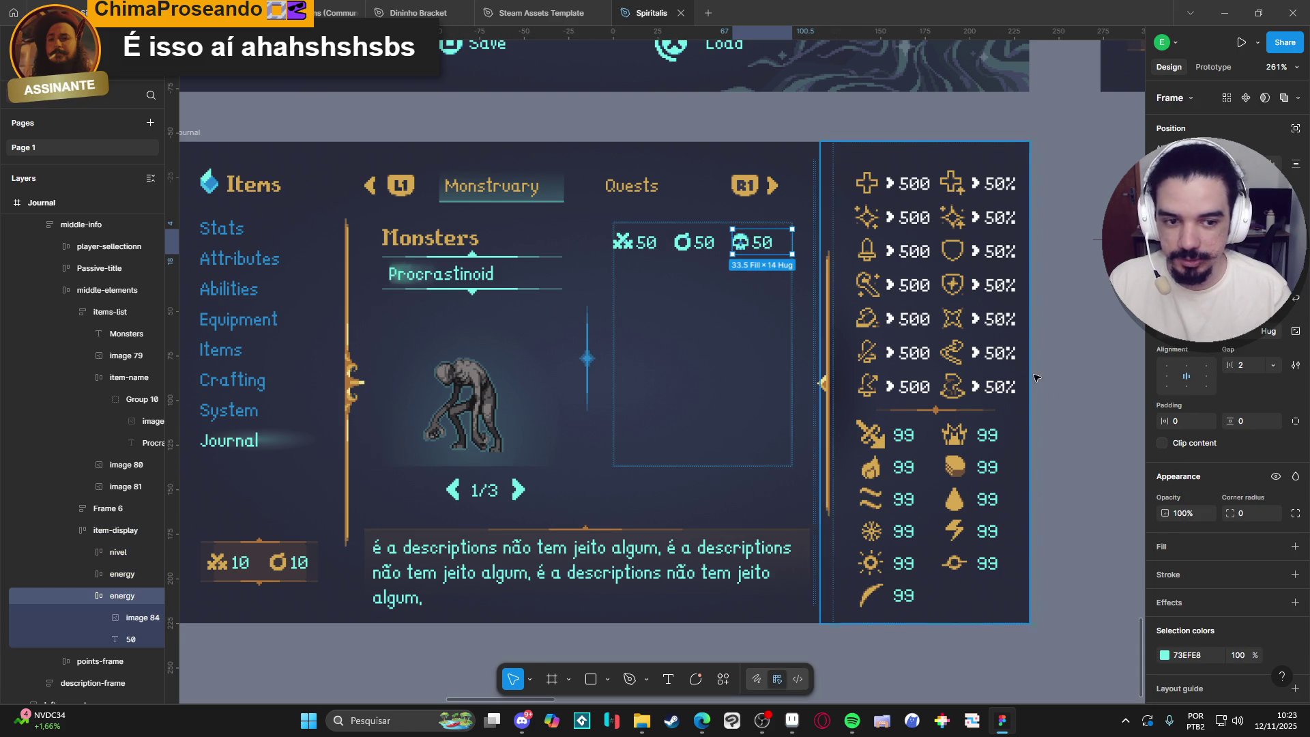
left_click(1192, 366)
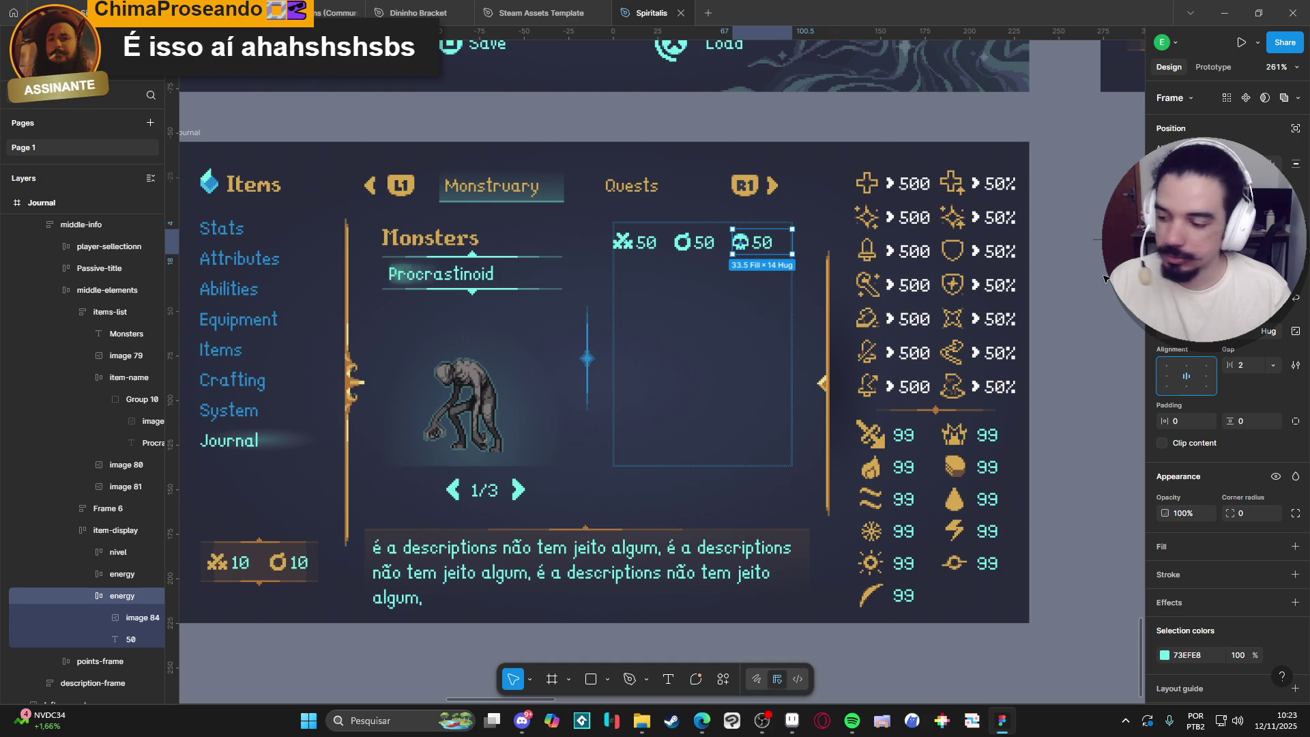
left_click(761, 247)
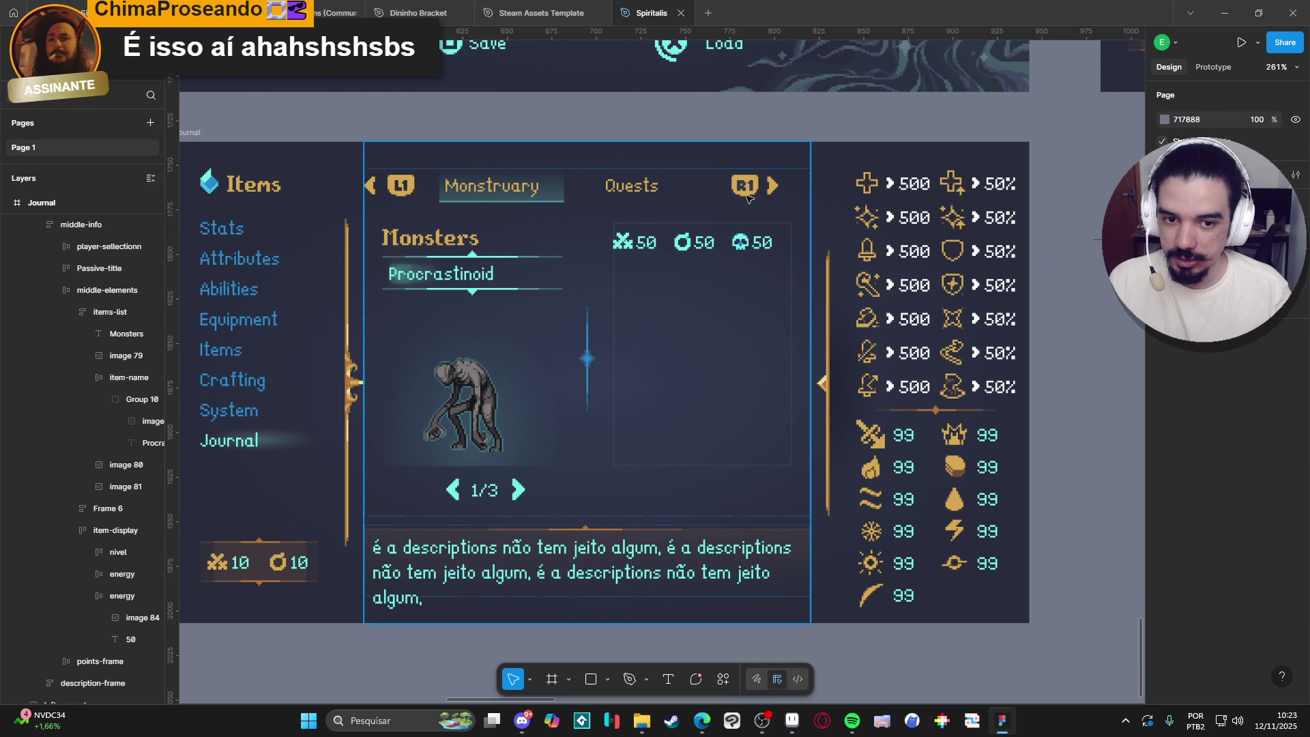
double_click(761, 247)
double_click(760, 247)
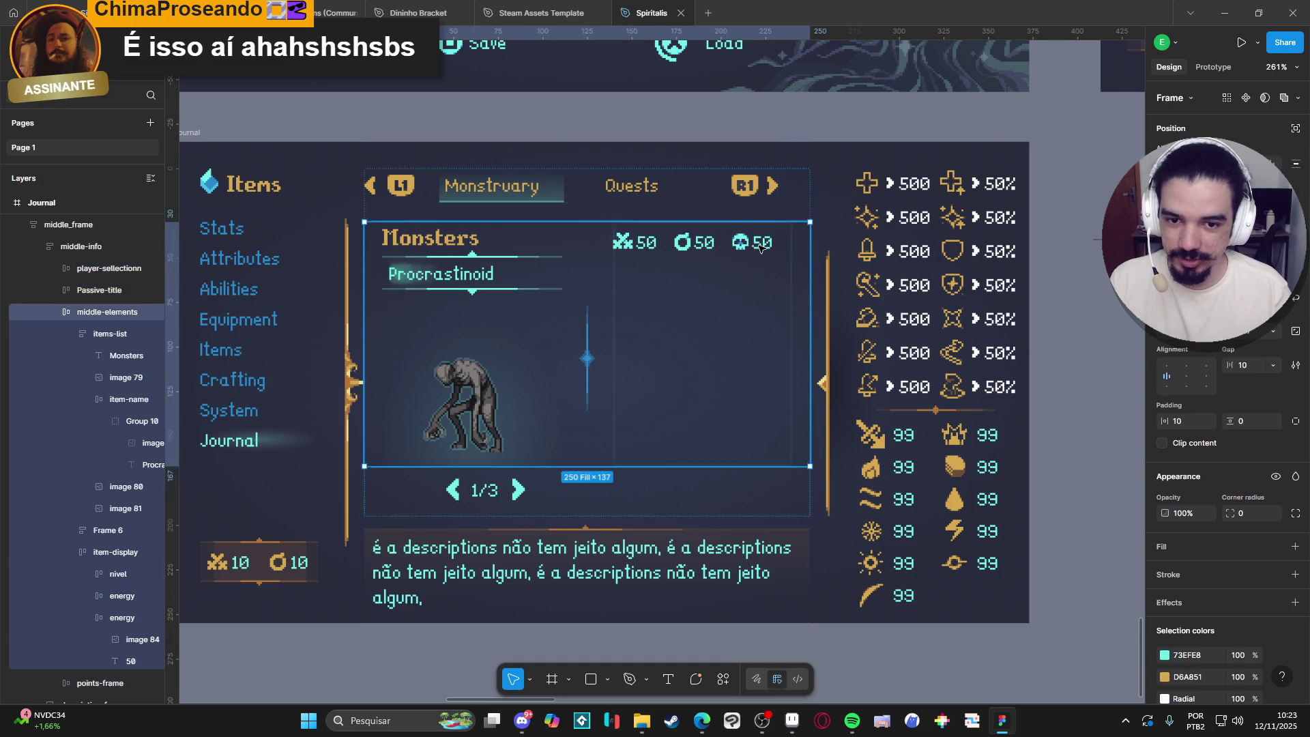
double_click(761, 247)
double_click(761, 247)
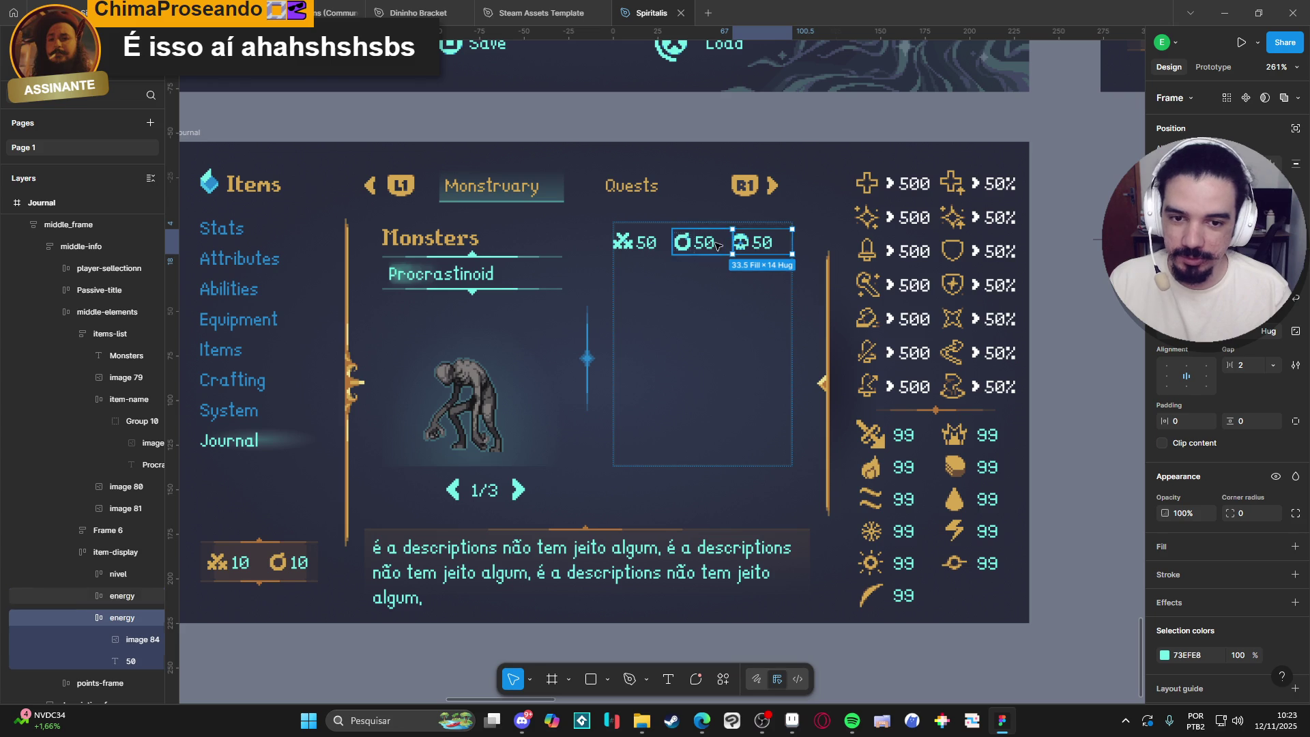
left_click(102, 550)
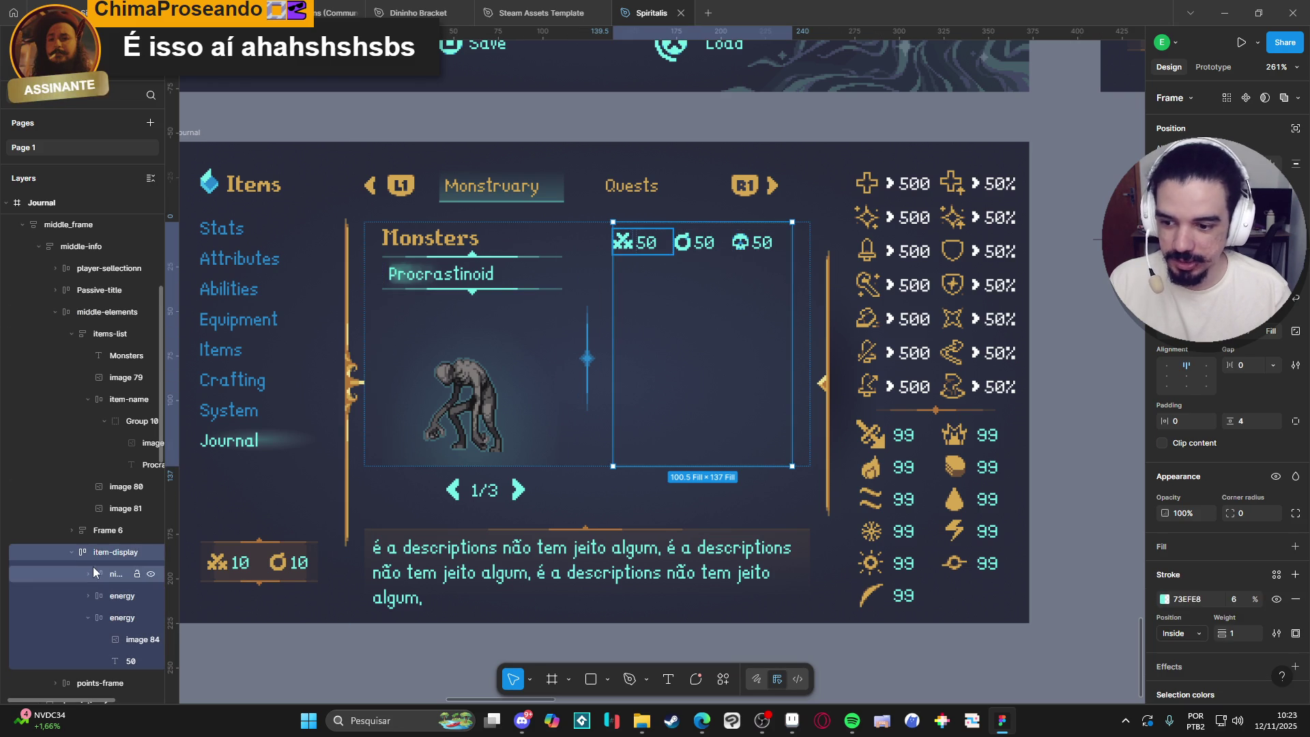
left_click(88, 574)
left_click(88, 574)
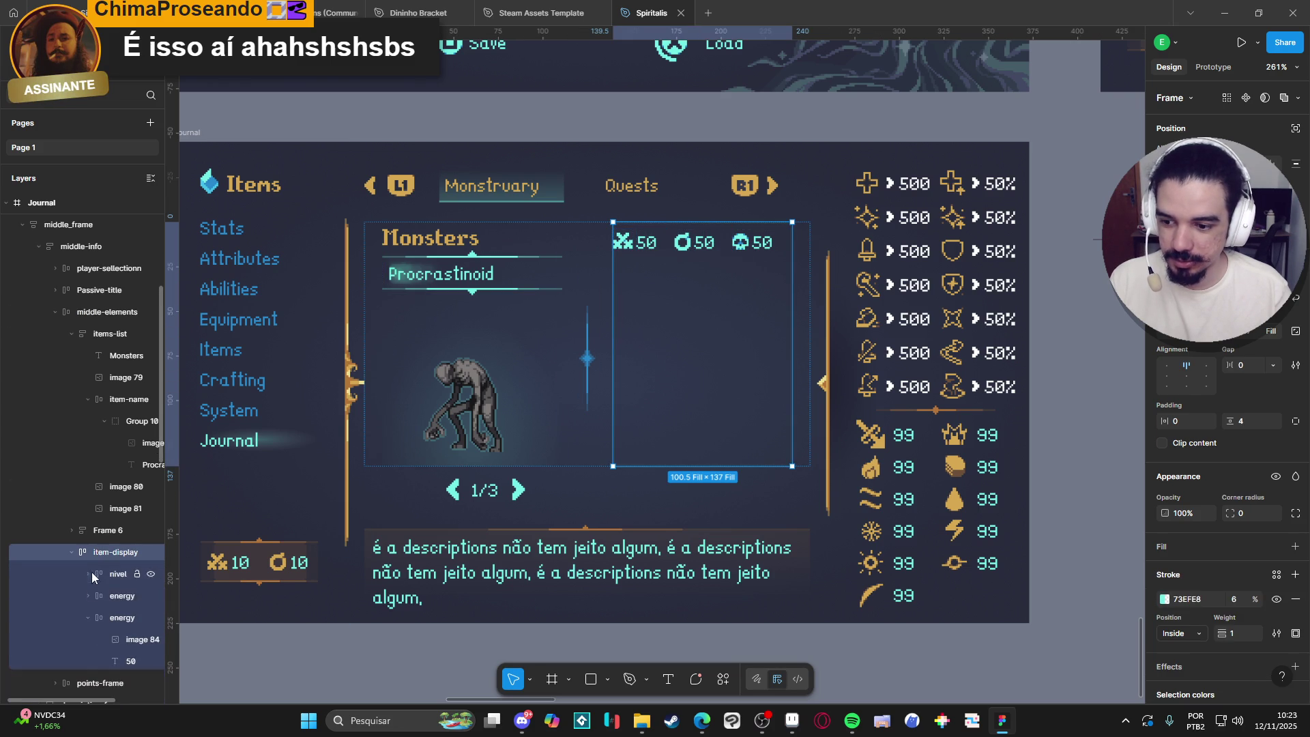
left_click(87, 618)
left_click(108, 619)
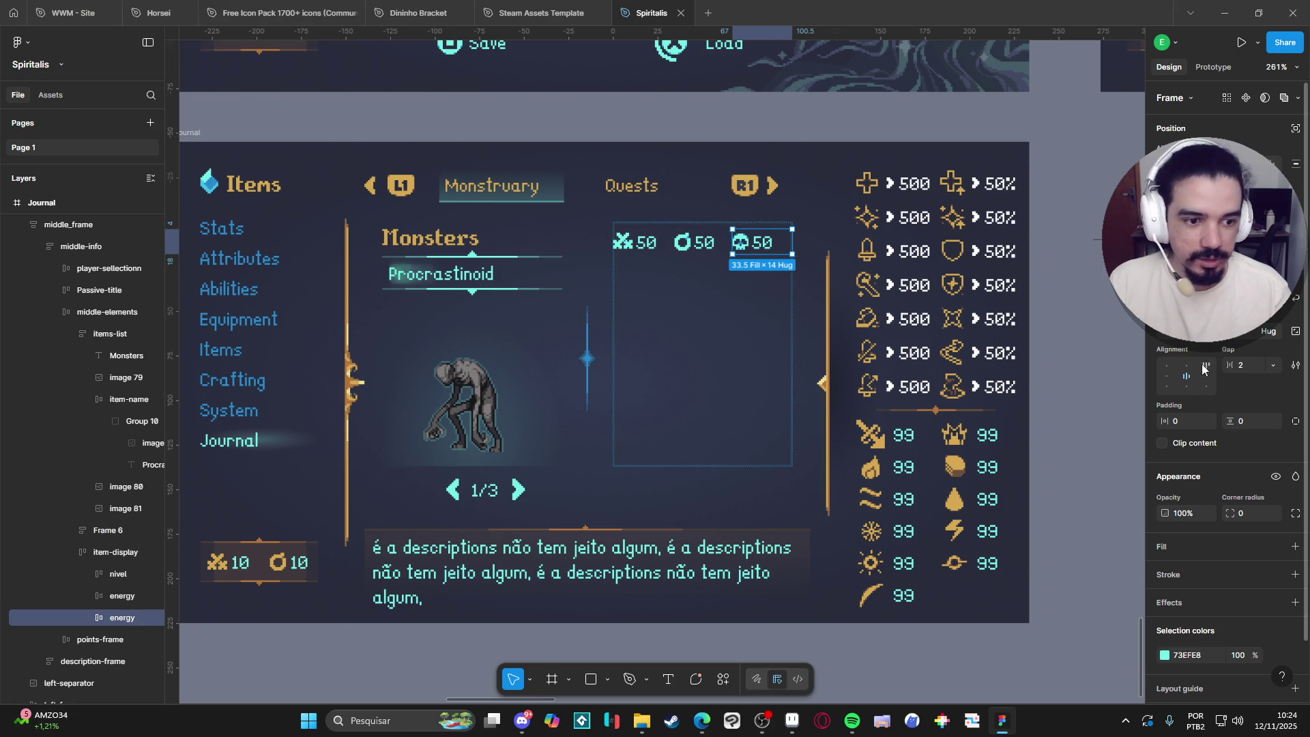
Group the three stat items into an auto-layout row and set their widths to fixed.
left_click(1194, 331)
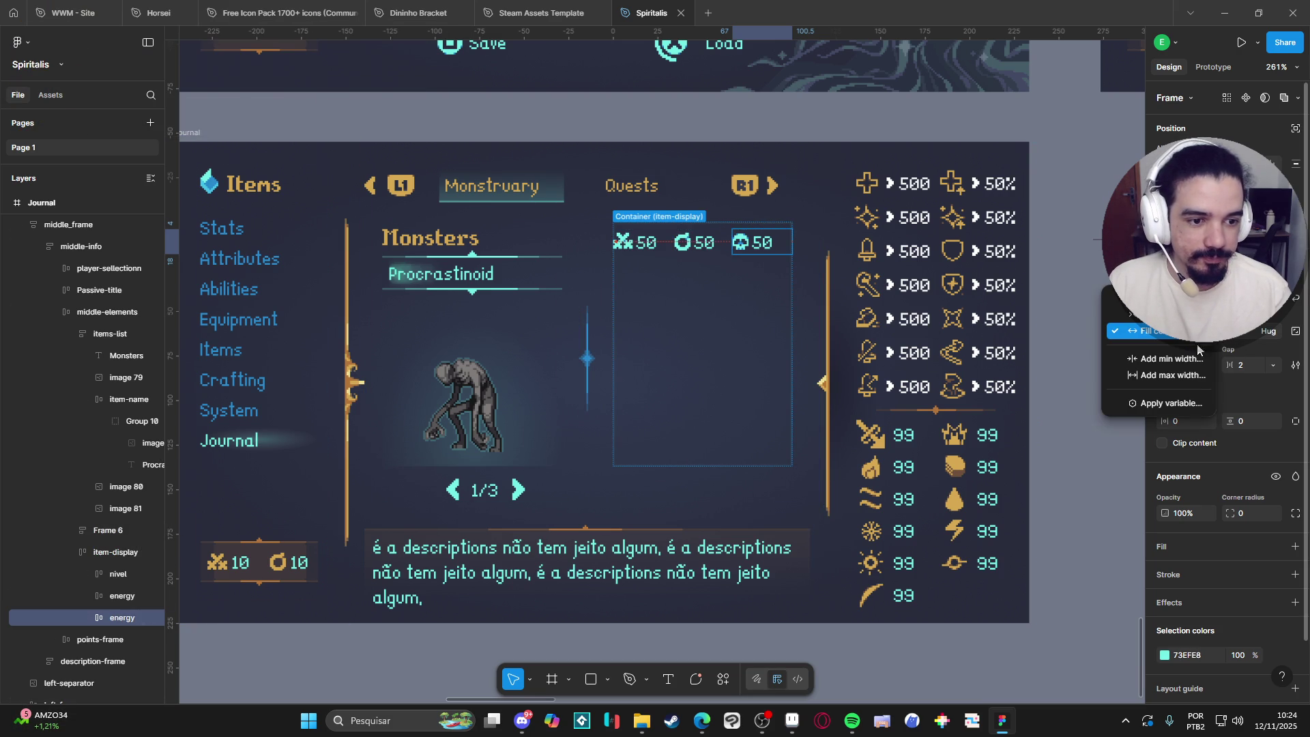
left_click(1170, 298)
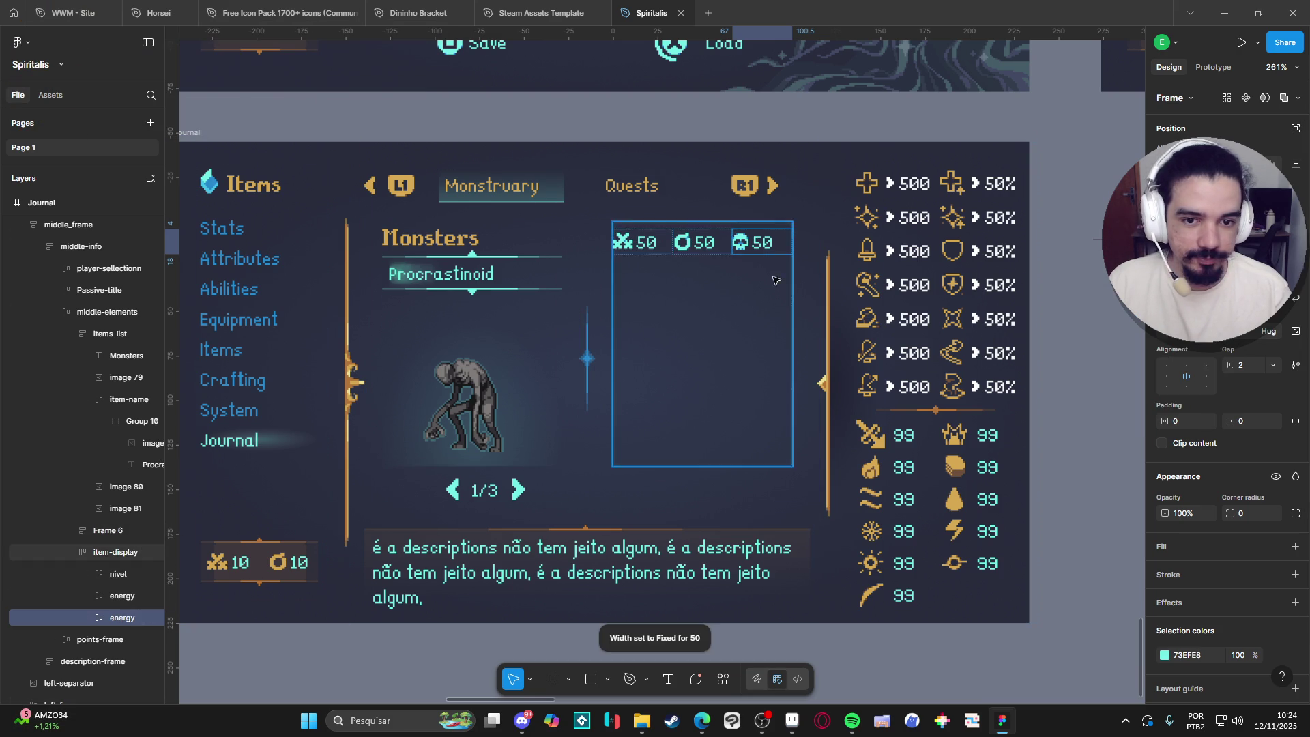
left_click(103, 573, "shift")
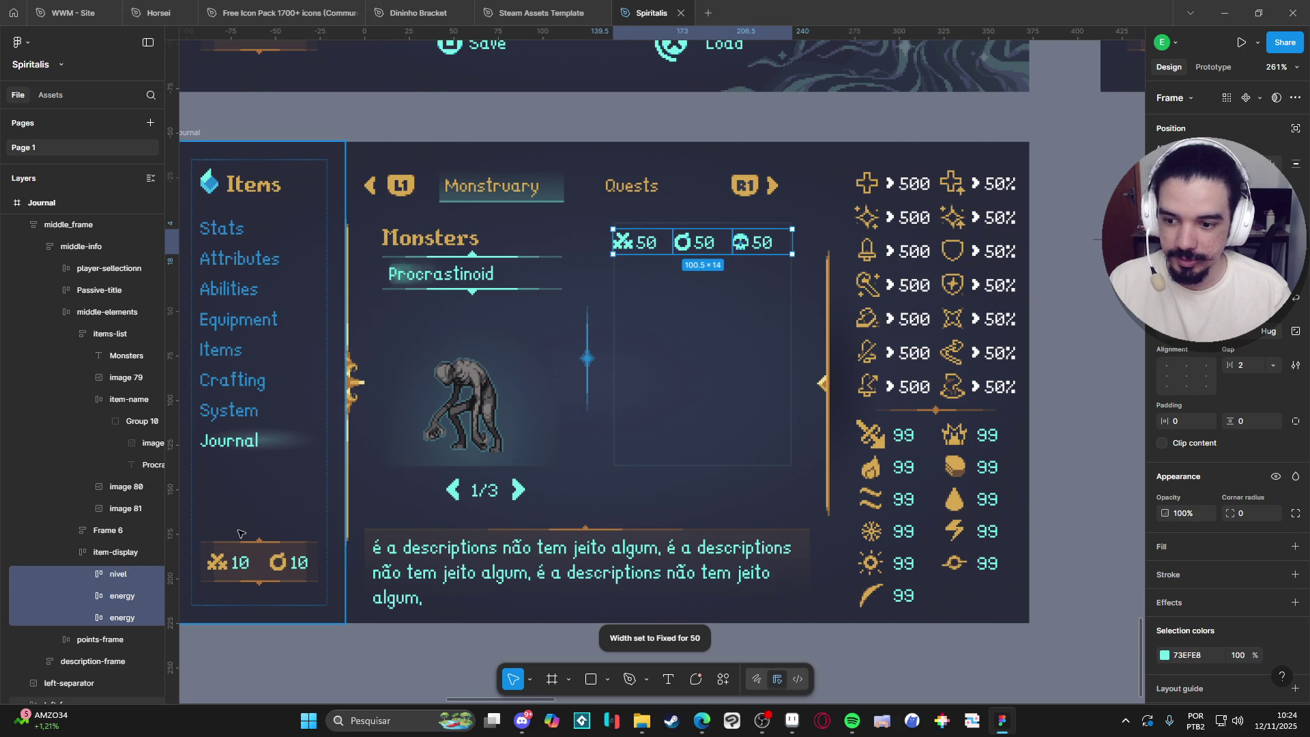
key("ctrl+g")
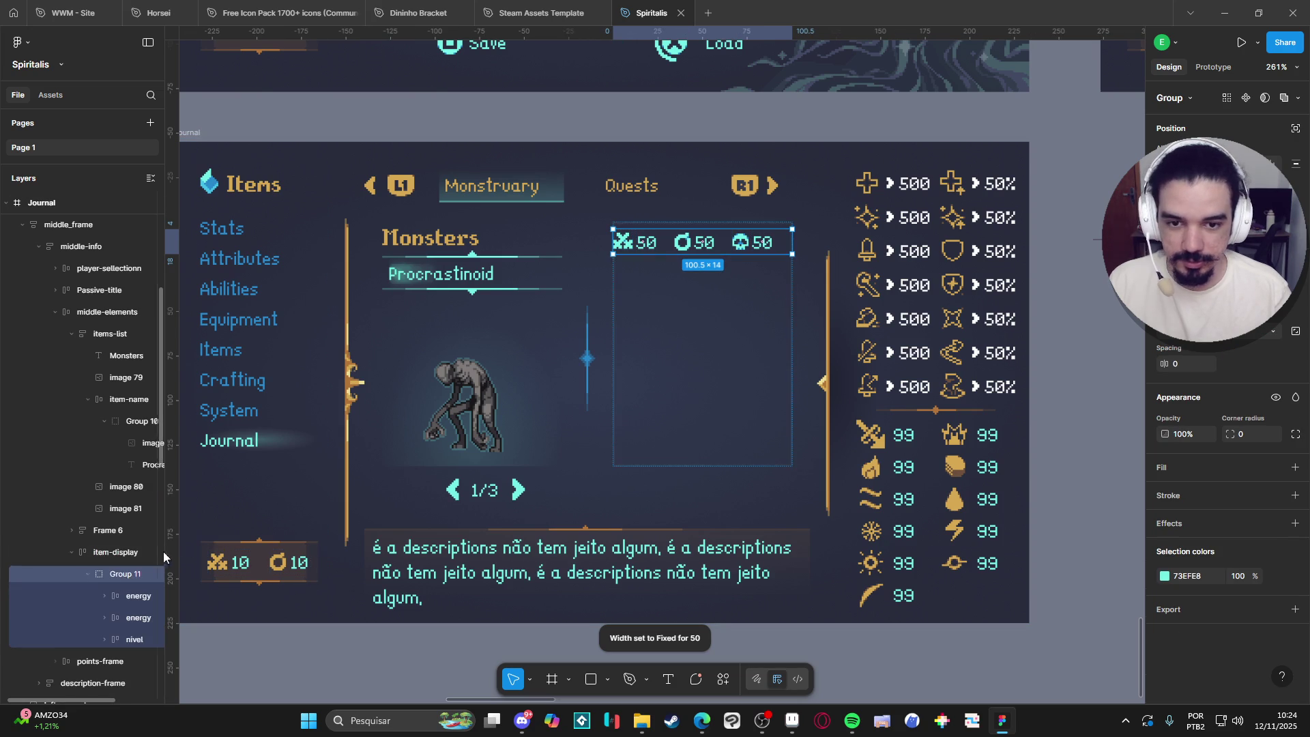
key("shift+a")
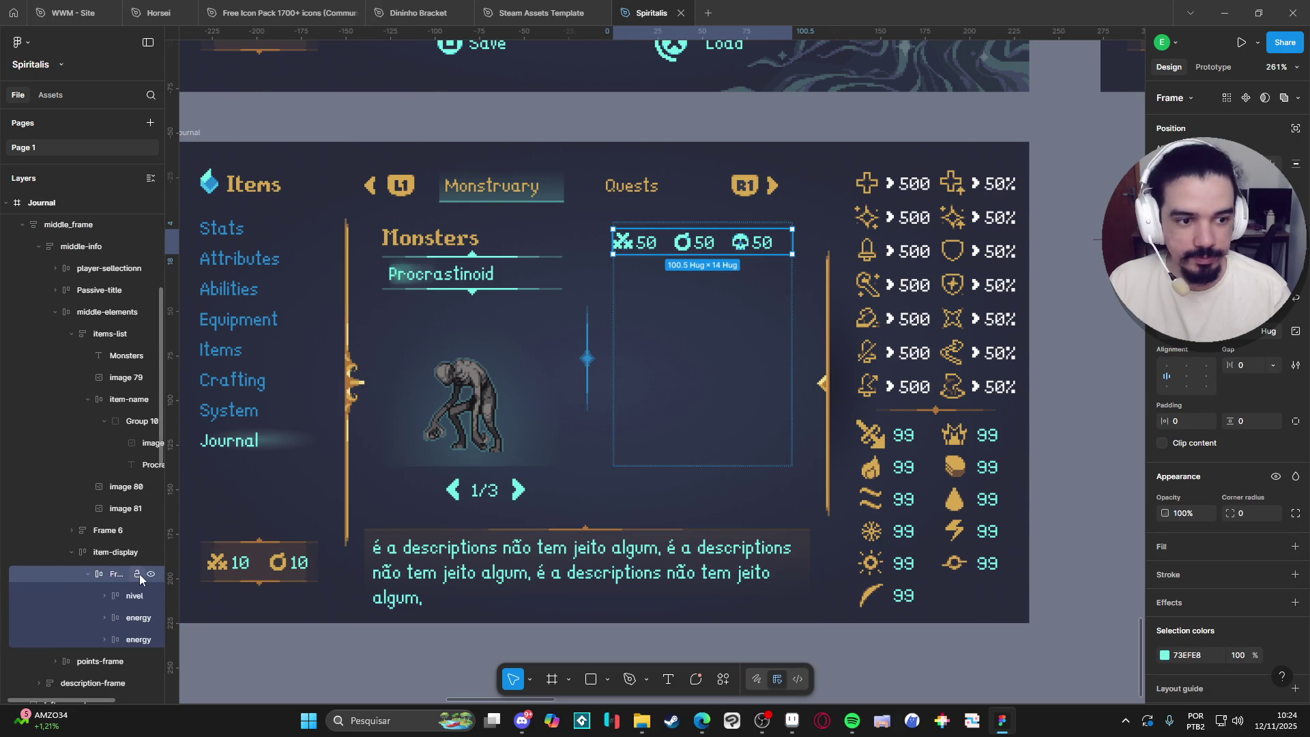
left_click(129, 594)
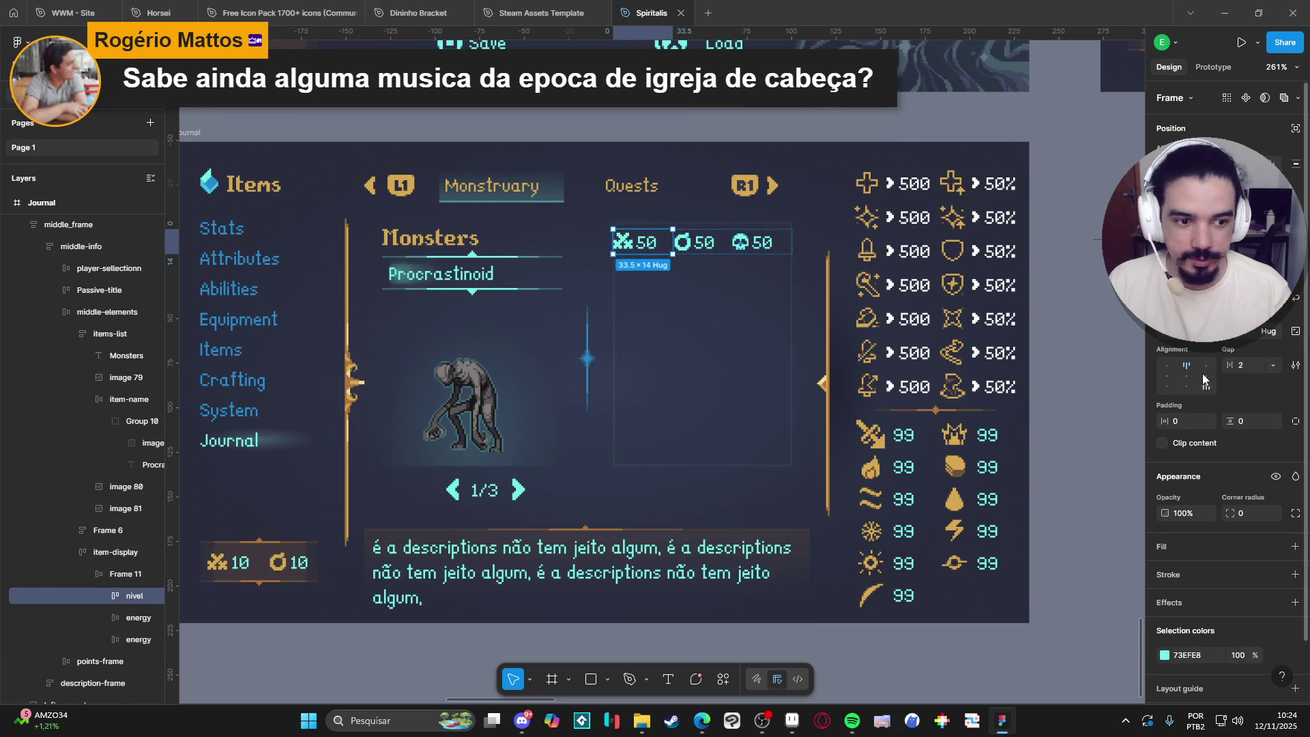
left_click(1201, 331)
left_click(1188, 350)
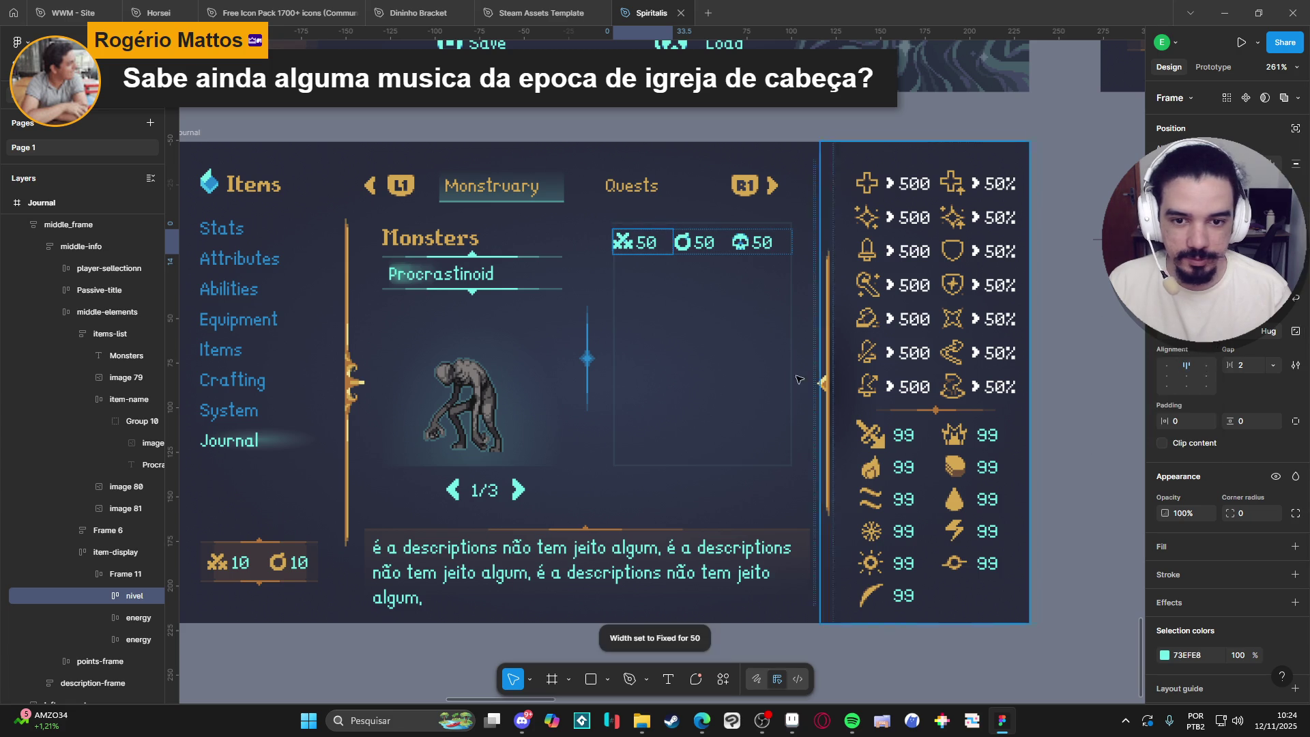
left_click(137, 617)
left_click(1206, 332)
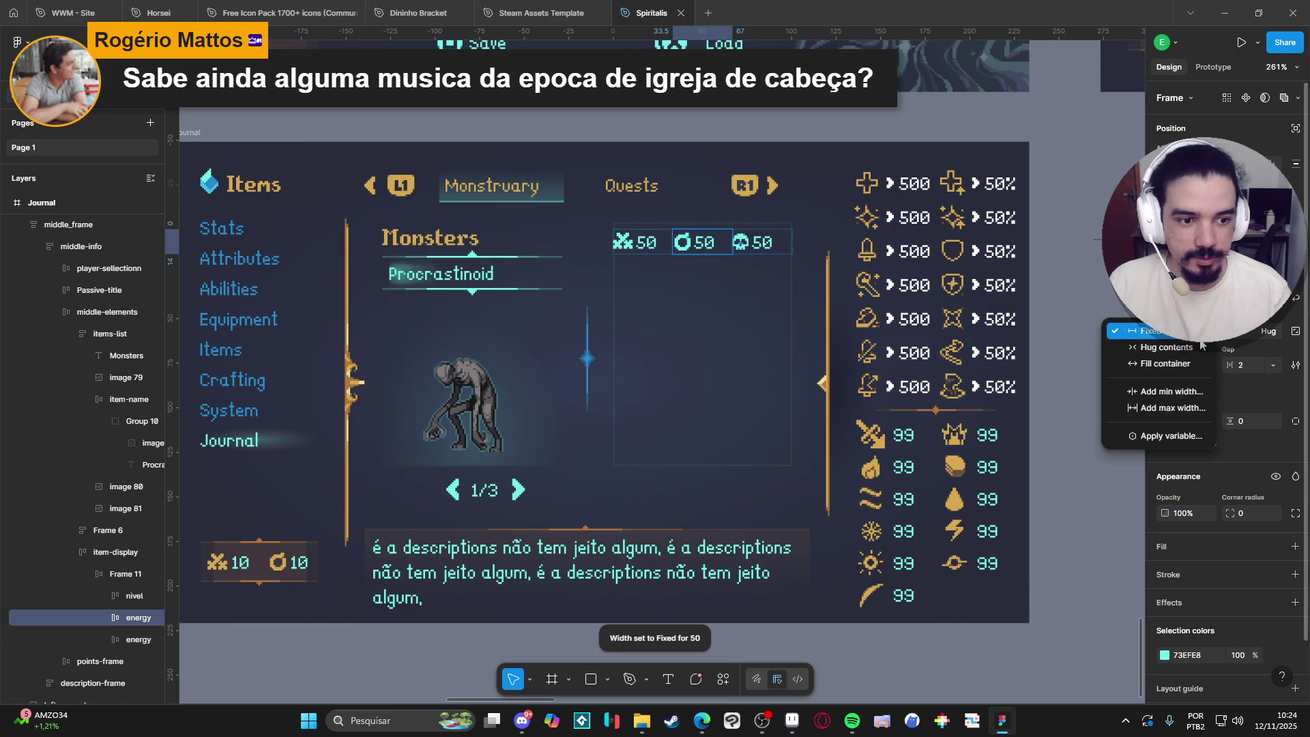
Set each of the three 50 texts to hug contents width.
left_click(655, 244)
double_click(664, 246)
left_click(1201, 331)
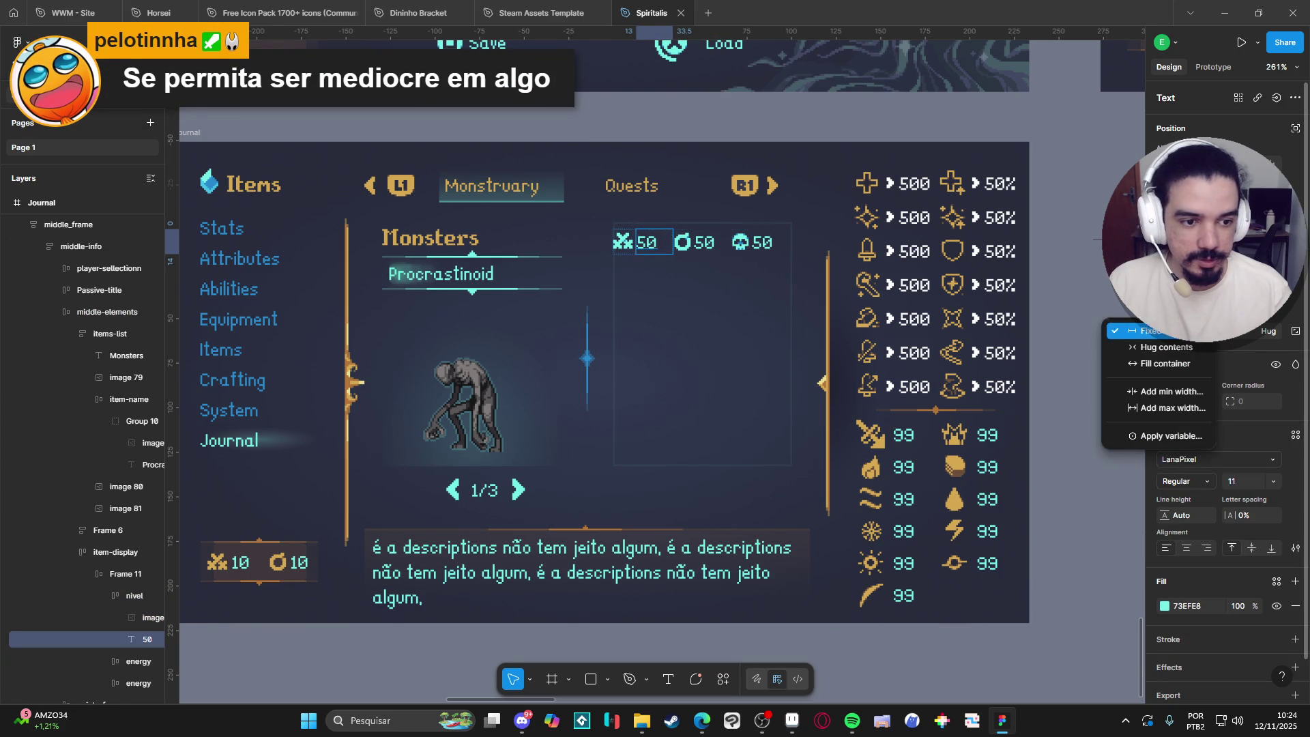
left_click(1165, 347)
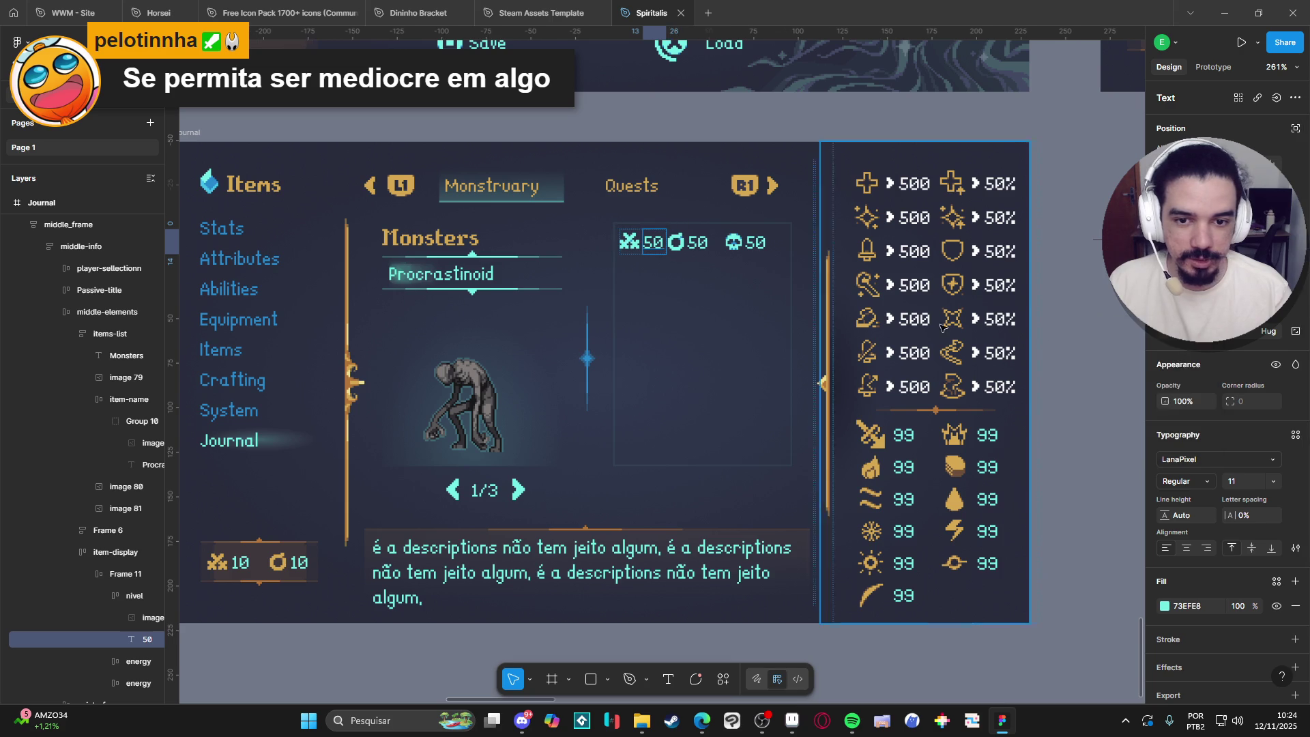
left_click(715, 246)
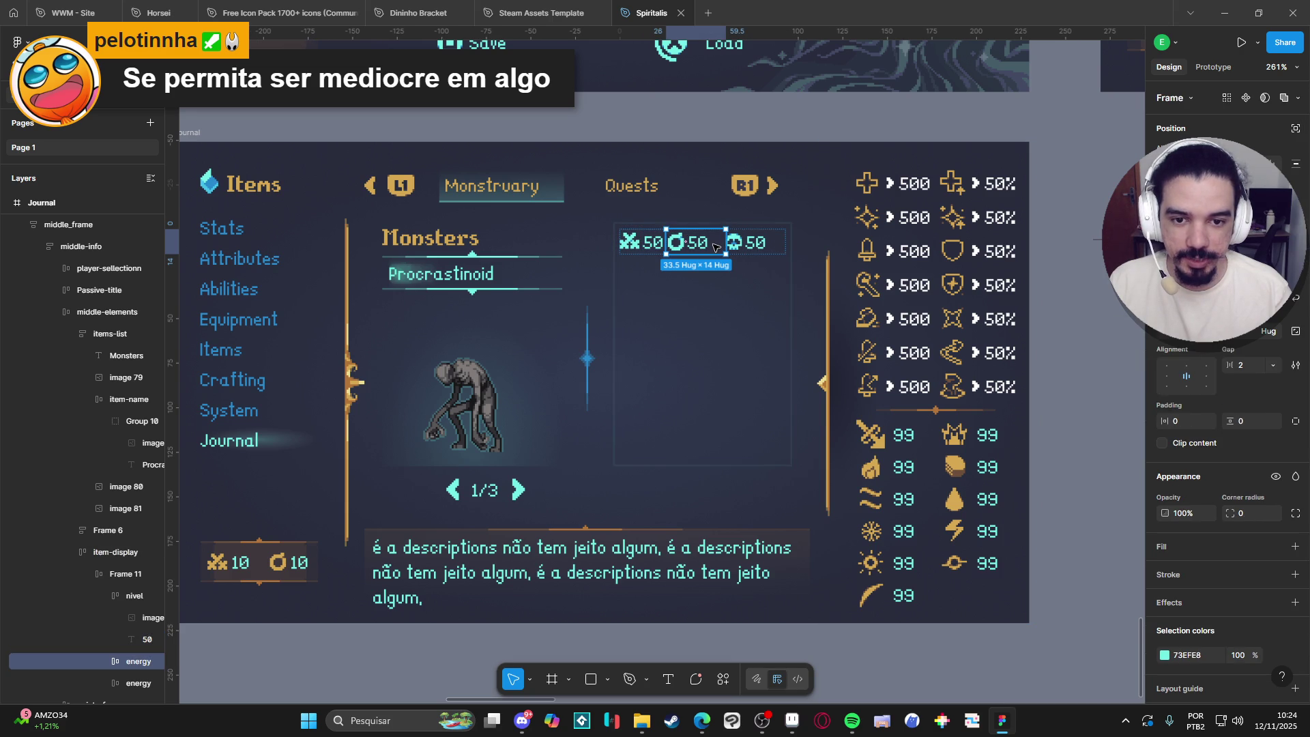
double_click(700, 245)
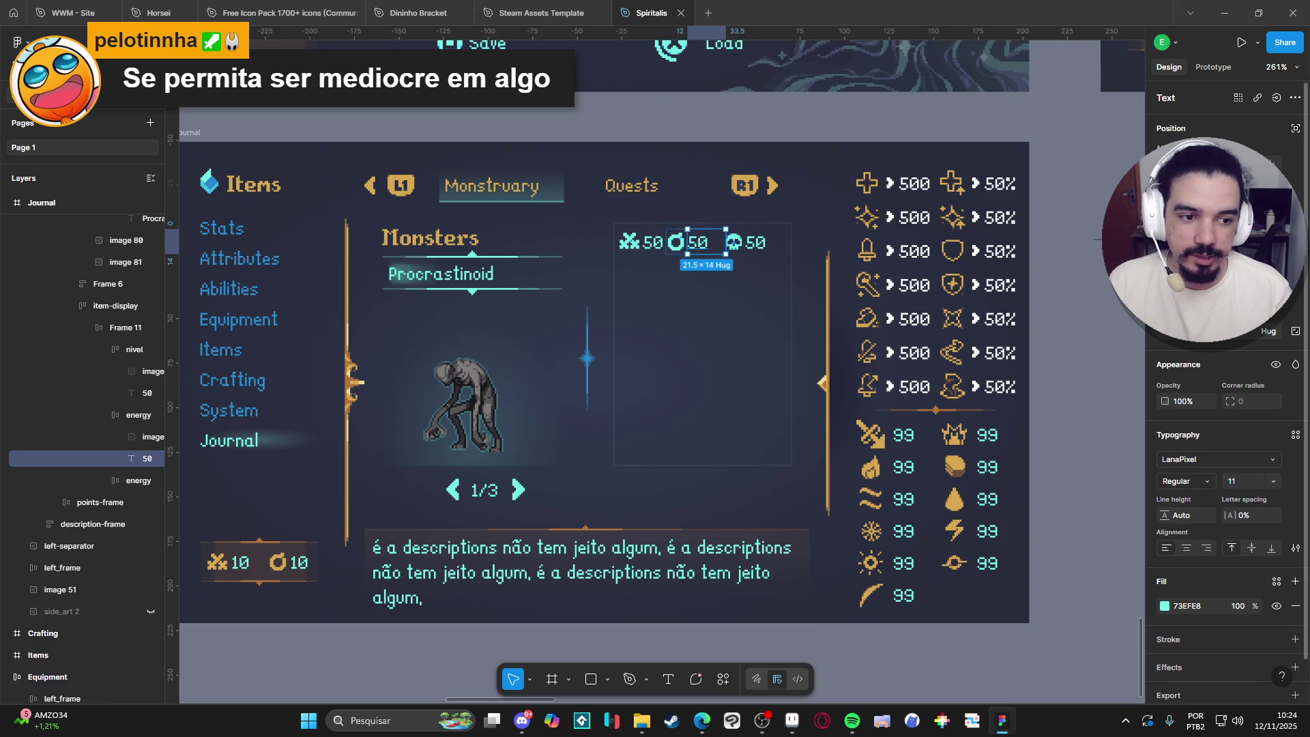
left_click(1193, 345)
left_click(1195, 361)
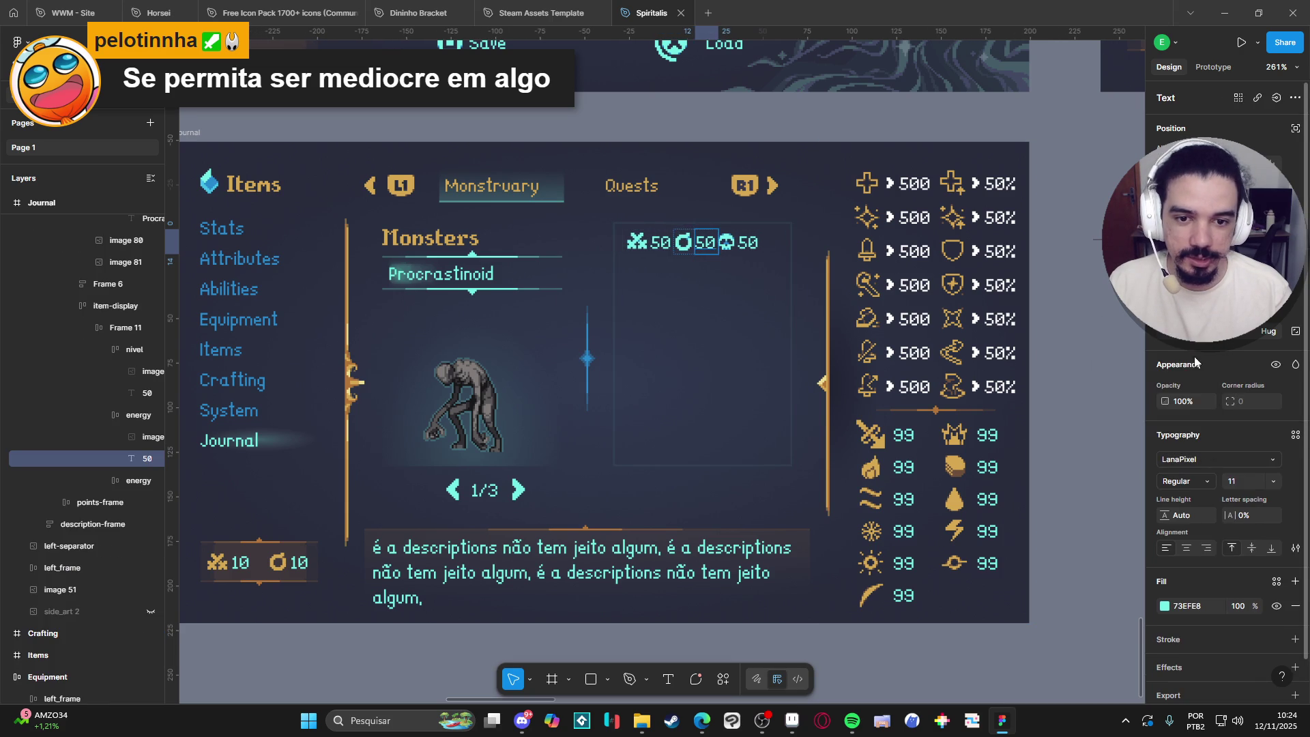
double_click(757, 244)
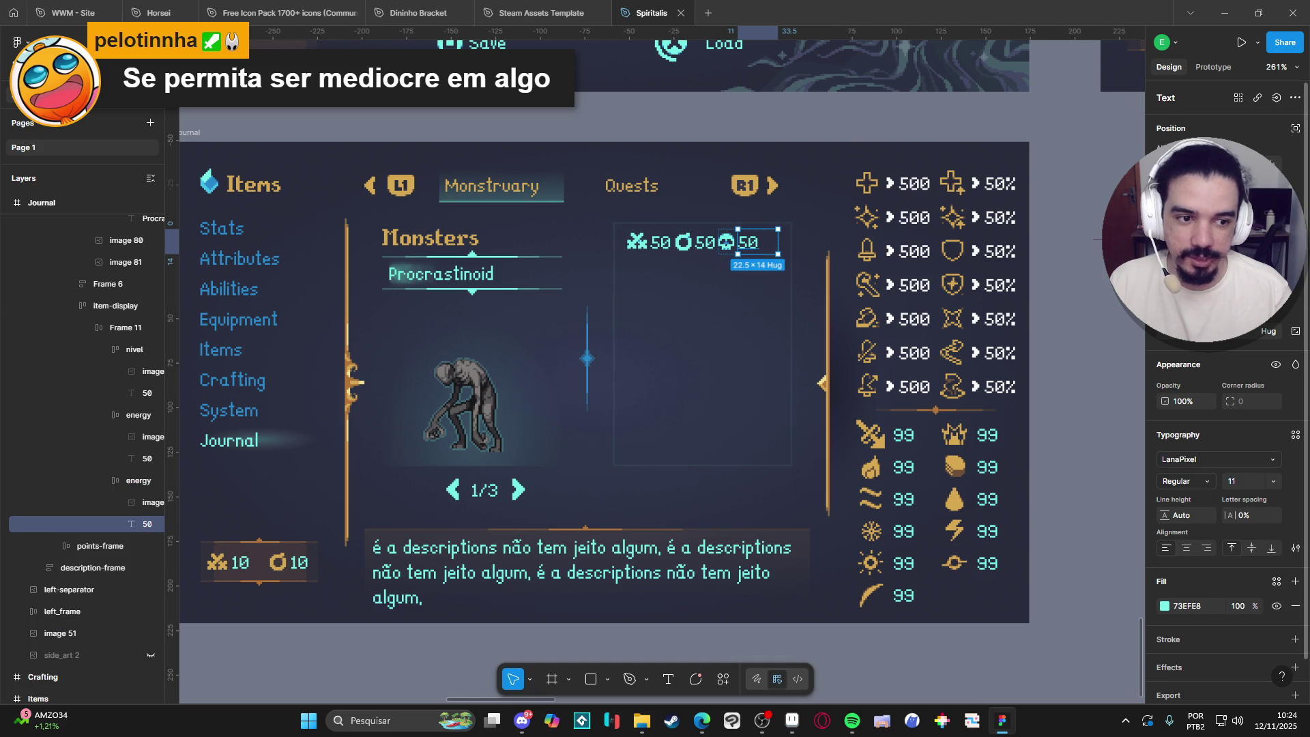
left_click(1193, 344)
left_click(1187, 359)
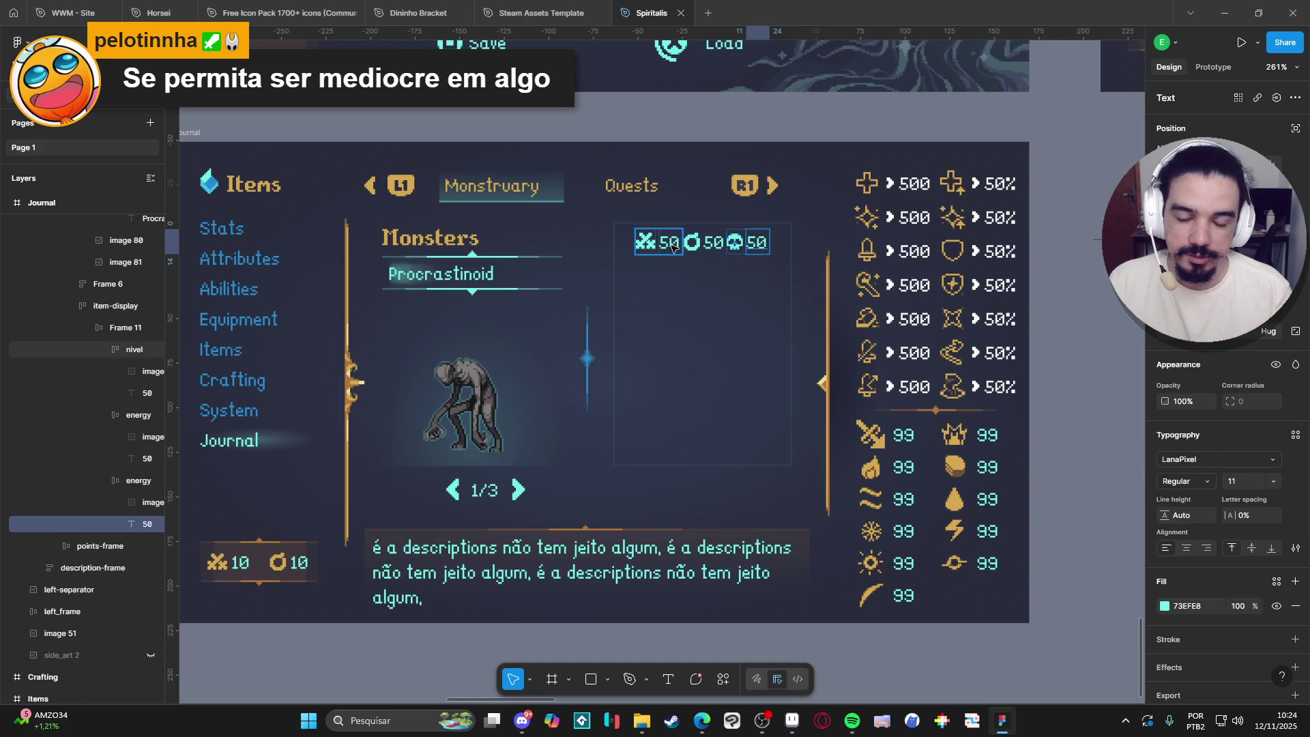
Collapse the stat groups in the Layers panel and select nivel.
left_click(104, 480)
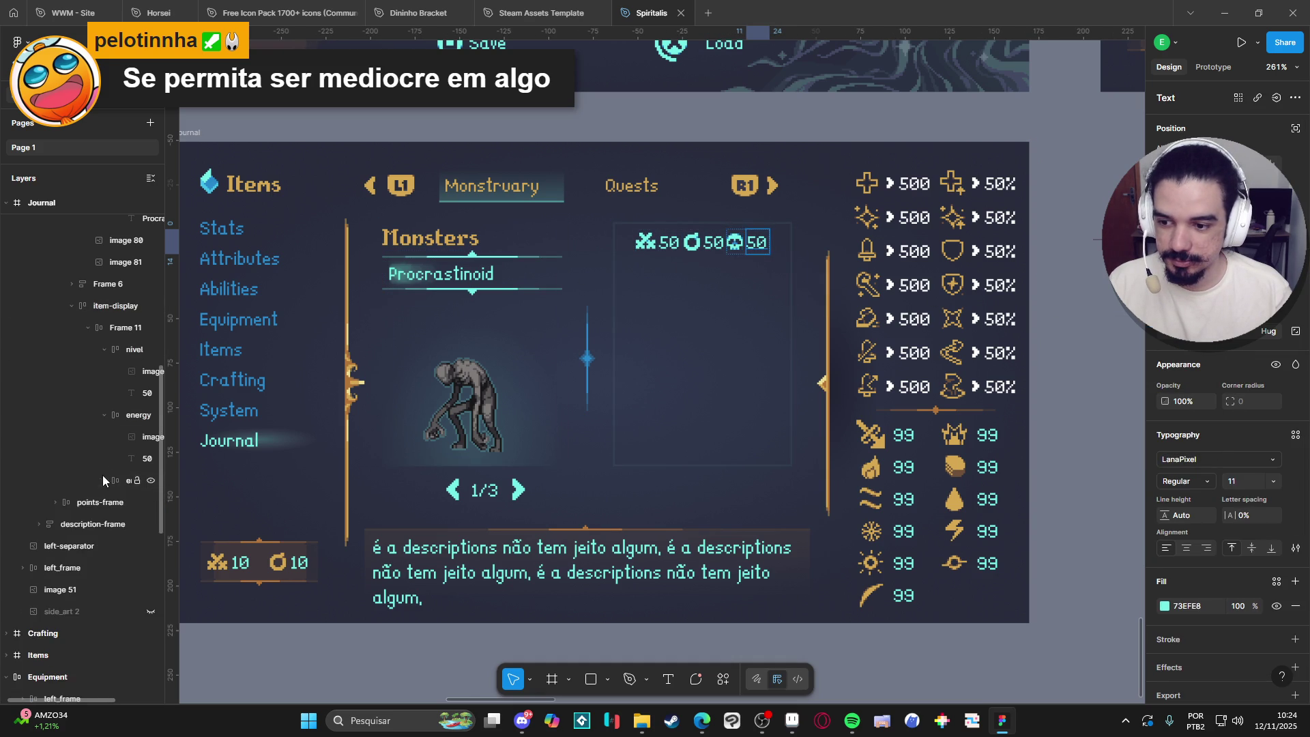
left_click(104, 415)
left_click(104, 350)
left_click(116, 348)
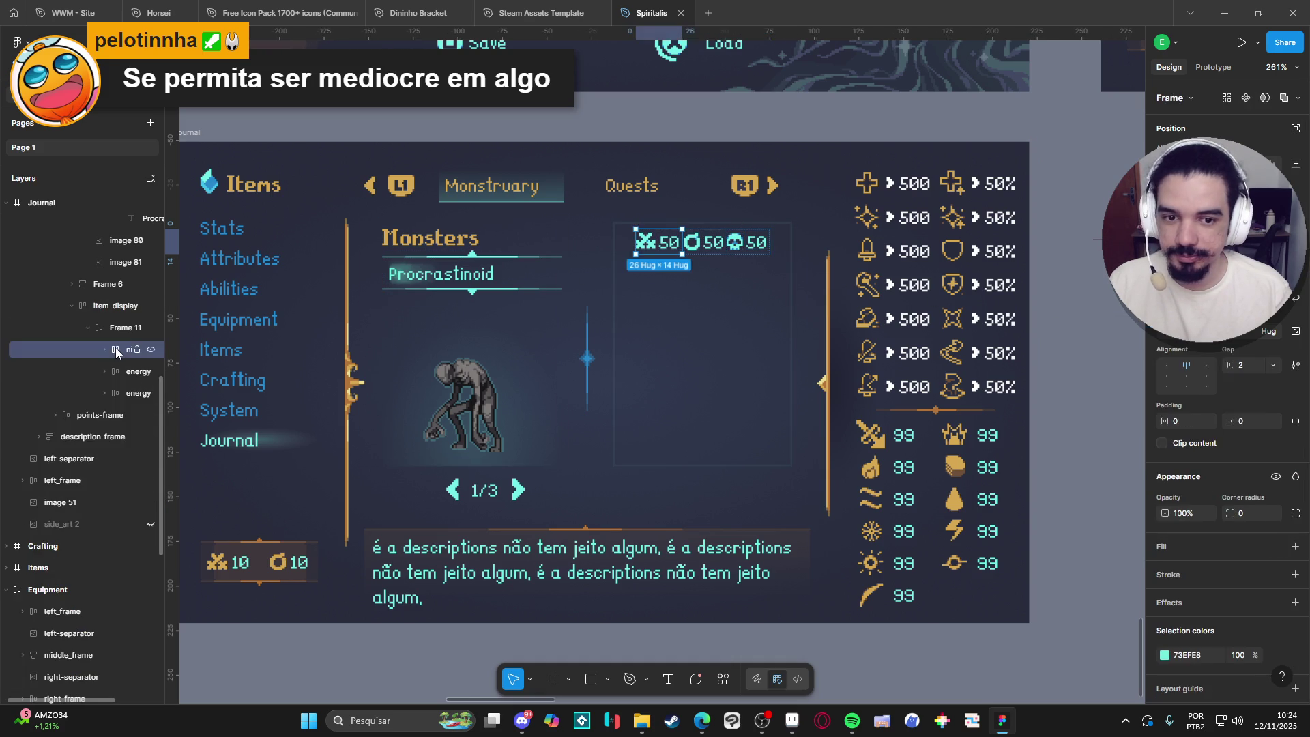
Select Frame 11 and set its auto-layout gap, trying 3 and 5 before settling on 8.
left_click(109, 330)
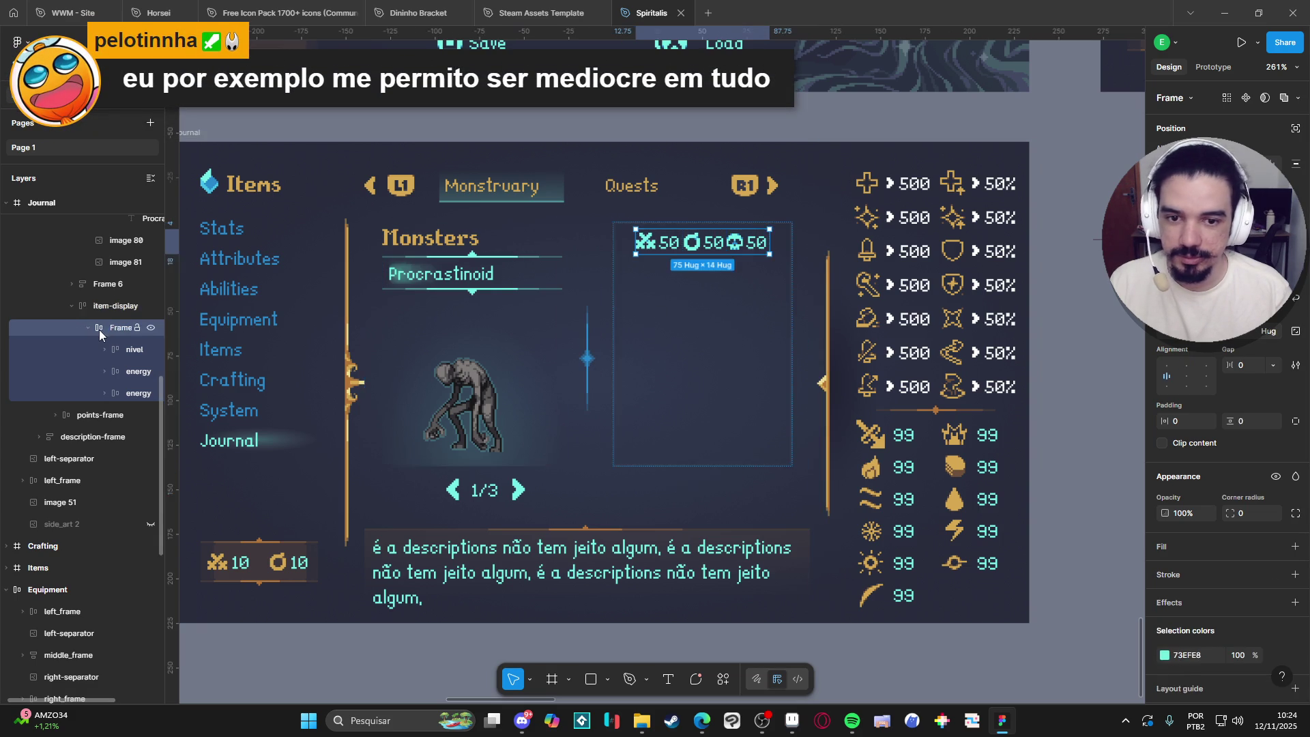
left_click(1252, 363)
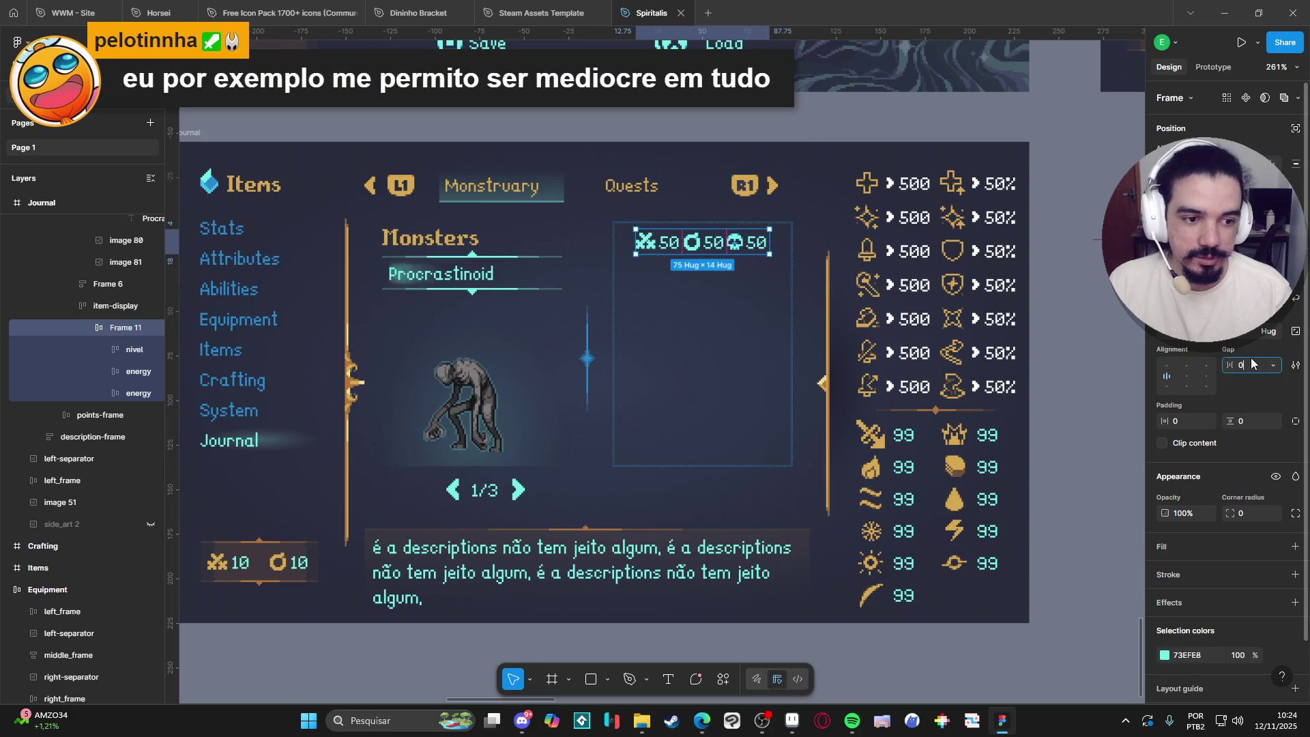
type("3")
key("Return")
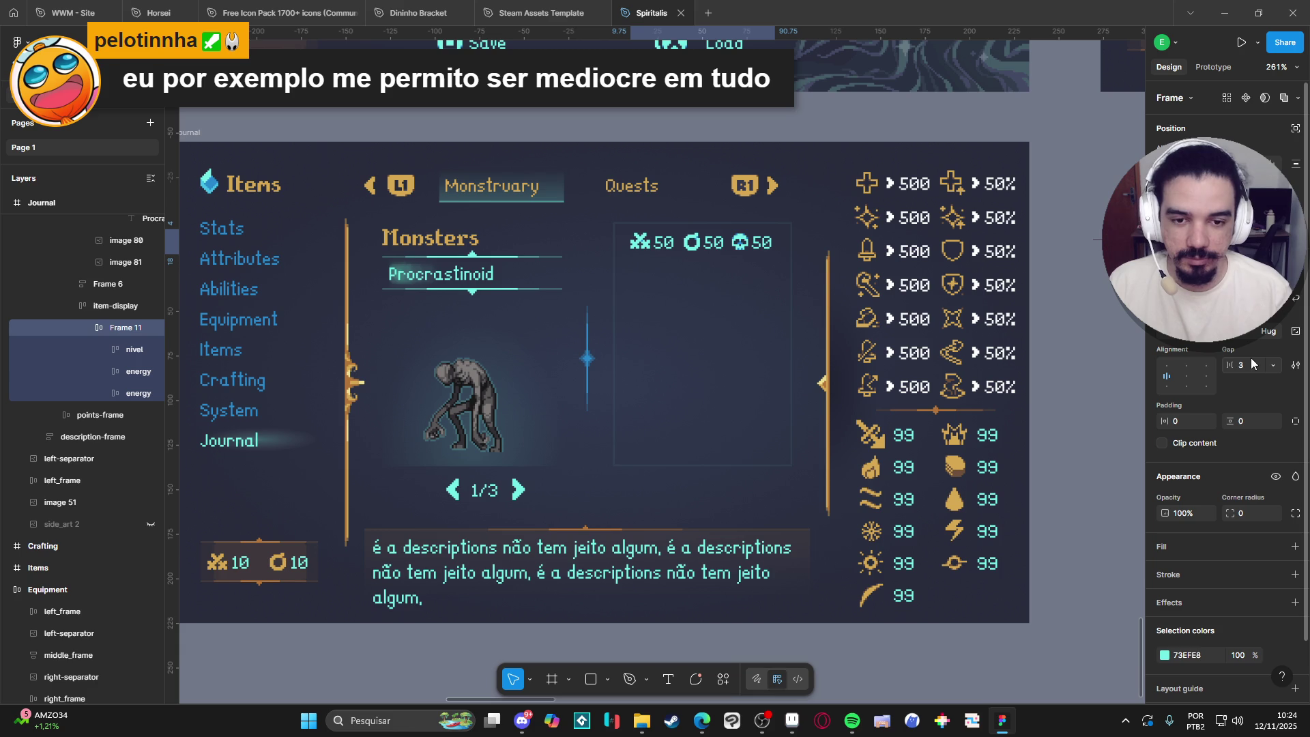
left_click(1240, 367)
type("5")
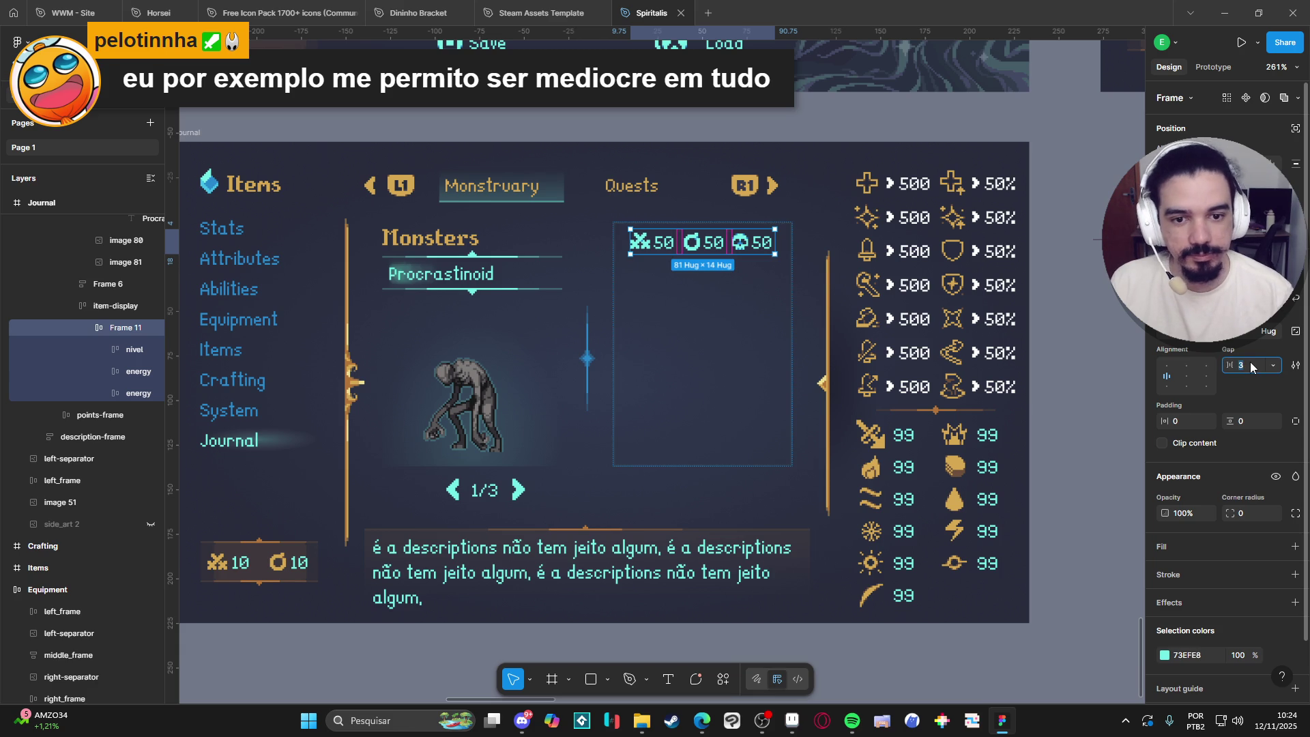
key("Return")
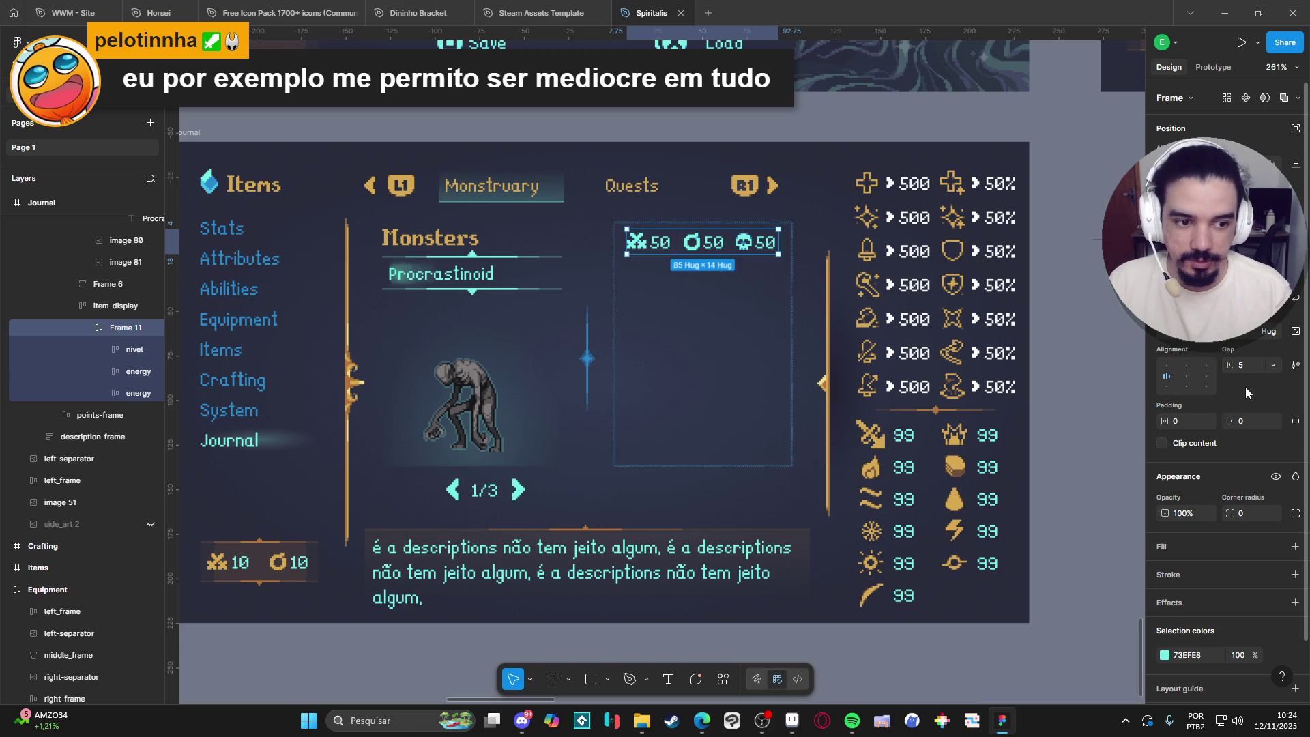
left_click(1251, 370)
type("8")
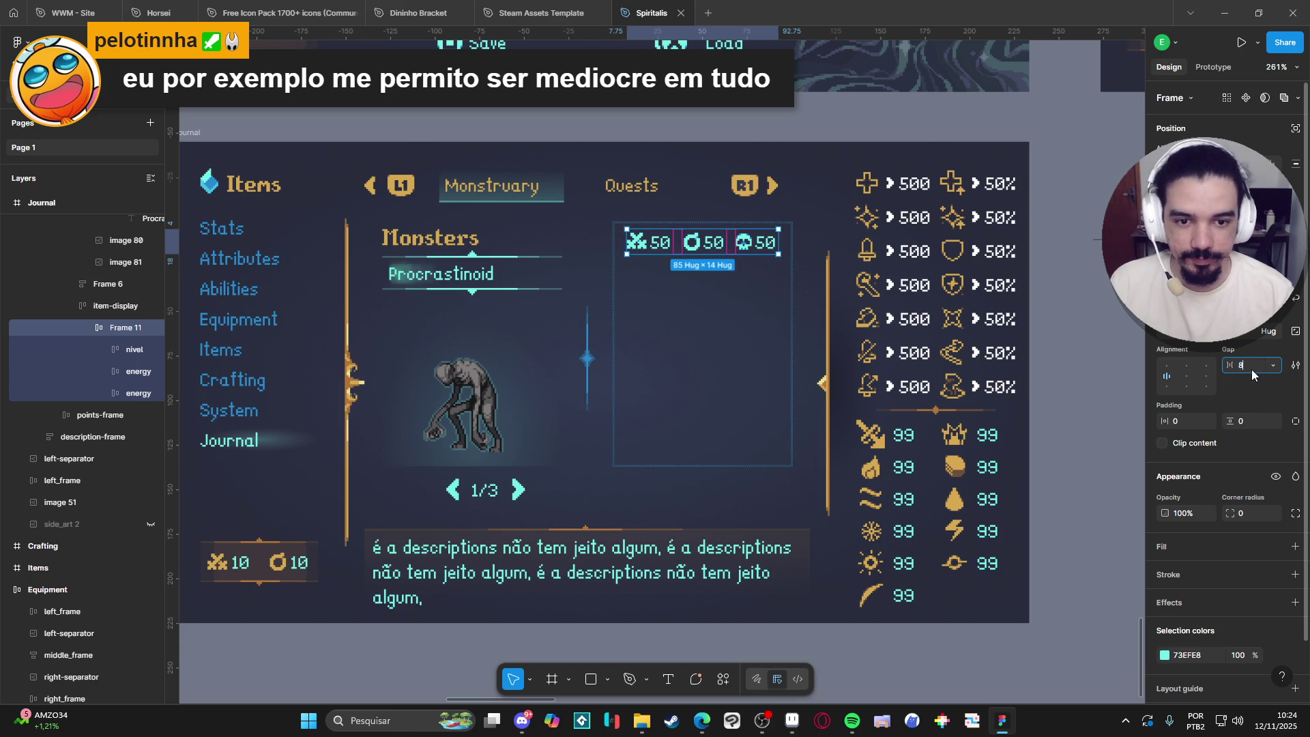
key("Return")
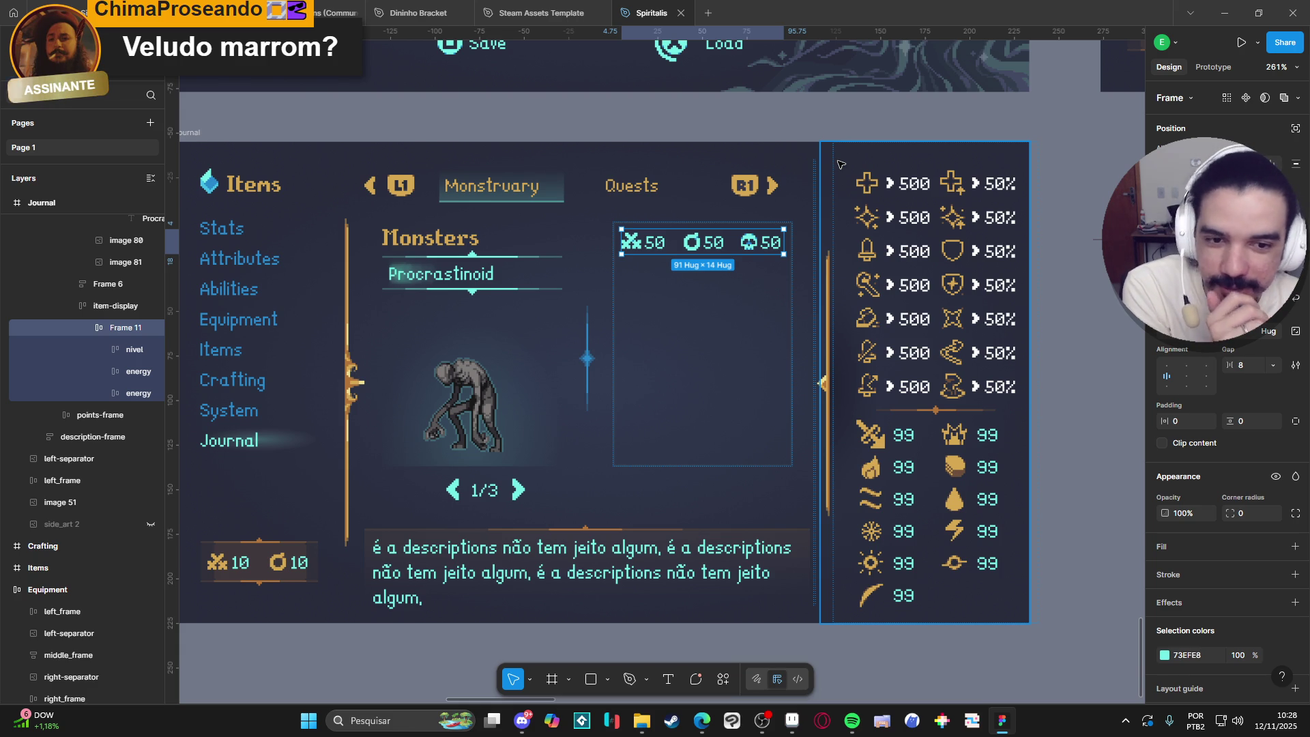
left_click(840, 165)
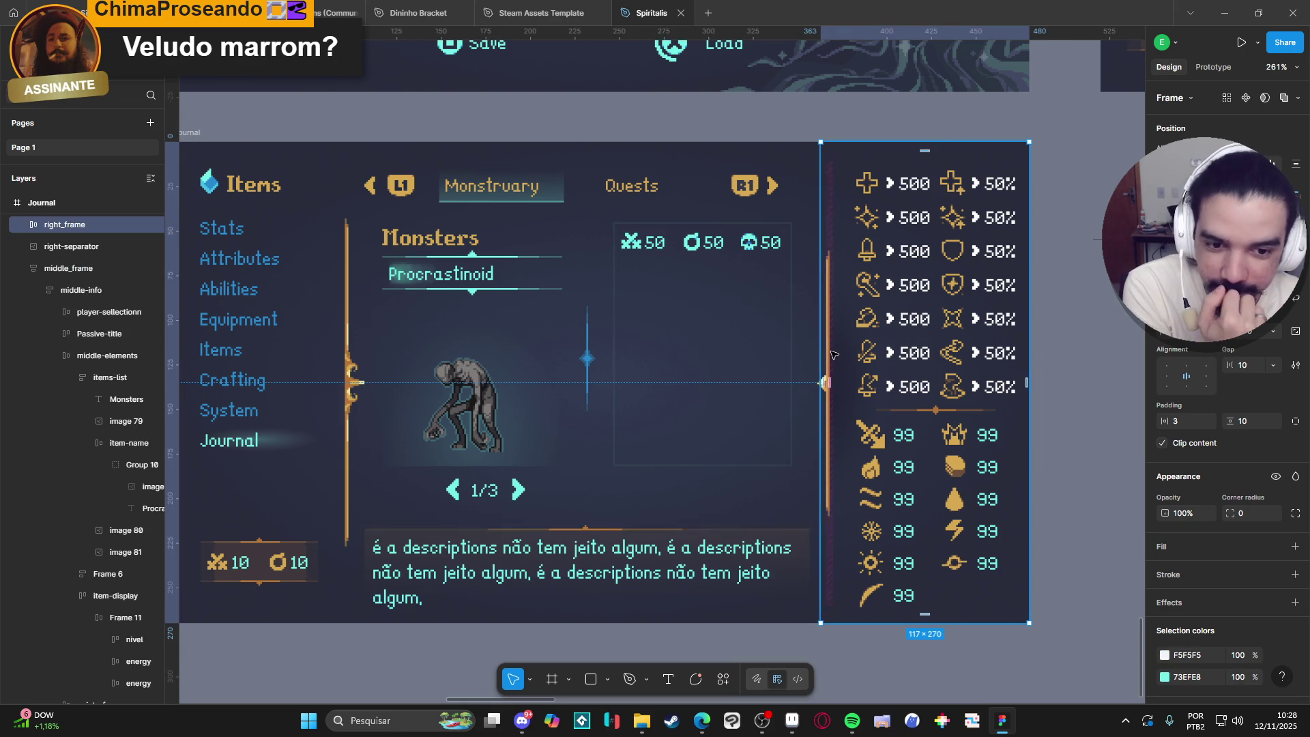
left_click(1036, 338)
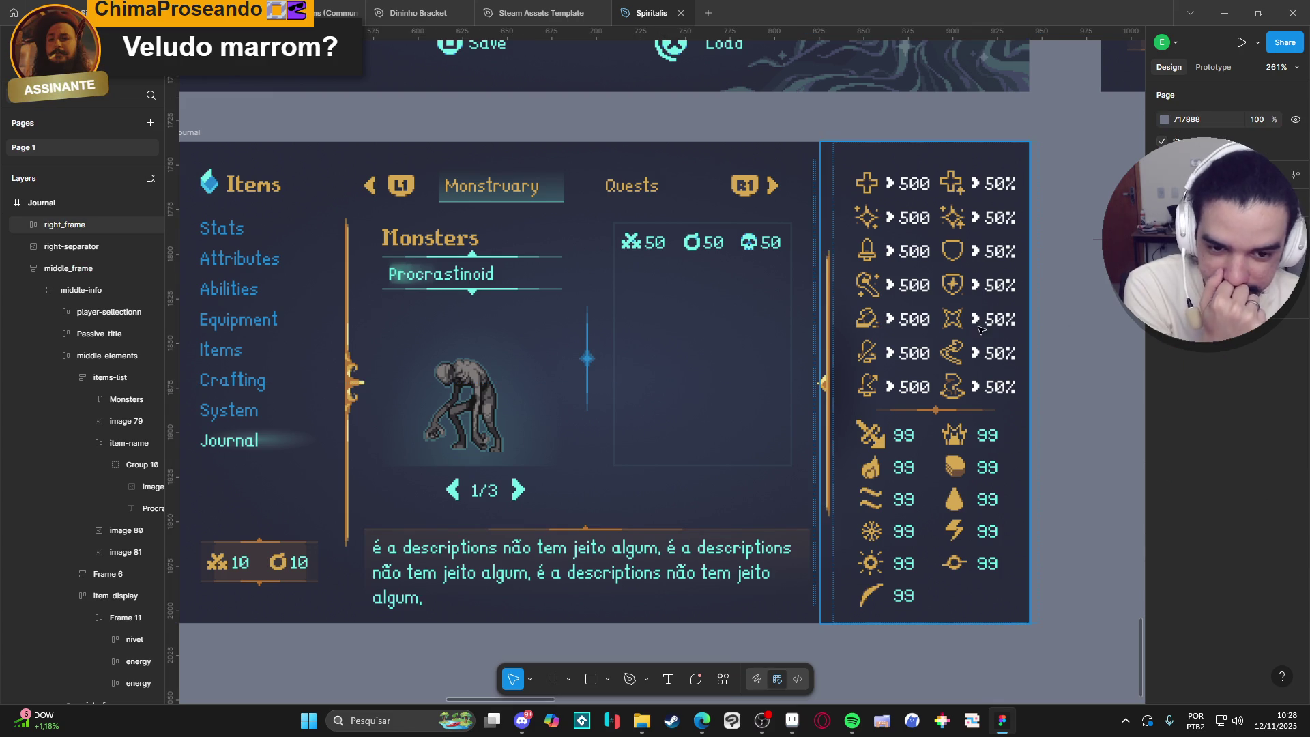
double_click(863, 164)
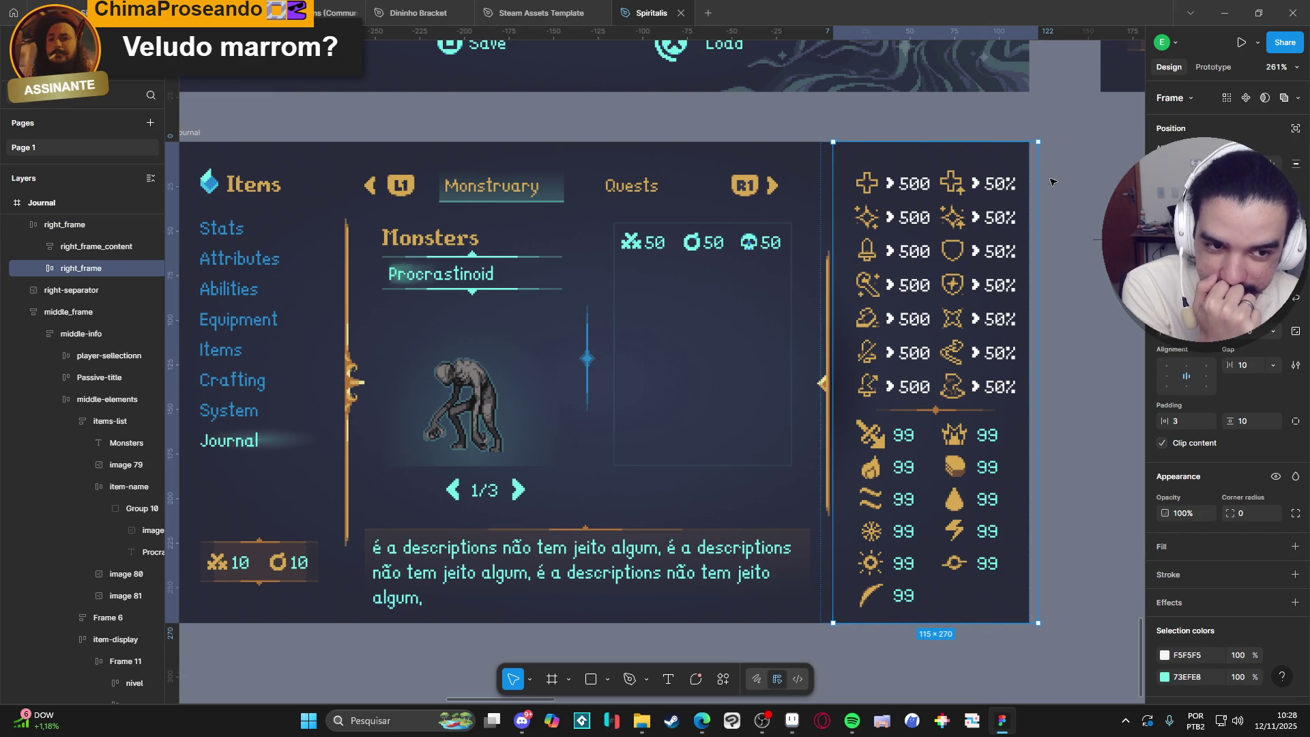
left_click_drag(1034, 217, 1025, 216)
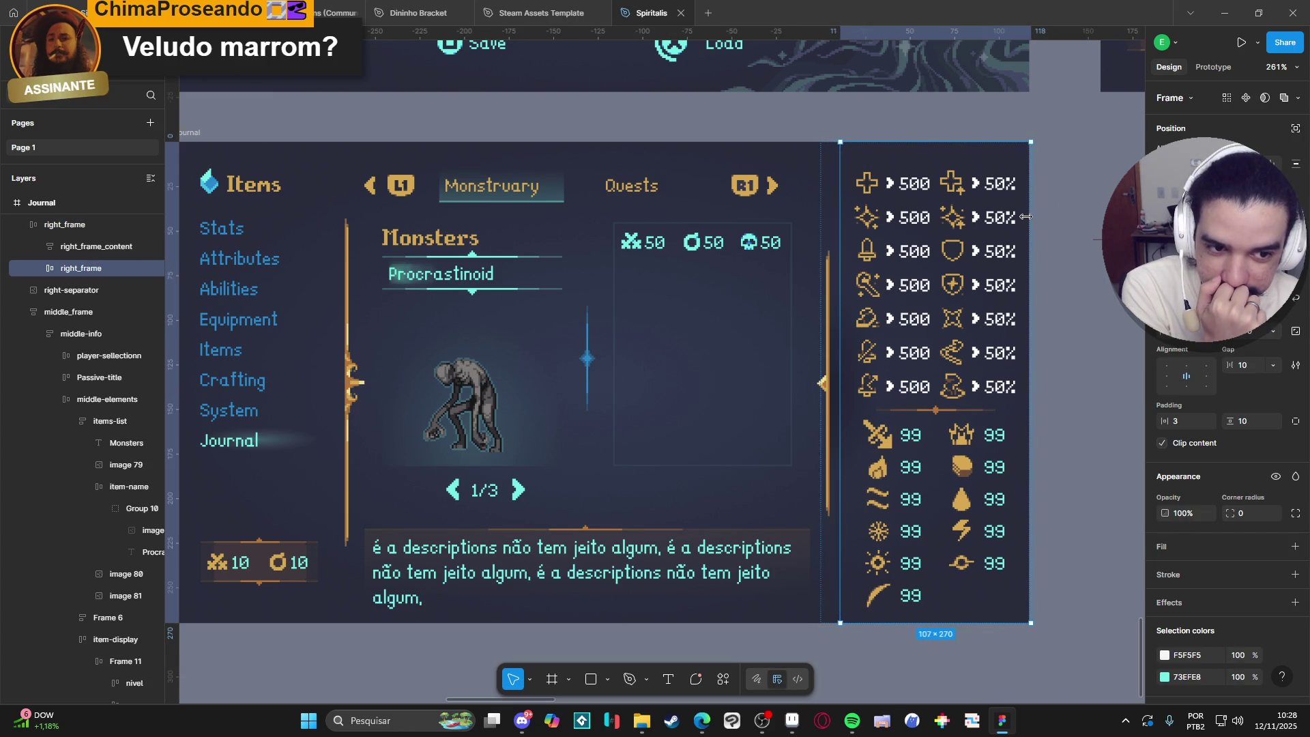
key("ctrl+z")
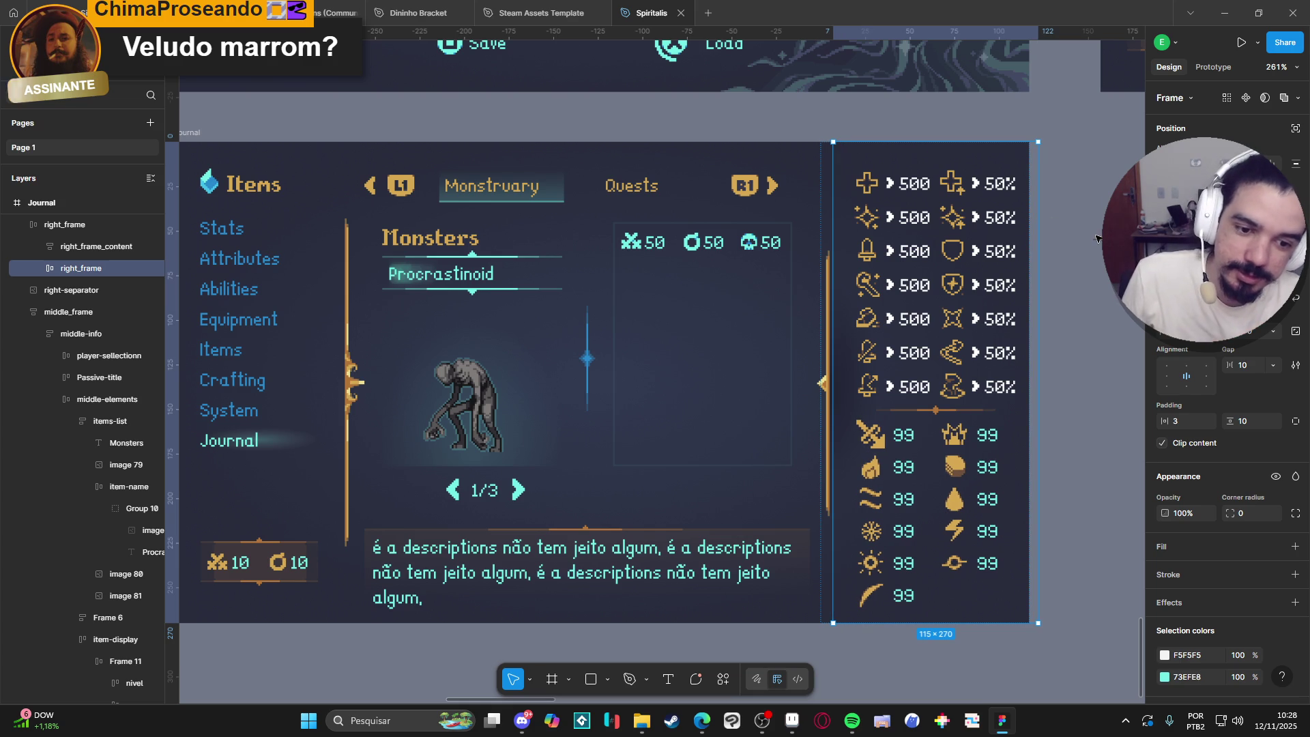
left_click(1089, 239)
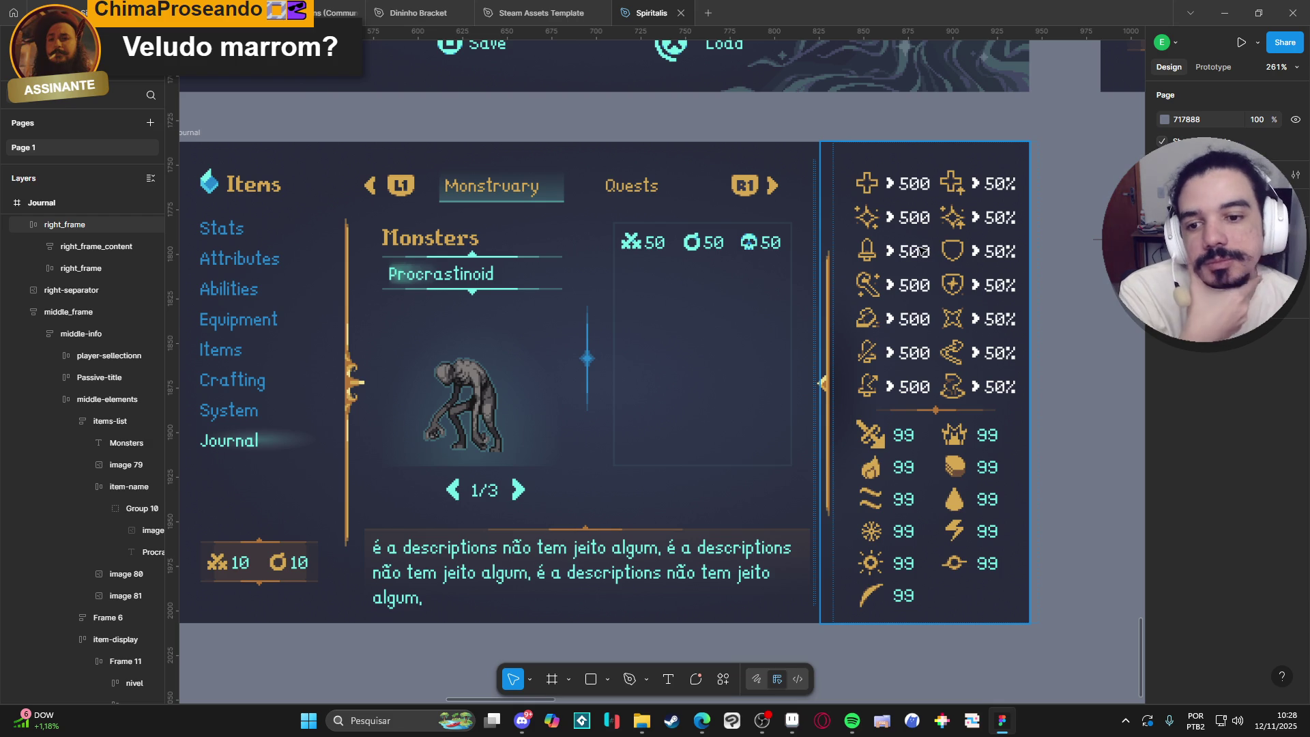
left_click(465, 241)
double_click(466, 241)
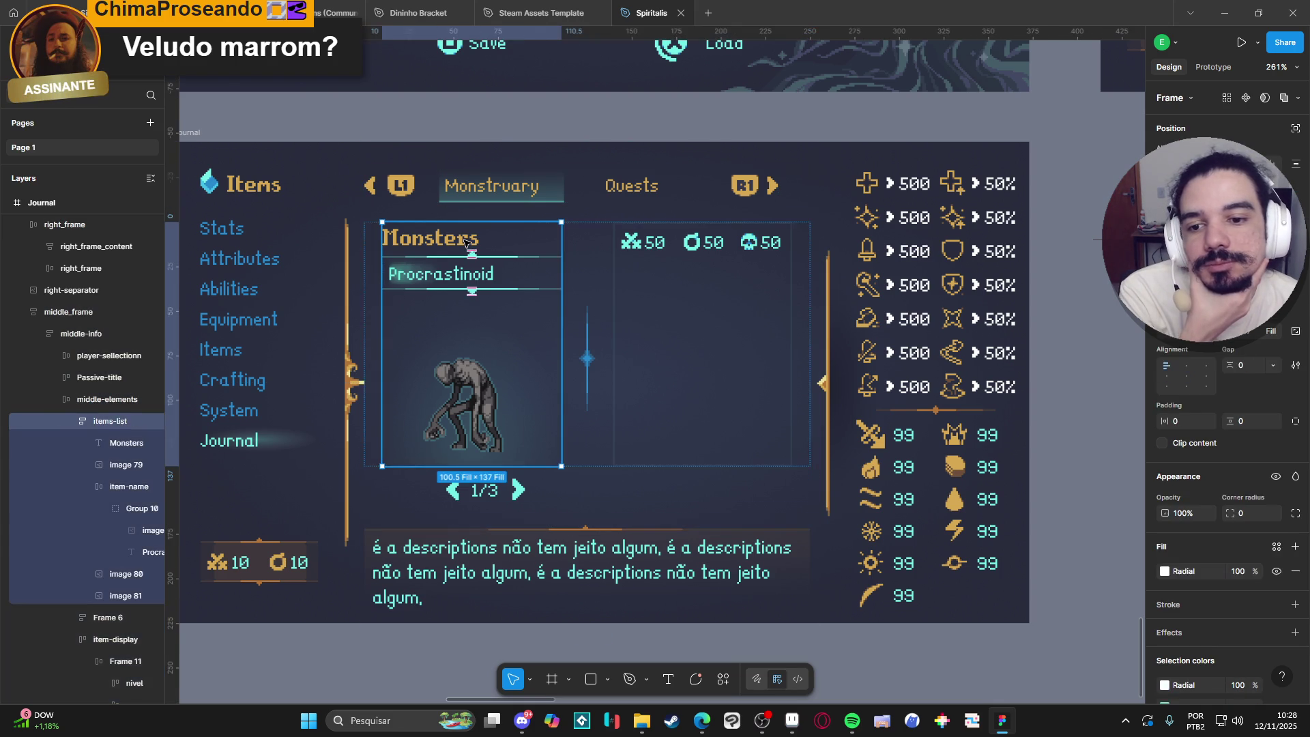
mouse_move(476, 255)
left_mouse_down()
mouse_move(461, 263)
mouse_move(488, 245)
left_mouse_up()
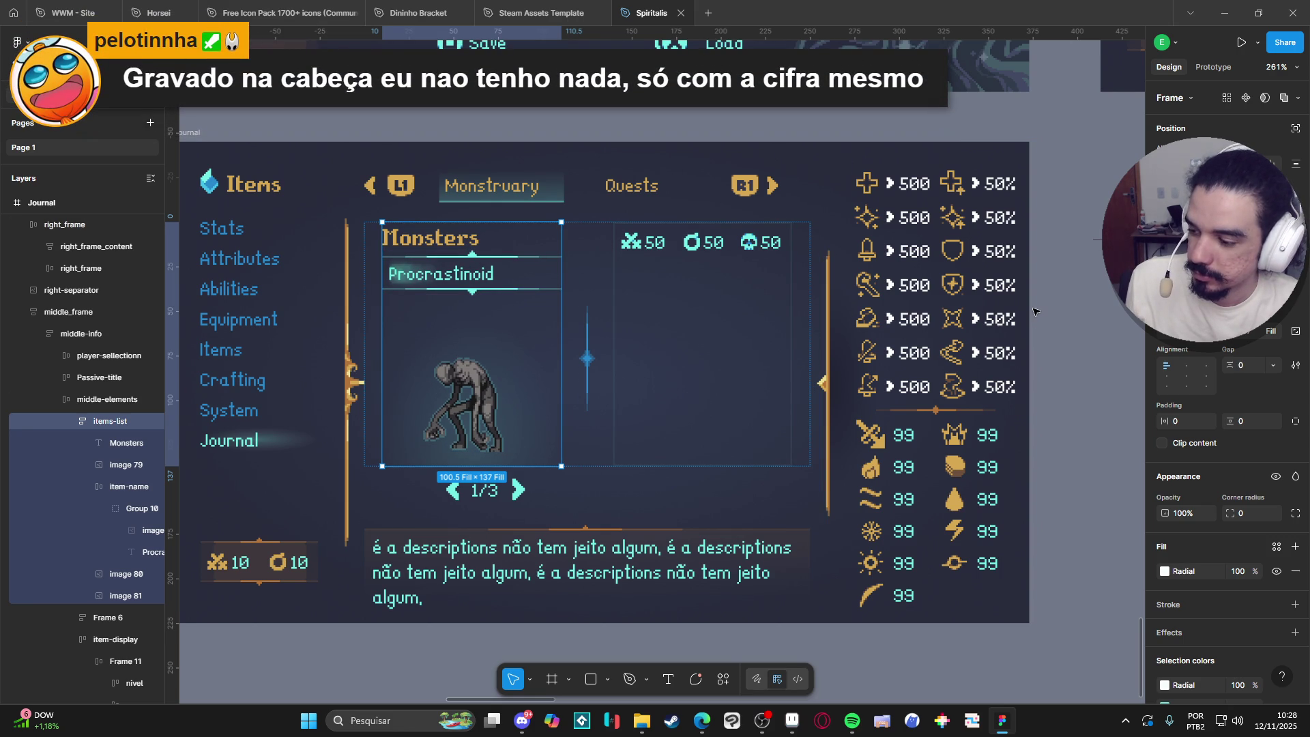
left_click(1061, 290)
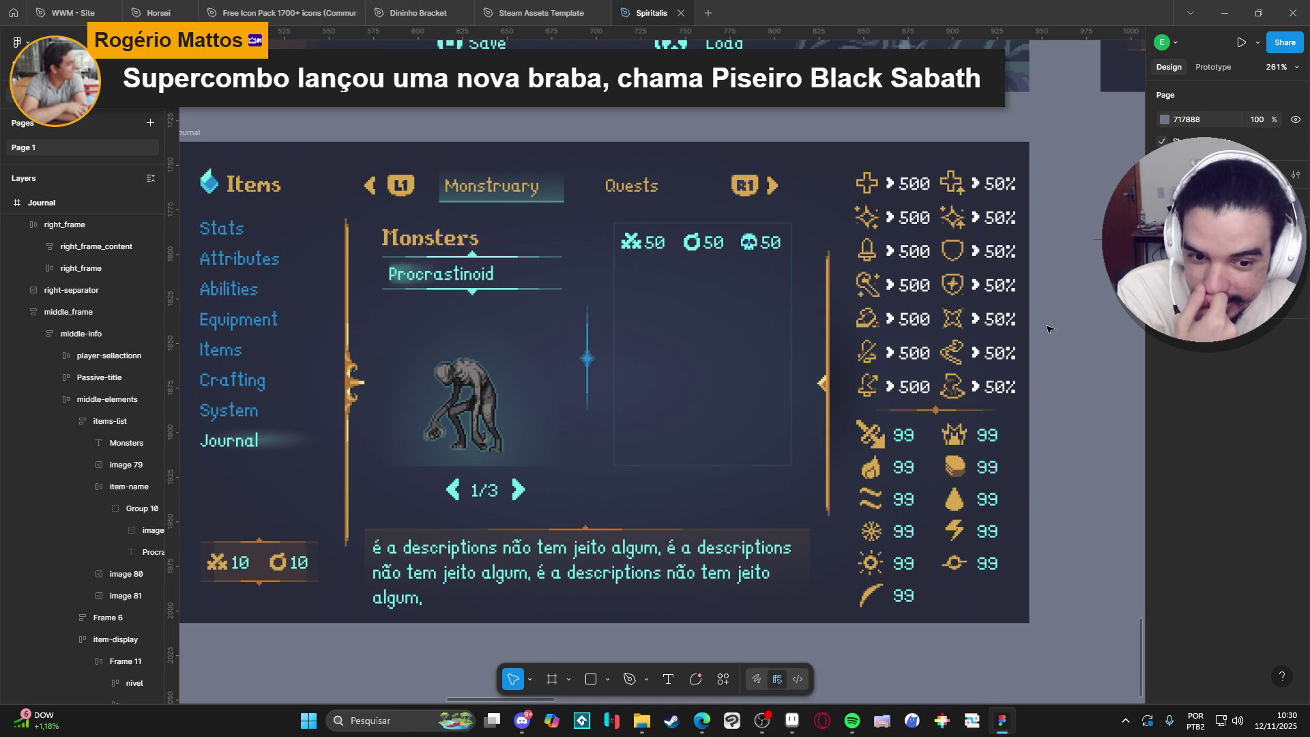
left_click(943, 362)
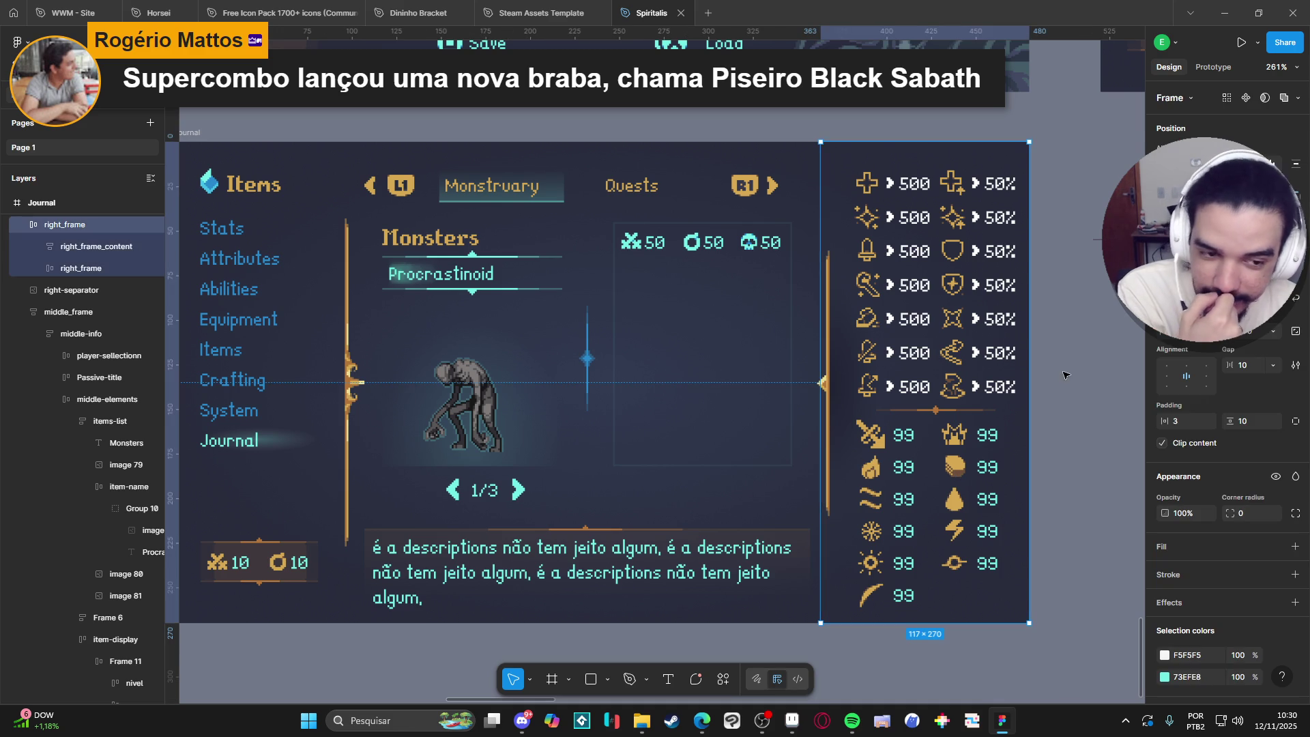
key("Escape")
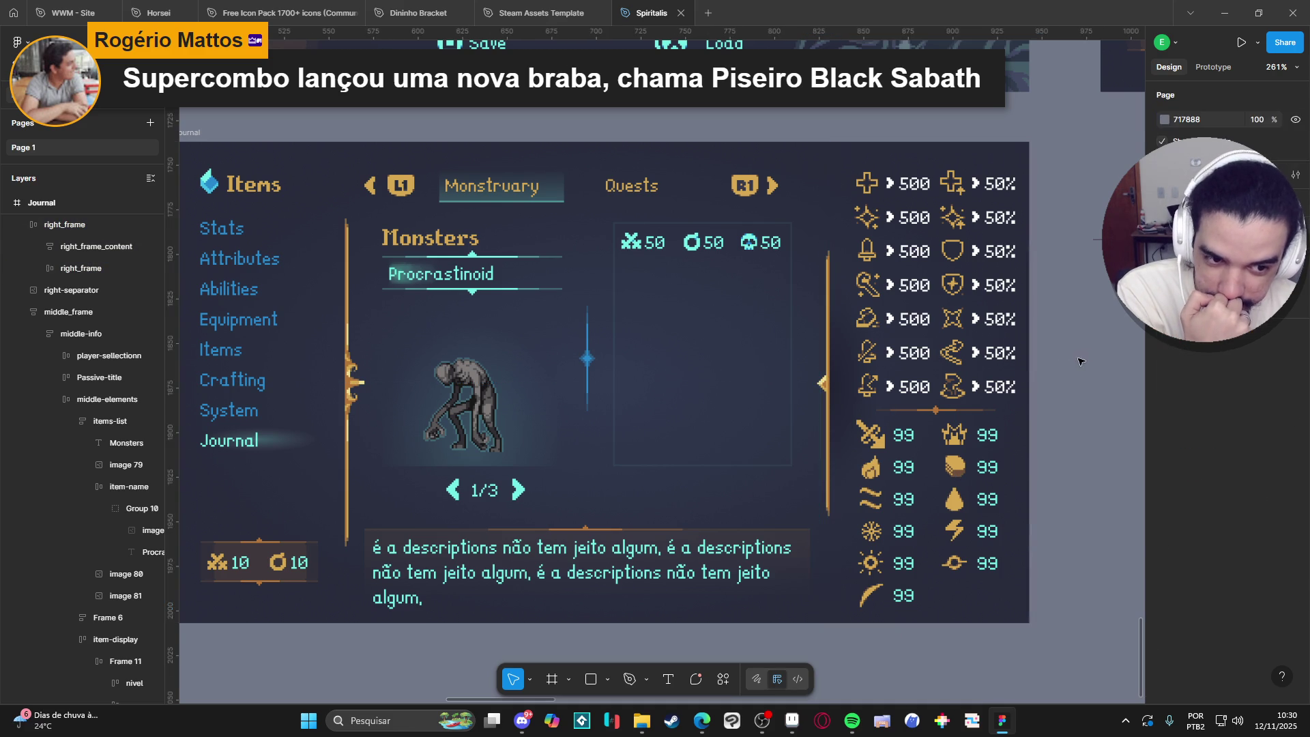
double_click(994, 365)
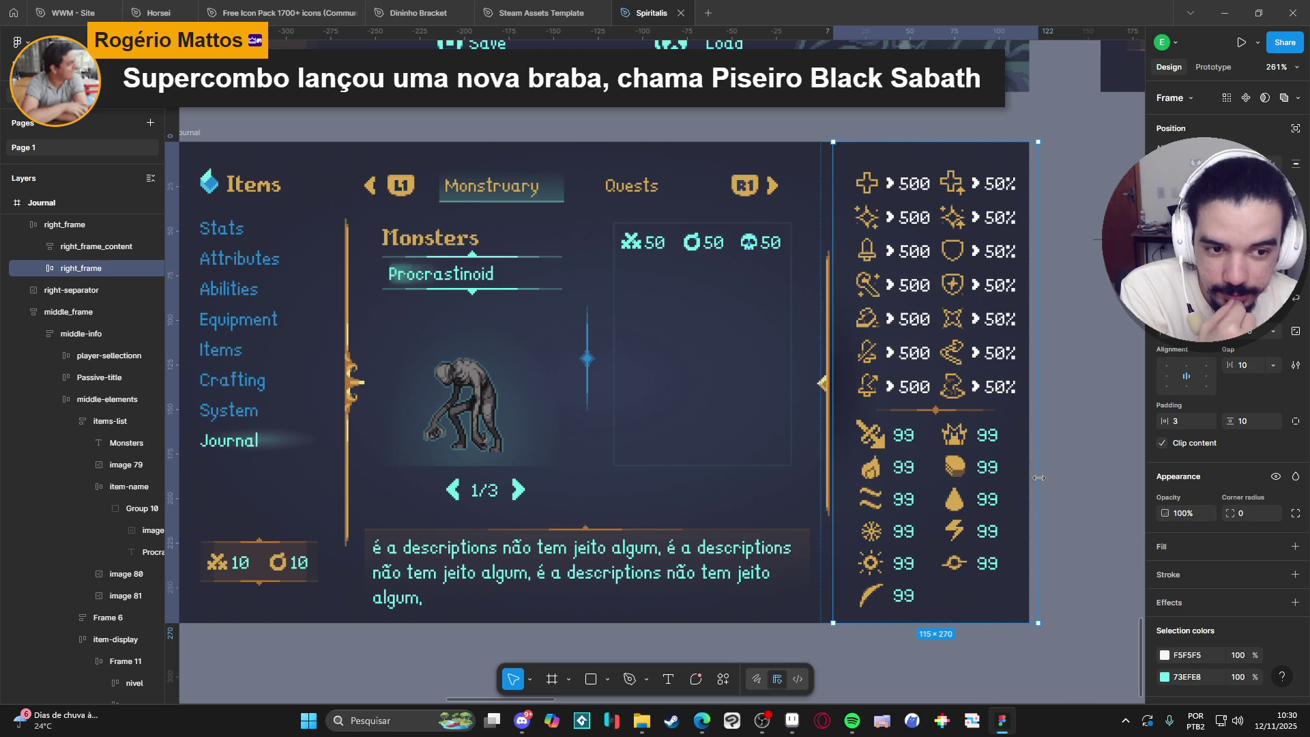
key("Escape")
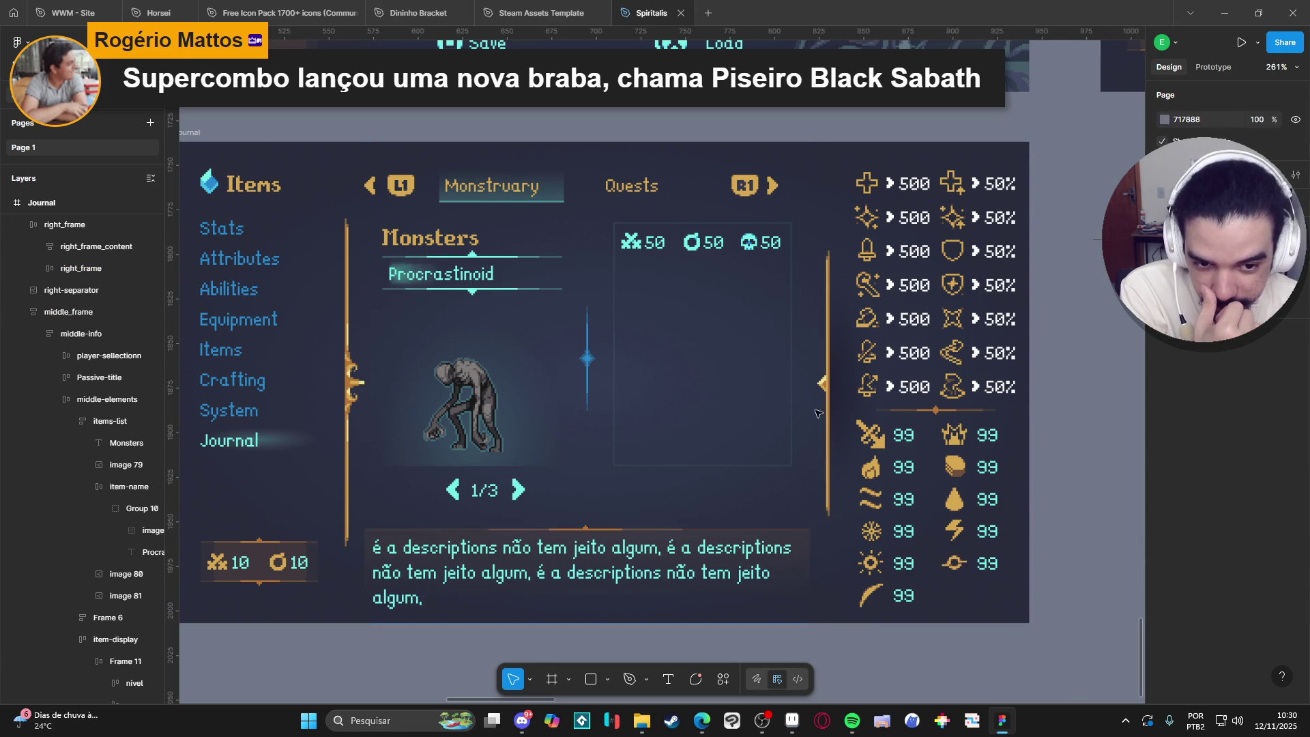
left_click(832, 413)
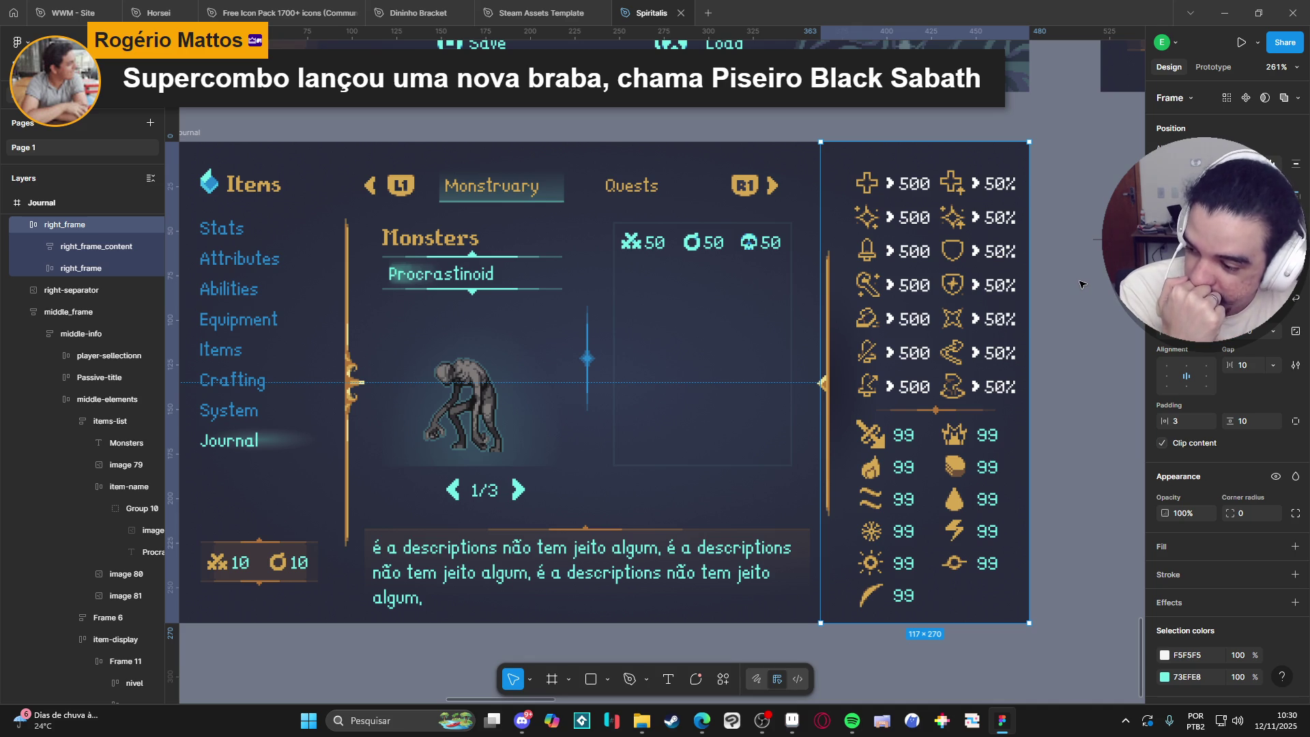
left_click(918, 124)
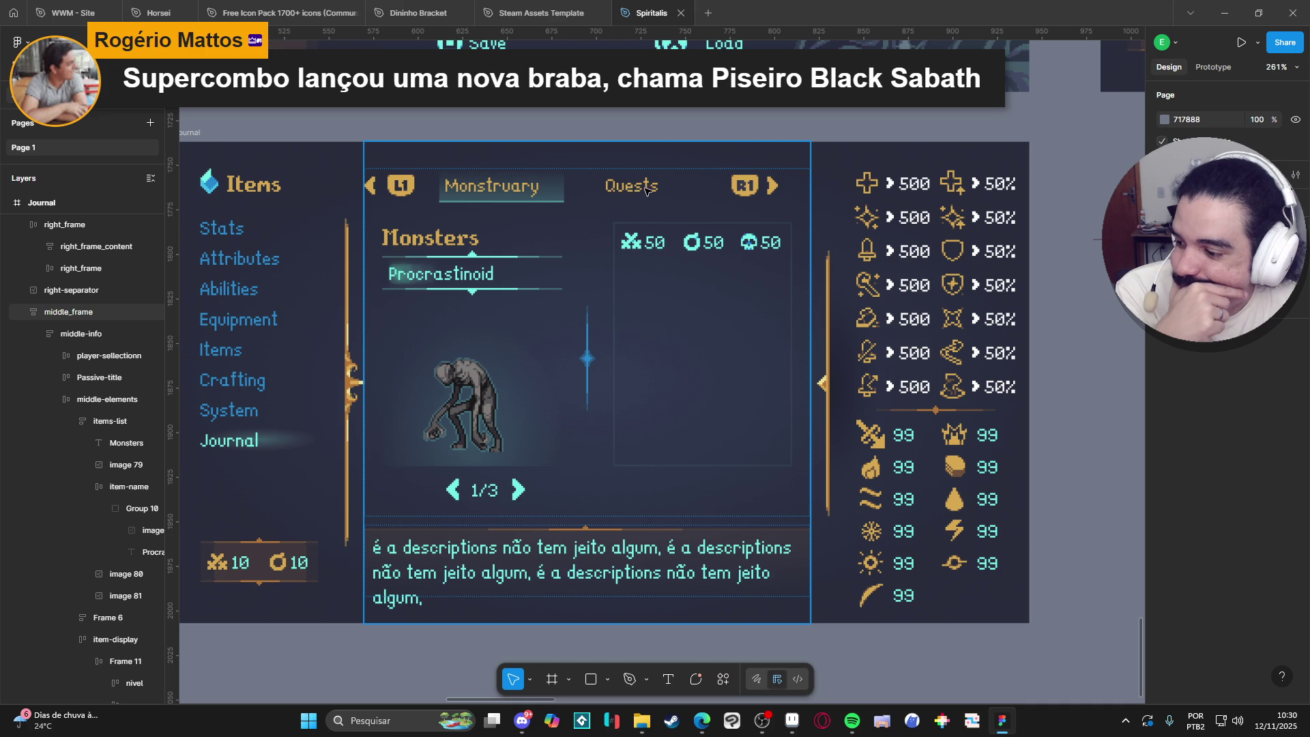
left_click(447, 664)
mouse_move(386, 659)
left_mouse_down()
mouse_move(427, 645)
mouse_move(415, 613)
mouse_move(427, 575)
left_mouse_up()
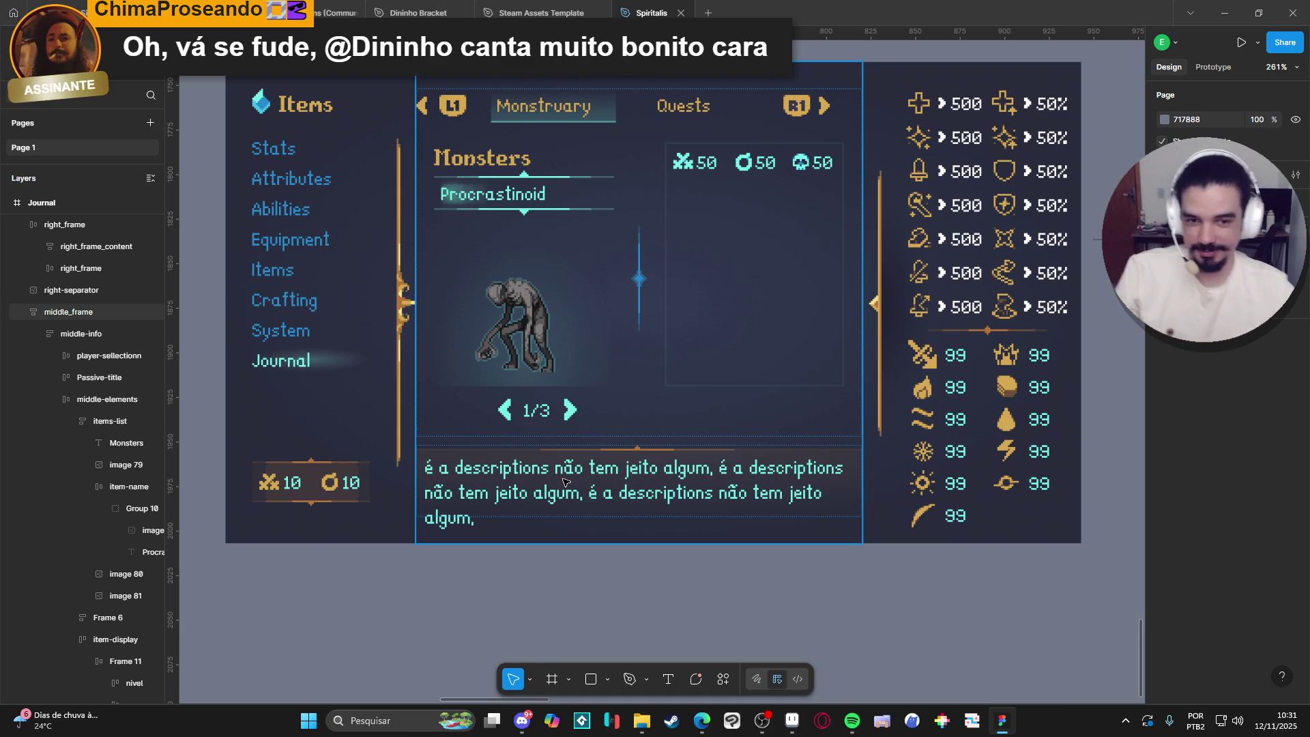
Scroll to the System - Configs frame and select its Full Screen settings row.
key("Escape")
left_click_drag(713, 277, 709, 293)
left_click(718, 301)
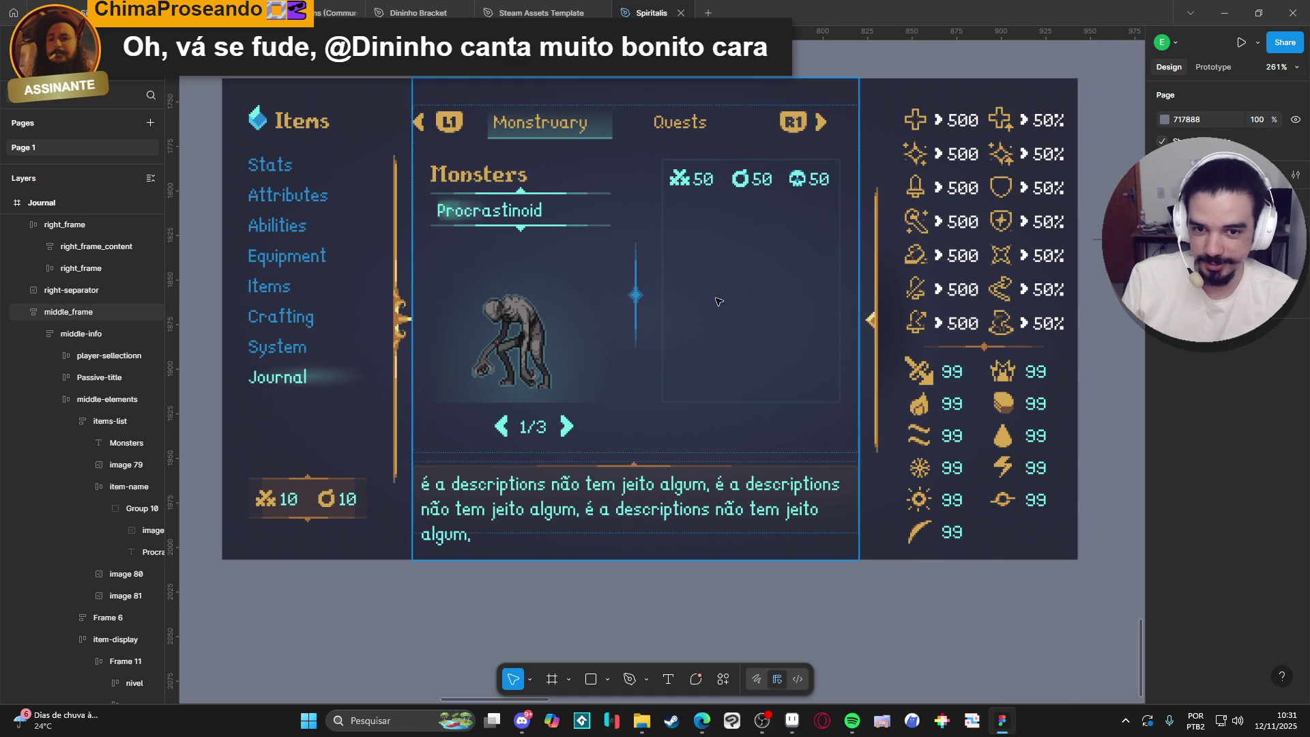
scroll(564, 230, "down", 10)
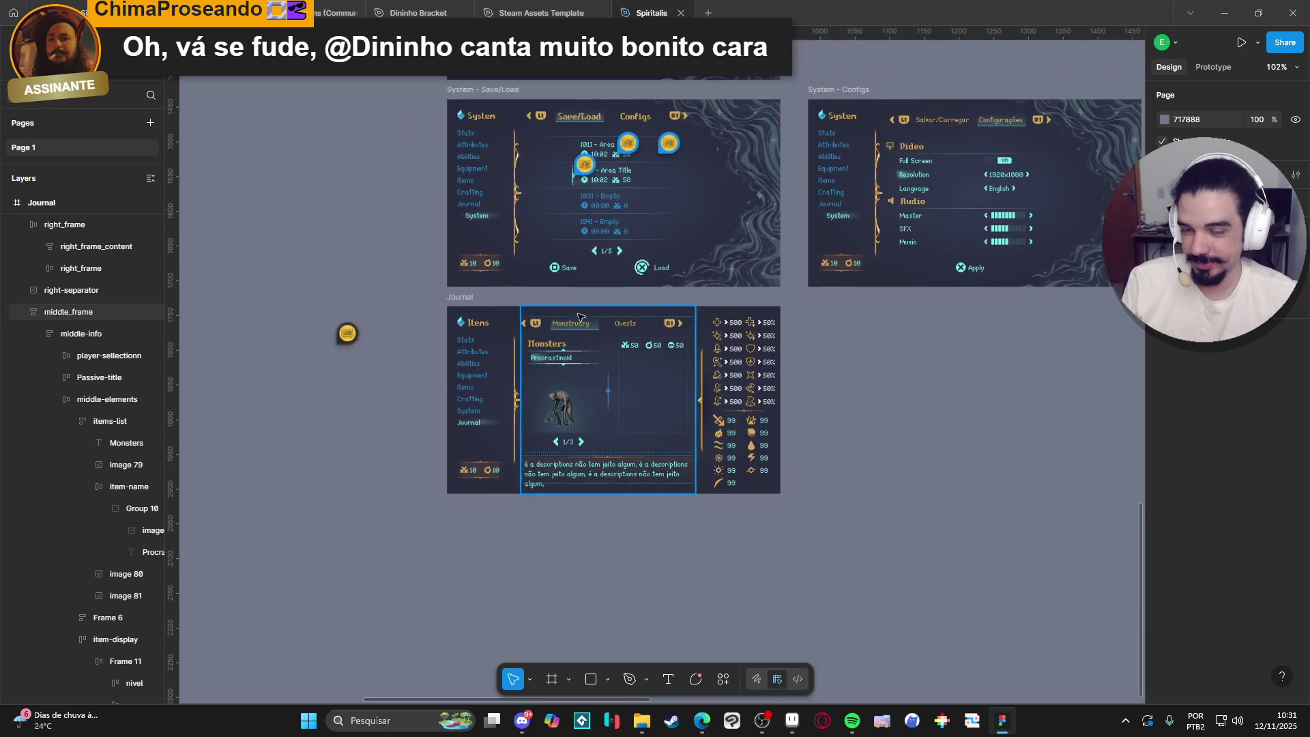
scroll(539, 239, "up", 5)
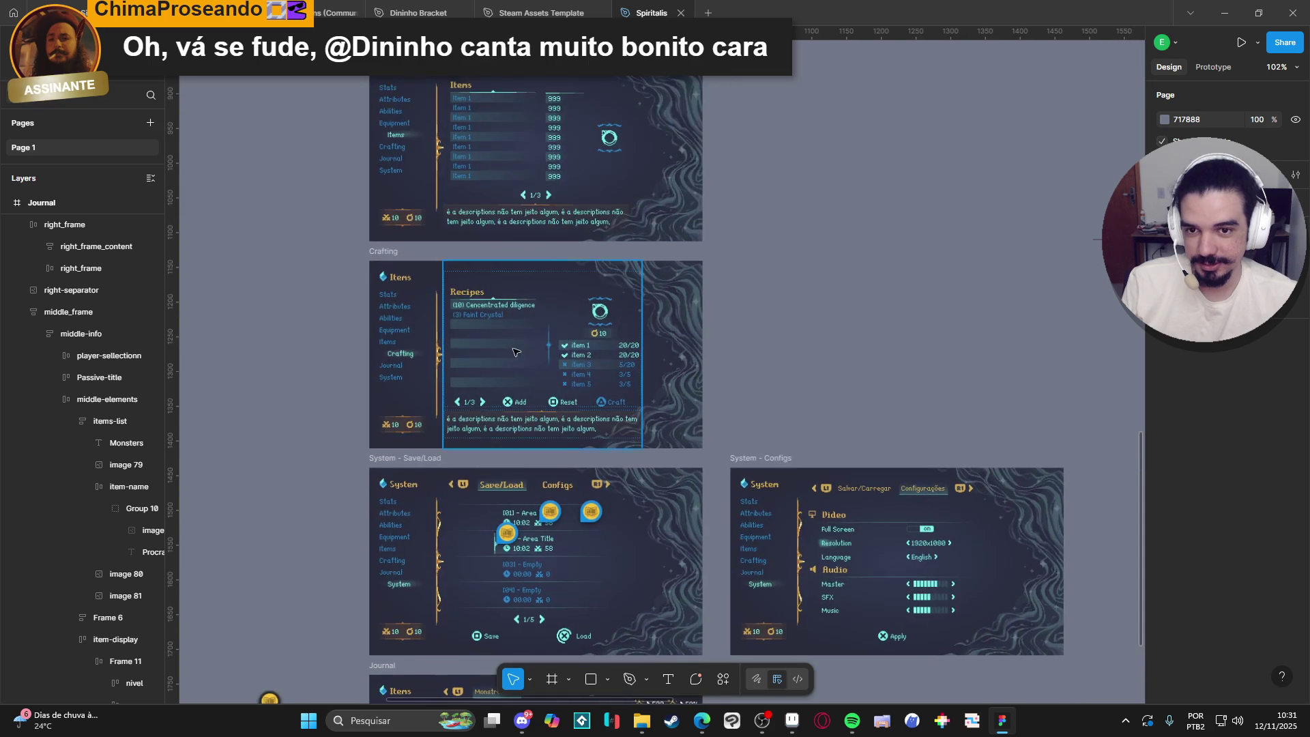
scroll(850, 549, "down", 8)
scroll(840, 235, "up", 5)
scroll(840, 235, "up", 1)
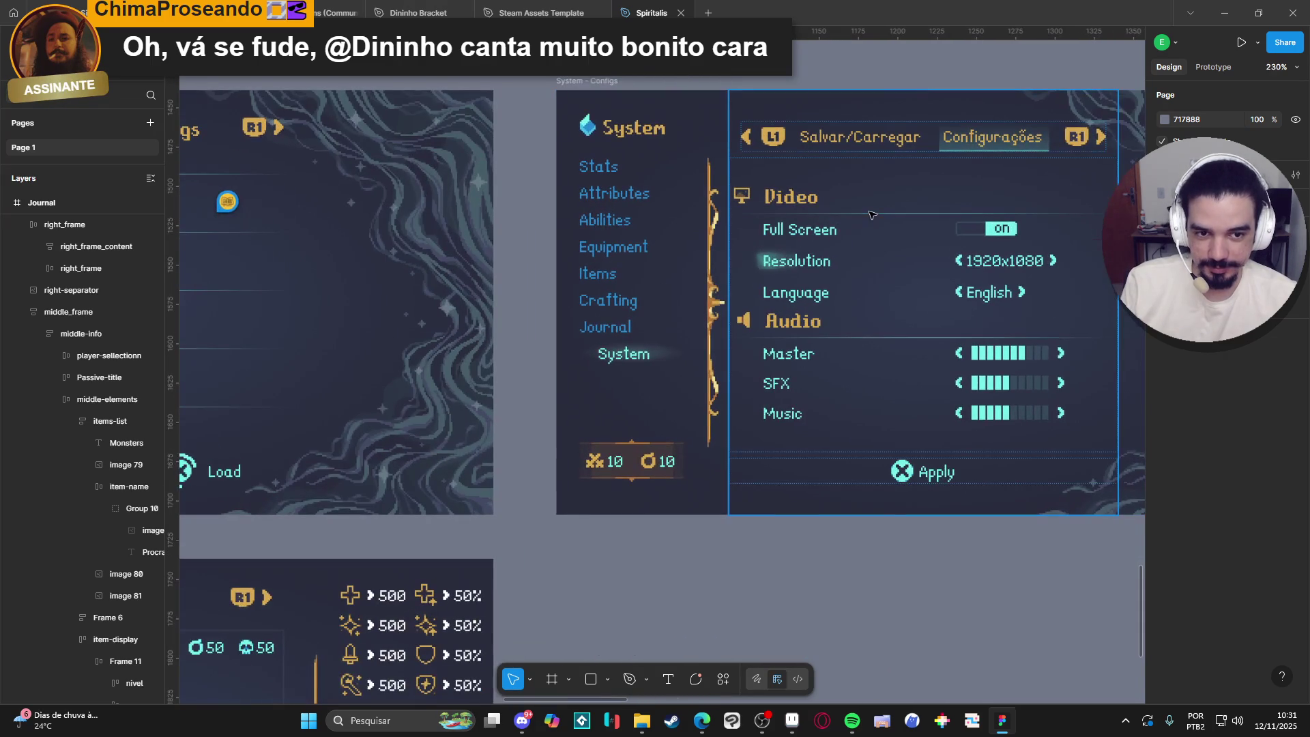
left_click(871, 224)
Select the thin divider line above the Full Screen row in System - Configs.
double_click(873, 222)
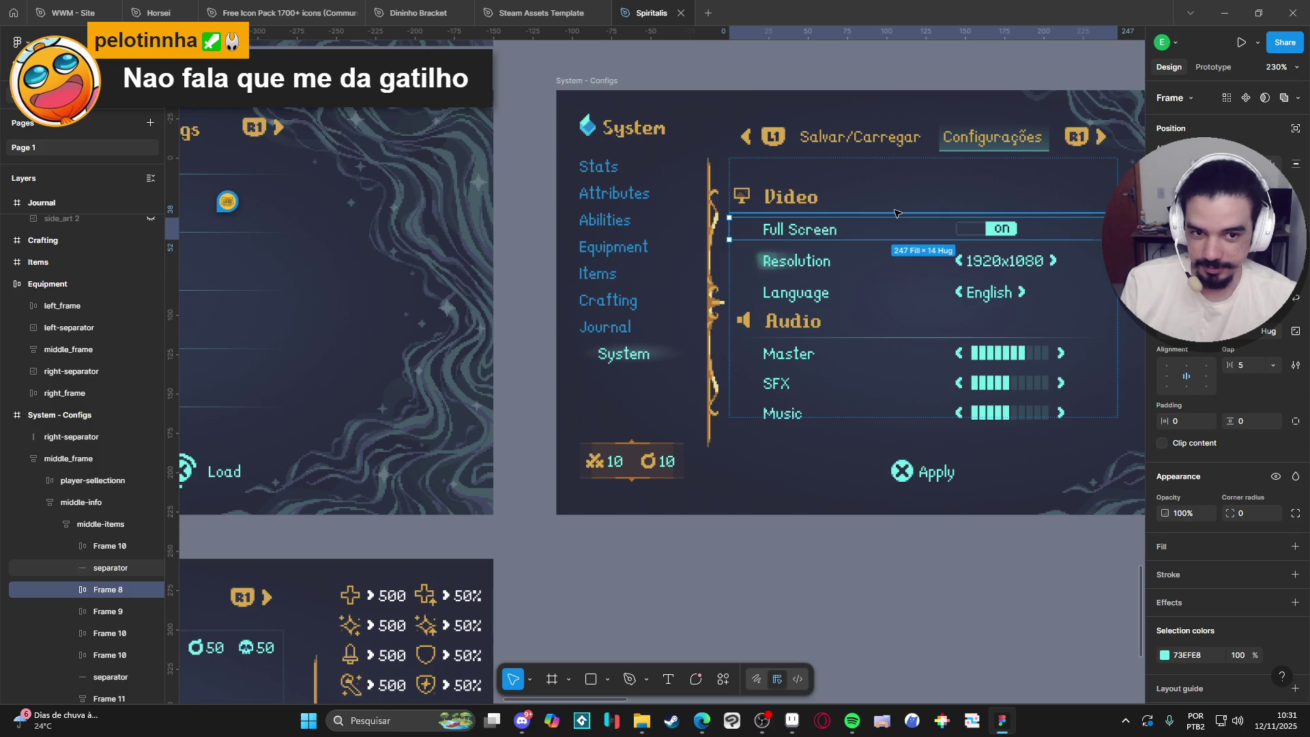
left_click(897, 214)
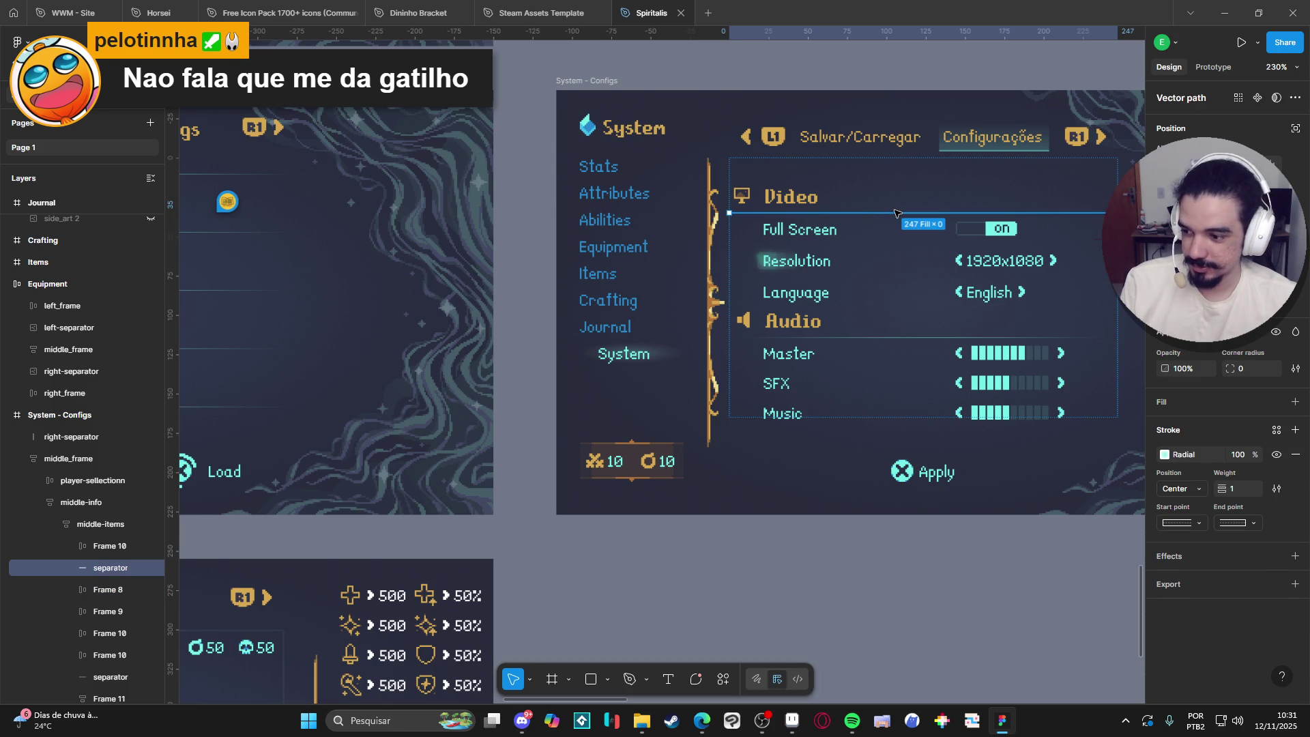
scroll(655, 556, "down", 5)
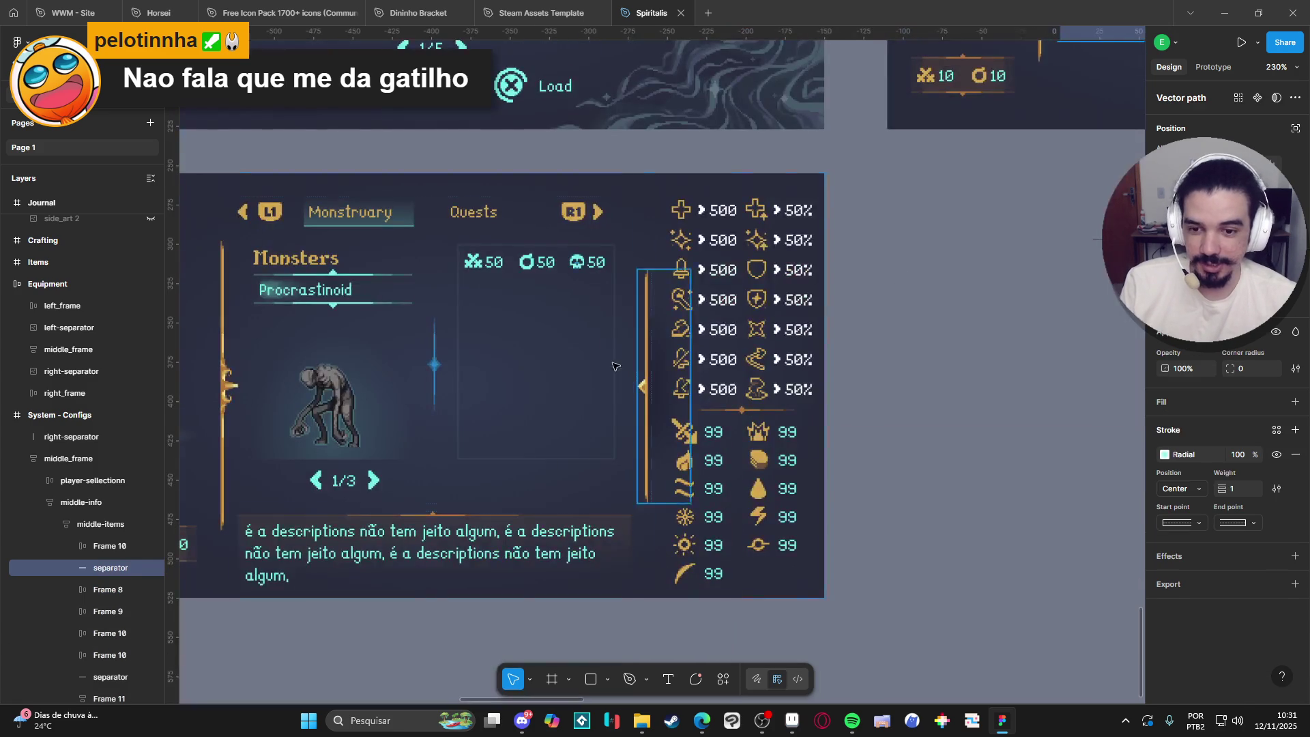
Paste the divider line into item-display below the stats row, undoing the misplaced pastes.
left_click(562, 322)
double_click(562, 322)
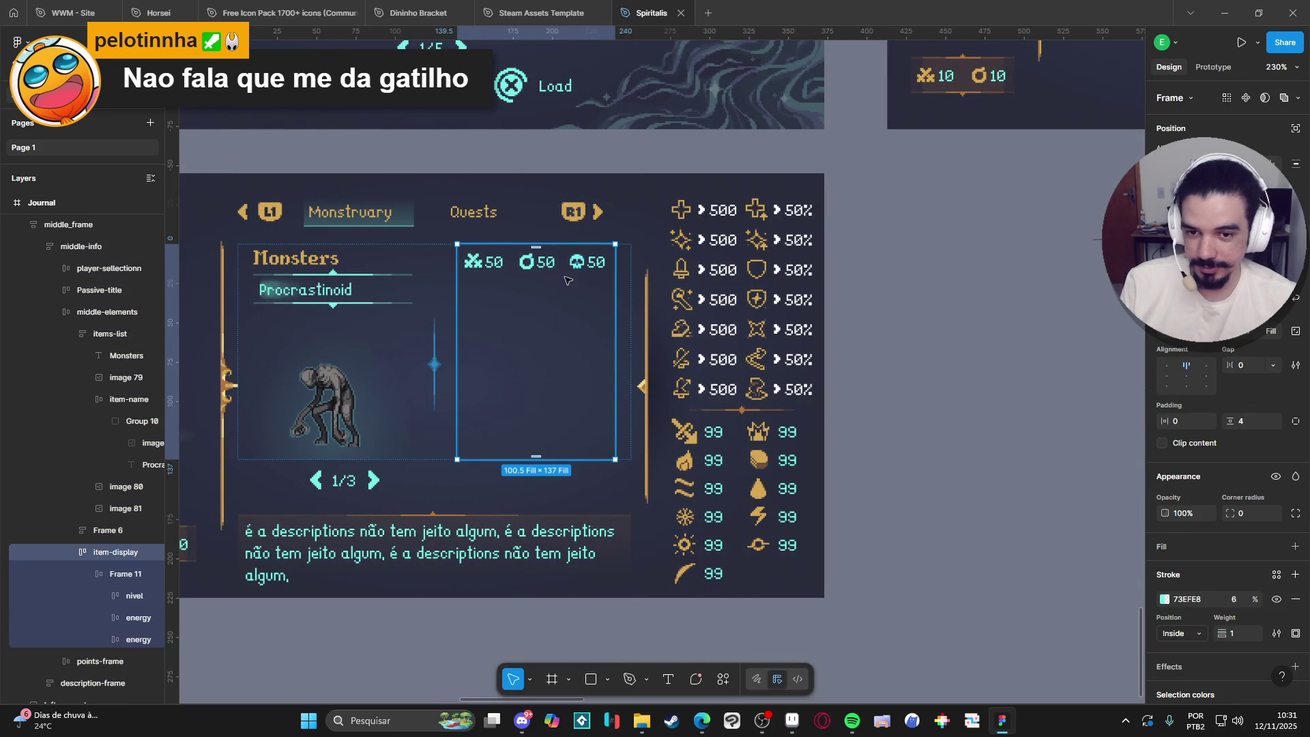
left_click(85, 572)
key("ctrl+v")
key("Delete")
left_click(113, 575)
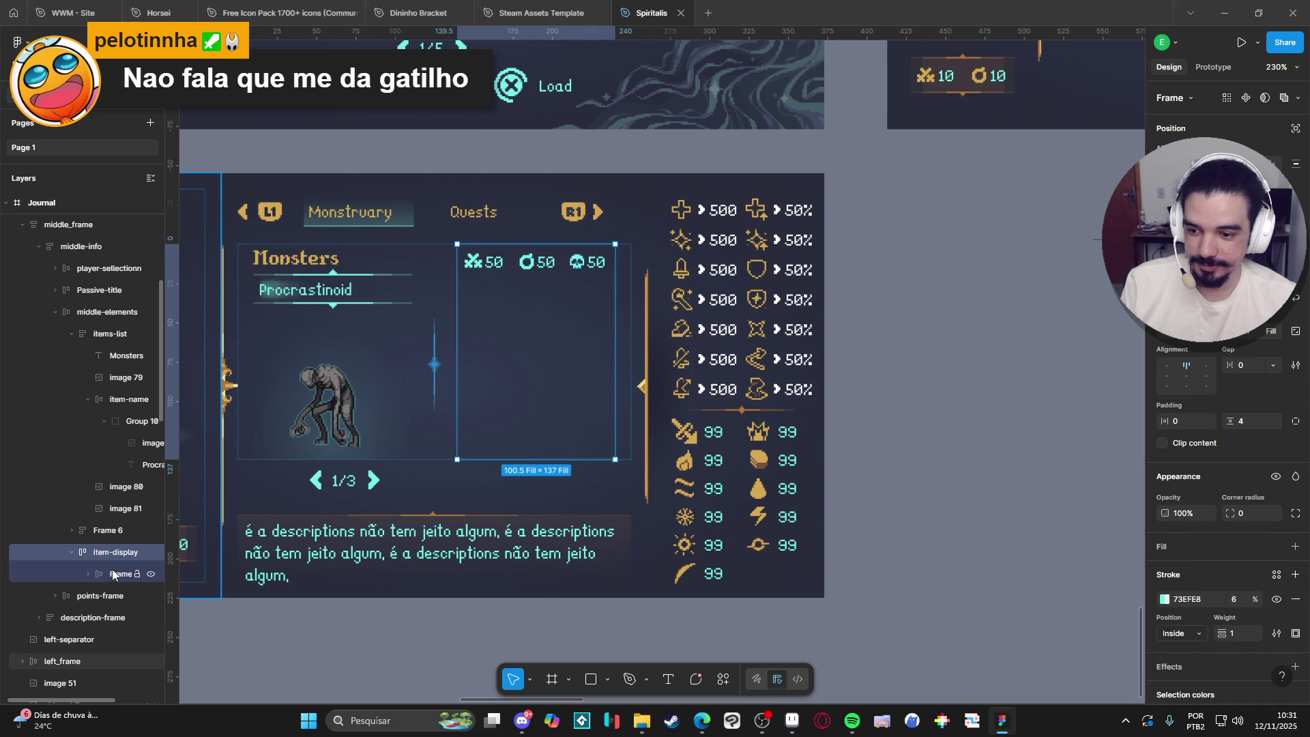
key("ctrl+v")
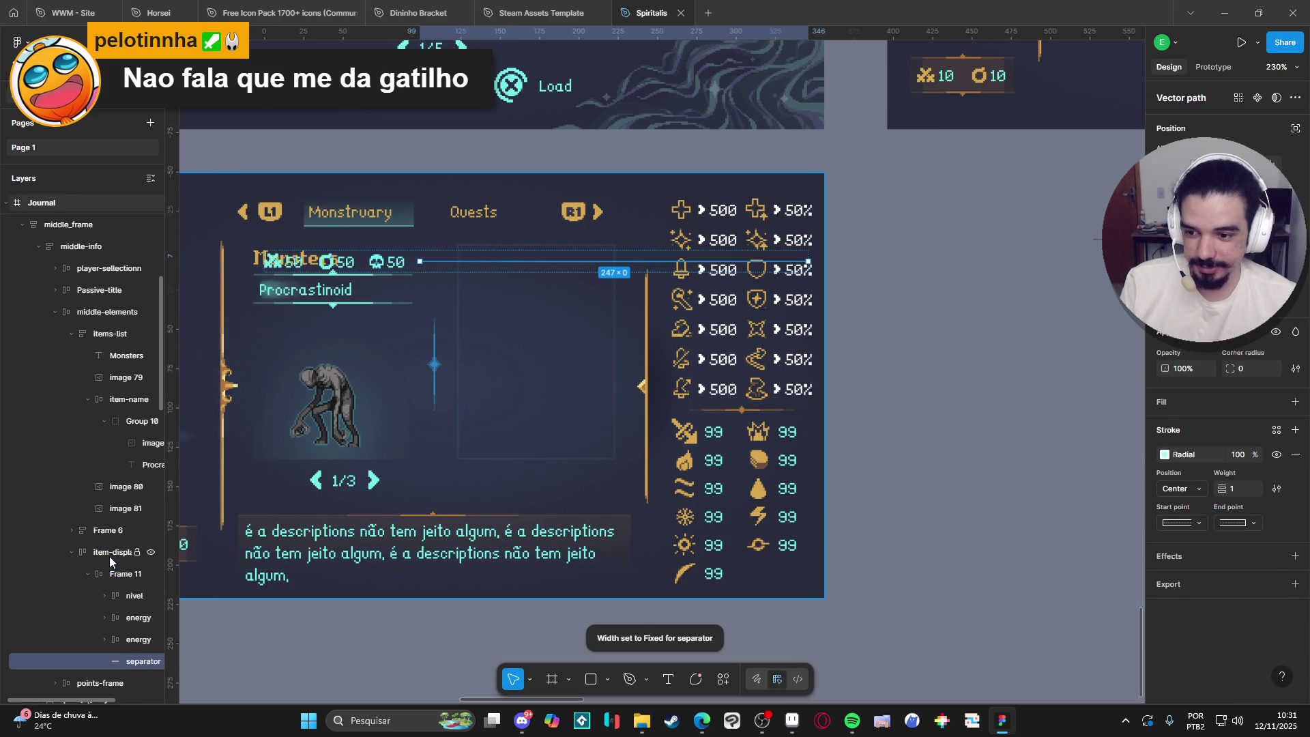
key("ctrl+z")
left_click(89, 575)
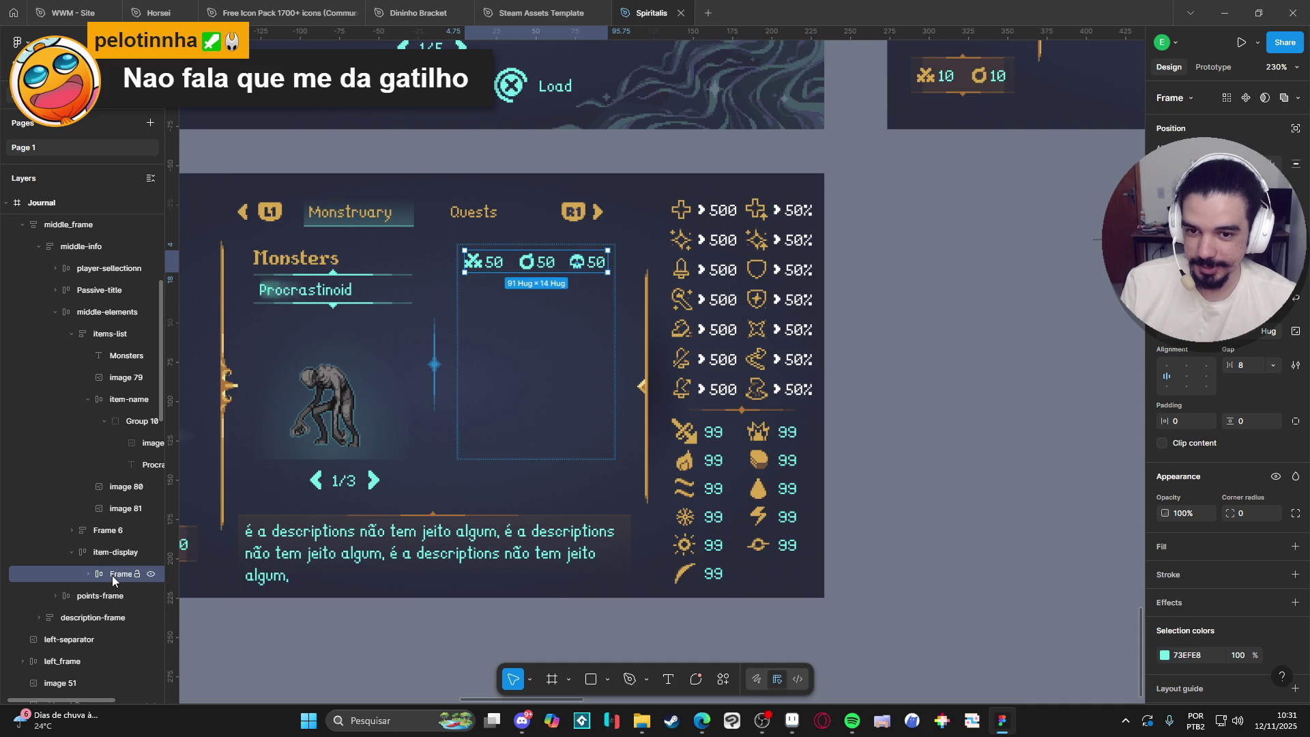
key("ctrl+z")
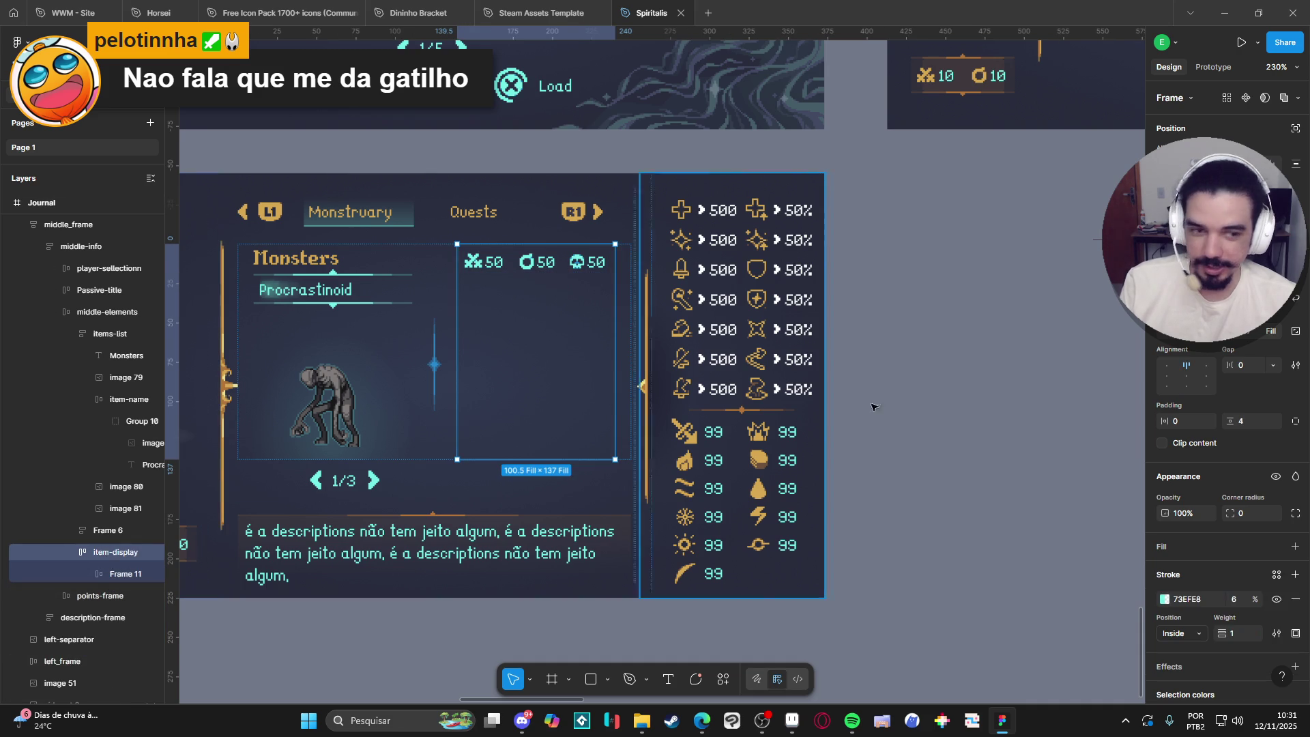
left_click(105, 555)
key("ctrl+v")
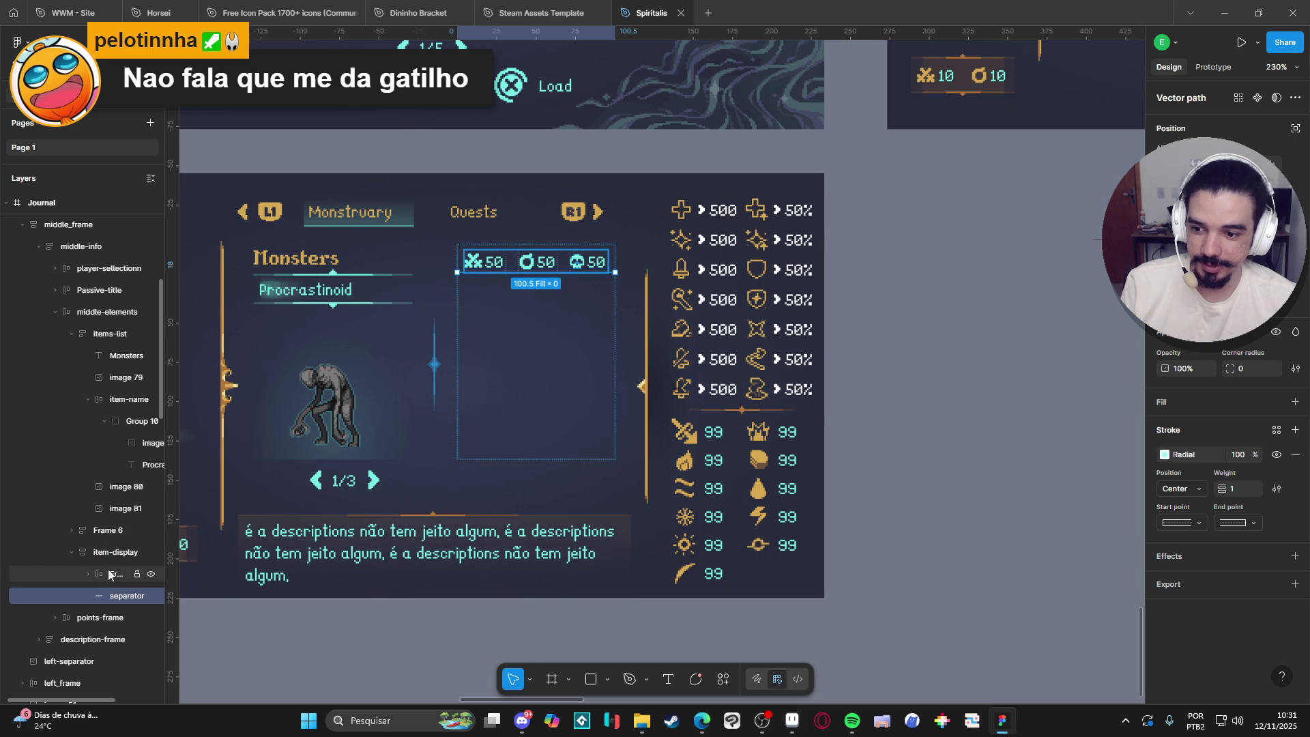
Set item-display's auto-layout gap to 6 between the stats row and the divider.
left_click(109, 575)
left_click(106, 554)
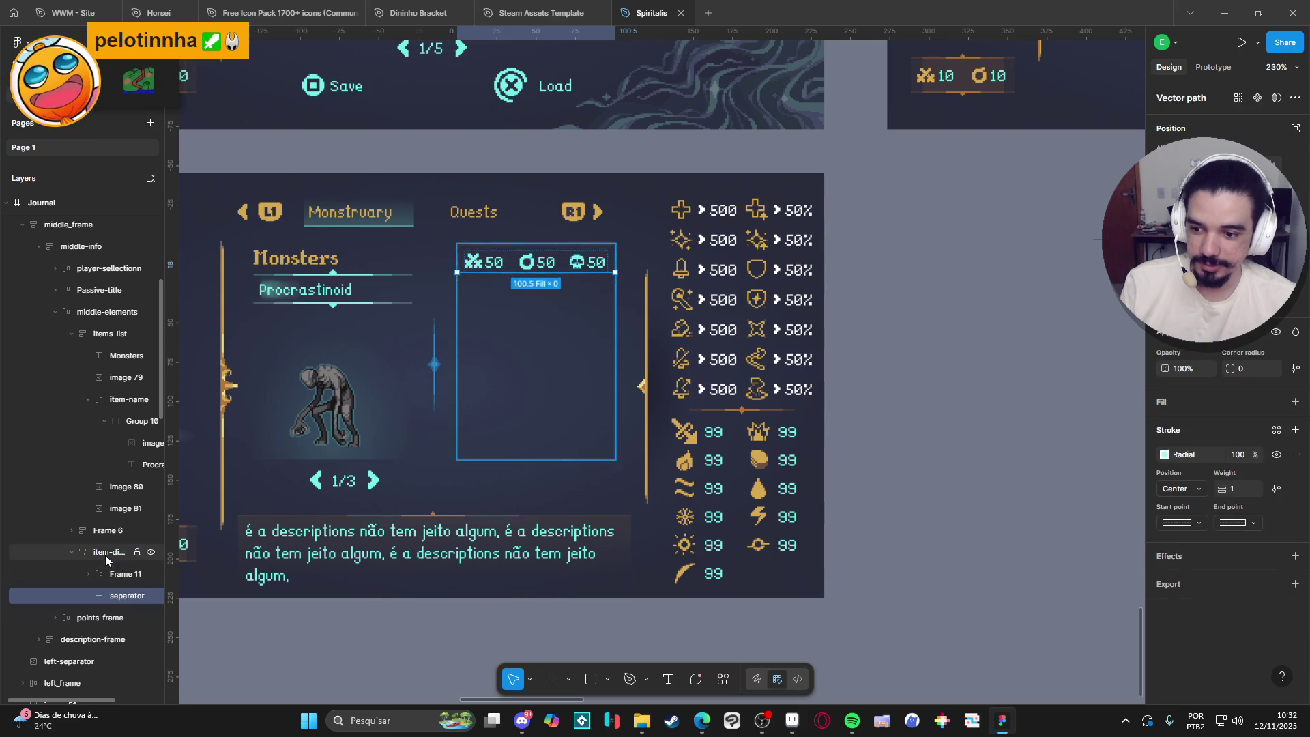
left_click(125, 597, "shift")
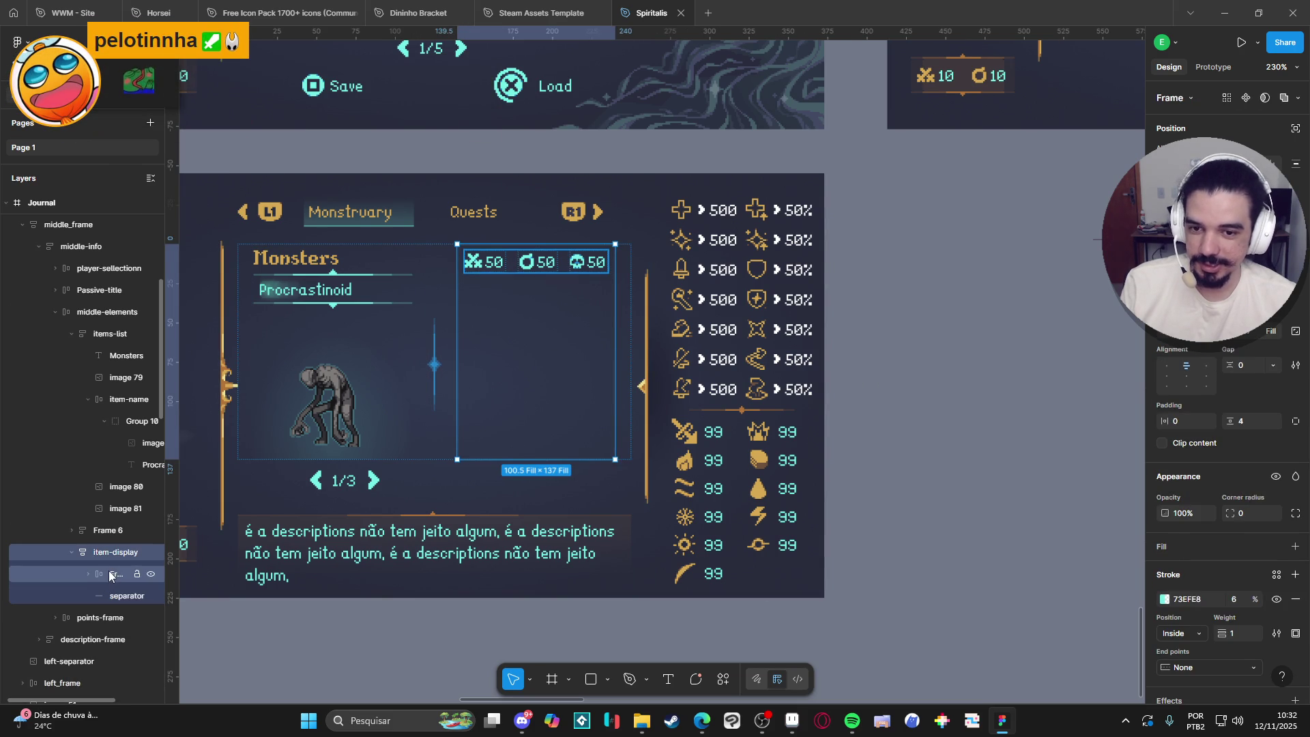
left_click(106, 574)
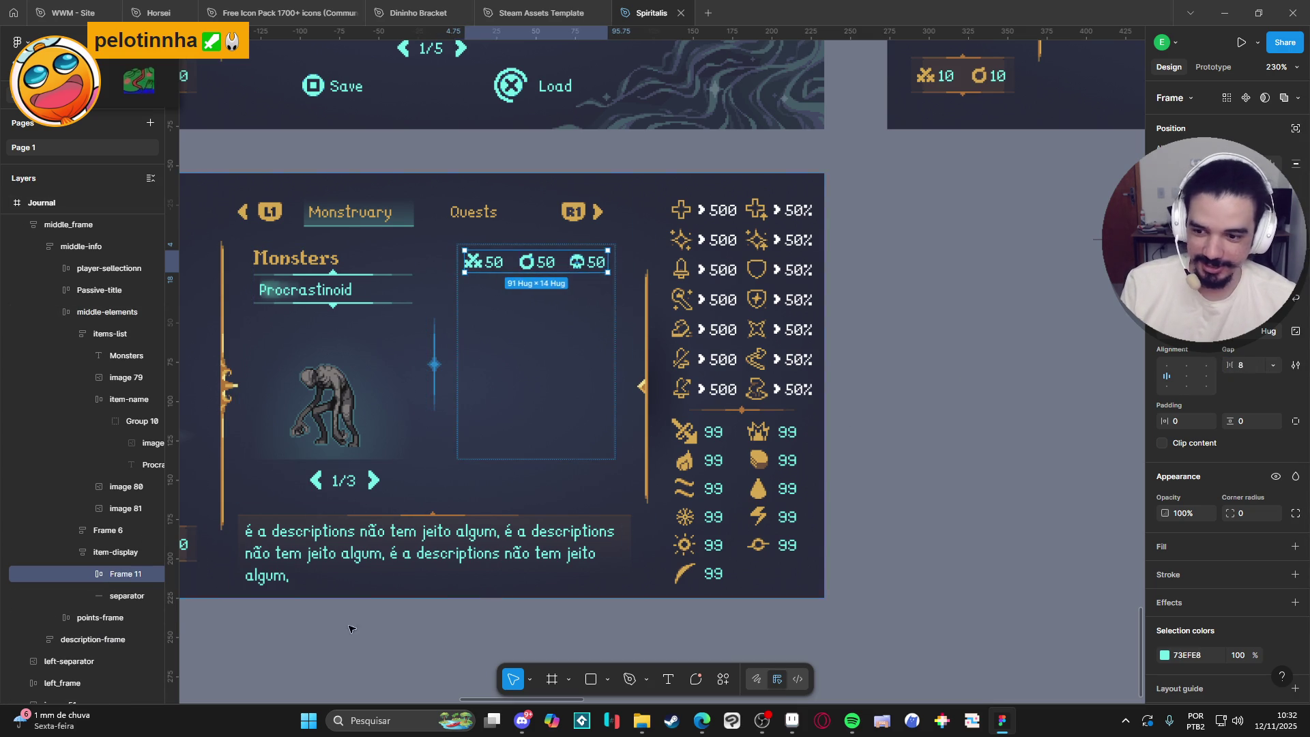
left_click(105, 558)
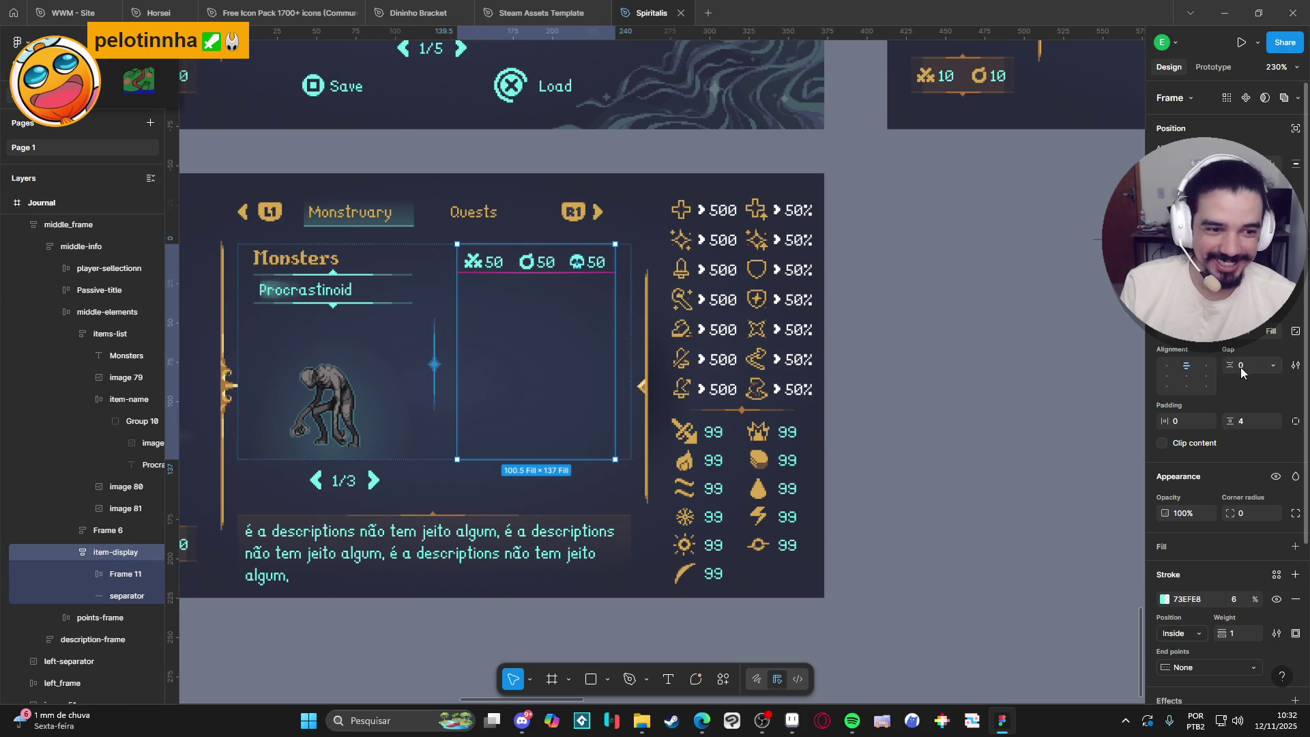
left_click_drag(1241, 366, 1231, 365)
type("6")
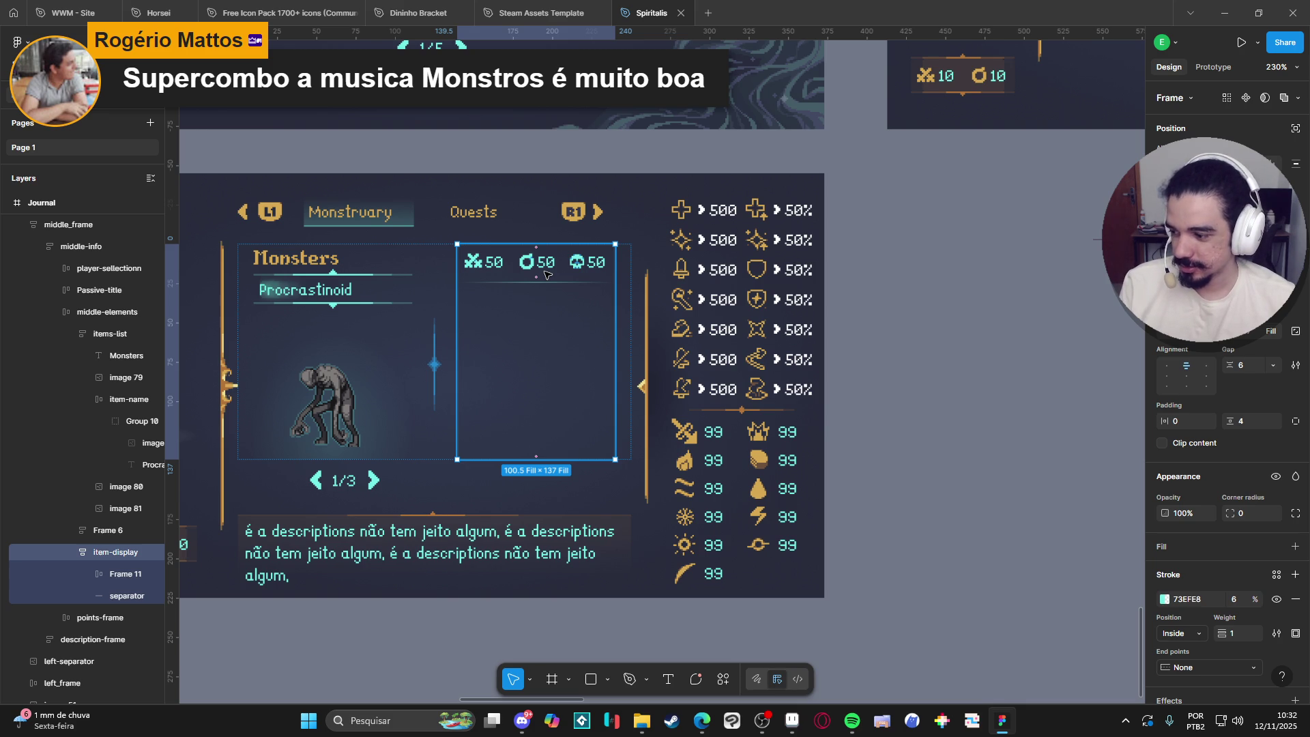
Inspect the new divider line under the 50/50/50 stats by reselecting it.
left_click(104, 594)
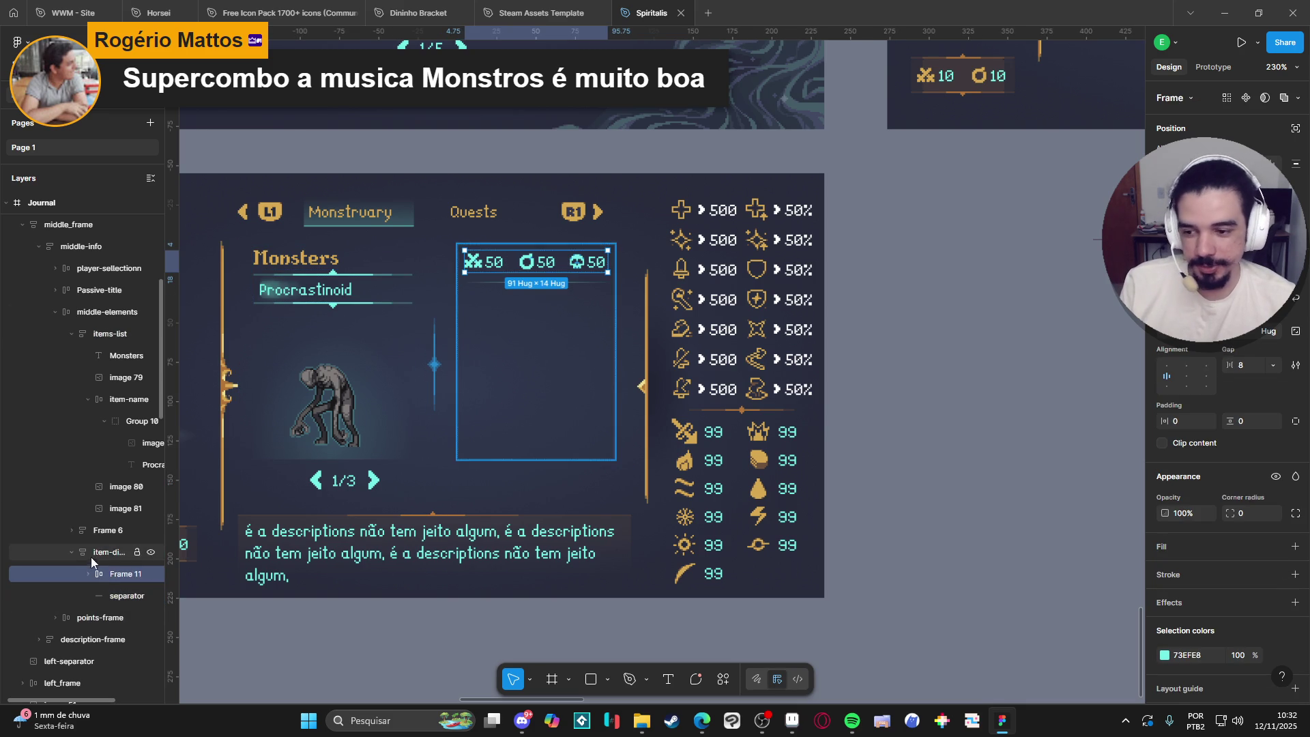
left_click(99, 577)
left_click(111, 596)
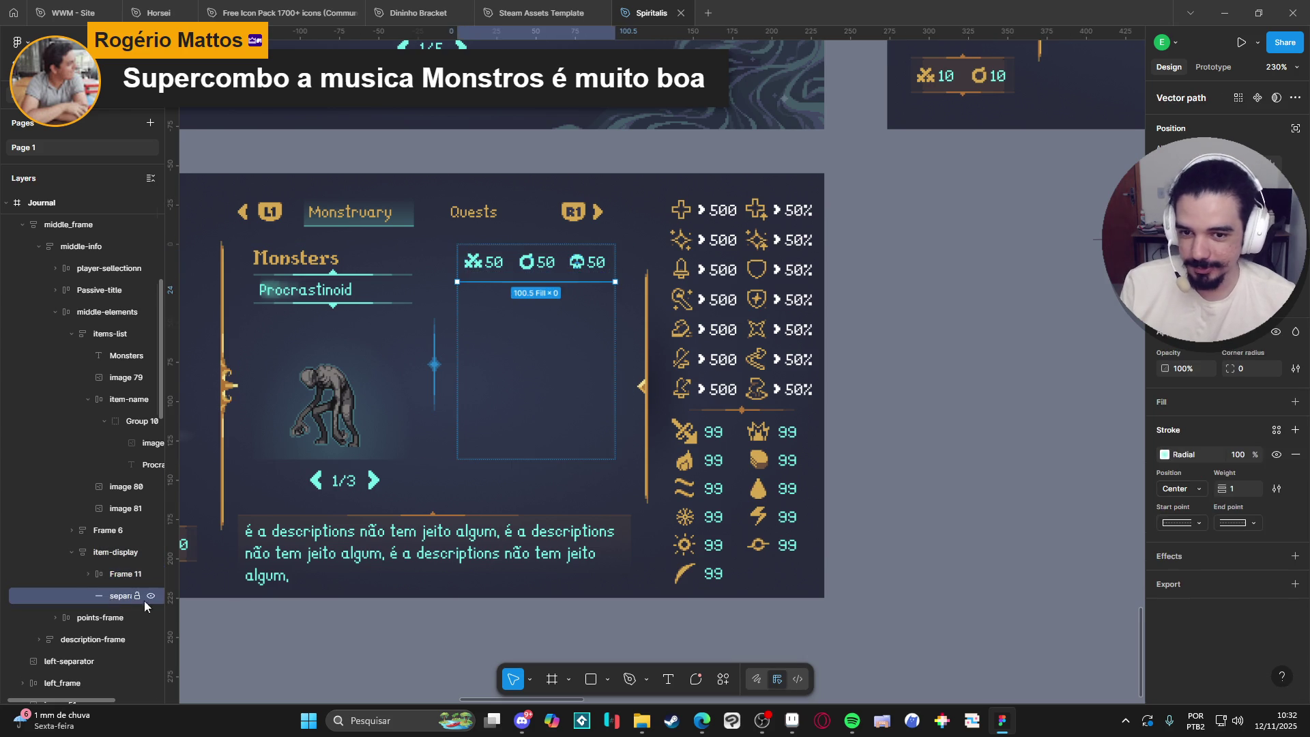
left_click(892, 344)
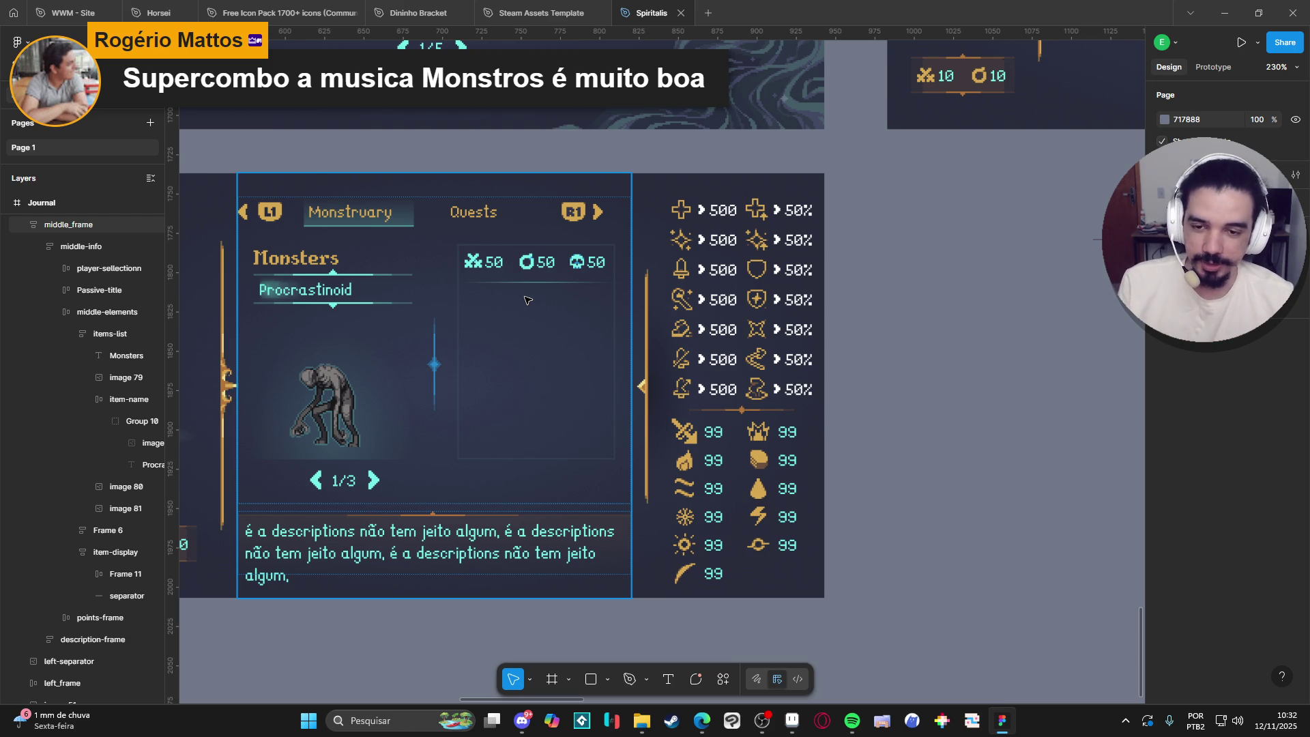
left_click(533, 265)
double_click(534, 265)
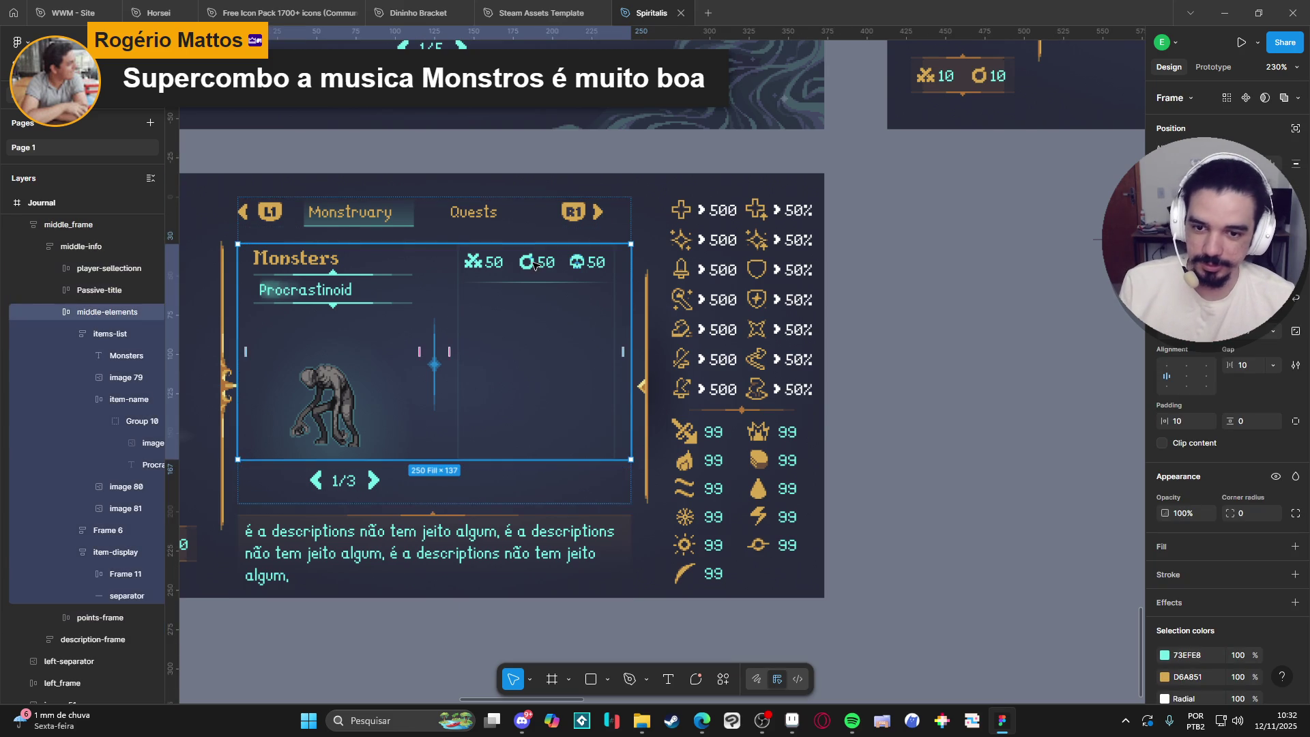
double_click(534, 264)
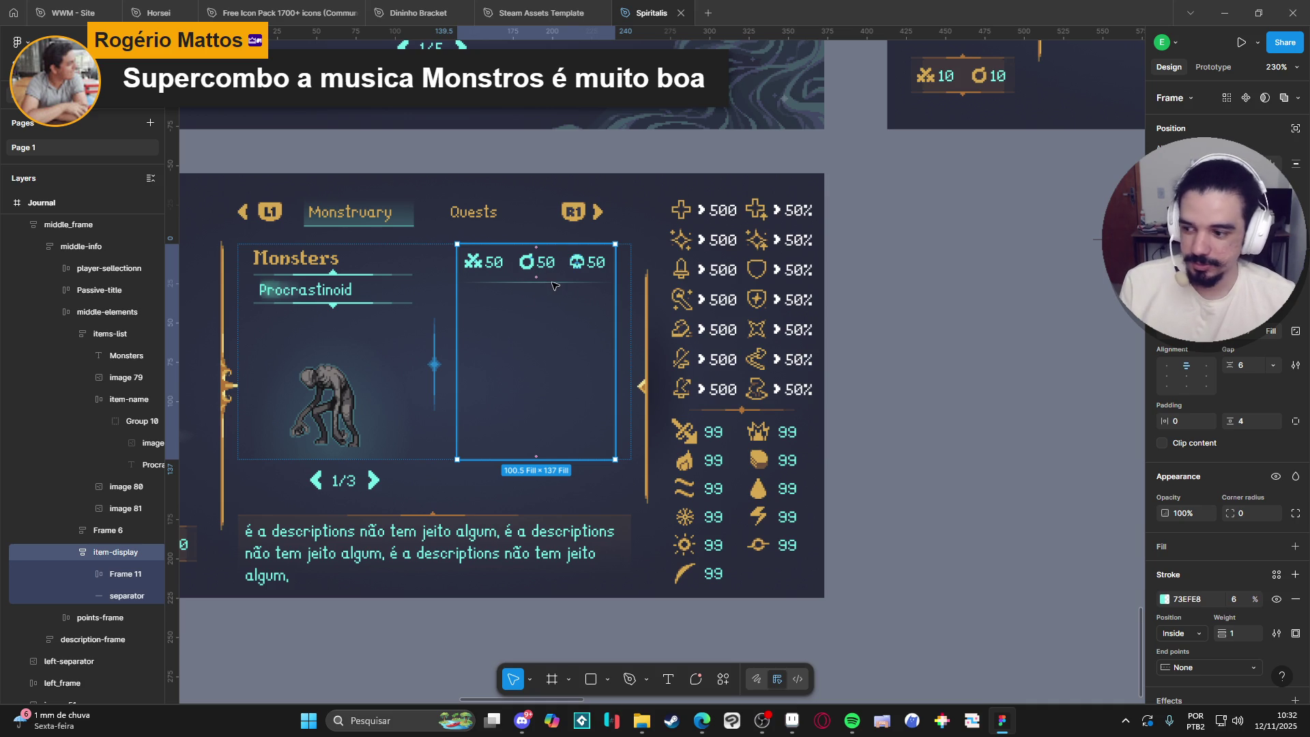
left_click(109, 596)
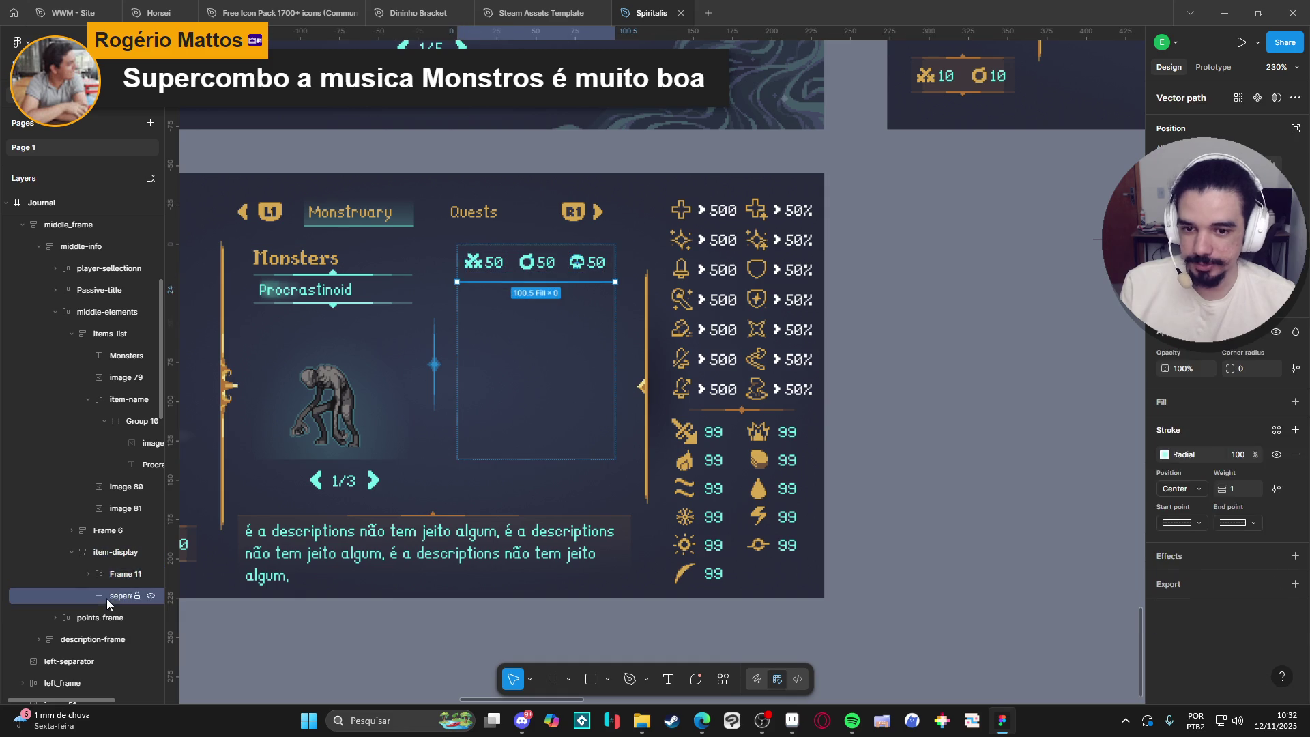
left_click(973, 250)
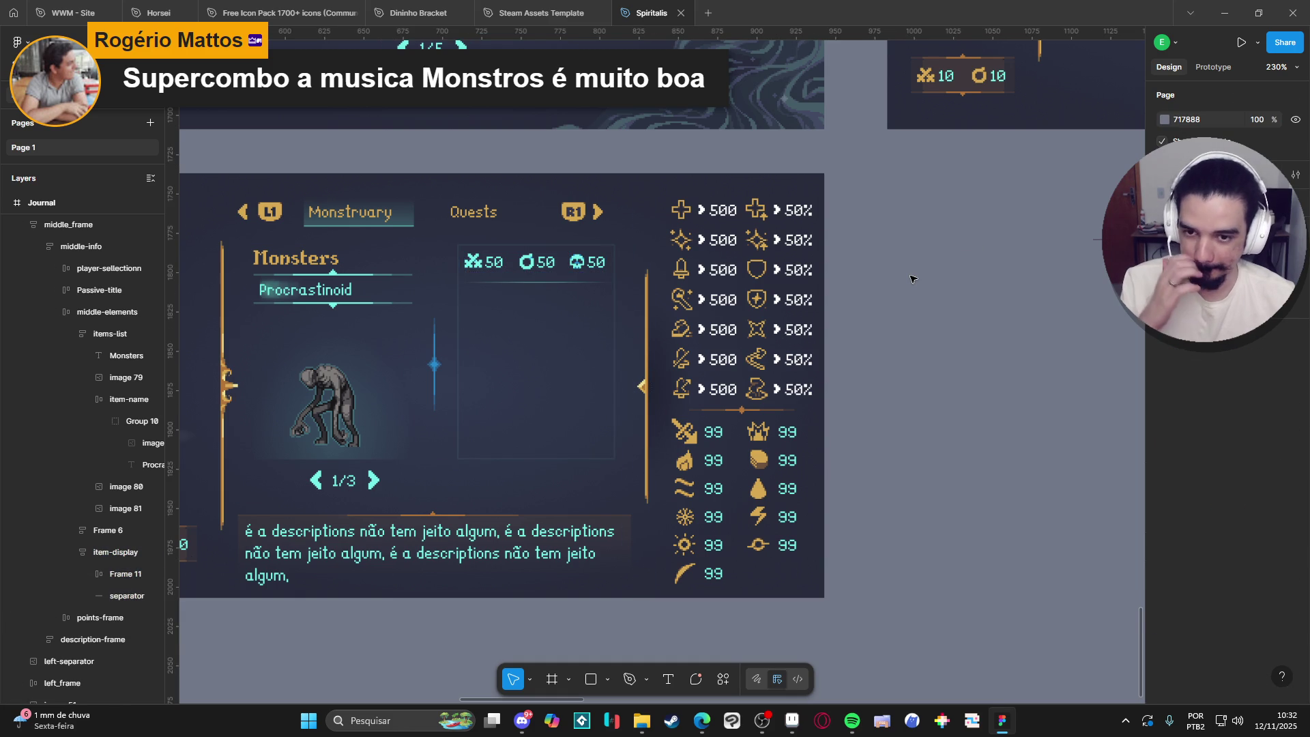
scroll(912, 277, "down", 1)
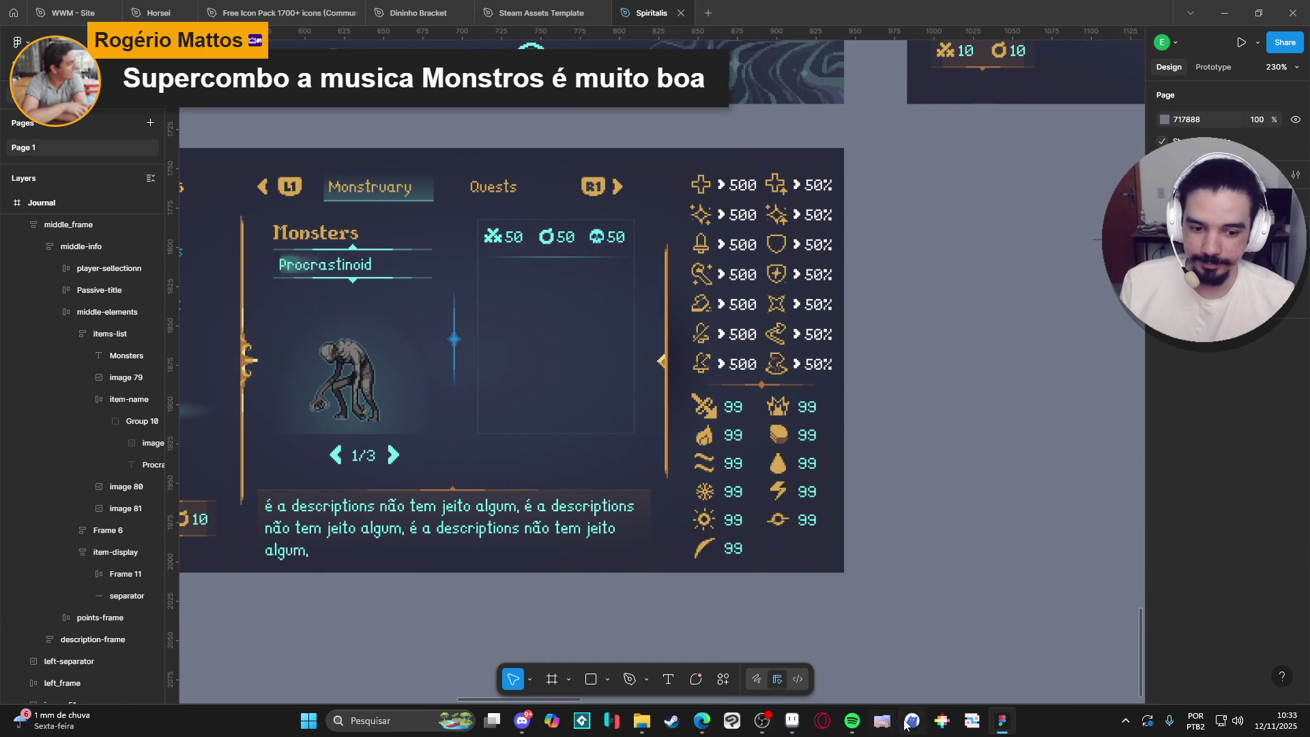
Bring up the Aseprite mockup's floating preview showing the Loot heading.
left_click(792, 720)
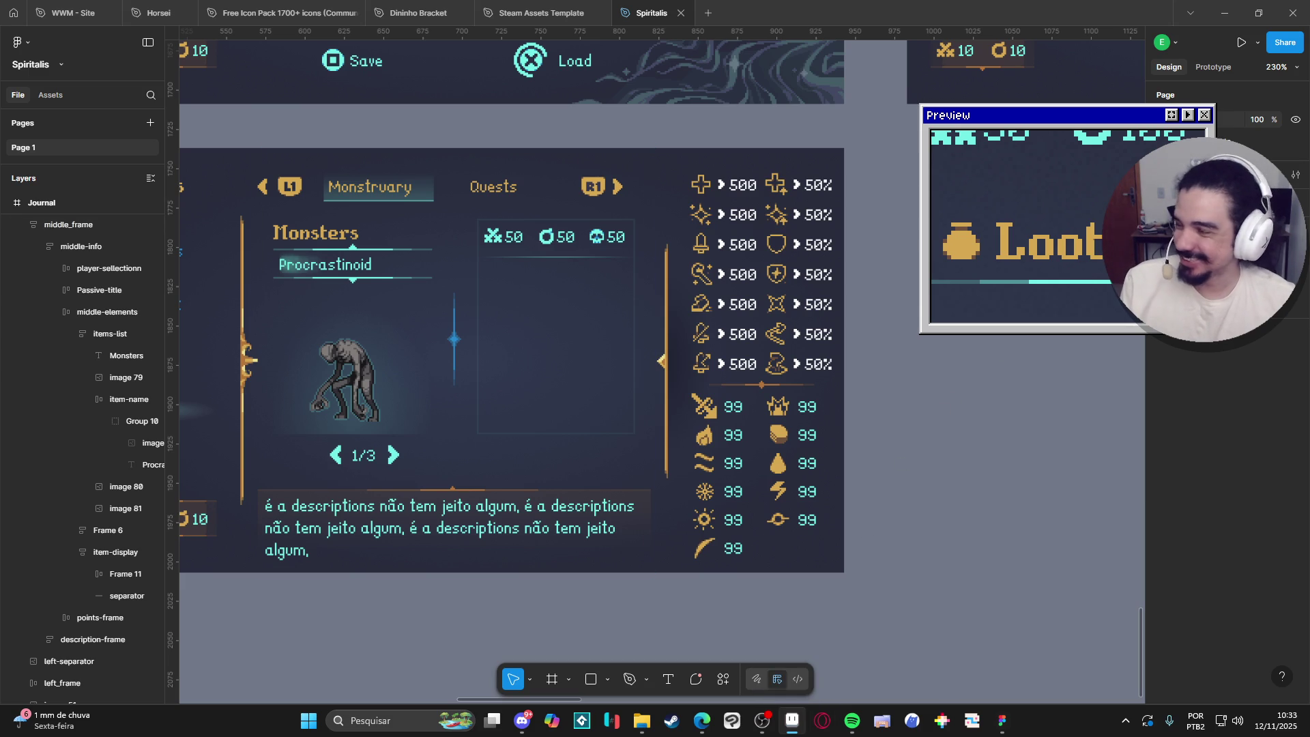
Pan the Aseprite mockup over to the Loot heading and switch to rectangular selection.
left_click(791, 719)
scroll(745, 322, "down", 3)
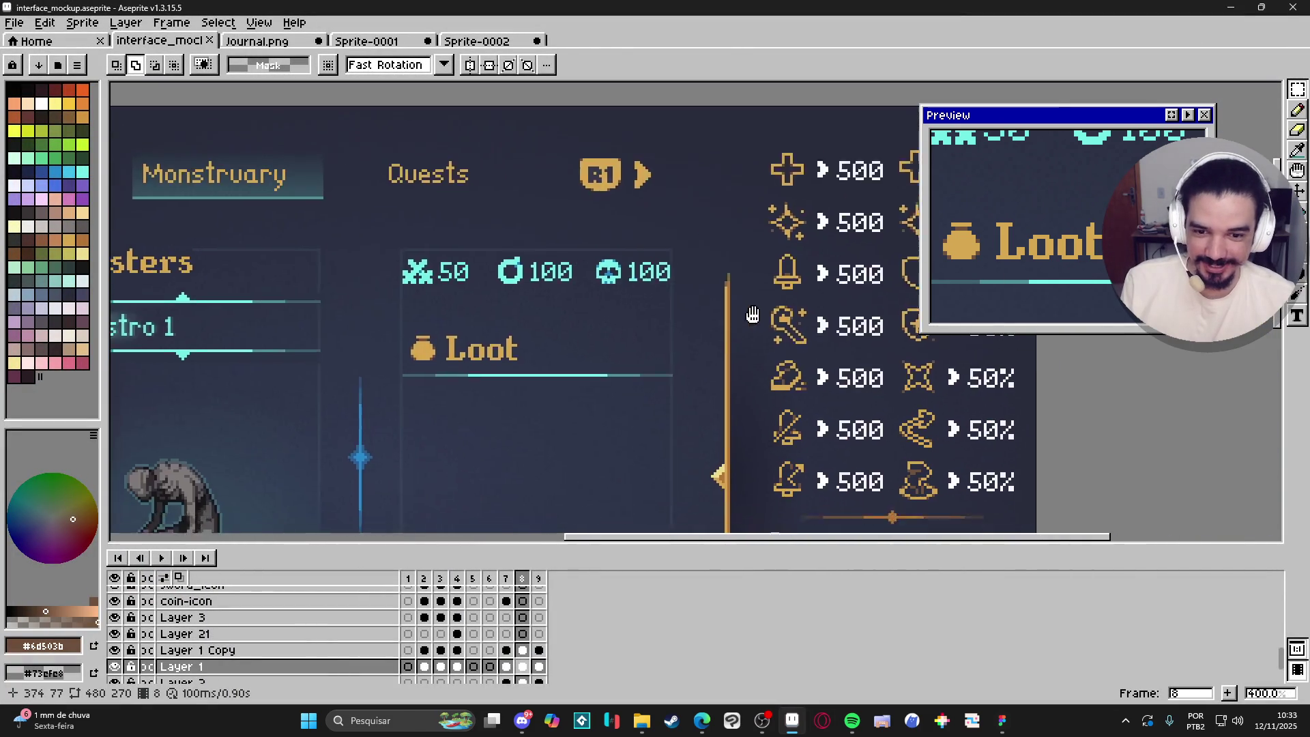
left_click_drag(745, 322, 842, 305)
scroll(522, 311, "up", 6)
key("v")
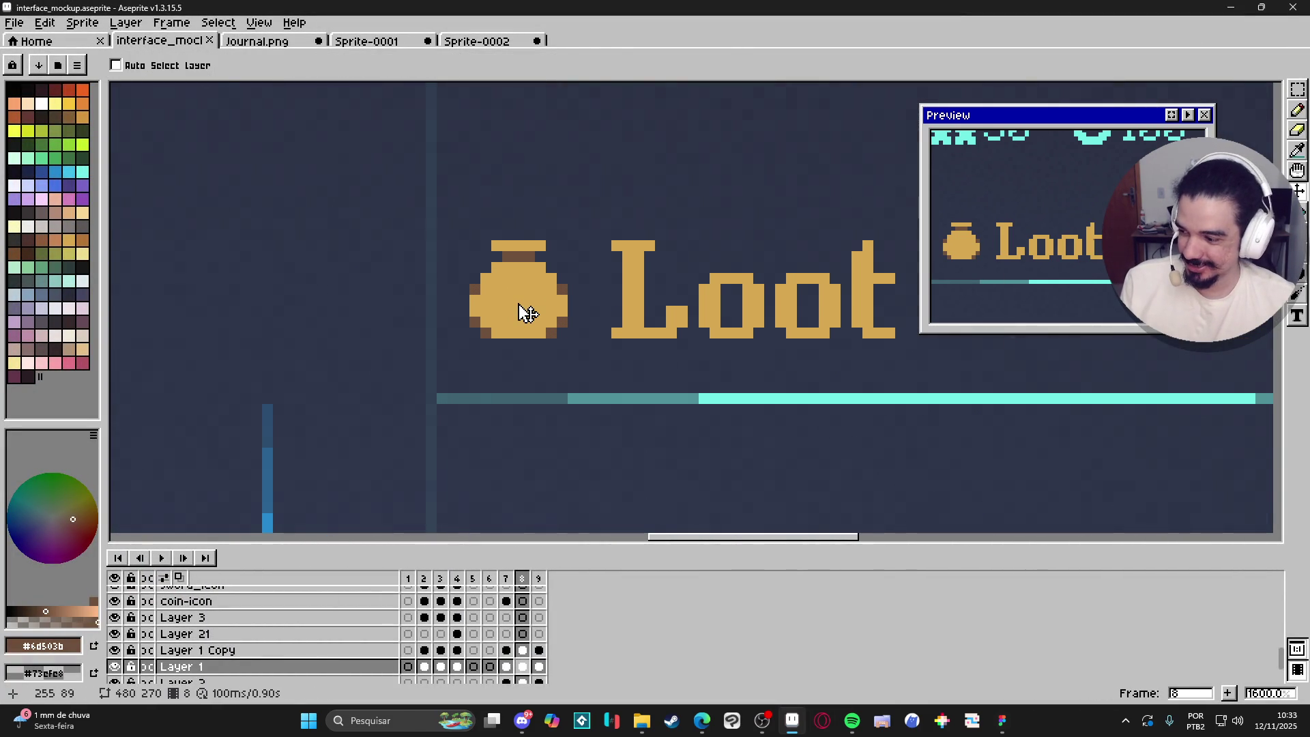
scroll(526, 313, "up", 1)
key("m")
scroll(566, 344, "up", 1)
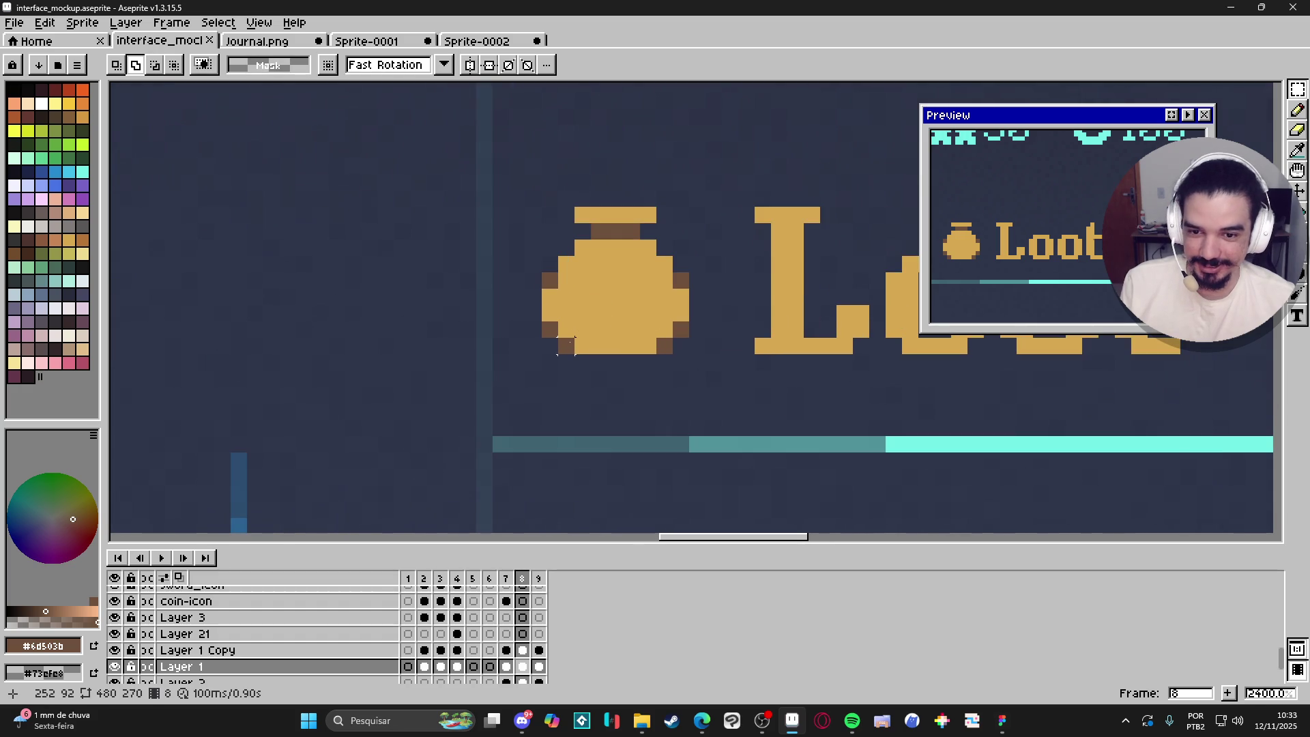
Copy the gold pot sprite and select Figma's item-display box as the paste target.
left_click_drag(550, 345, 703, 214)
key("ctrl+c")
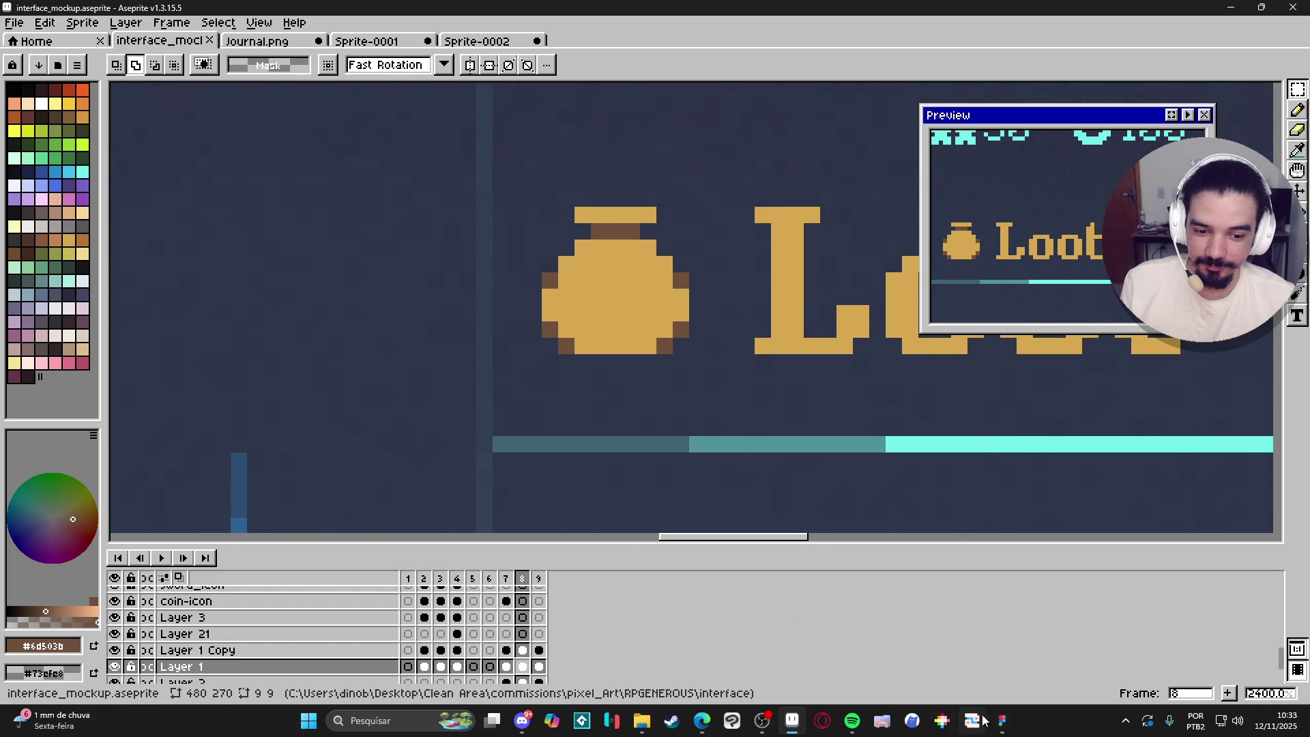
left_click(1001, 720)
left_click(518, 273)
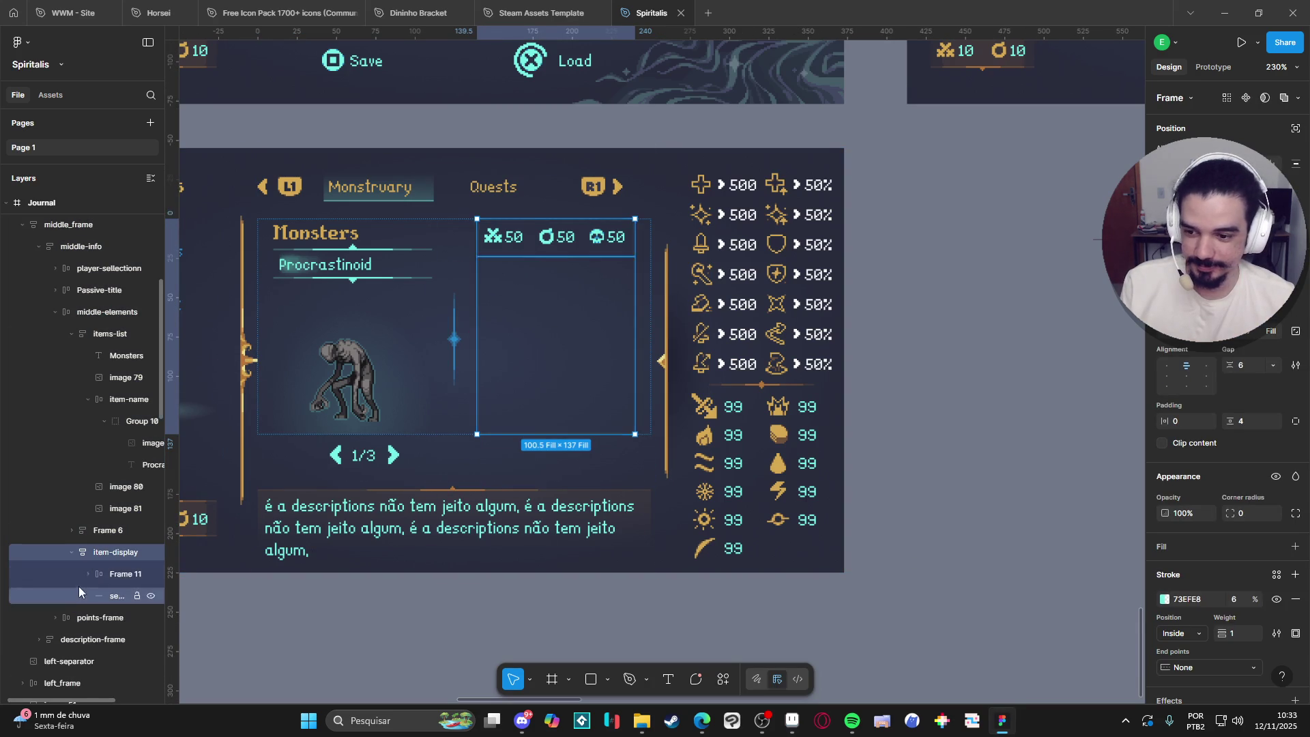
Paste the pot and a copy of the Monsters title into a horizontal, left-centred auto-layout row.
key("ctrl+v")
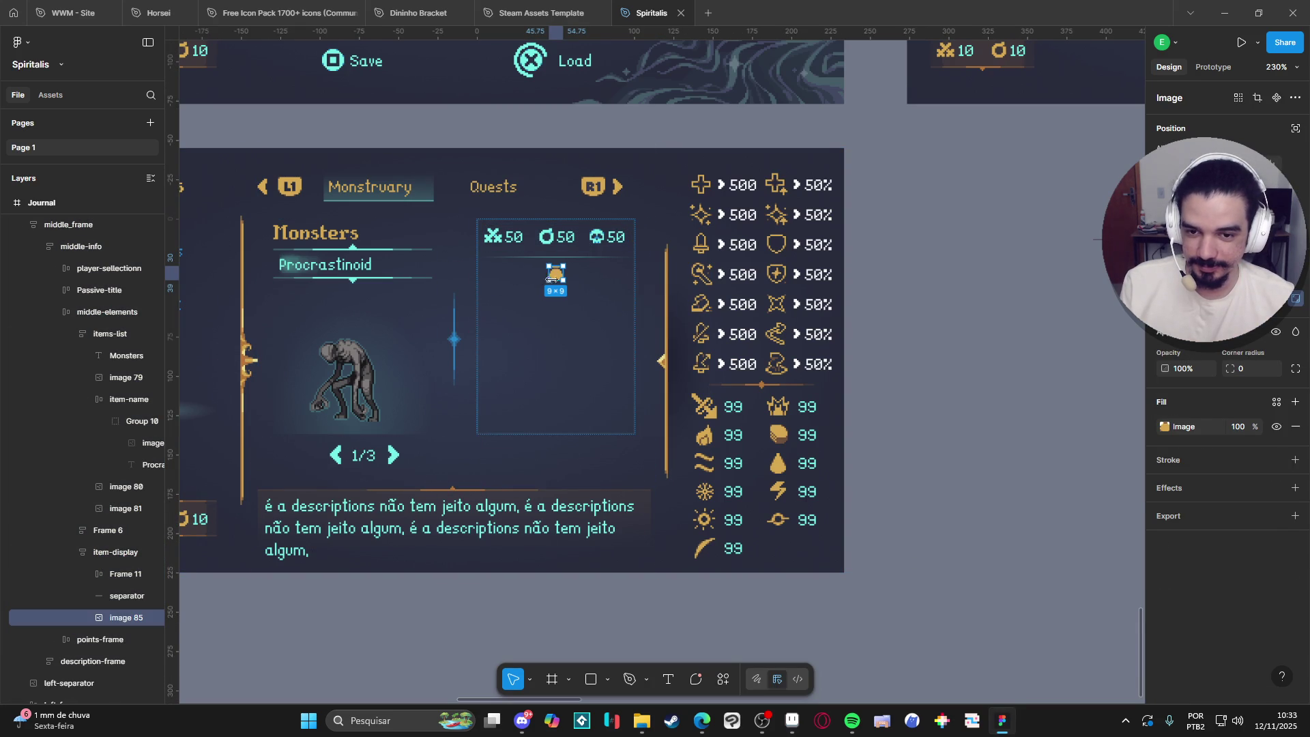
left_click(315, 233)
left_click(556, 284)
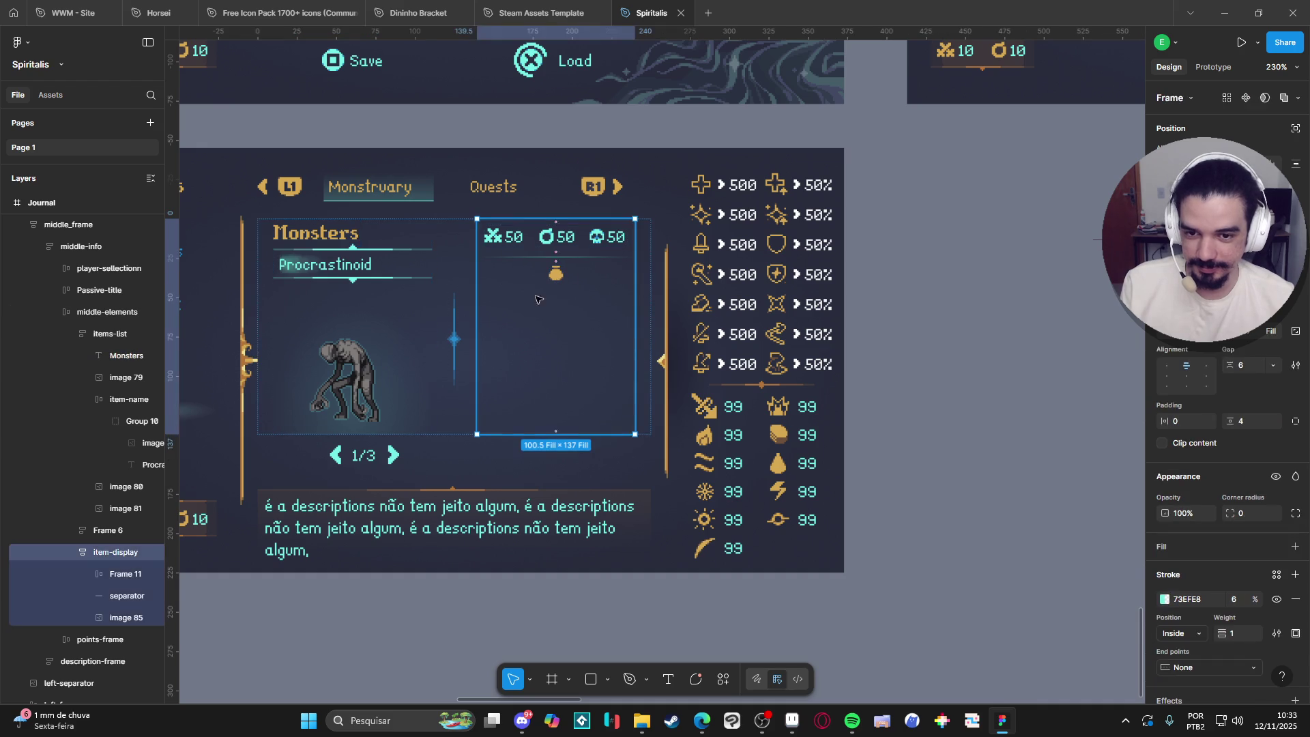
left_click(107, 623)
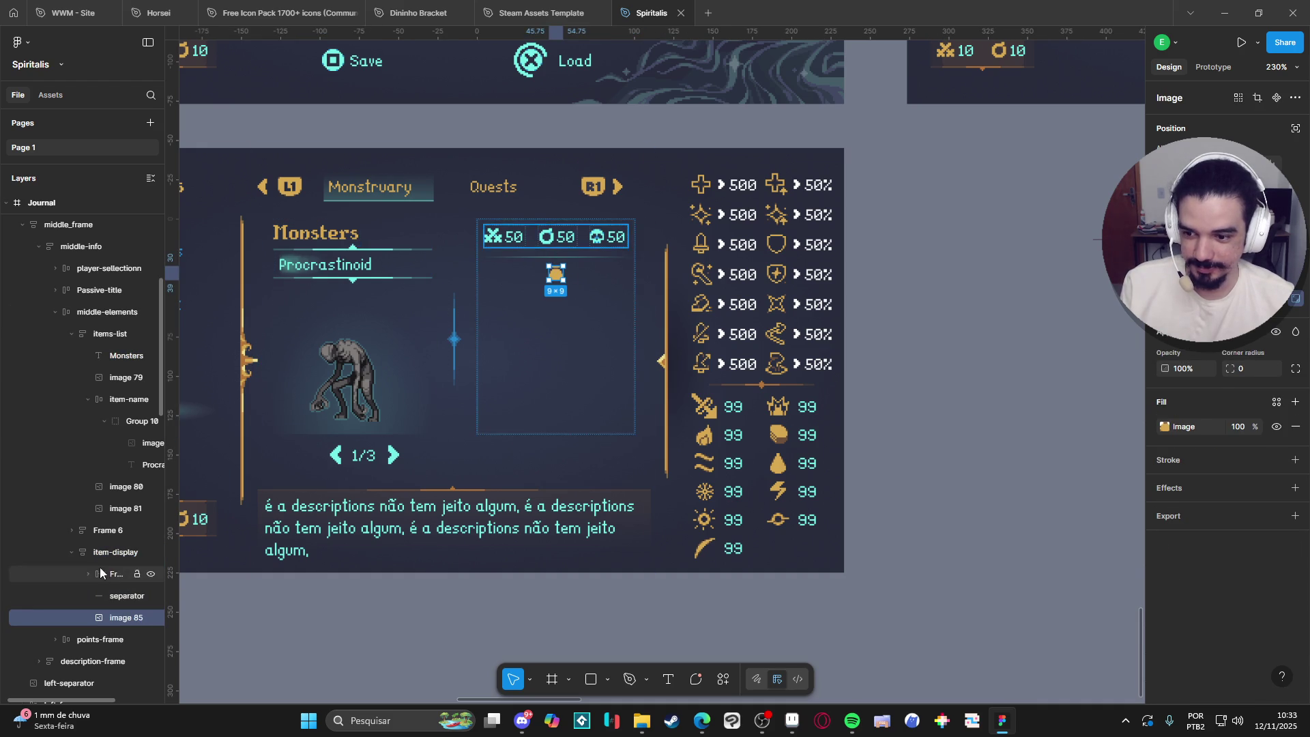
left_click(96, 556)
key("ctrl+v")
left_click(120, 616, "shift")
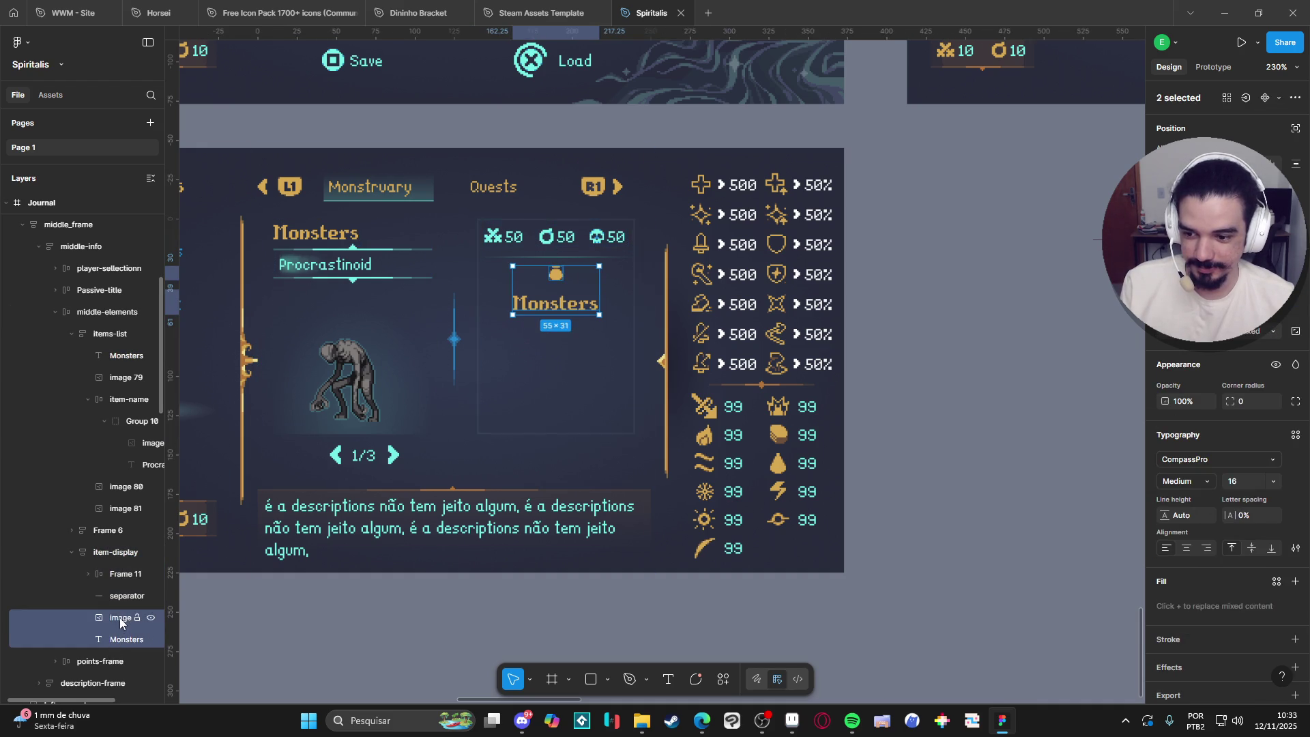
key("shift+a")
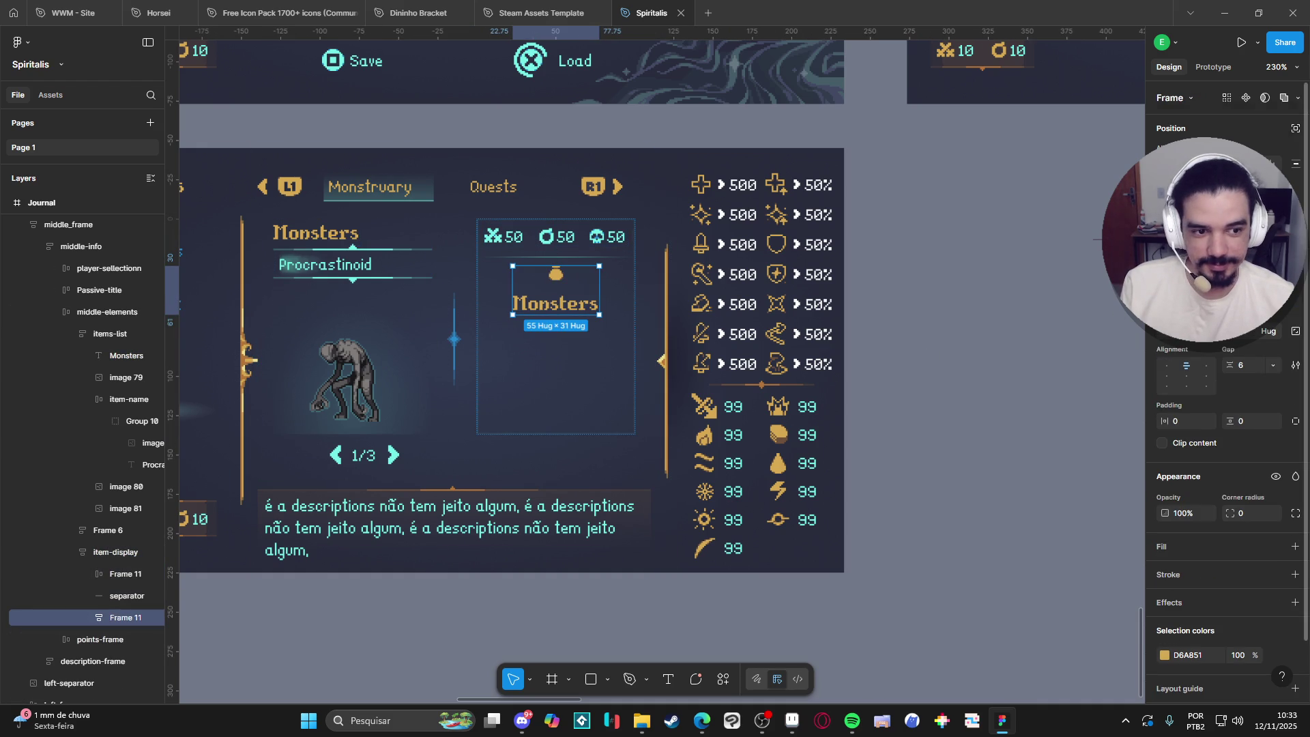
key("shift+h")
left_click(1166, 375)
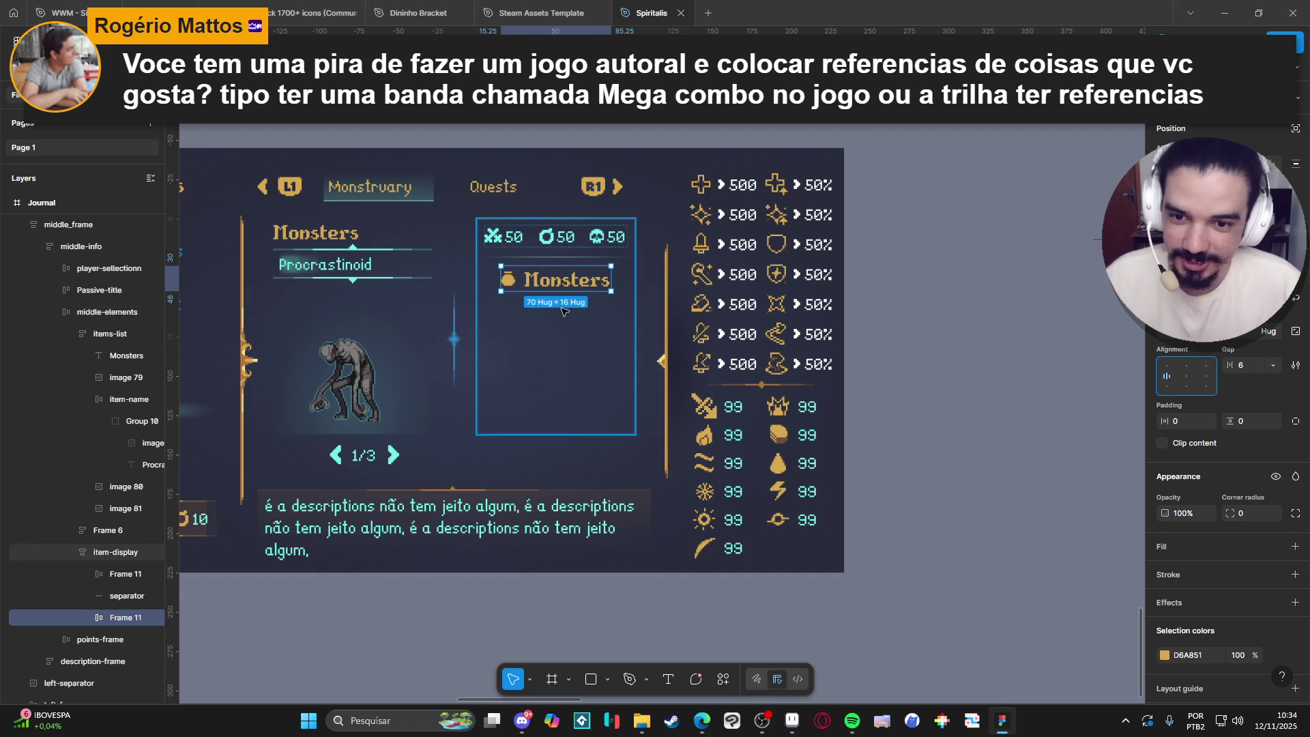
Rename the pasted title text to 'Loot'.
double_click(560, 281)
type("Loot")
key("Escape")
key("Escape")
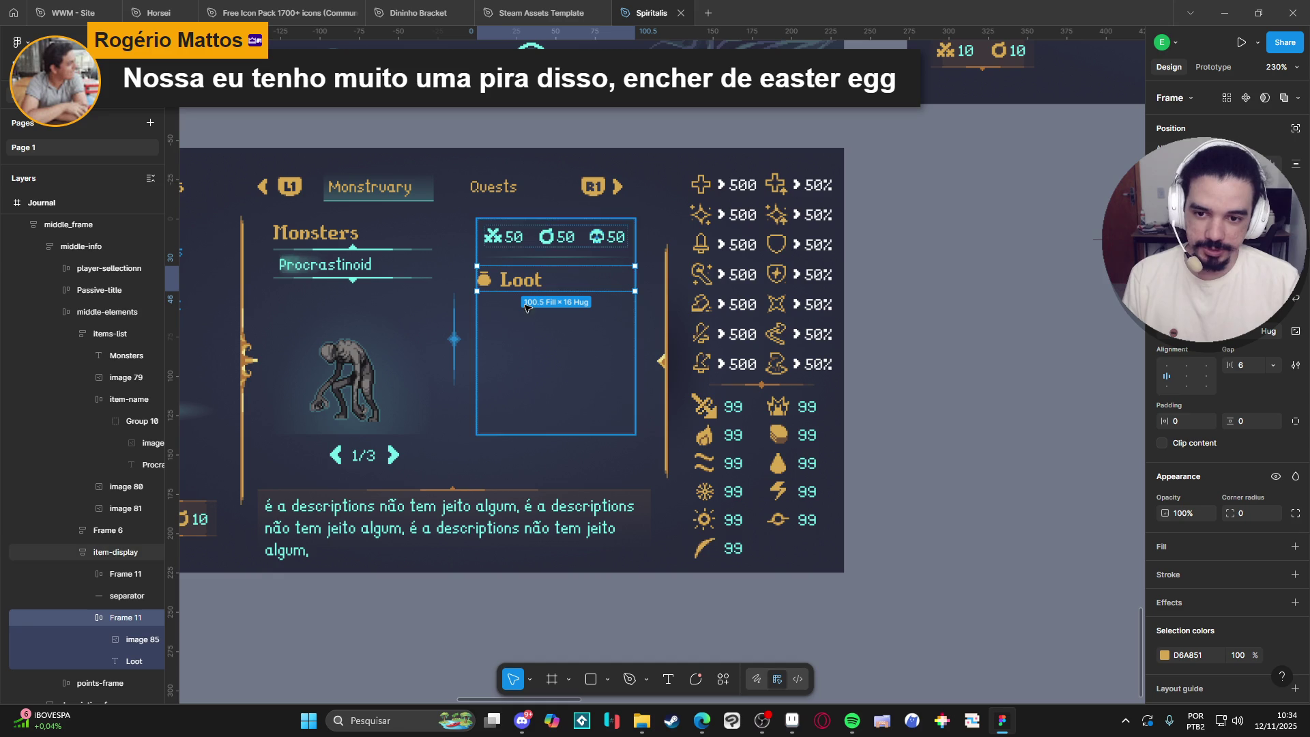
left_click(895, 325)
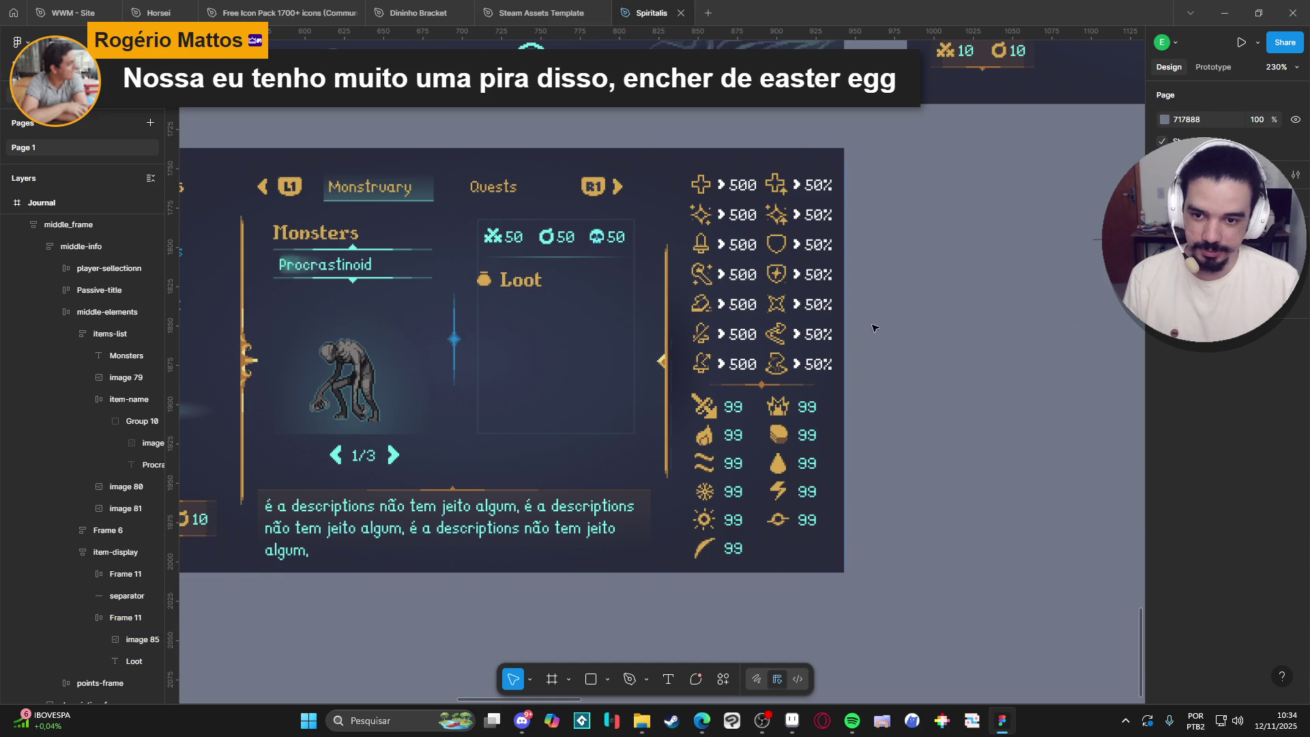
Indent the Loot row with a left padding of 5.
left_click(515, 281)
double_click(514, 284)
double_click(514, 286)
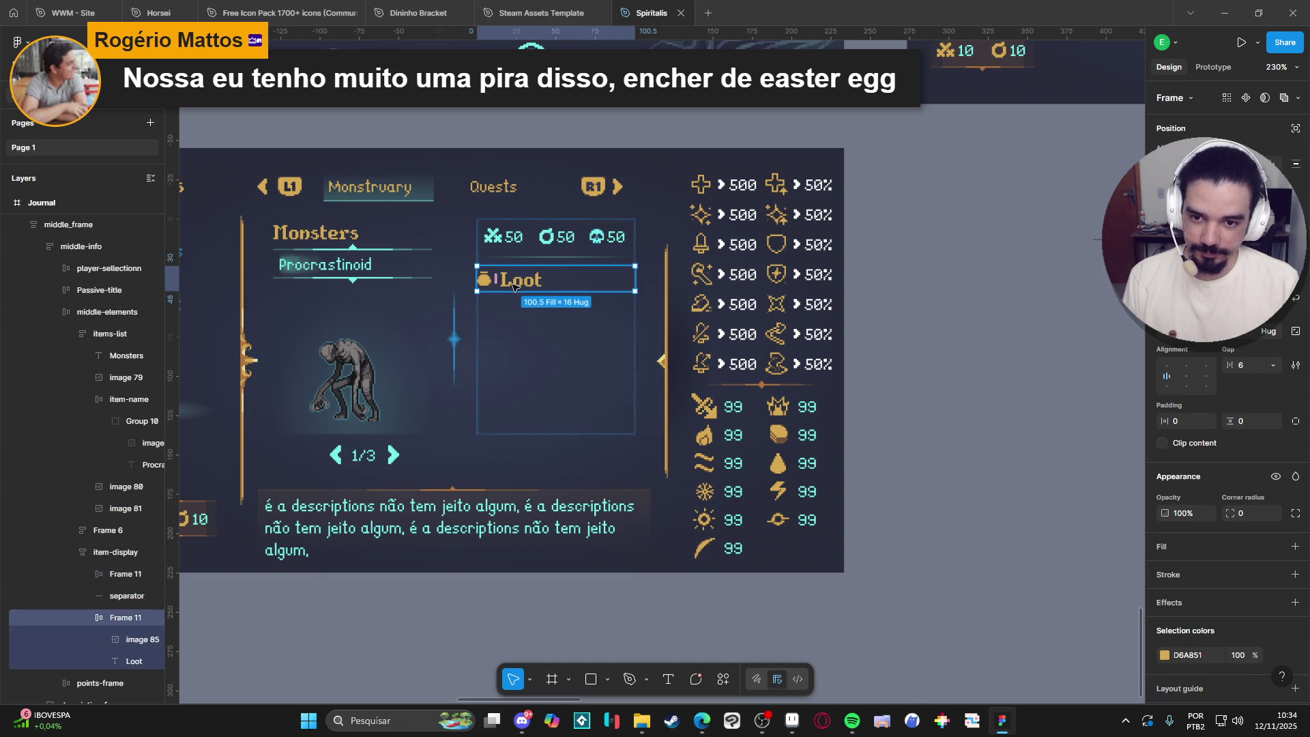
left_click_drag(1227, 365, 1224, 379)
left_click_drag(1180, 424, 1171, 421)
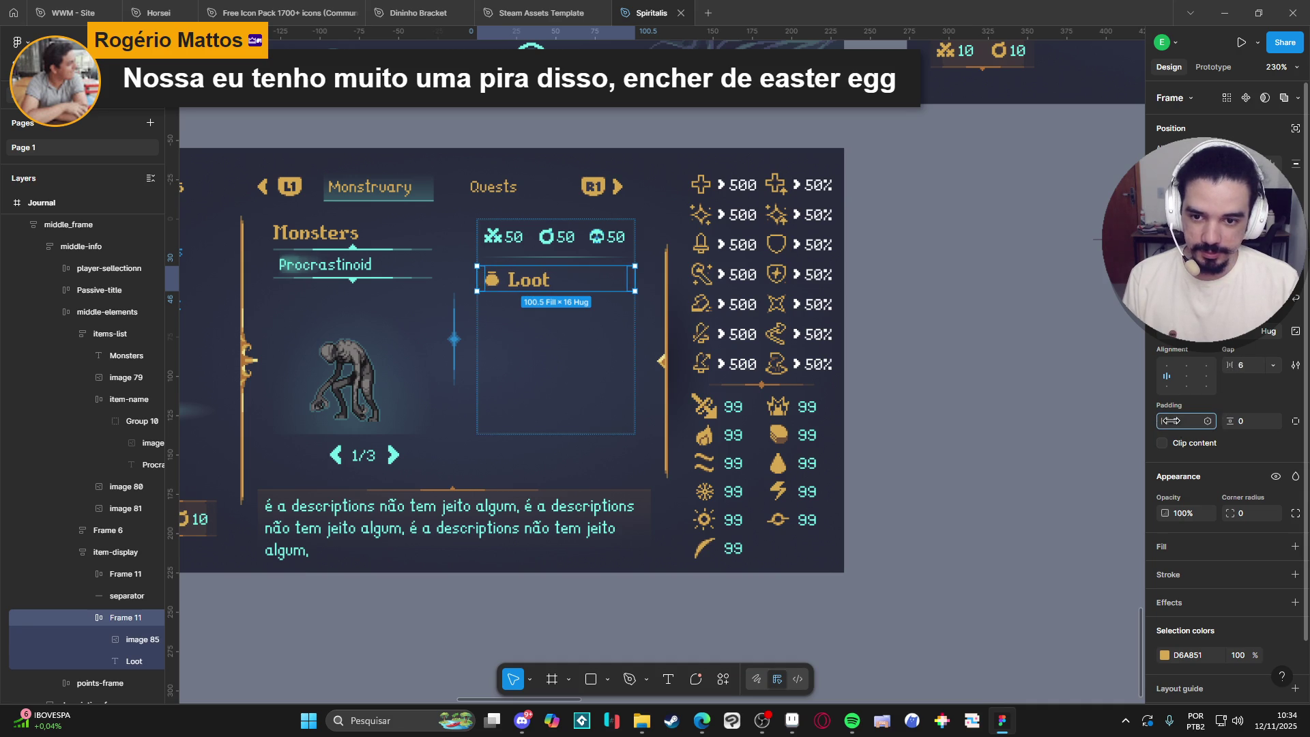
type("5")
left_click(914, 353)
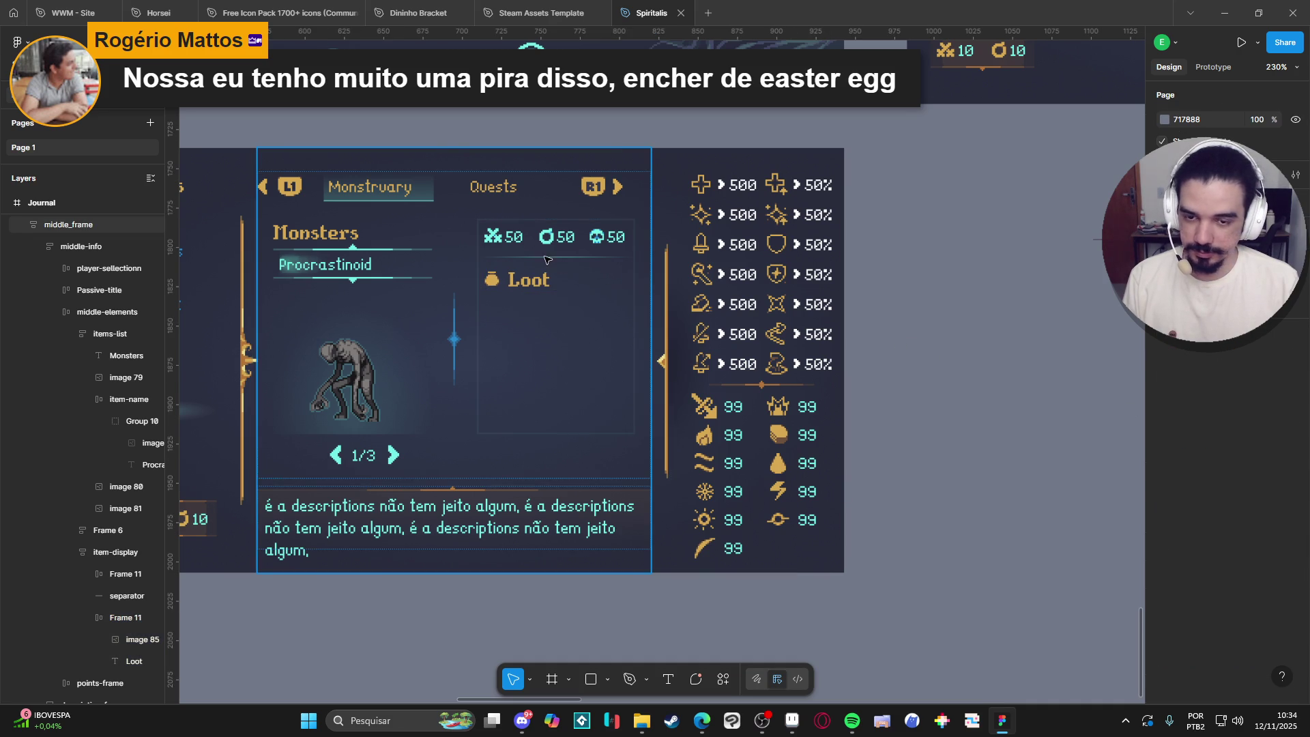
Move the separator line below the Loot row in the layer hierarchy.
left_click(552, 262)
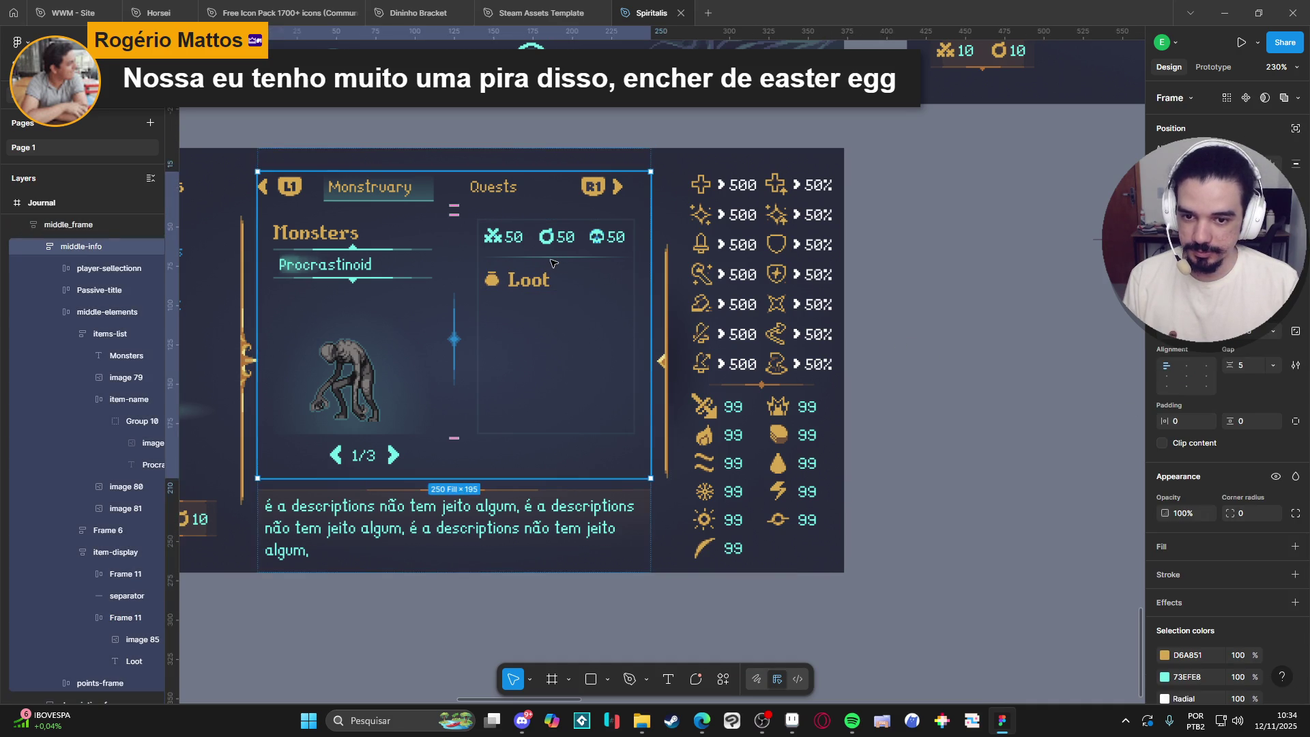
double_click(553, 264)
double_click(552, 262)
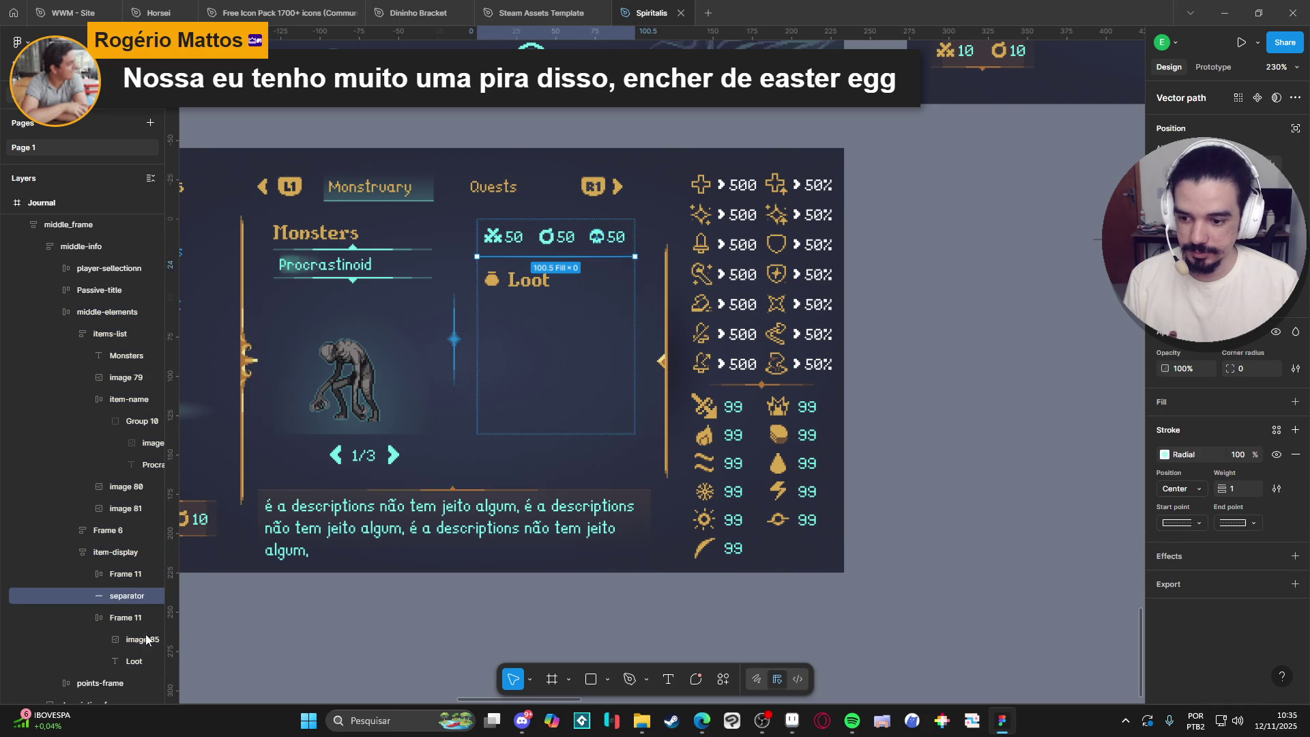
left_click(86, 618)
left_click_drag(112, 600, 113, 624)
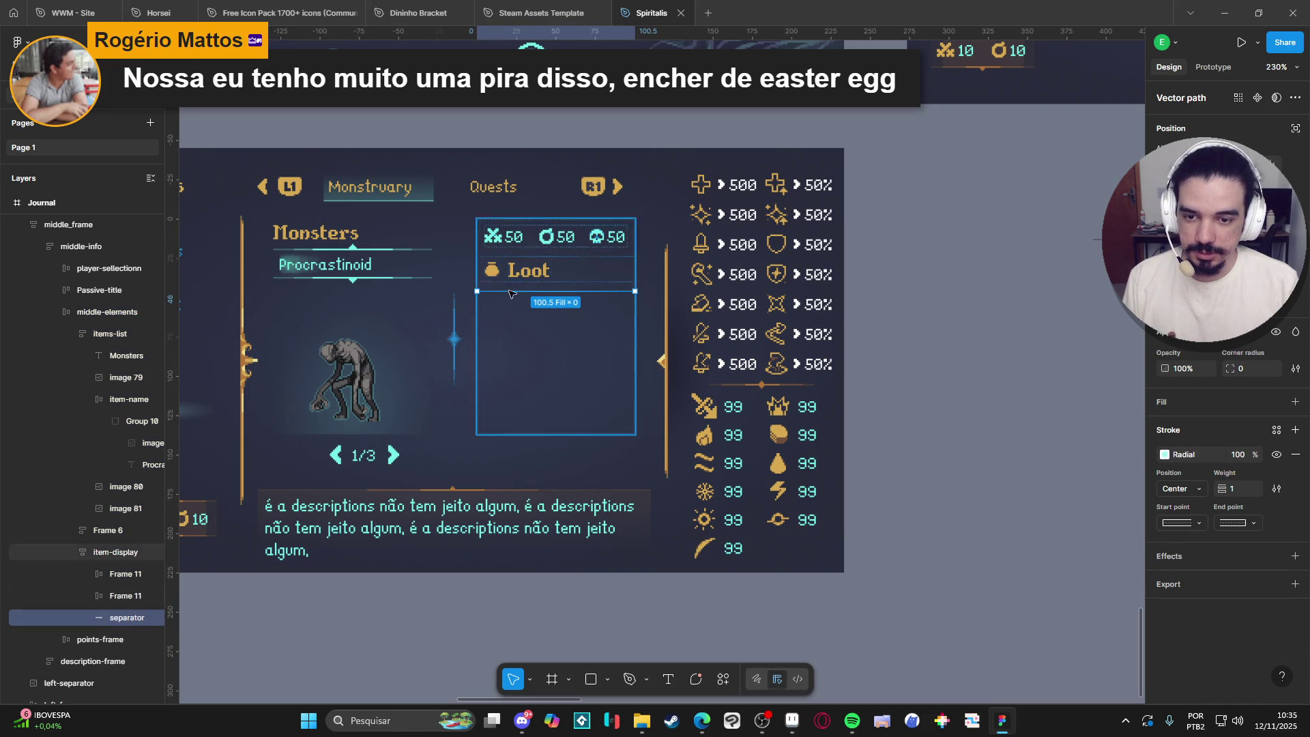
Reduce item-display's auto-layout gap to 0.
left_click(519, 280)
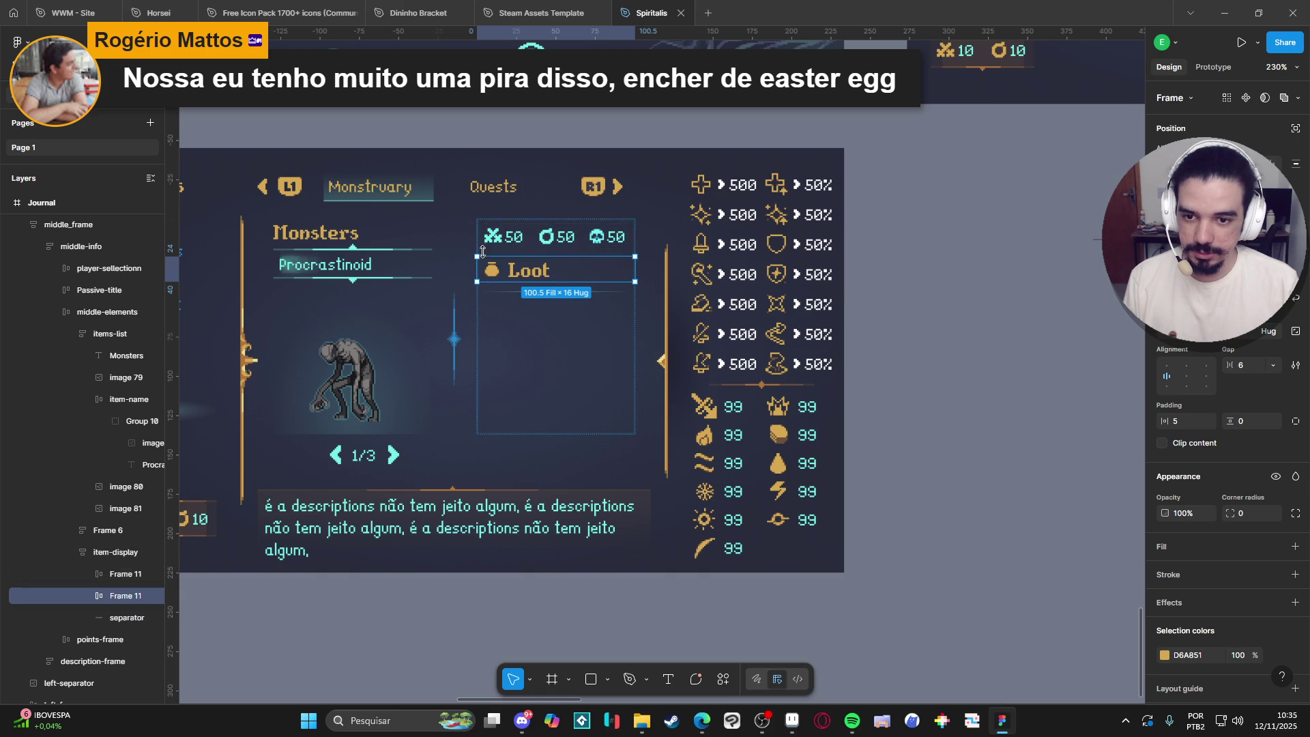
left_click(496, 349)
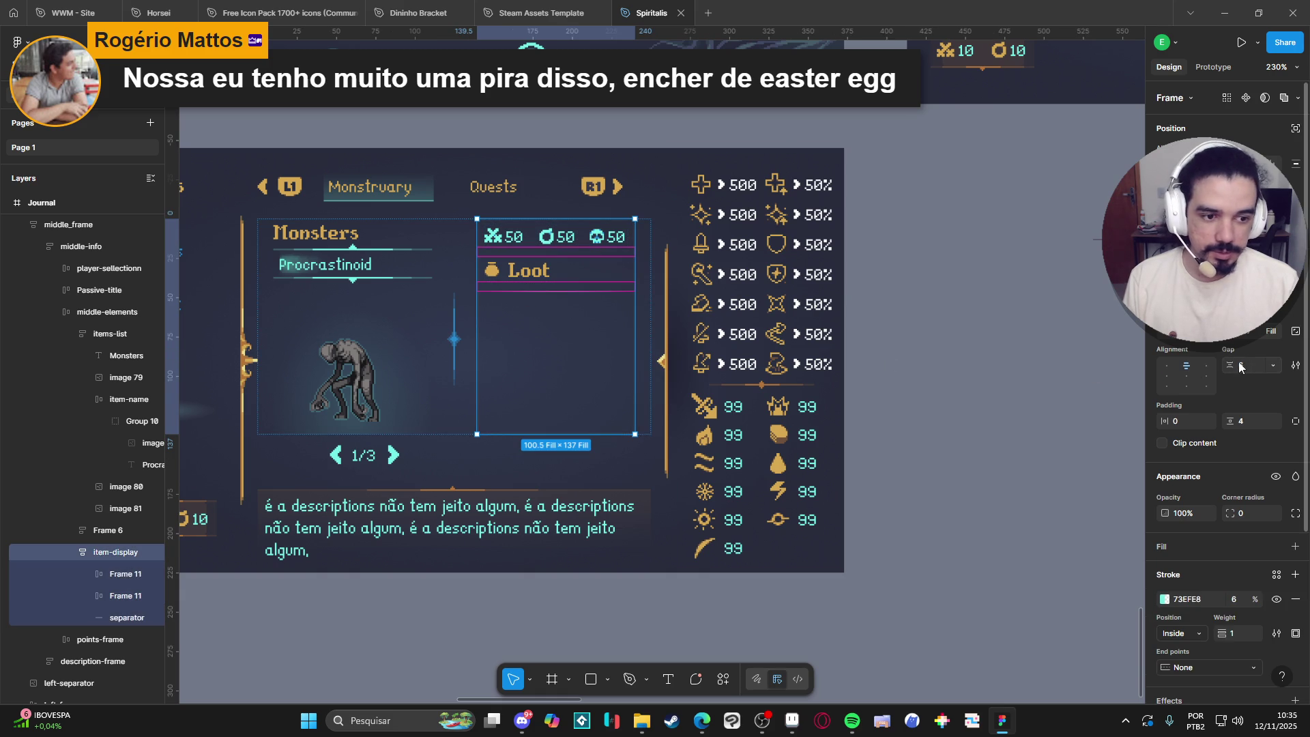
left_click_drag(1232, 364, 1223, 364)
left_click(992, 341)
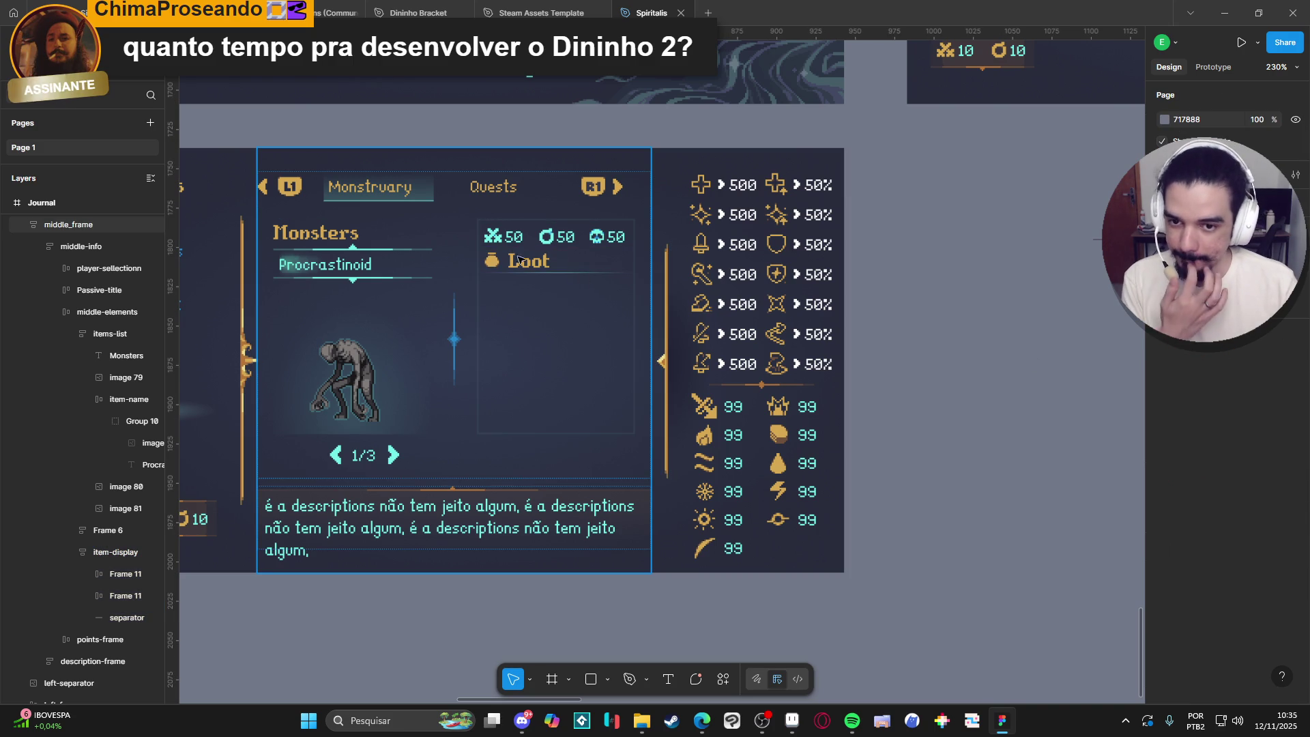
left_click(507, 279)
double_click(507, 279)
Add a 0%-fill 26×16 spacer rectangle between the stats row and Loot row, then view Aseprite.
double_click(507, 279)
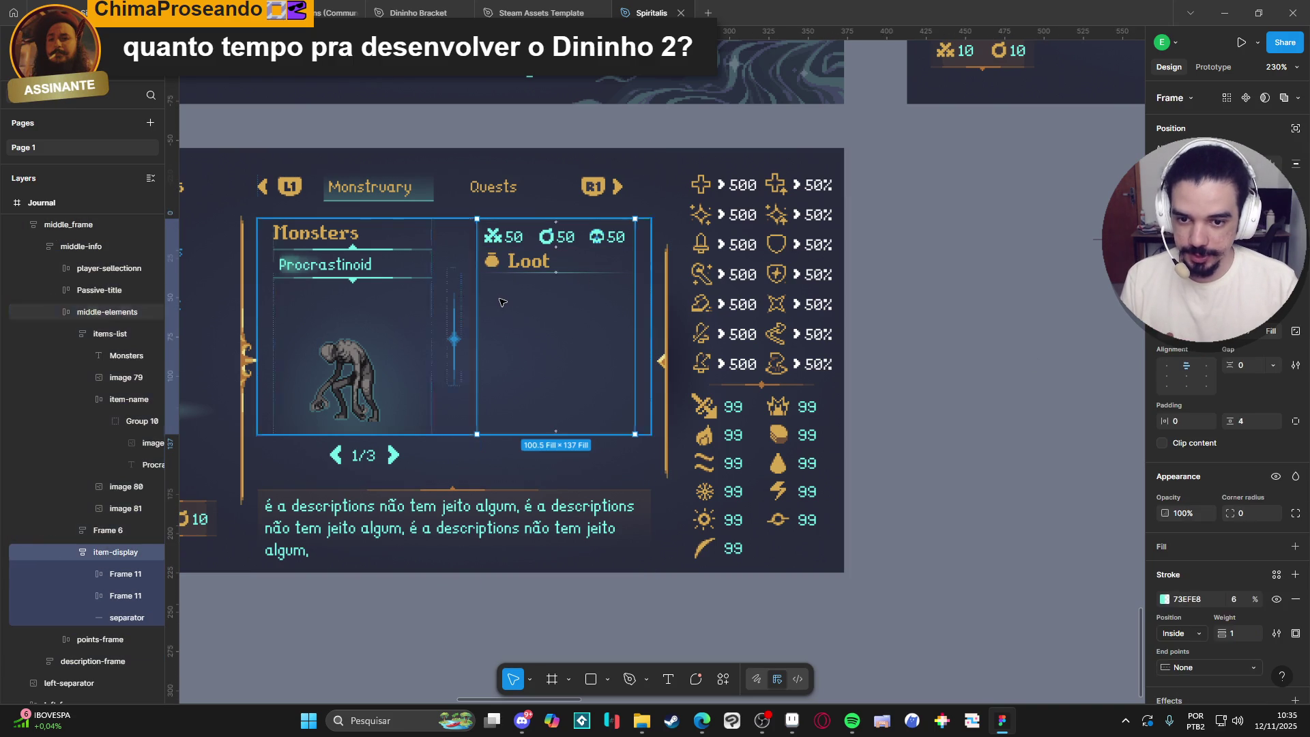
left_click(591, 678)
left_click_drag(534, 272, 577, 314)
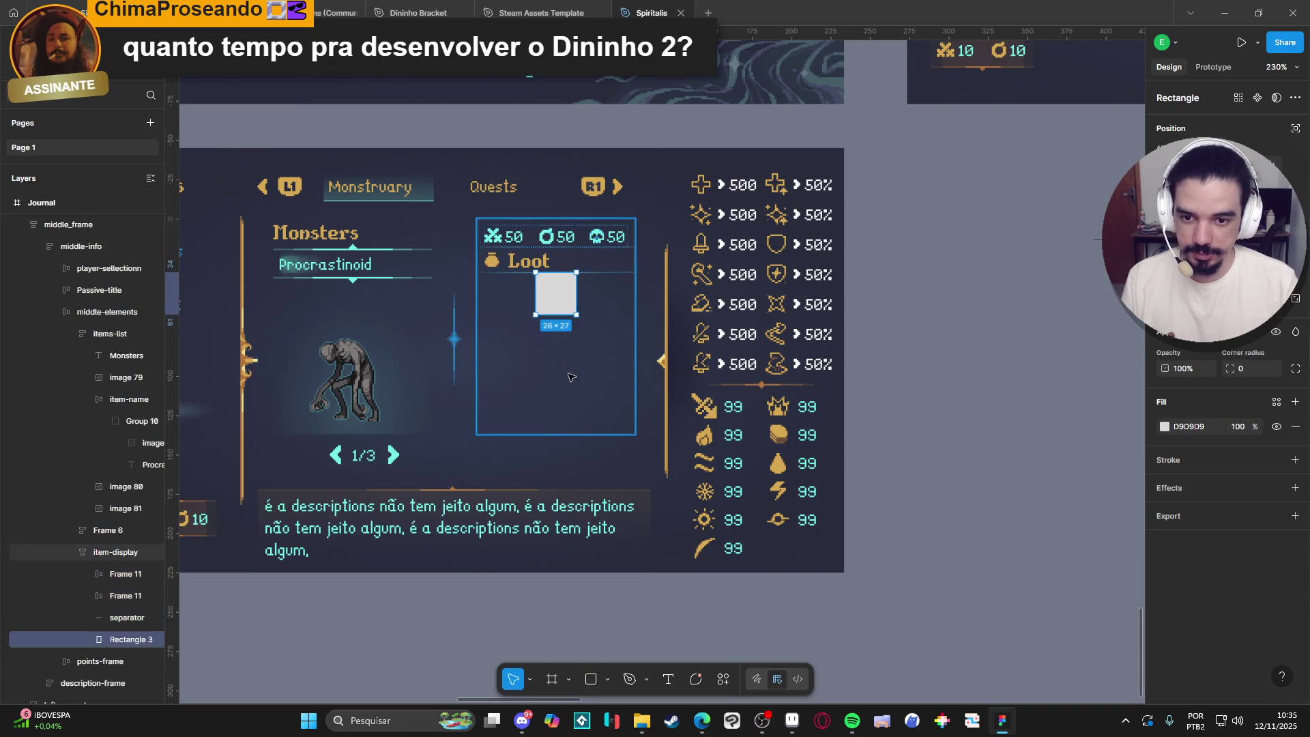
left_click_drag(120, 636, 121, 582)
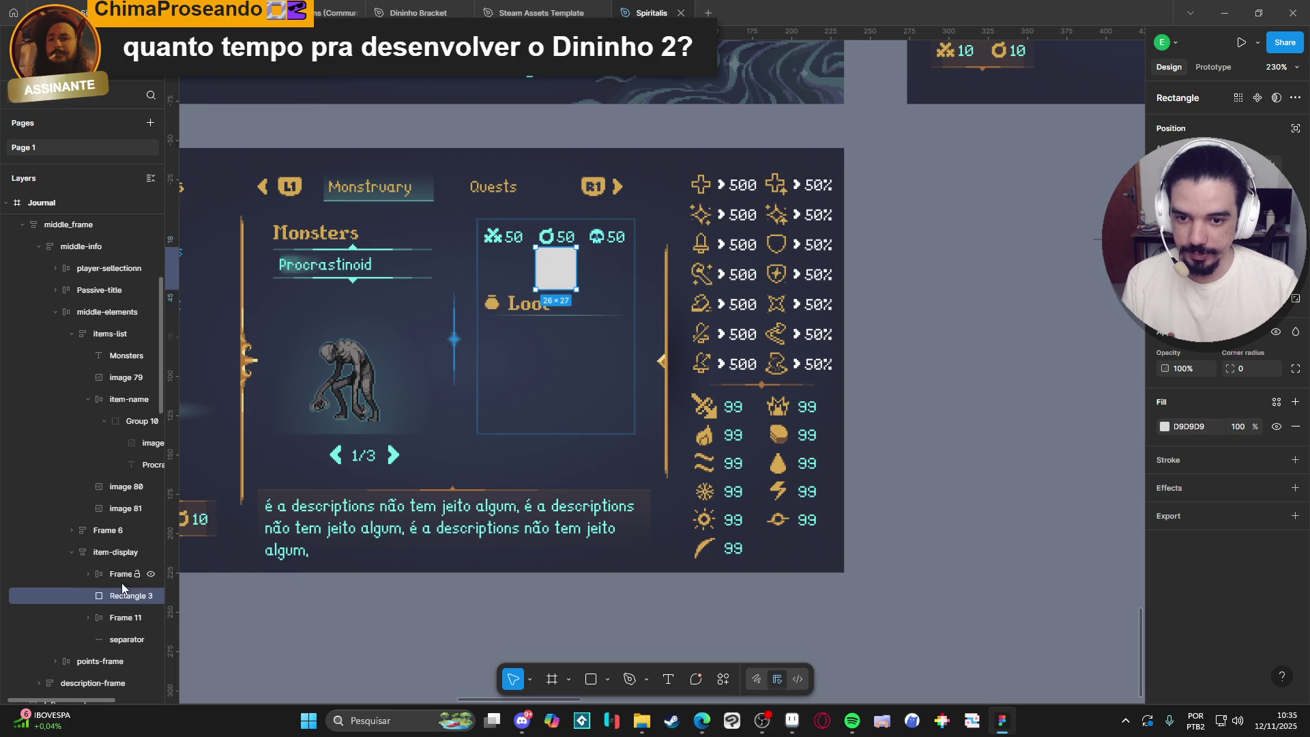
left_click(1237, 427)
type("0")
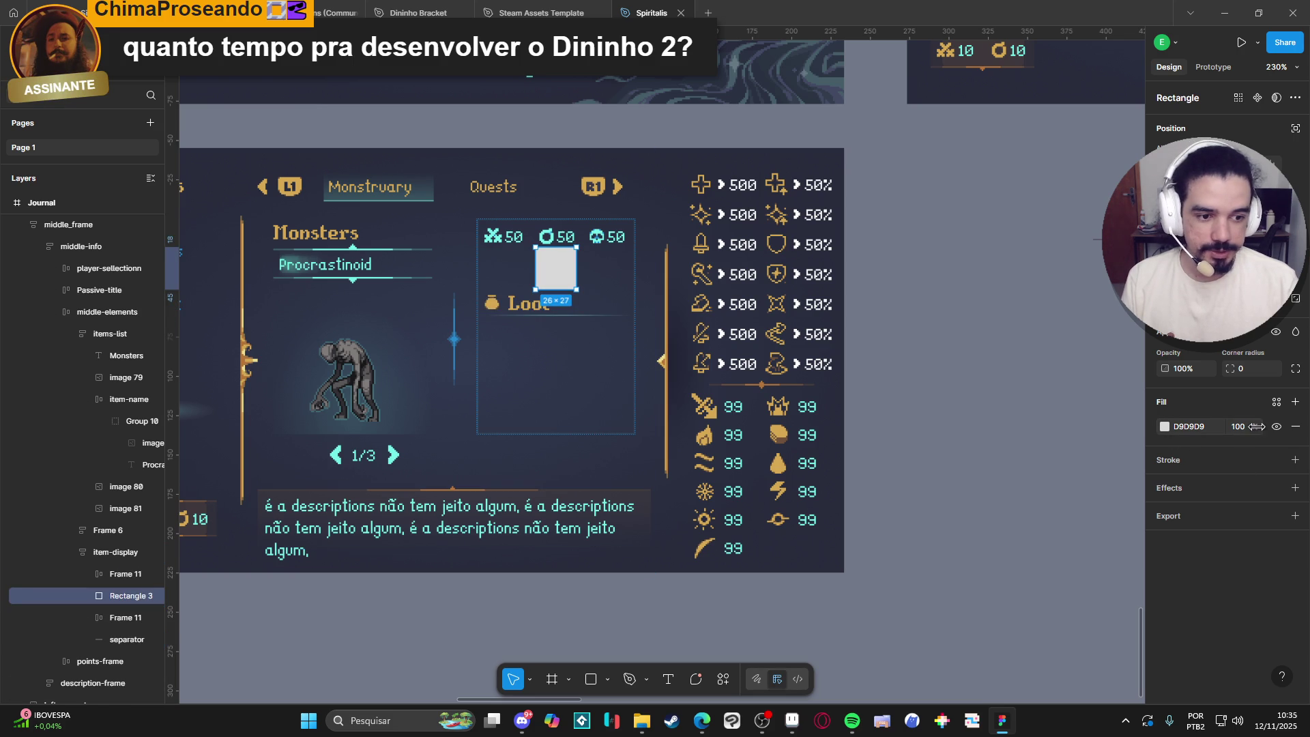
key("Return")
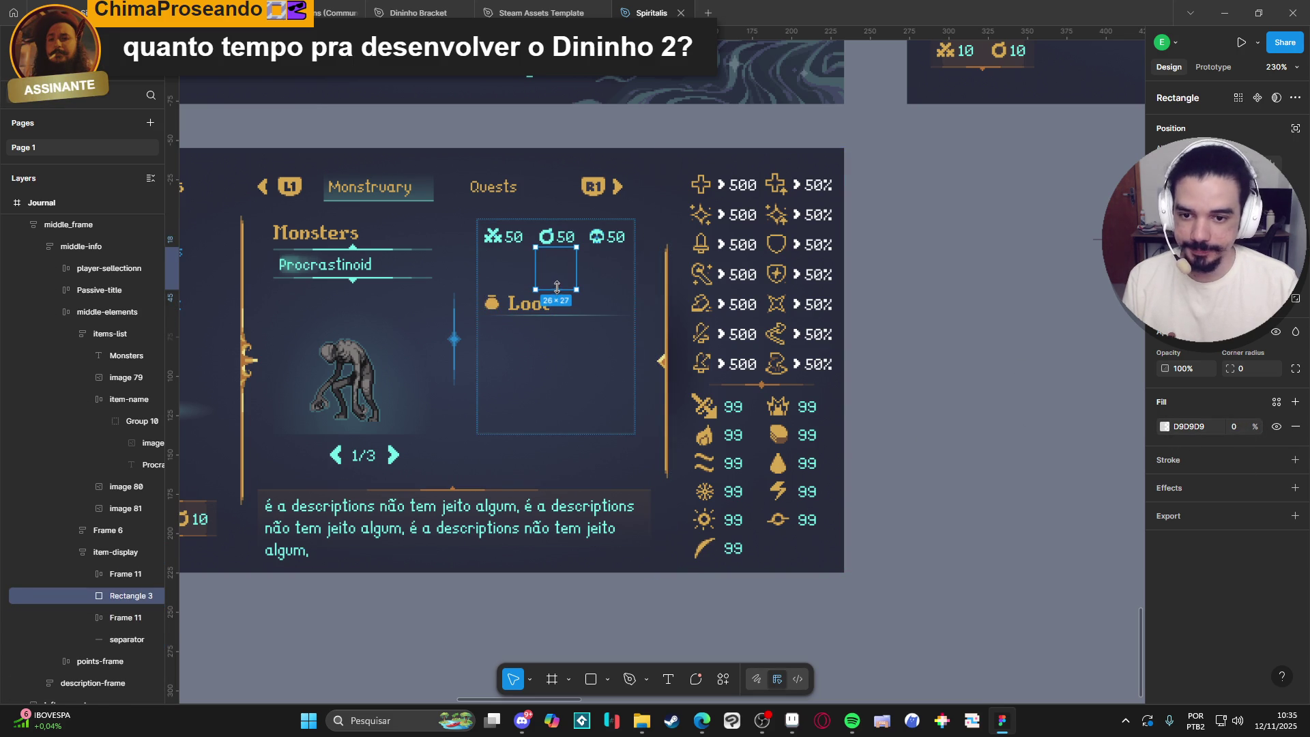
left_click_drag(561, 290, 561, 273)
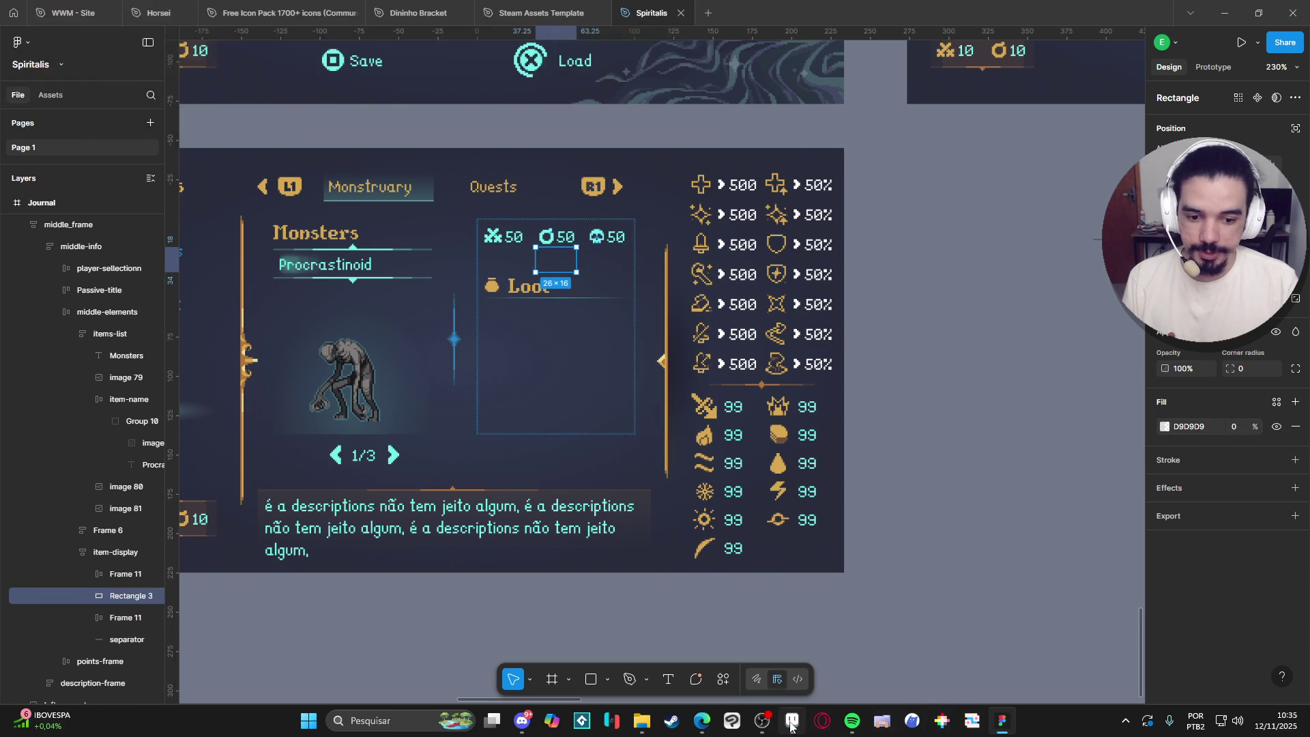
left_click(792, 721)
scroll(775, 389, "down", 7)
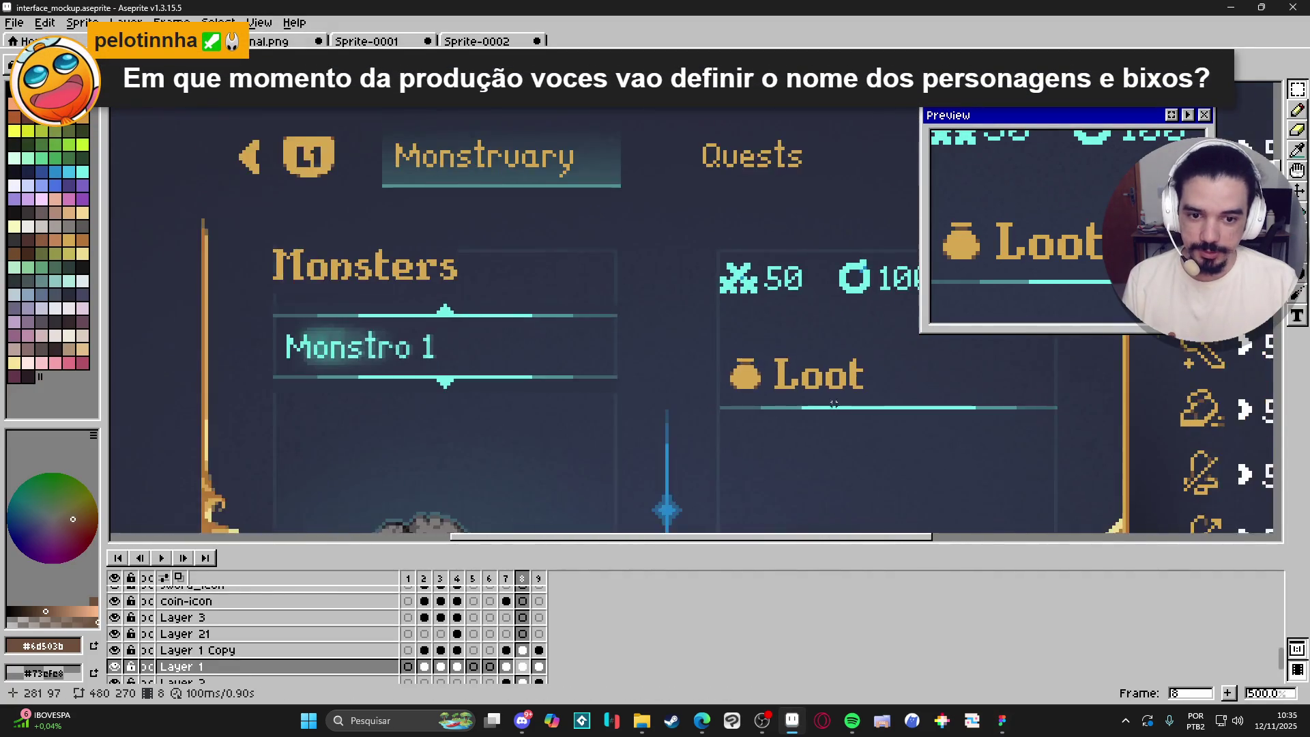
Alt+Tab from Aseprite's mockup back to the Spiritalis design in Figma.
key("alt+Tab")
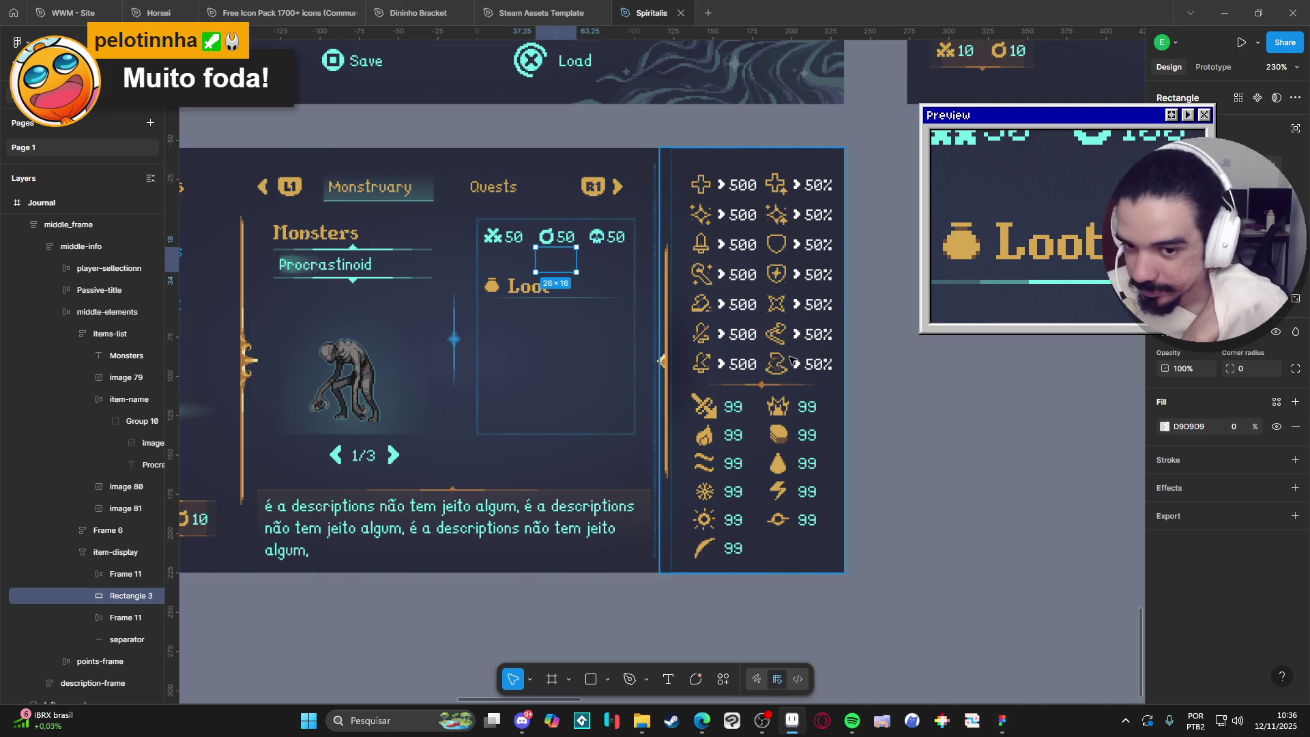
Drill into the Journal panel's Loot box to check the 50/50/50 stats, Loot heading and separator, then deselect.
left_click(880, 360)
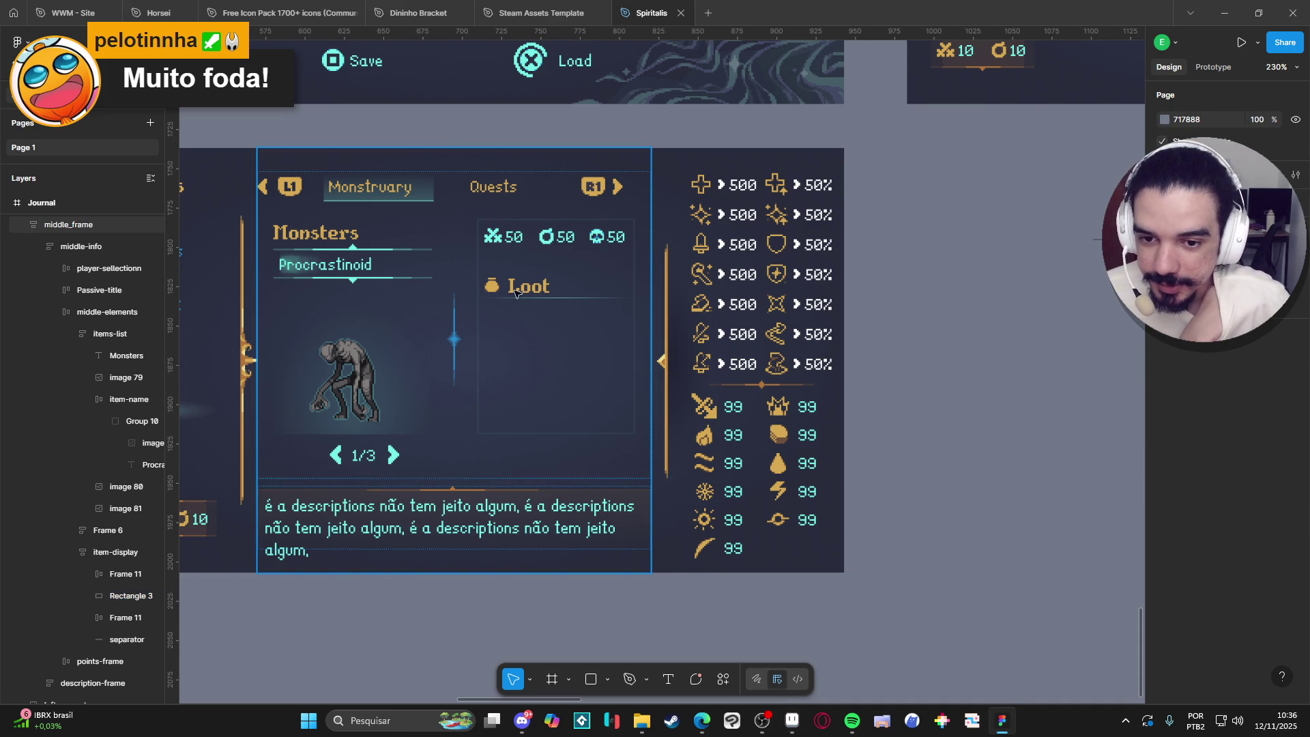
left_click(517, 292)
double_click(517, 292)
double_click(517, 292)
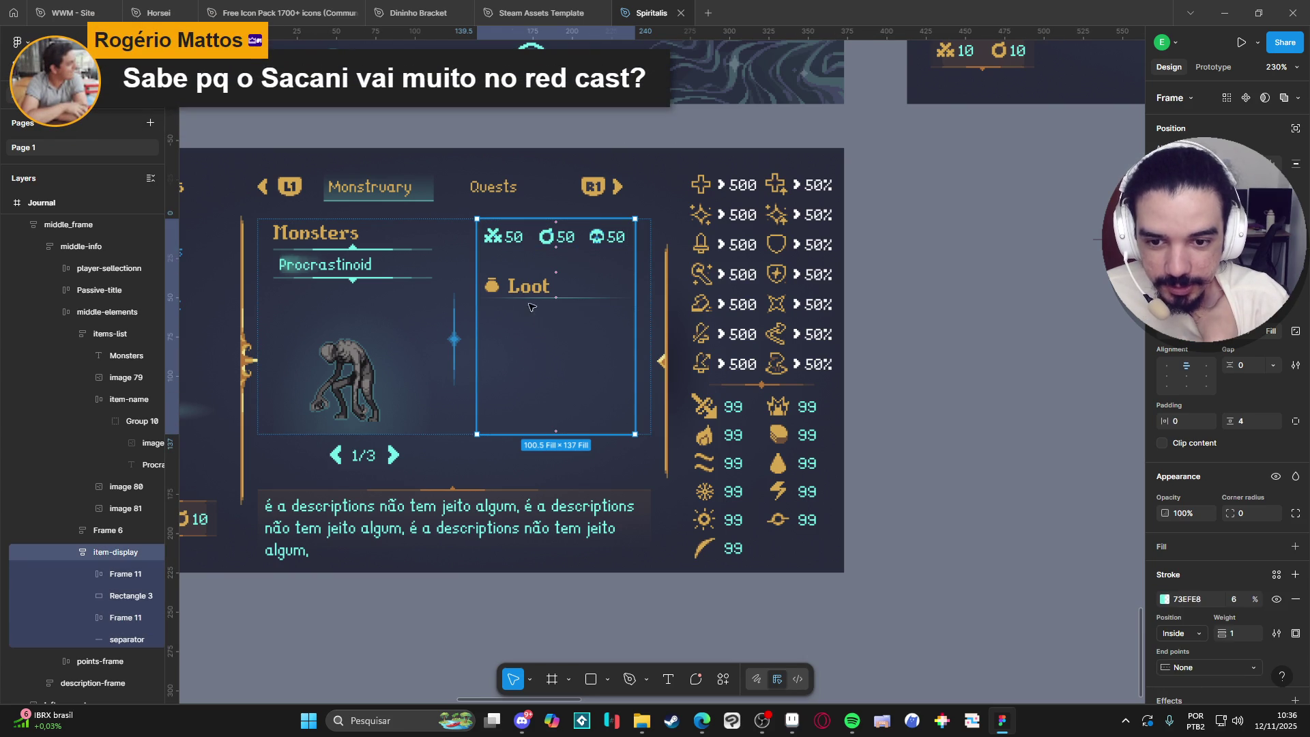
left_click(535, 351)
key("Escape")
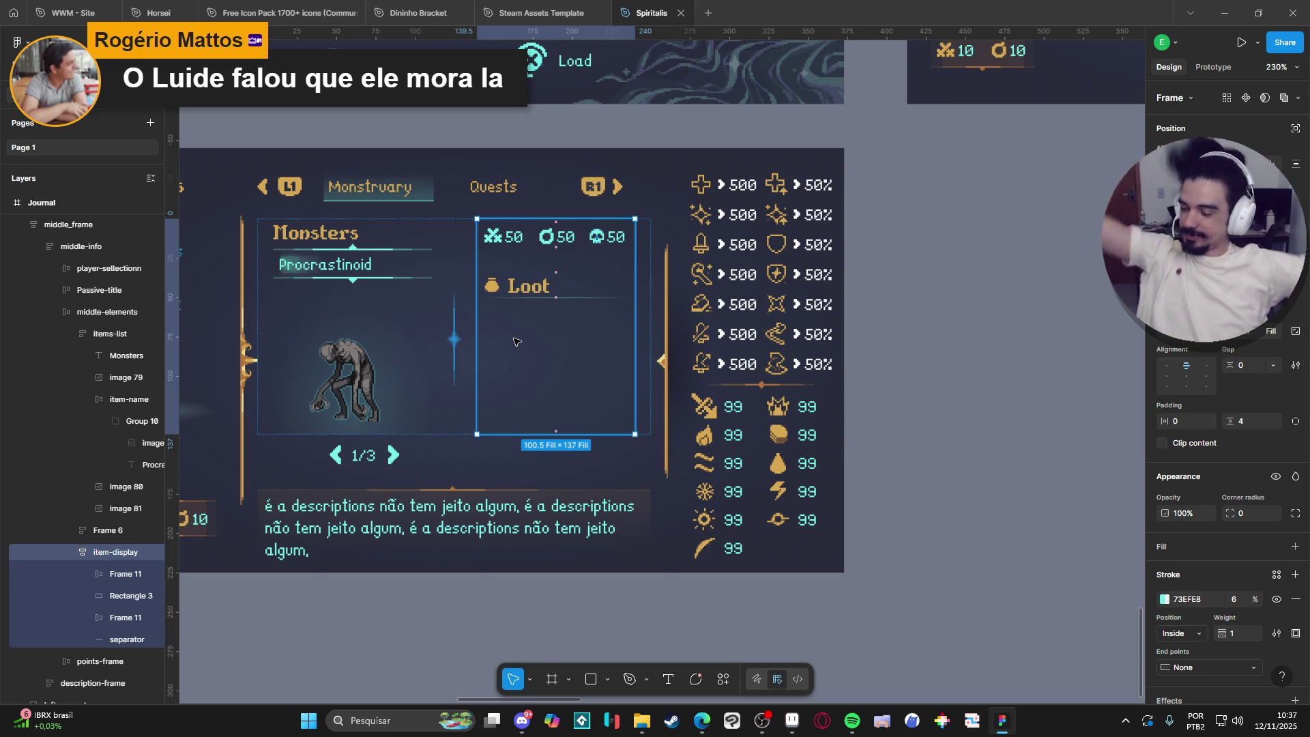
left_click(888, 322)
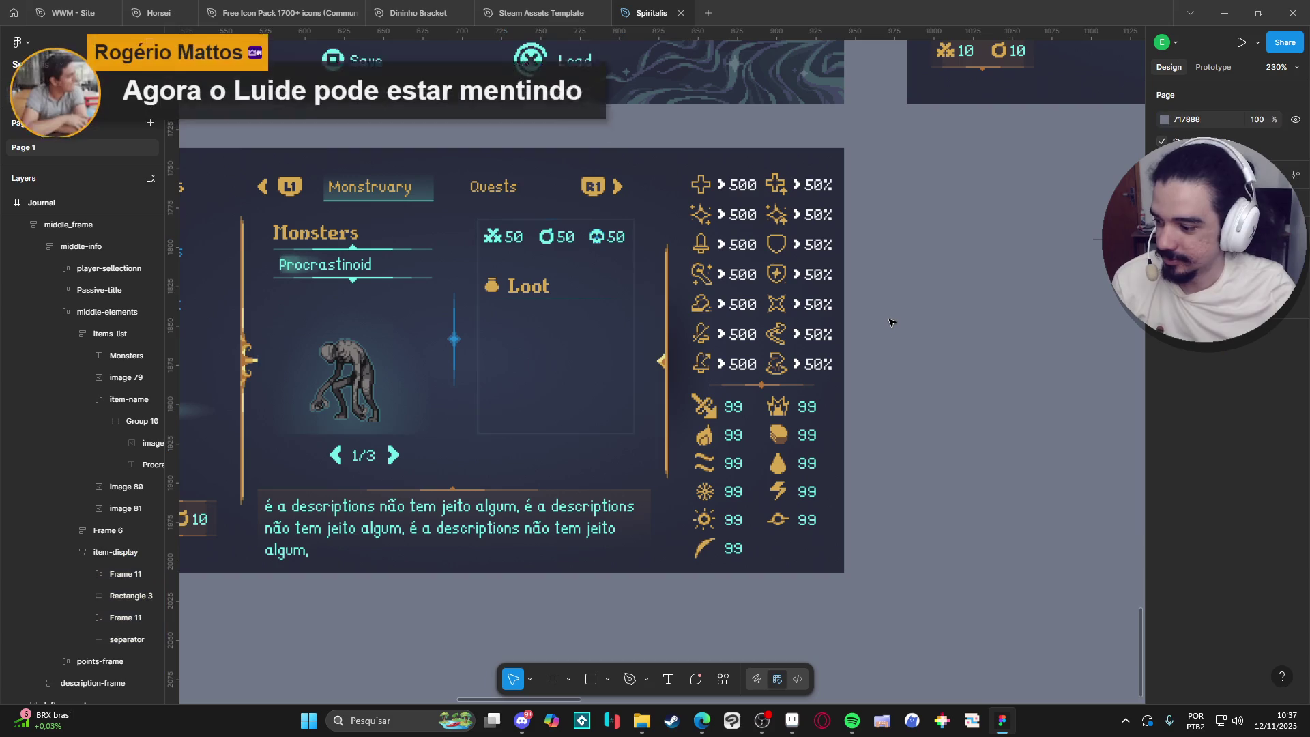
Select the separator line between save slots in the Save/Load slot list.
scroll(889, 322, "down", 5)
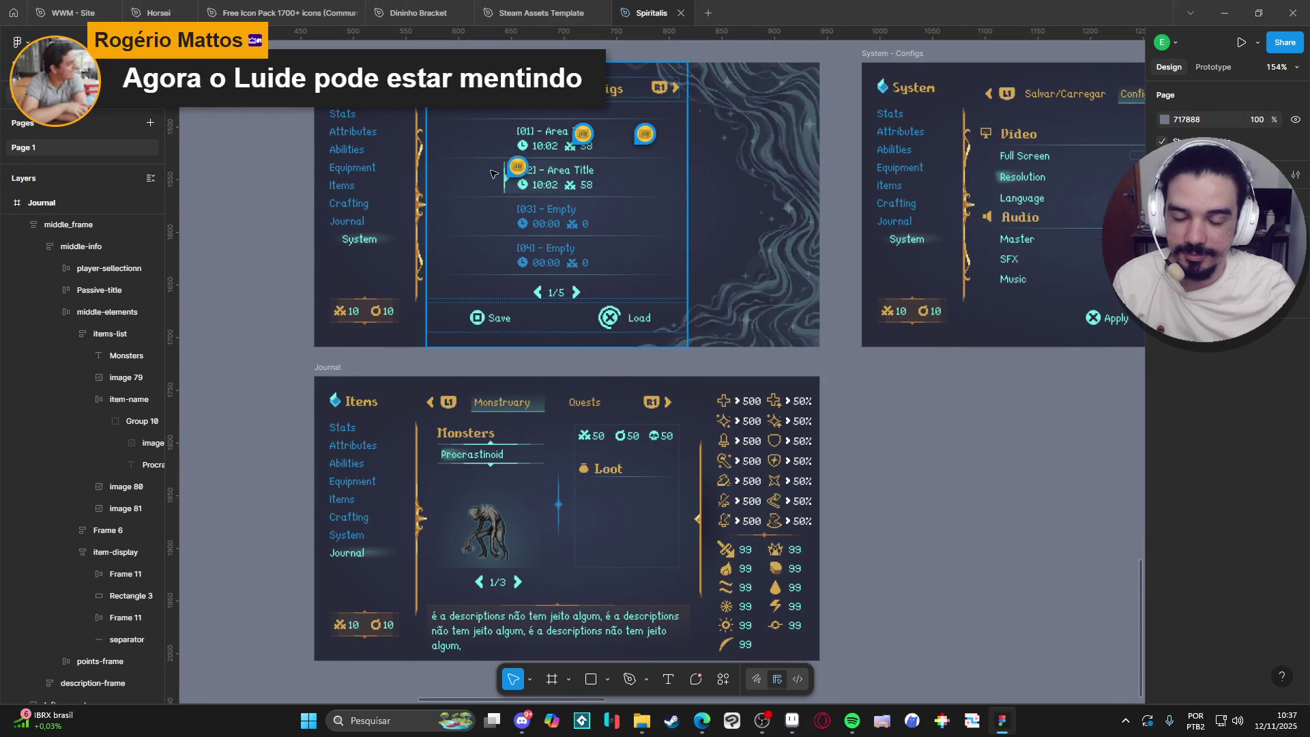
scroll(525, 260, "up", 3)
scroll(544, 335, "down", 3)
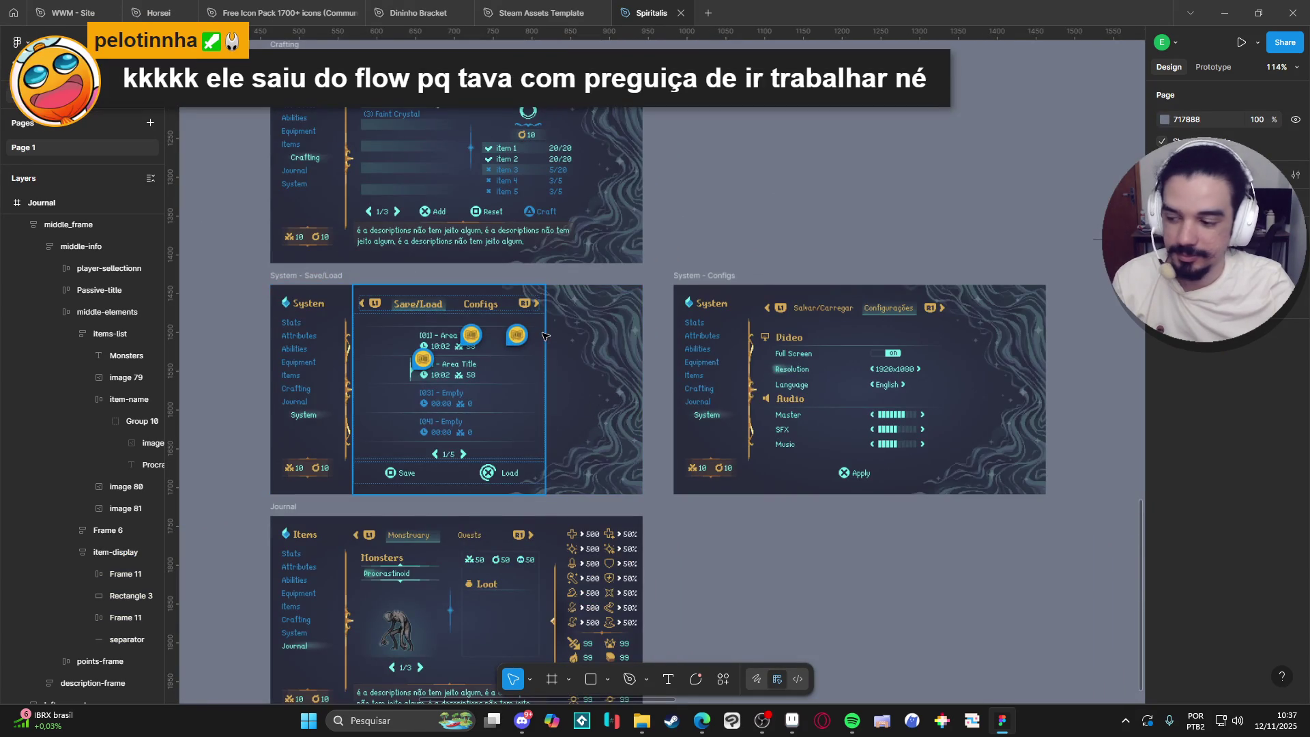
left_click_drag(514, 376, 539, 307)
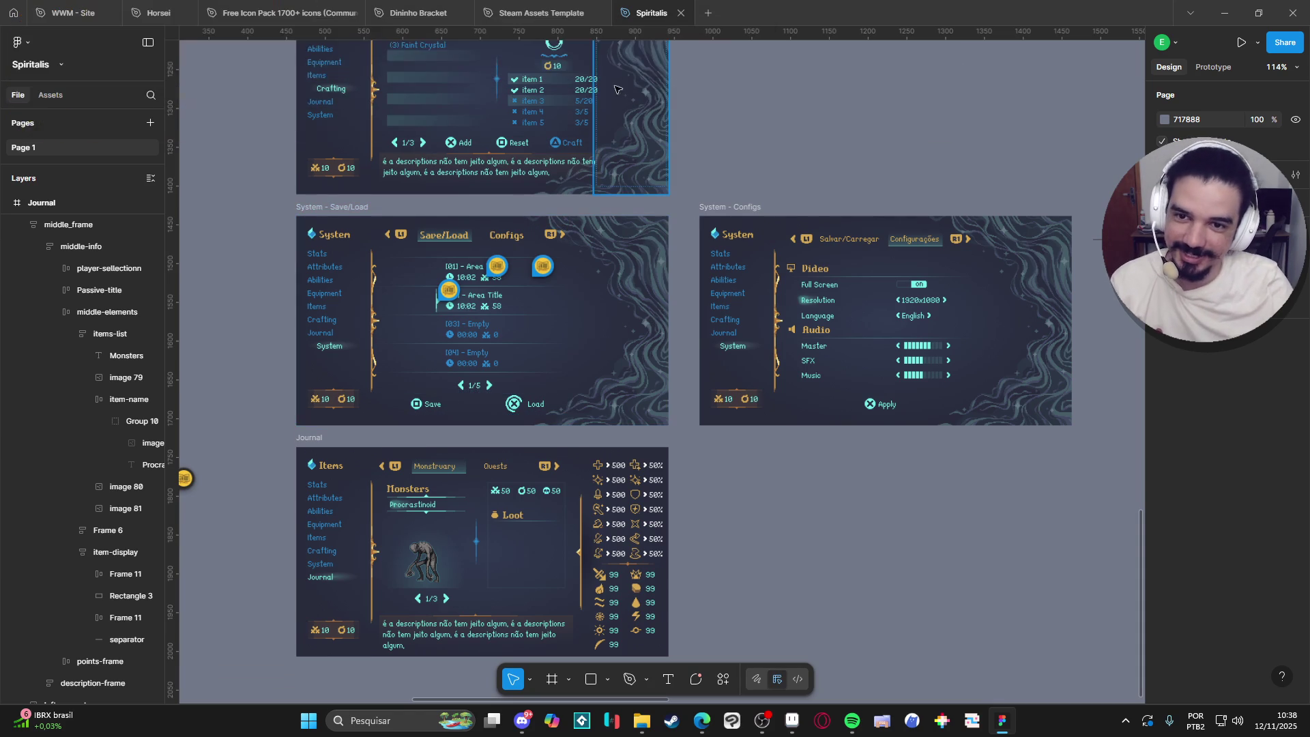
left_click(519, 350)
double_click(525, 349)
double_click(531, 347)
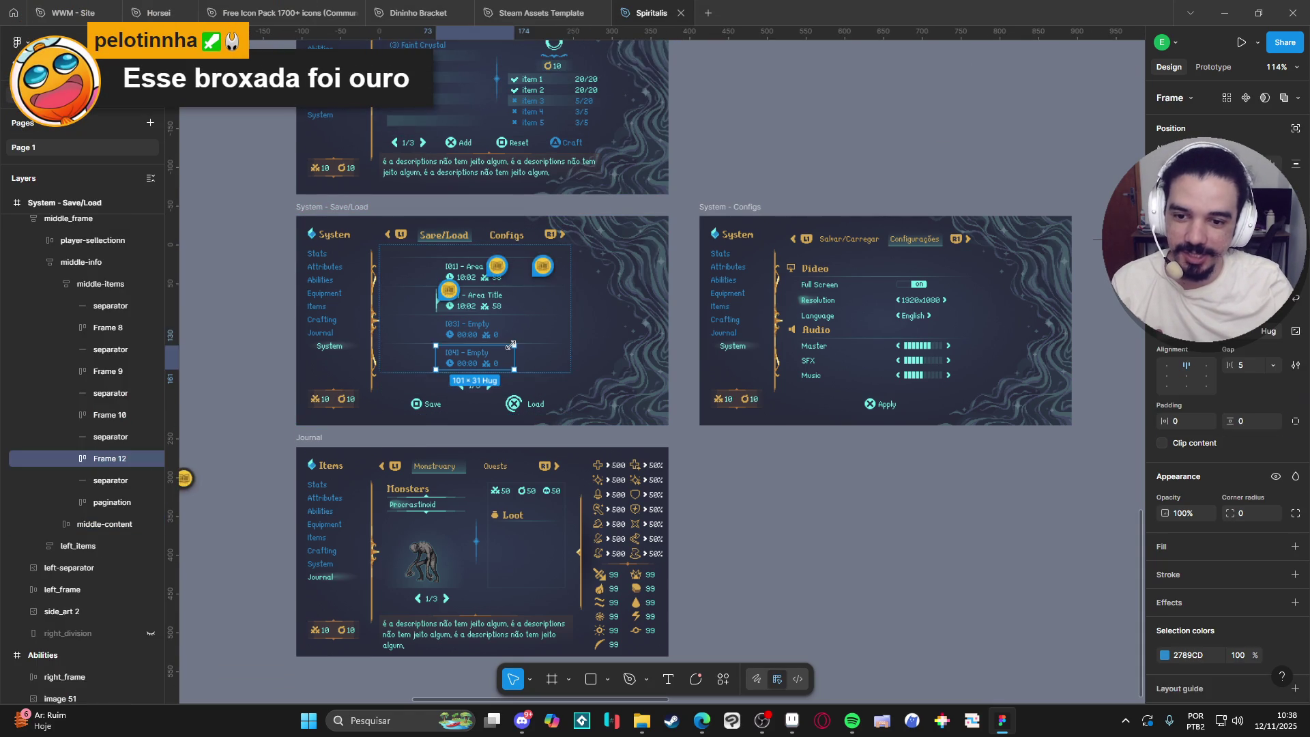
Paste the separator into the Journal's item-display box, directly beneath the Loot heading.
left_click(515, 533)
double_click(515, 534)
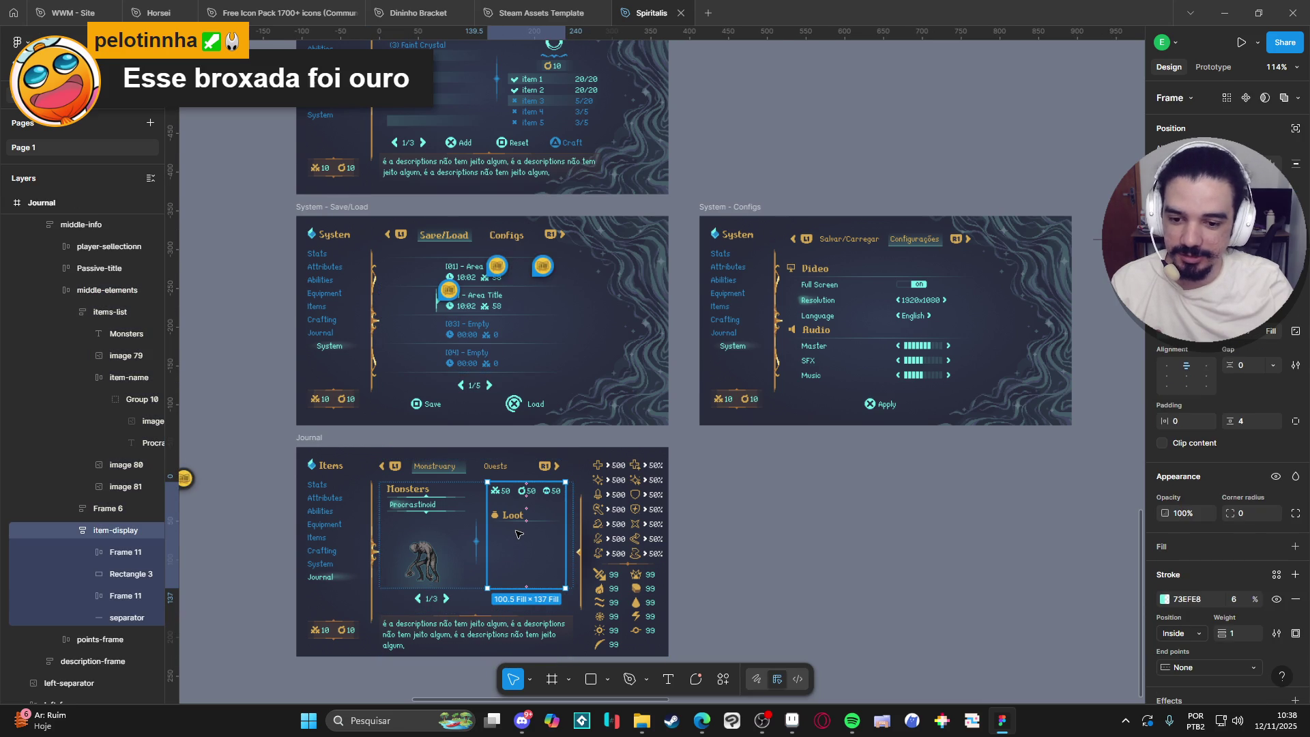
left_click(96, 617)
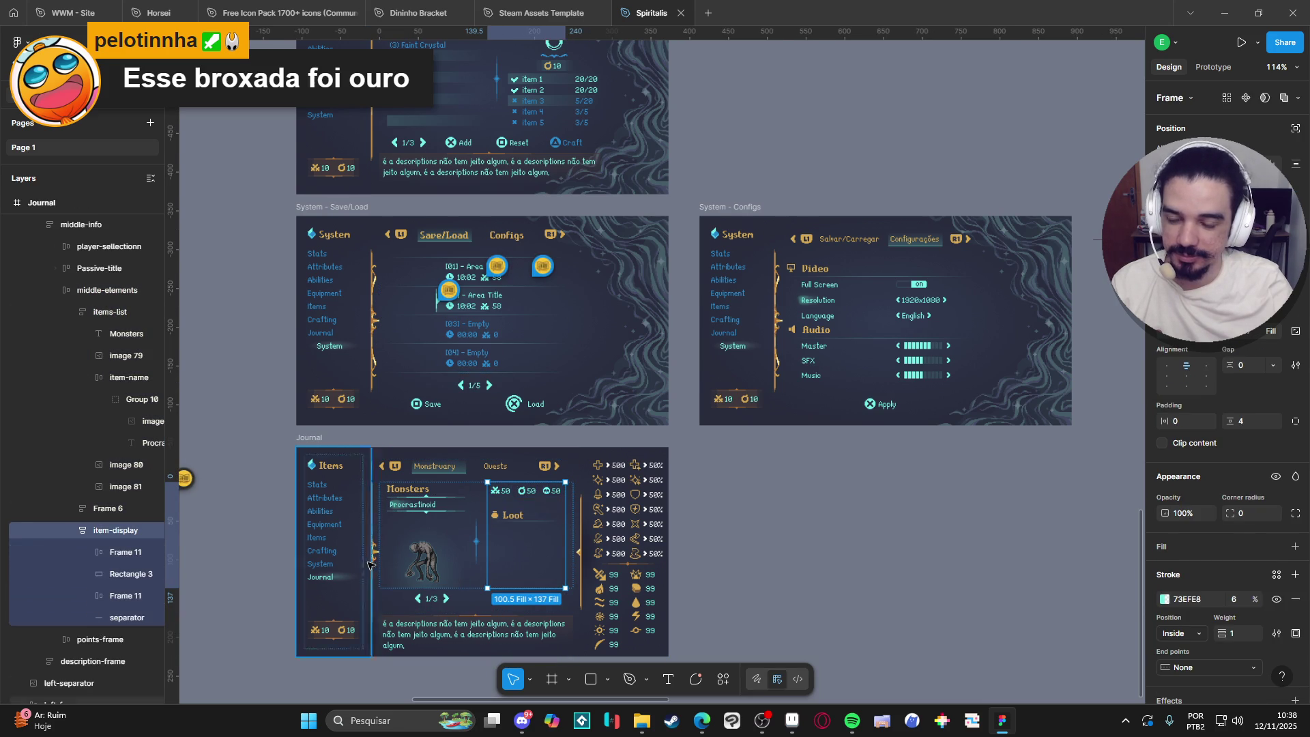
key("ctrl+d")
scroll(537, 544, "up", 5)
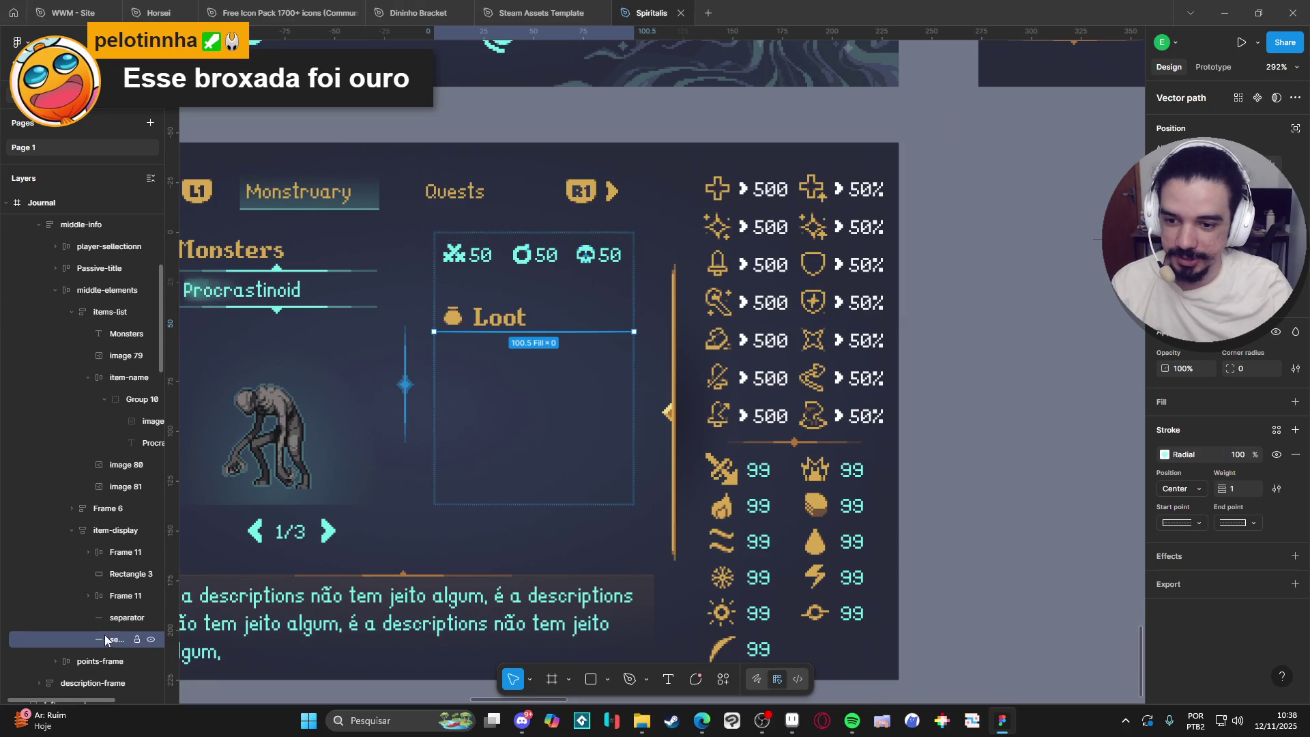
left_click(109, 618)
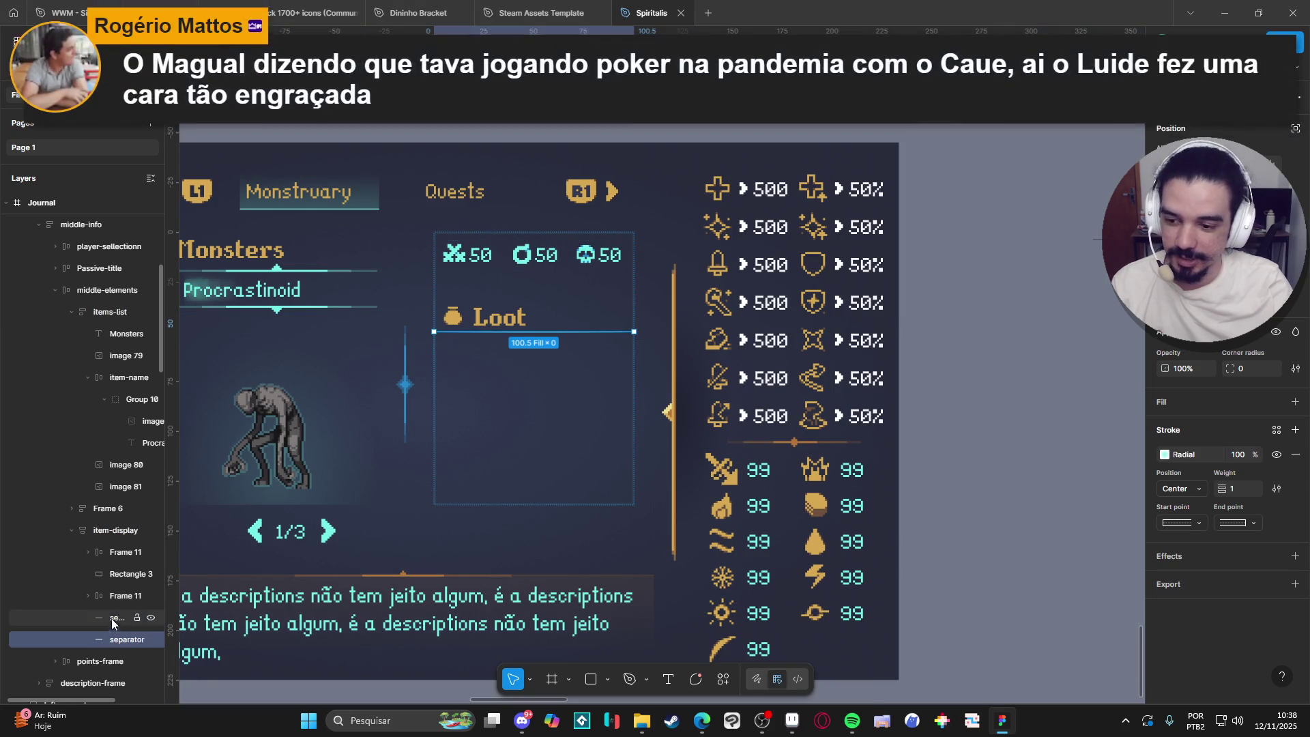
left_click(104, 603)
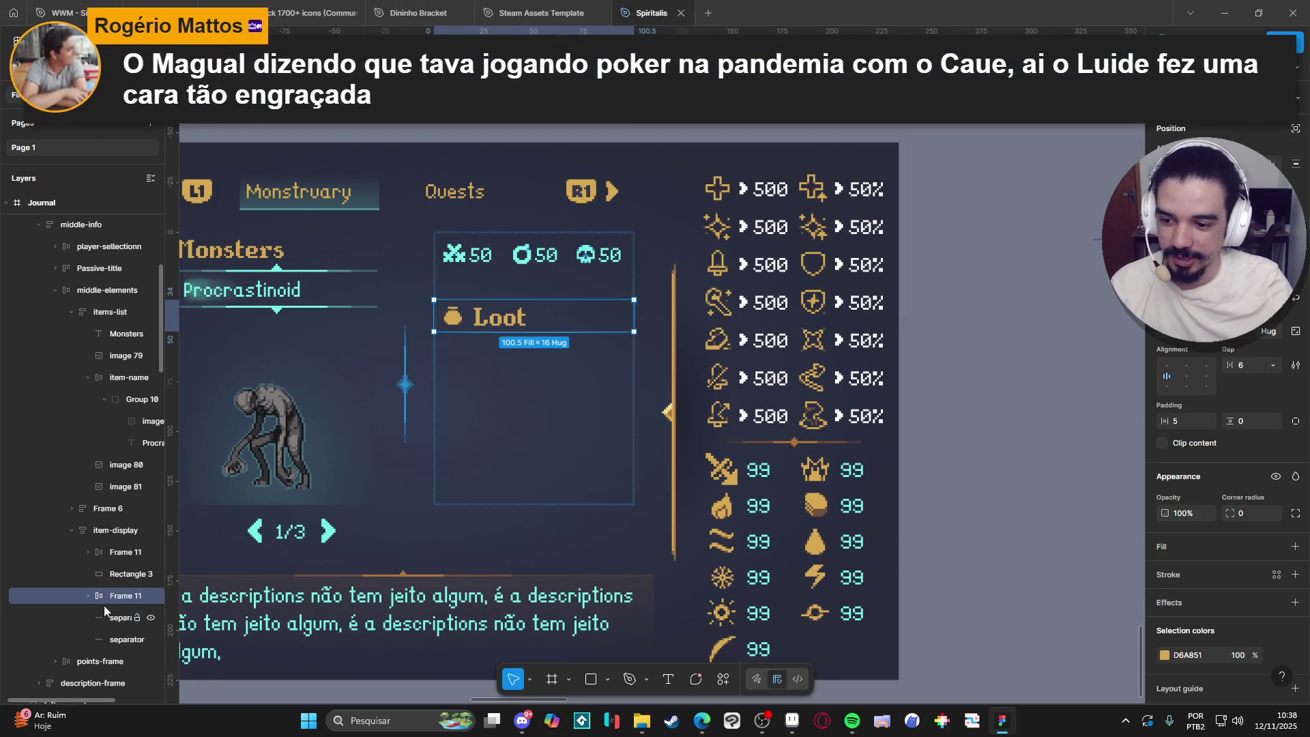
left_click(103, 639)
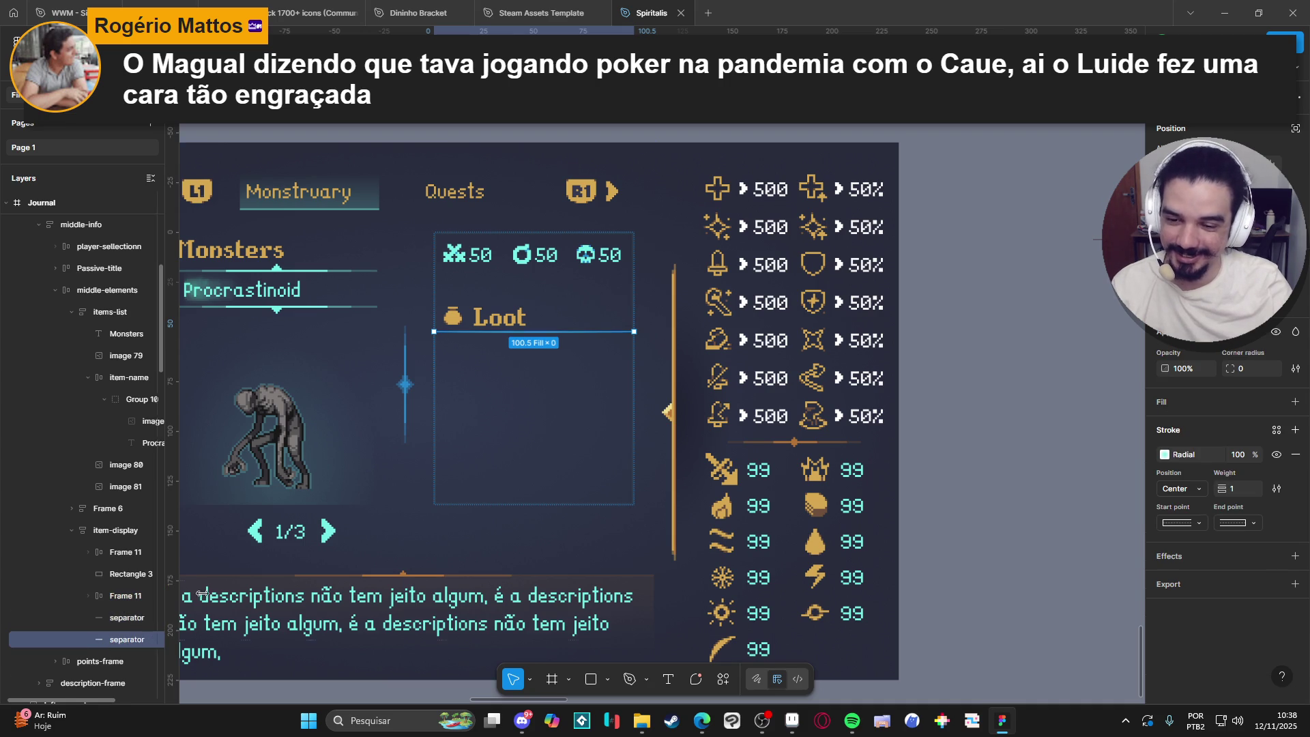
scroll(492, 430, "down", 5)
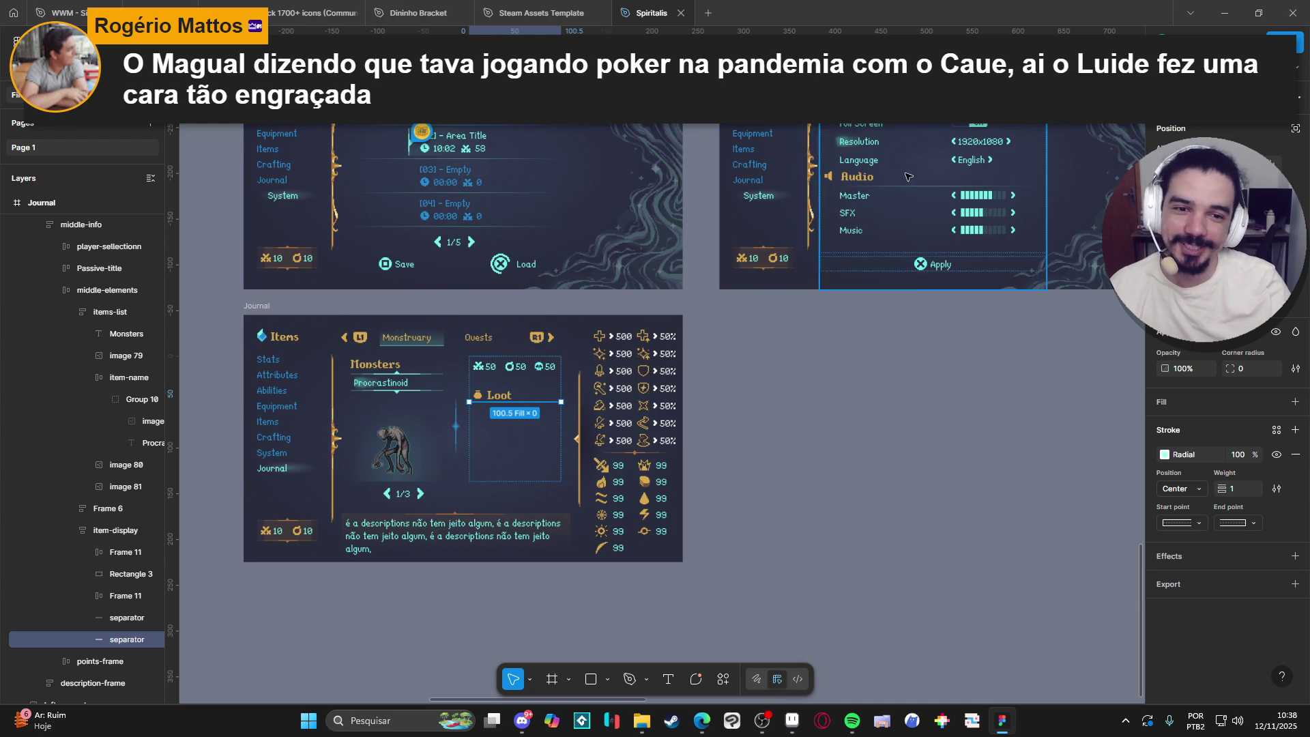
Select the Full Screen label text in the System - Configs settings screen.
scroll(805, 217, "right", 2)
scroll(805, 217, "up", 1)
double_click(793, 172)
double_click(794, 172)
left_click(89, 611)
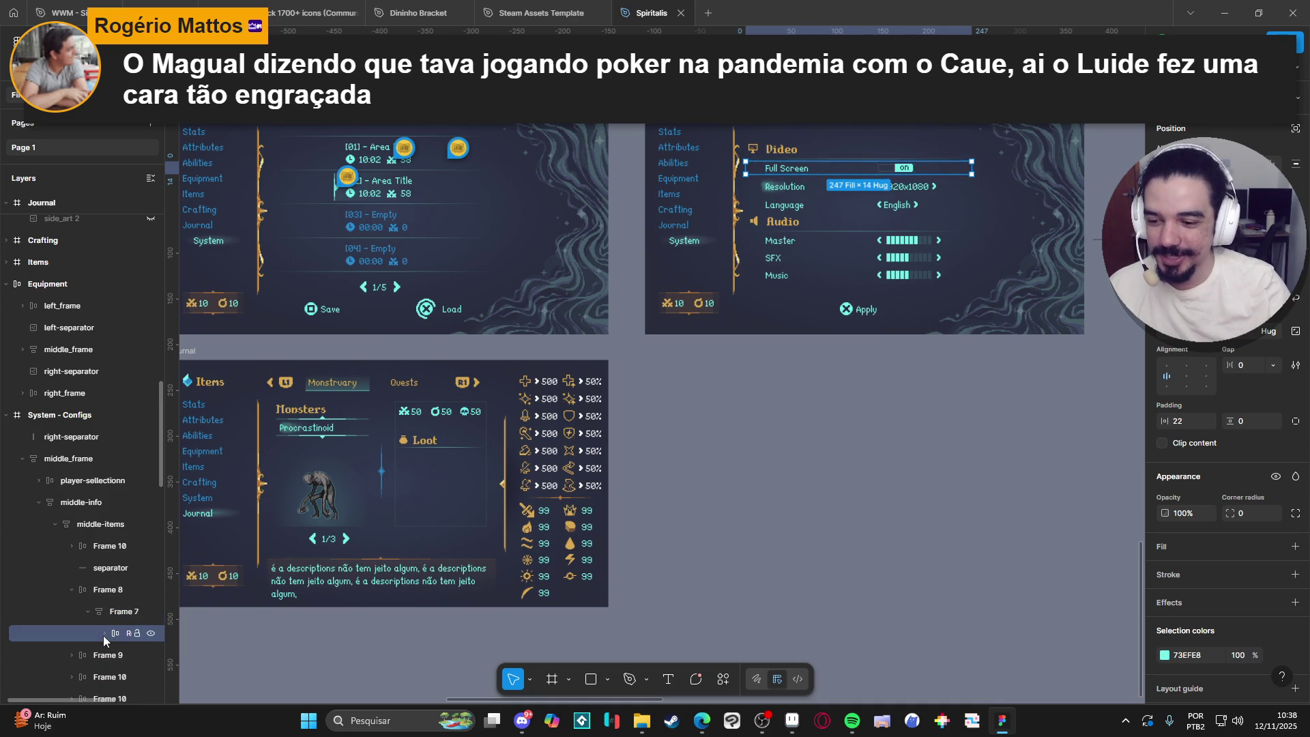
left_click(104, 634)
left_click(118, 657)
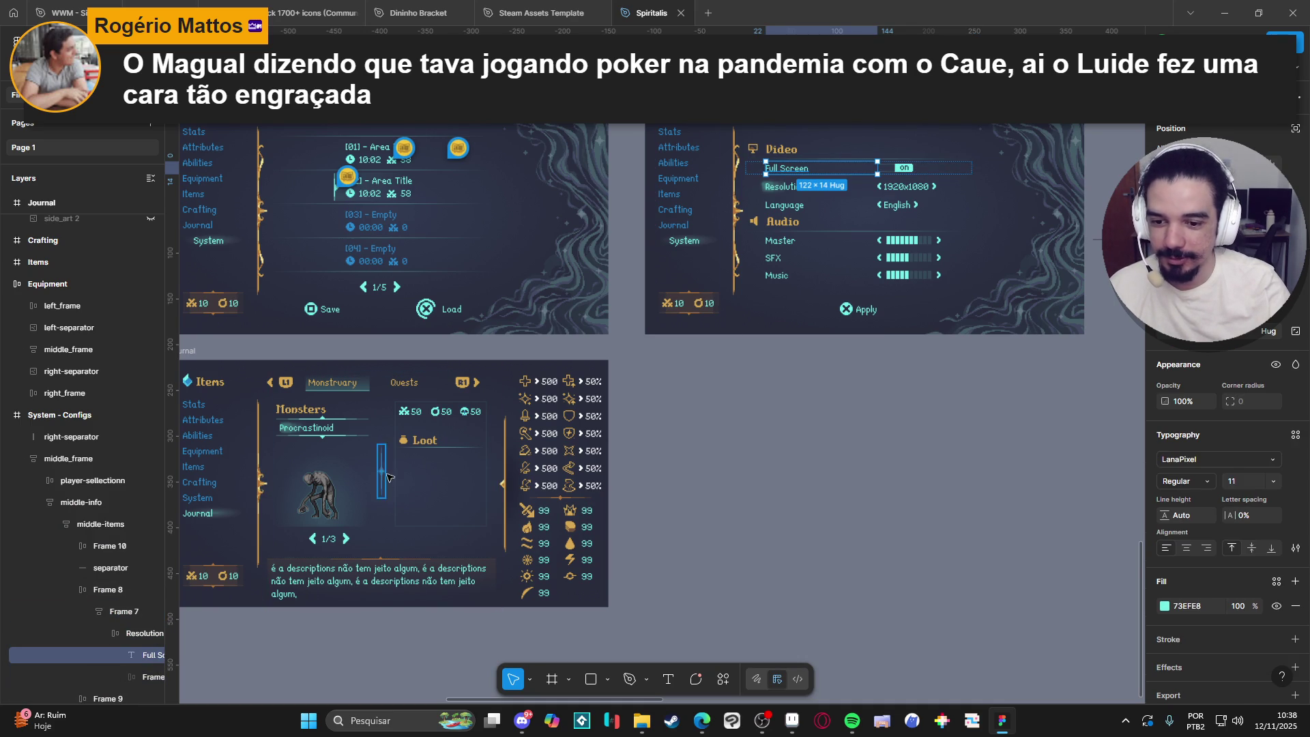
Paste the Full Screen label into the Loot box and move it above the last separator.
left_click(412, 444)
double_click(414, 444)
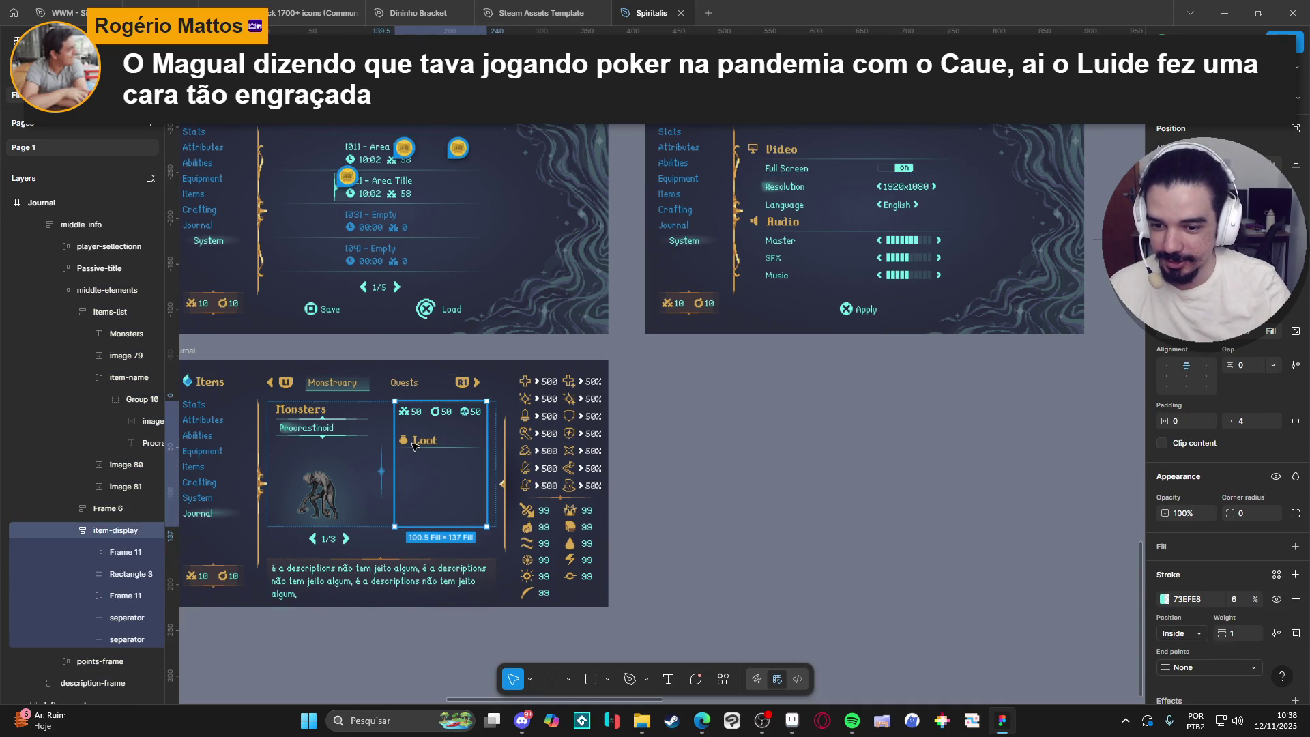
left_click(109, 616)
key("ctrl+v")
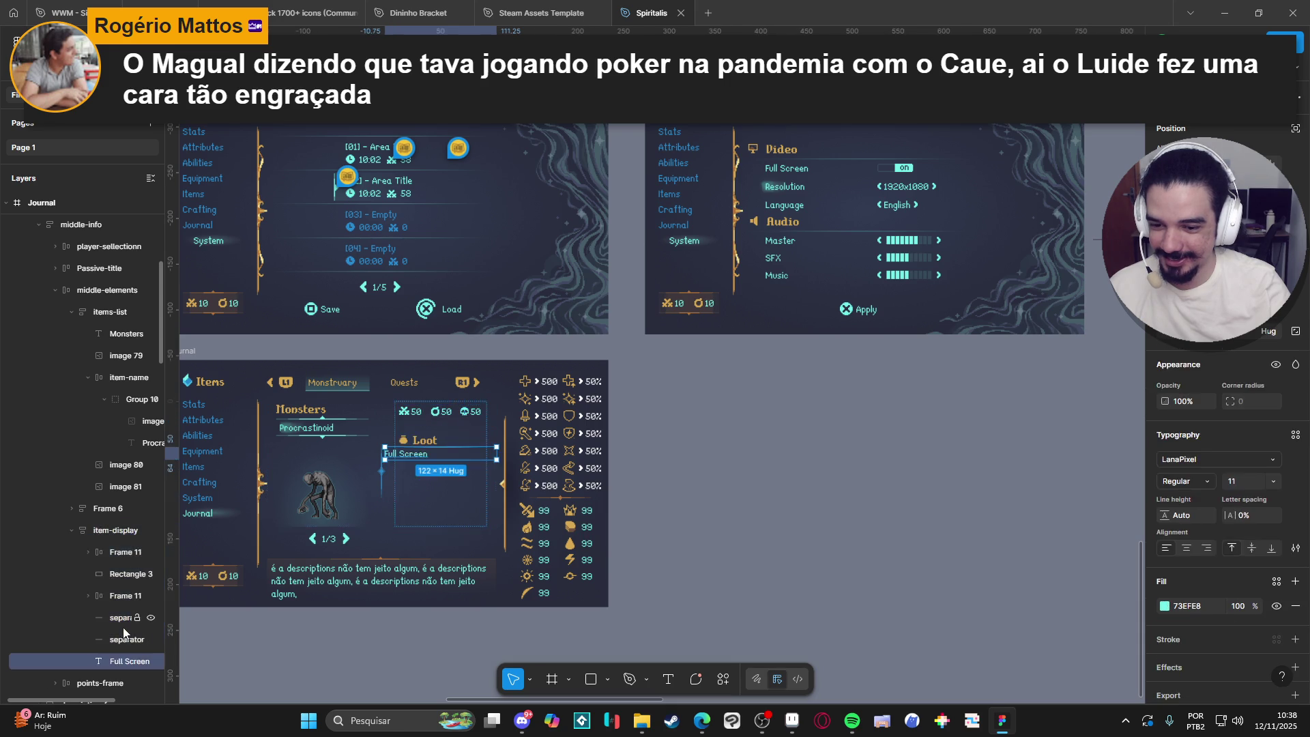
left_click_drag(101, 661, 104, 628)
Set the pasted label's width to Fill container.
scroll(428, 468, "up", 5)
scroll(429, 467, "up", 2)
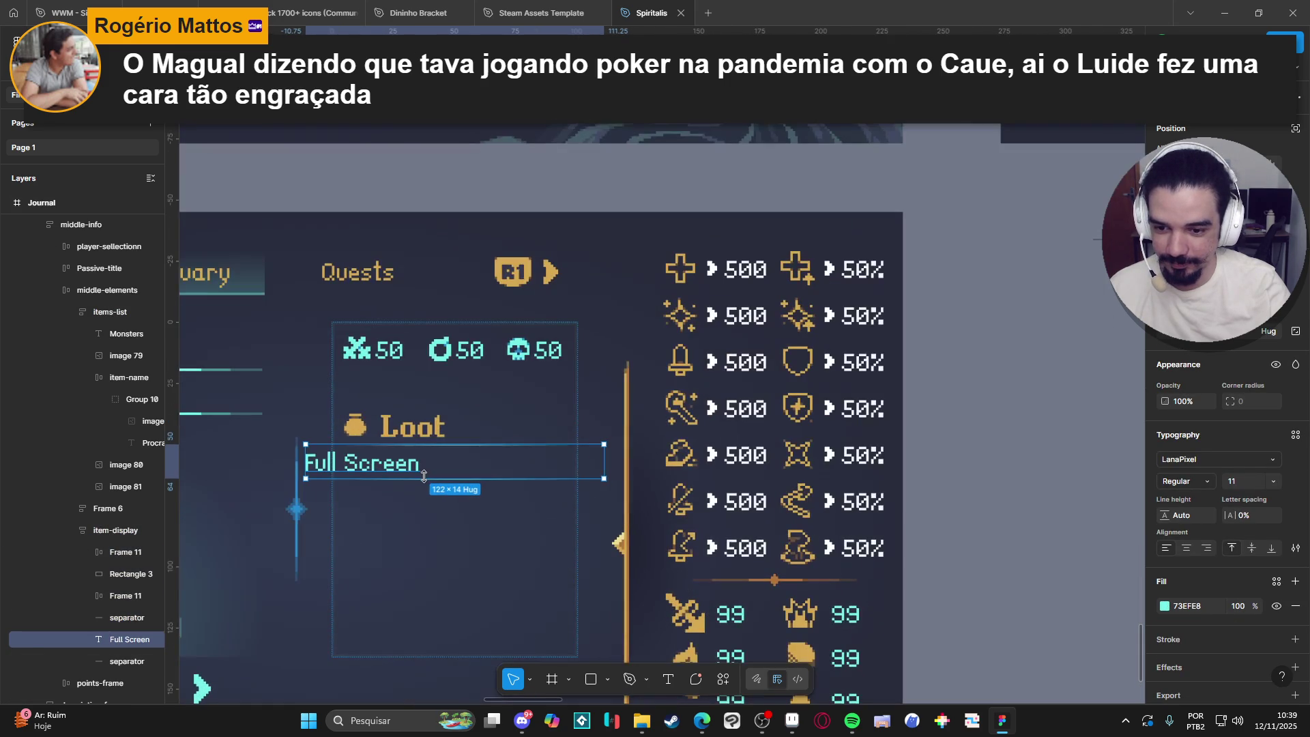
left_click(1174, 332)
left_click(1173, 363)
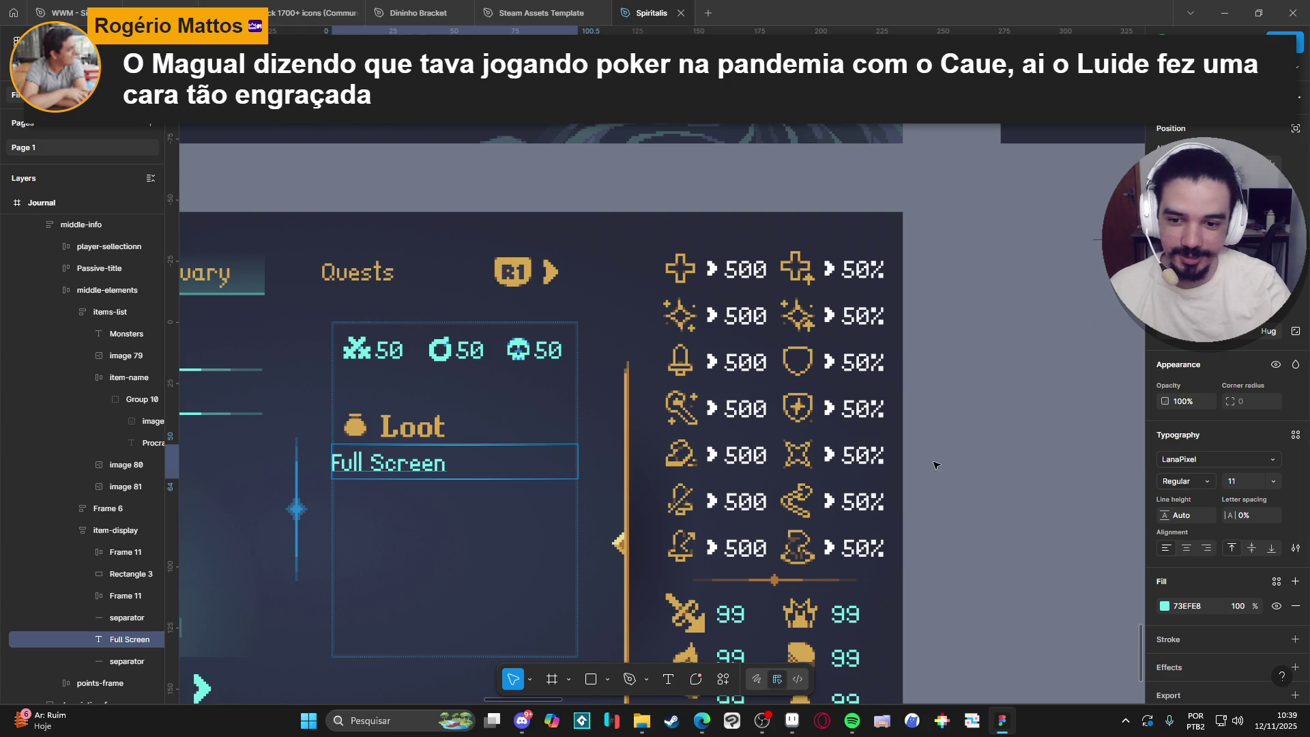
left_click(941, 459)
scroll(443, 434, "down", 1)
left_click(443, 434)
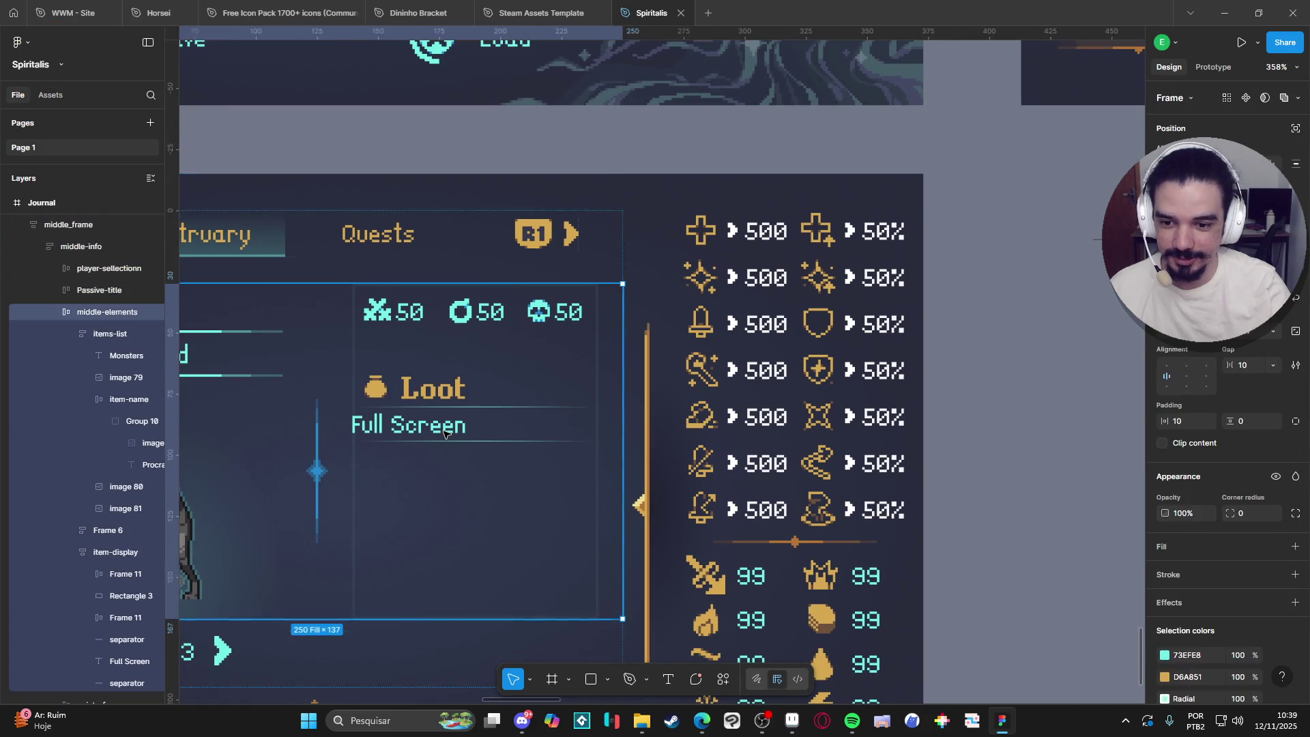
Edit the copied label to add '(10)' in front of Full Screen.
left_click(443, 434)
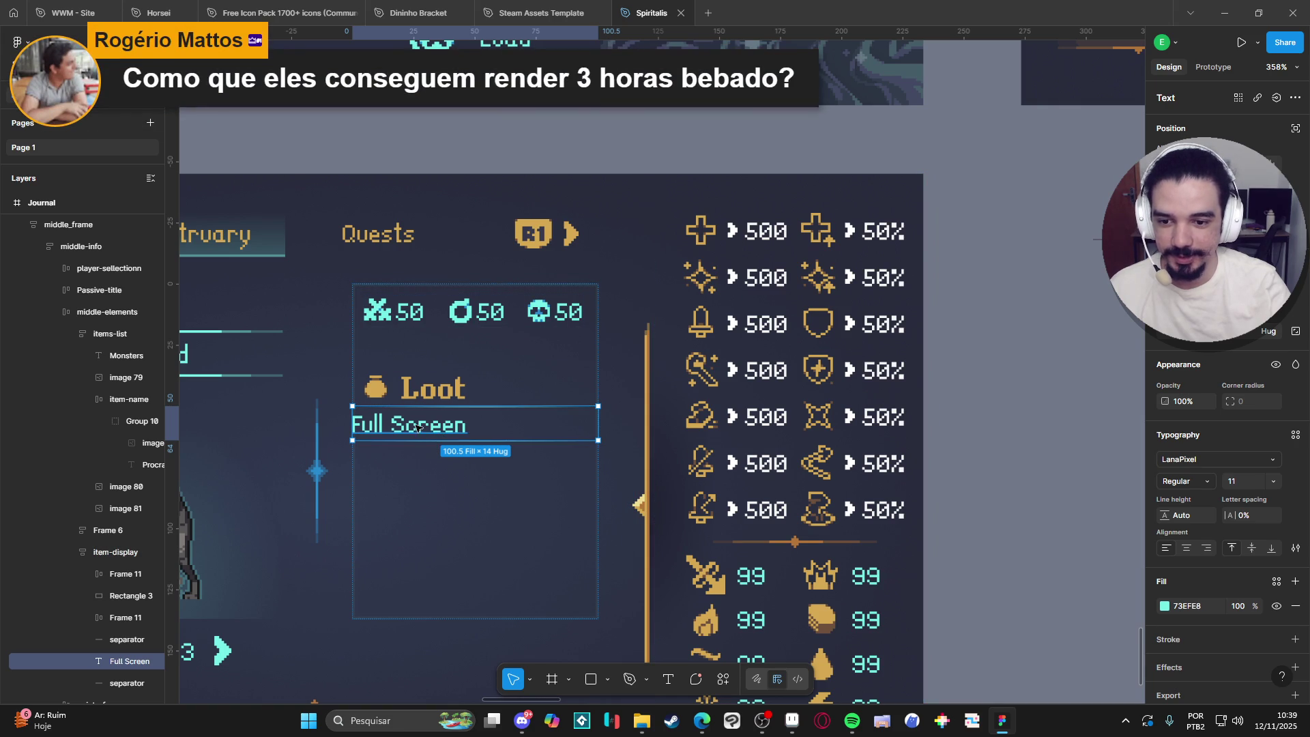
scroll(412, 434, "down", 5)
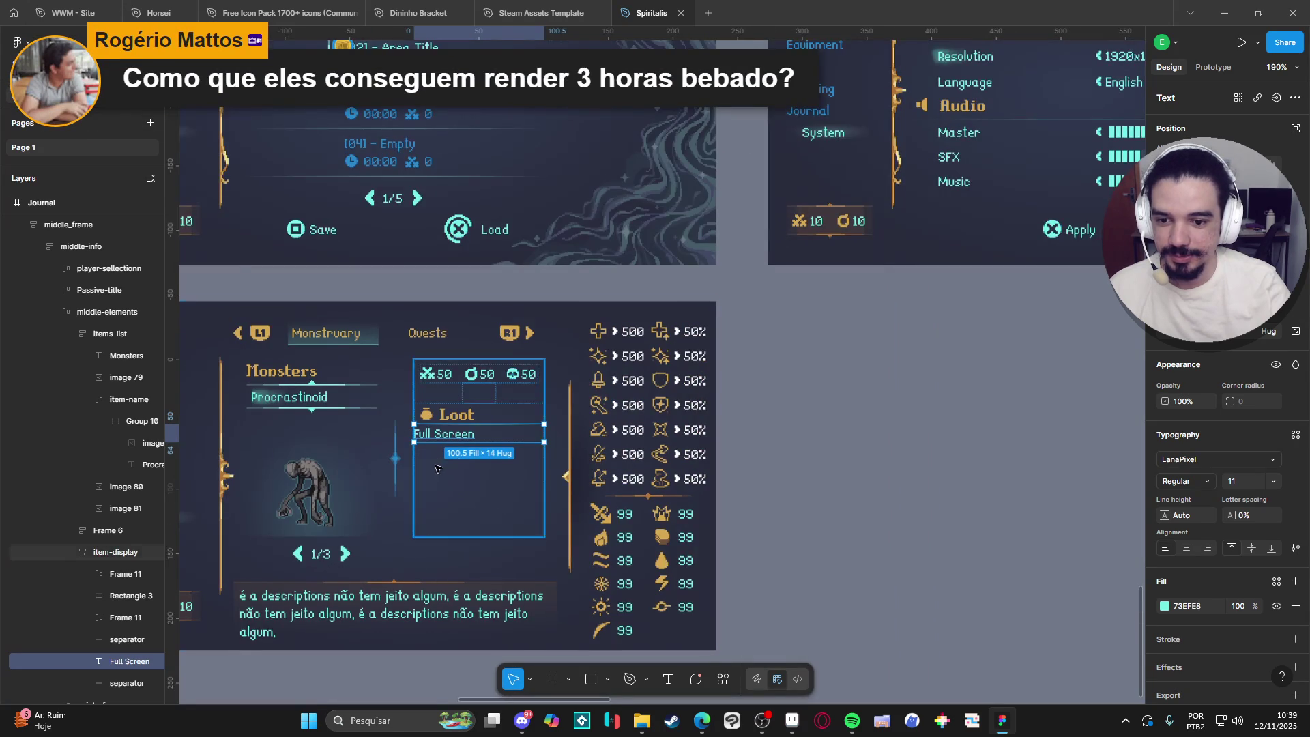
left_click_drag(443, 467, 457, 415)
double_click(469, 386)
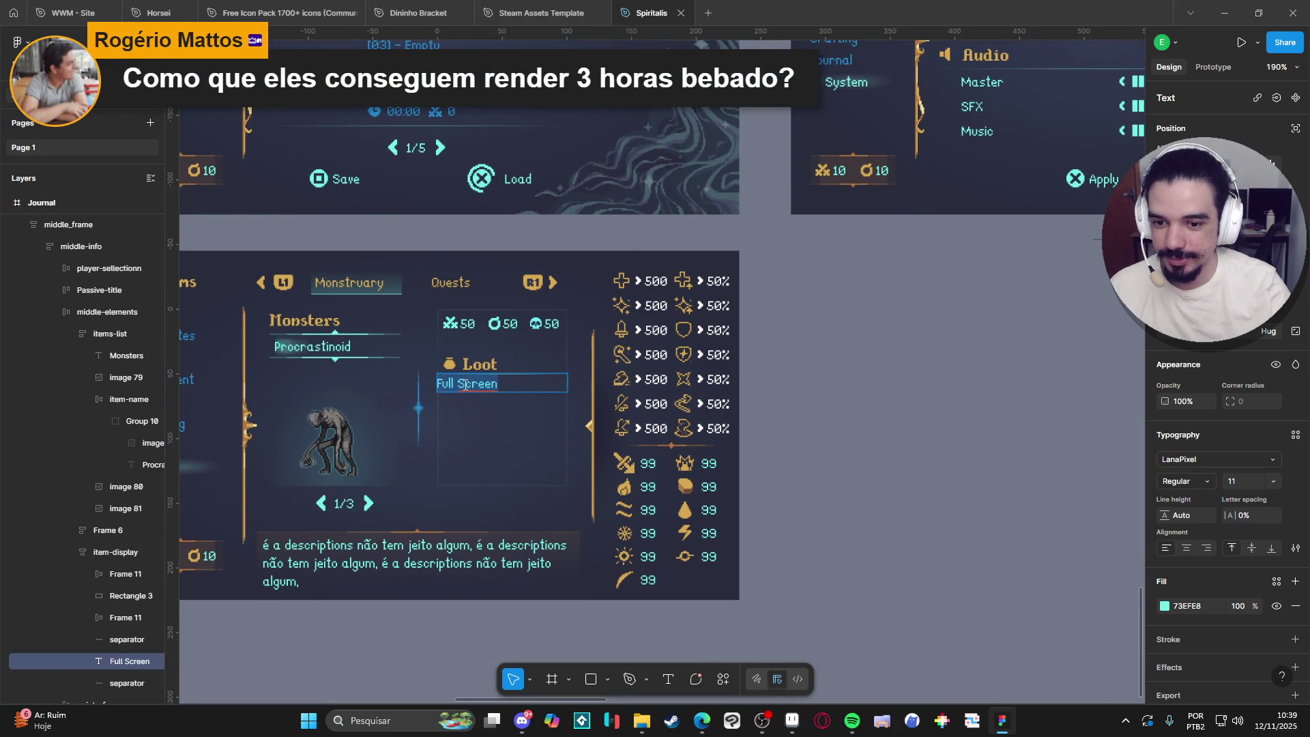
left_click(469, 389)
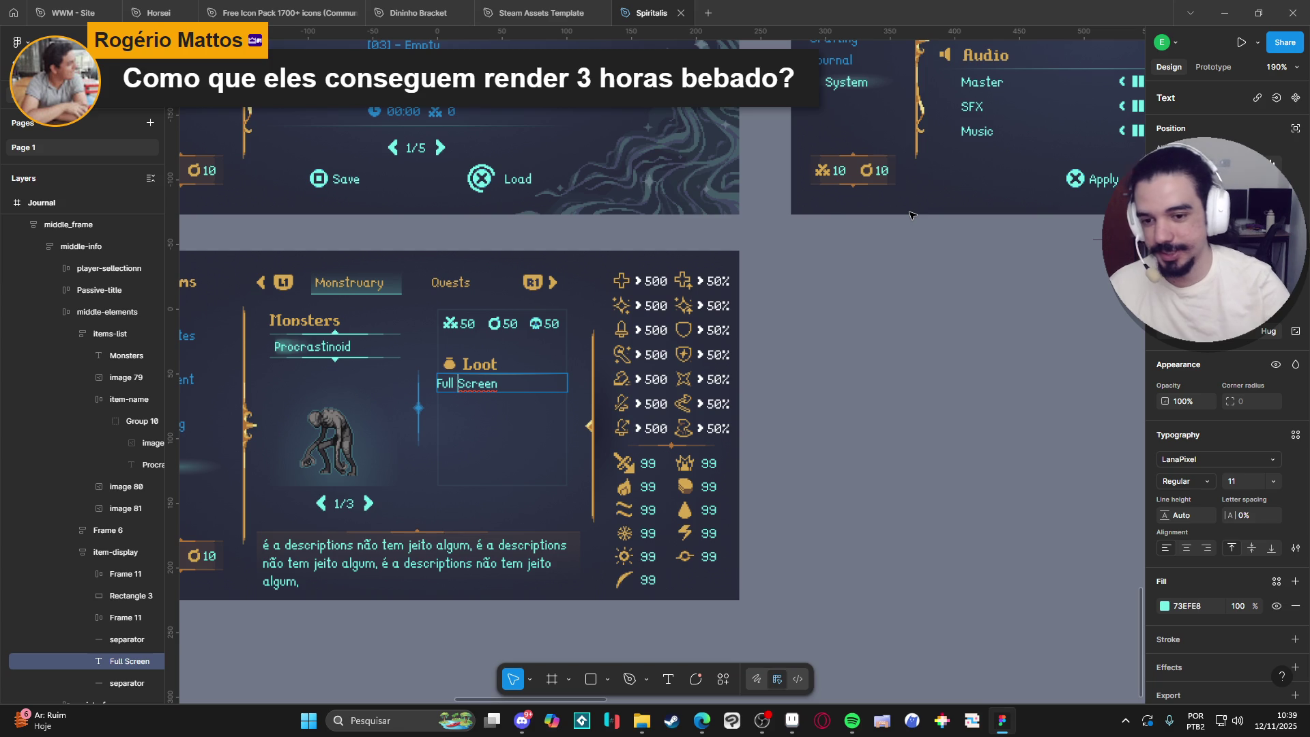
type("()")
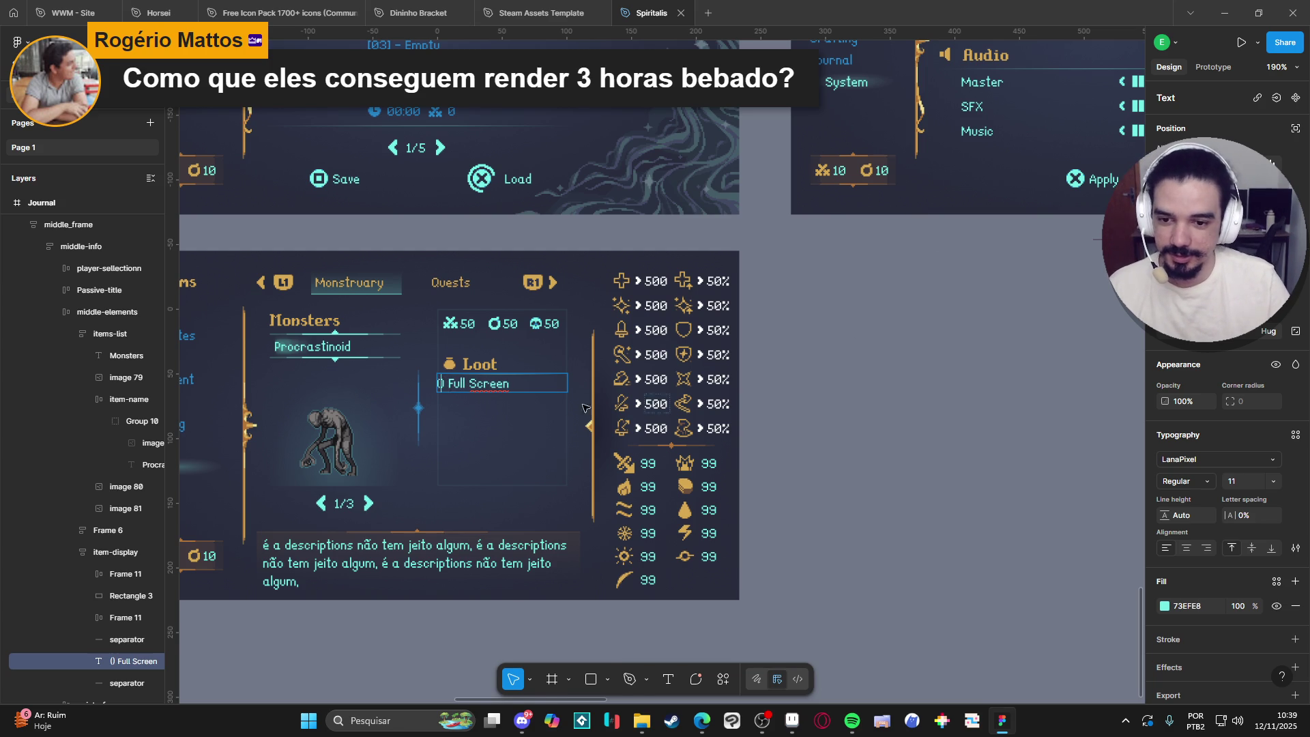
scroll(564, 396, "up", 3, "ctrl")
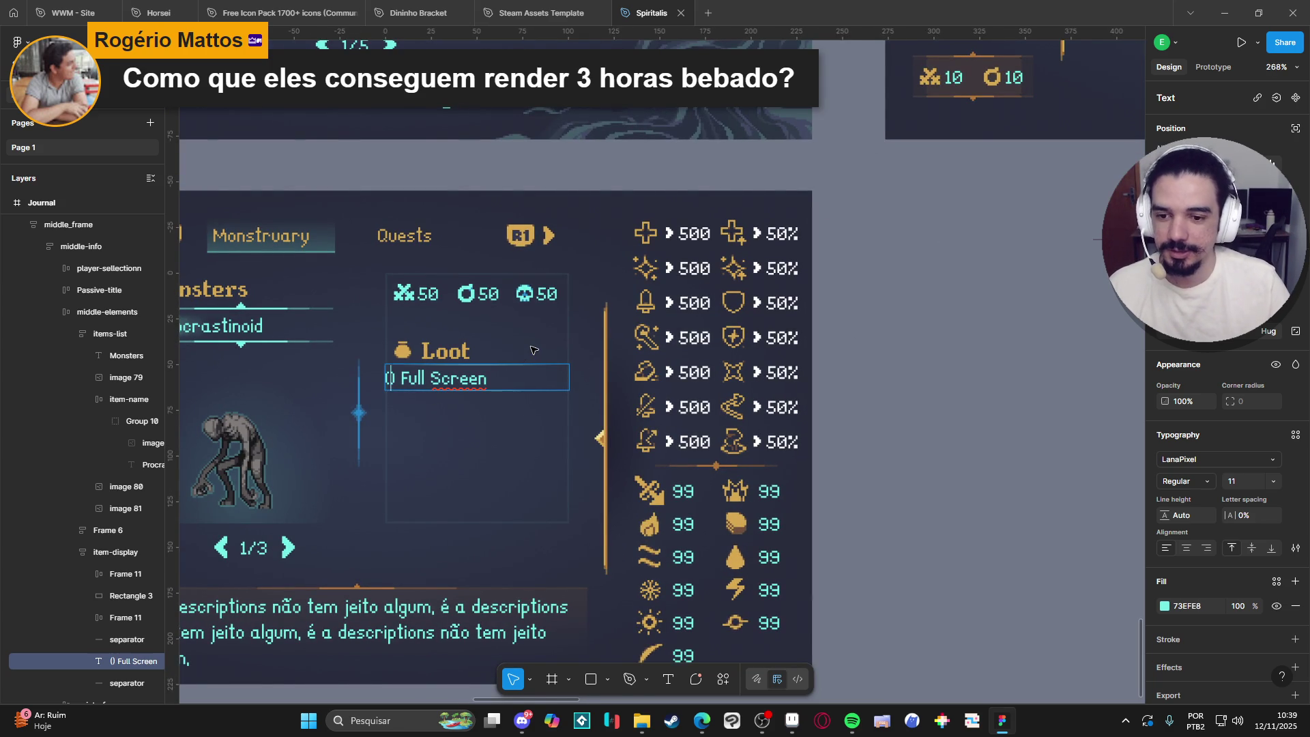
type("10")
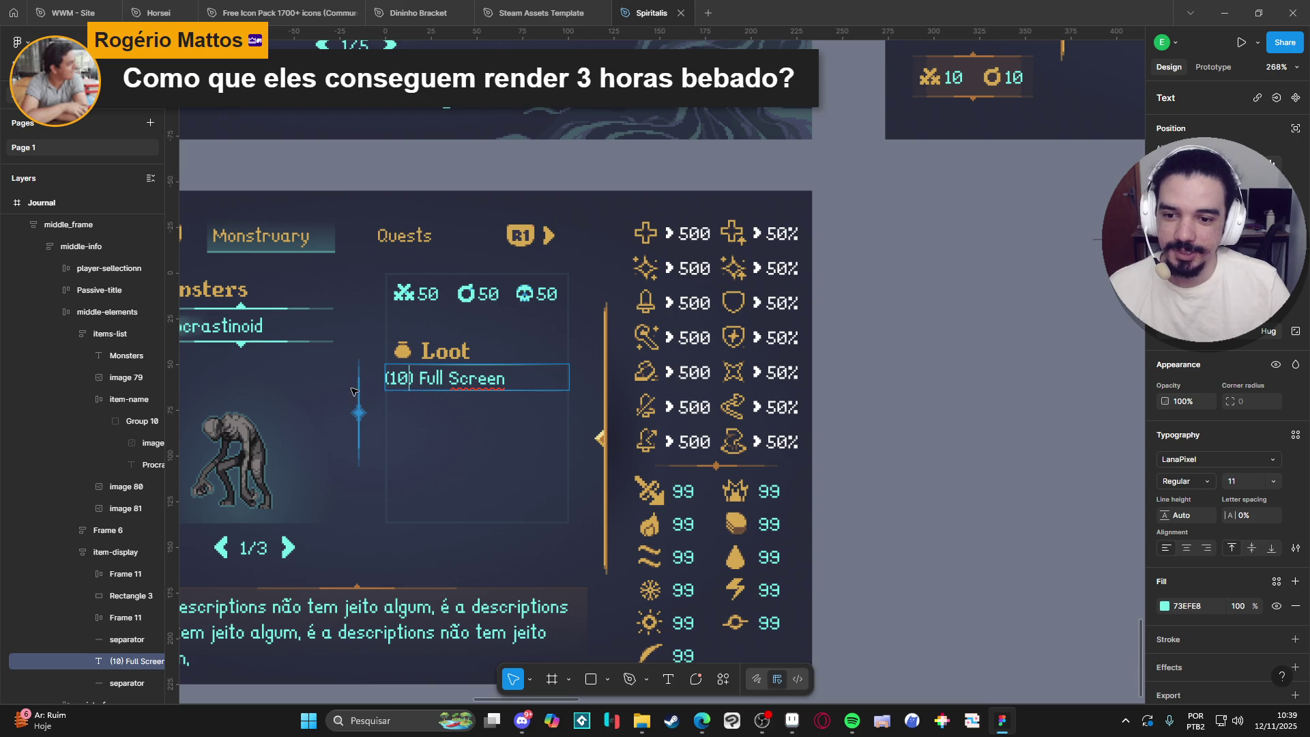
Remove the leading space so it reads '(10) Full Screen', then reselect the Loot container.
key("End")
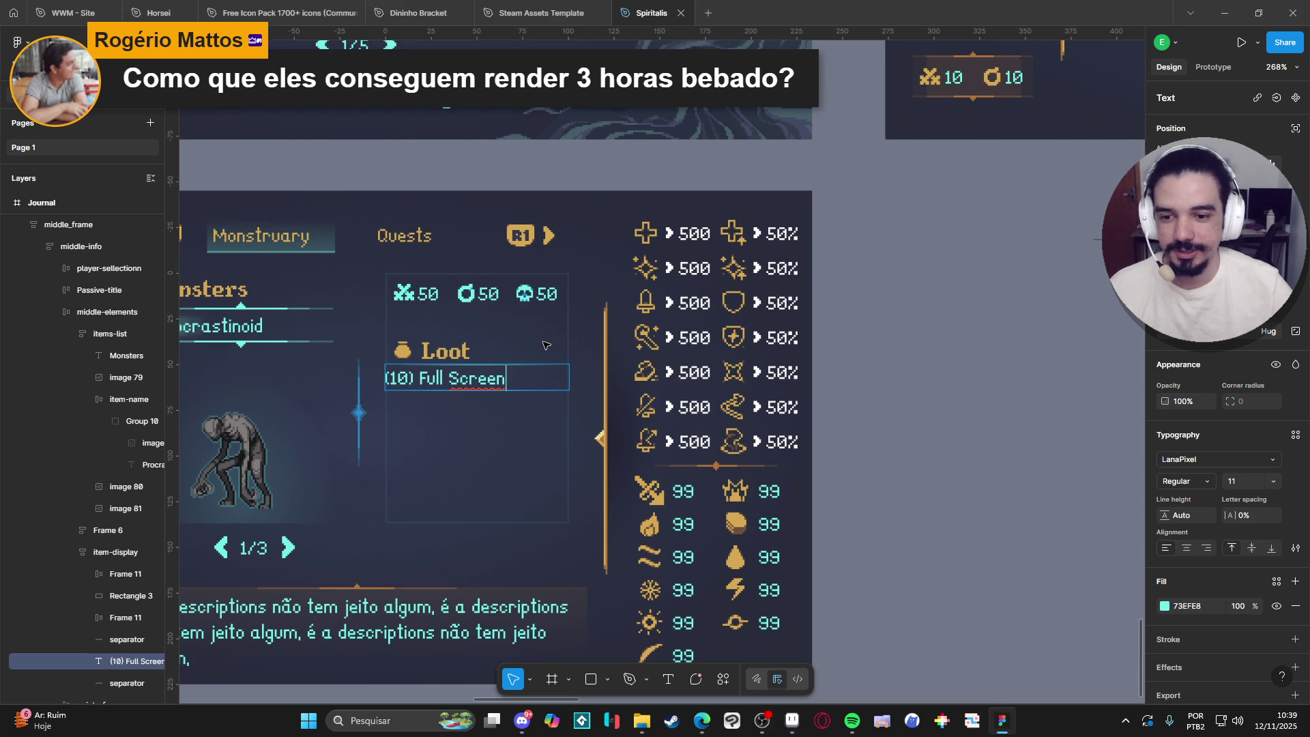
key("ctrl+Left")
key("ctrl+Left")
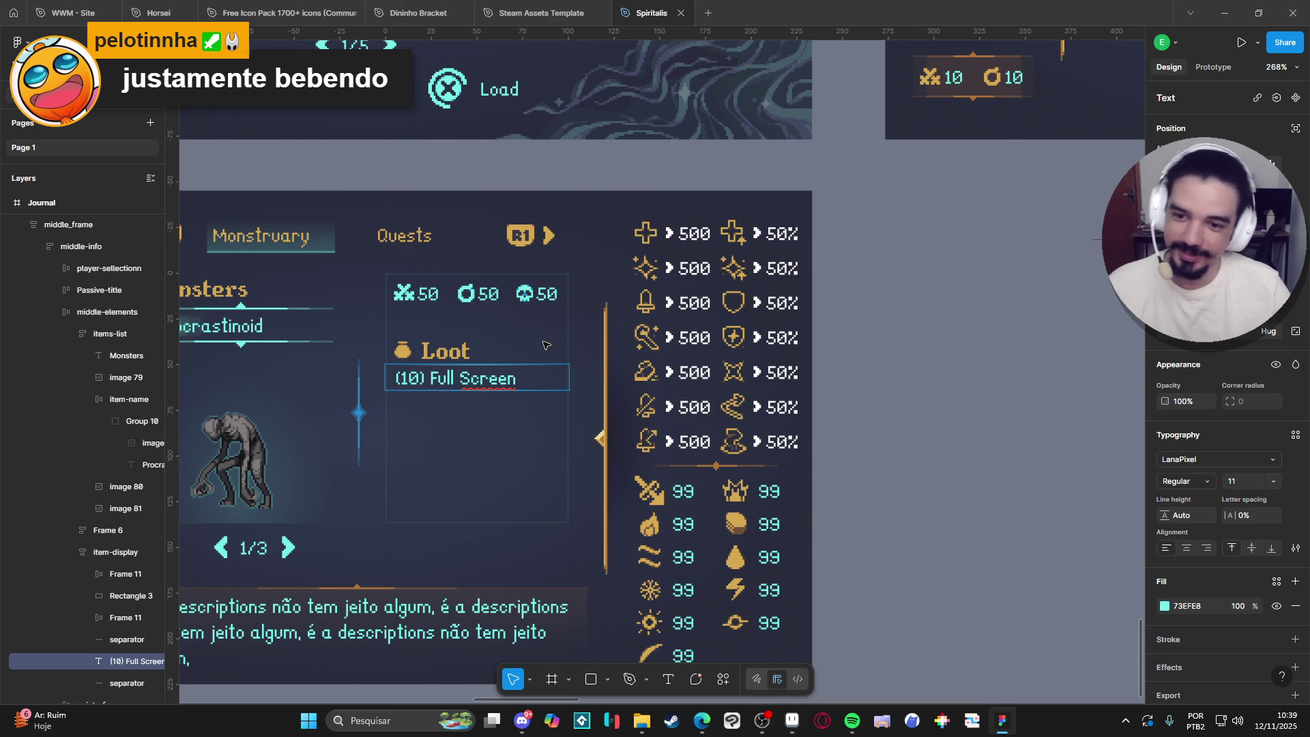
key("BackSpace")
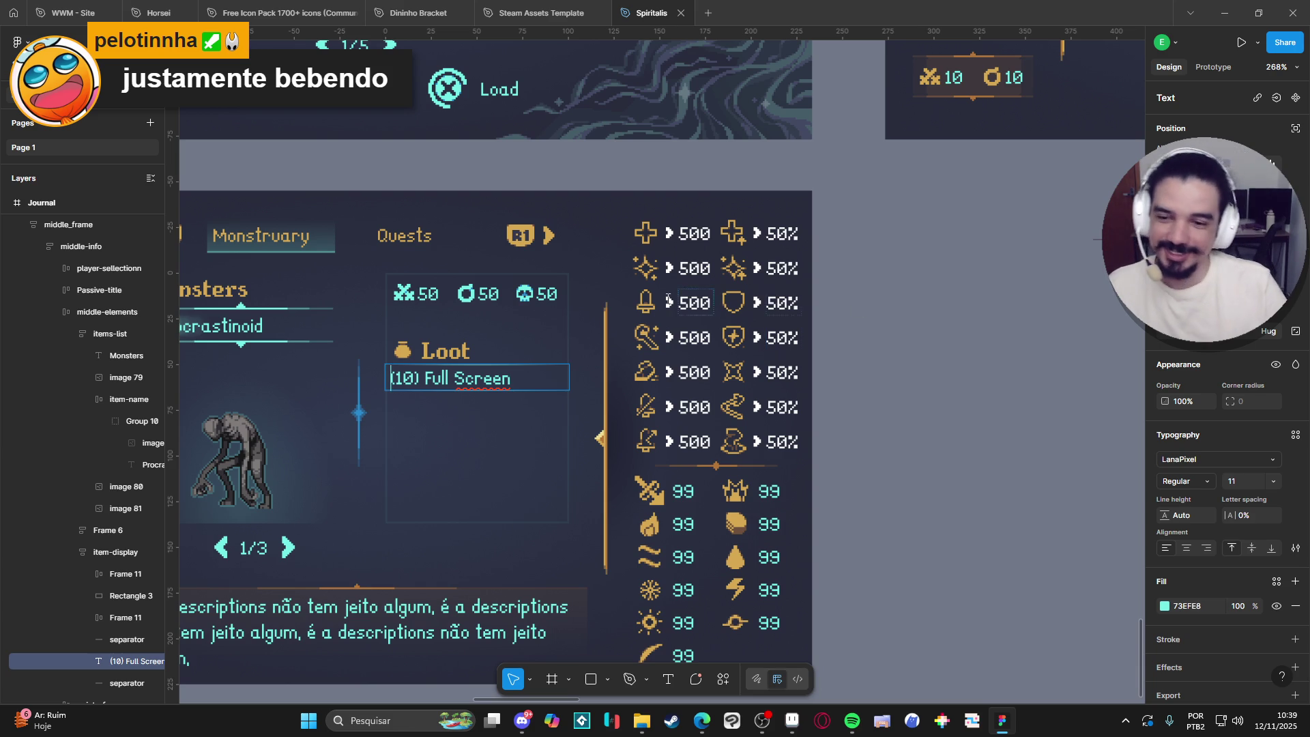
key("Escape")
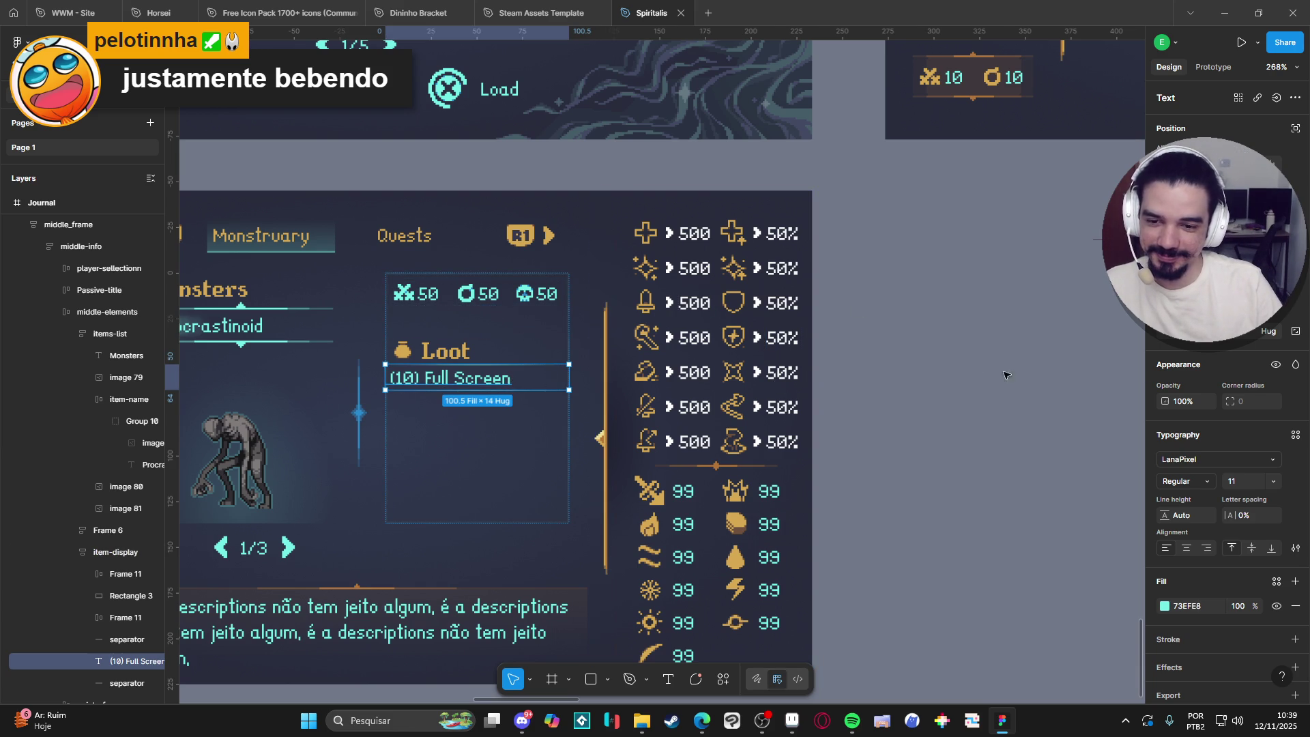
key("Escape")
left_click(507, 375)
double_click(480, 384)
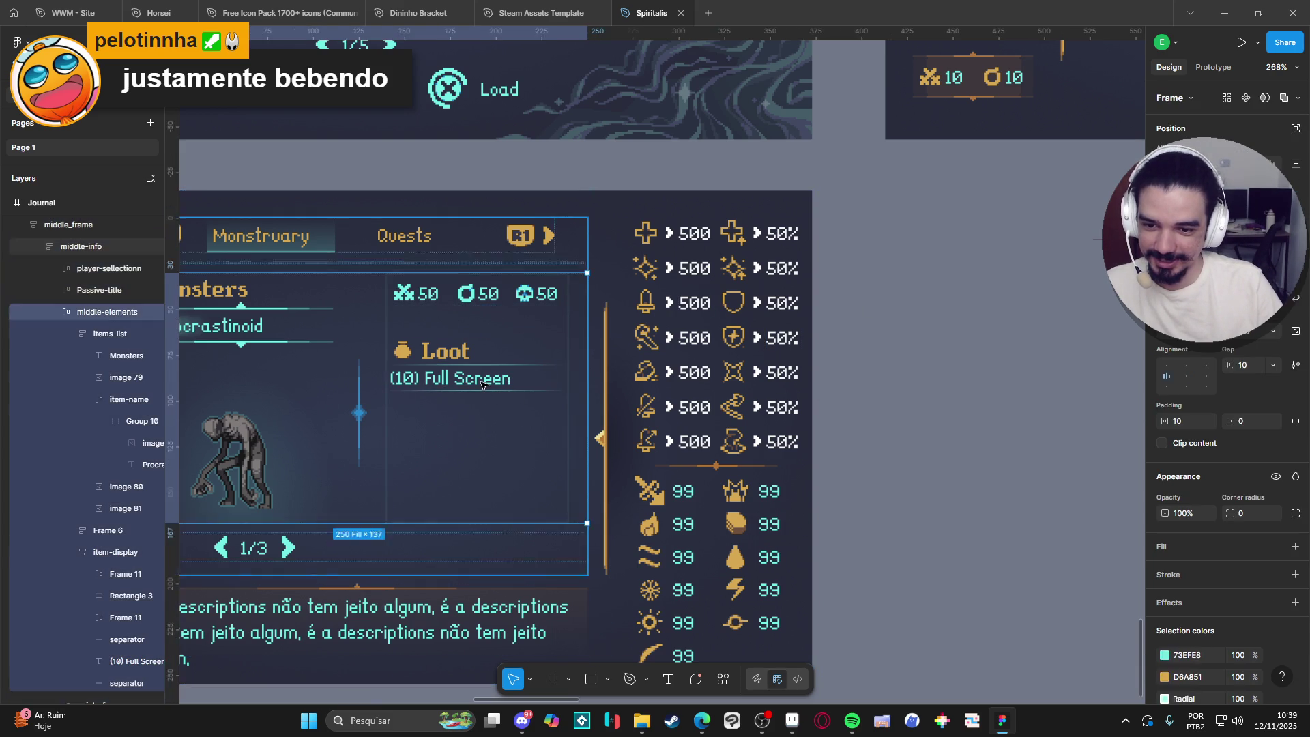
Duplicate the '(10) Full Screen' line twice, arranging each copy above its own separator.
double_click(481, 384)
double_click(481, 384)
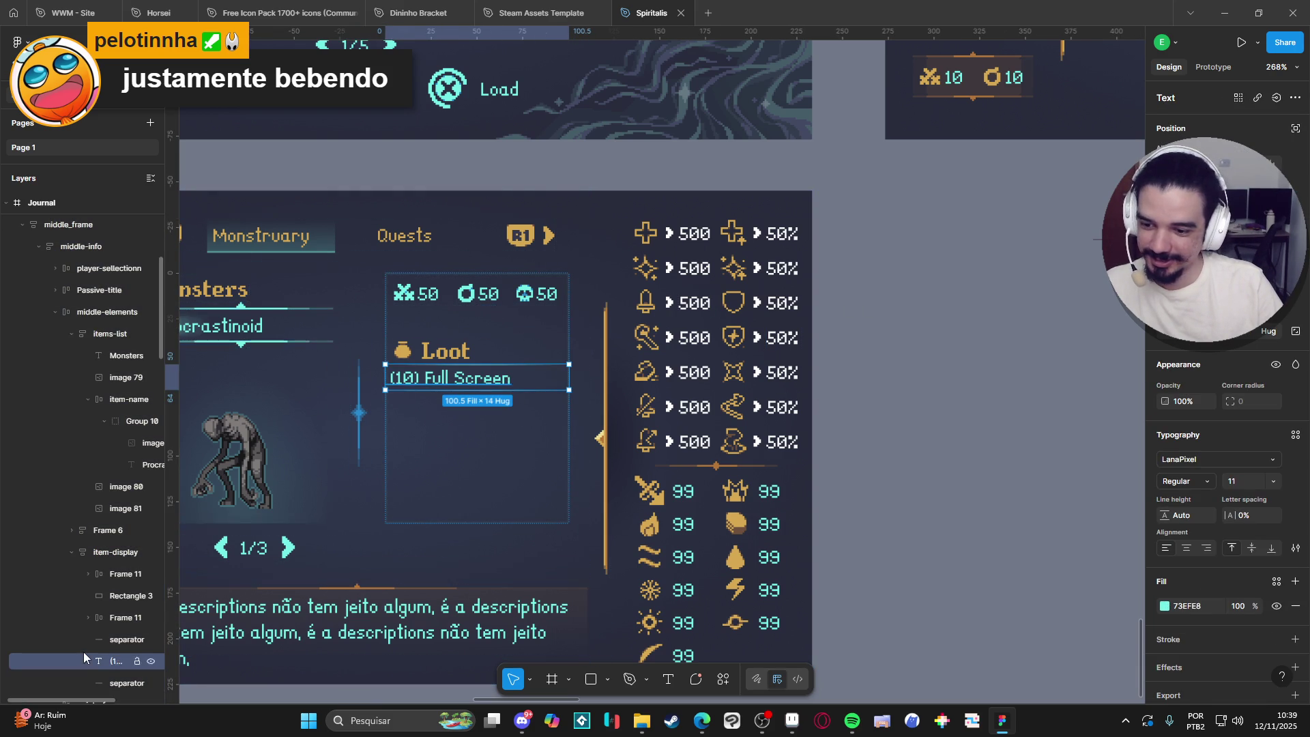
scroll(81, 641, "down", 4)
left_click(97, 547)
left_click(95, 529)
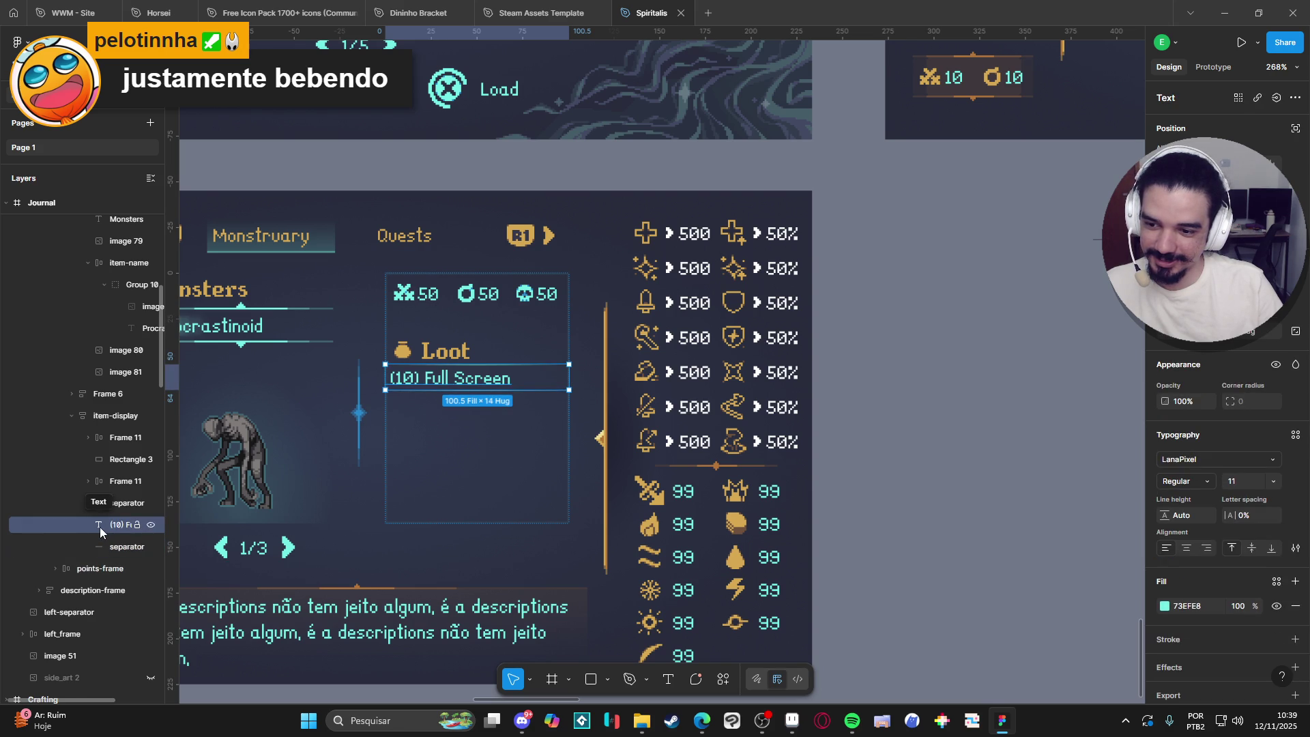
key("ctrl+d")
left_click_drag(102, 547, 102, 582)
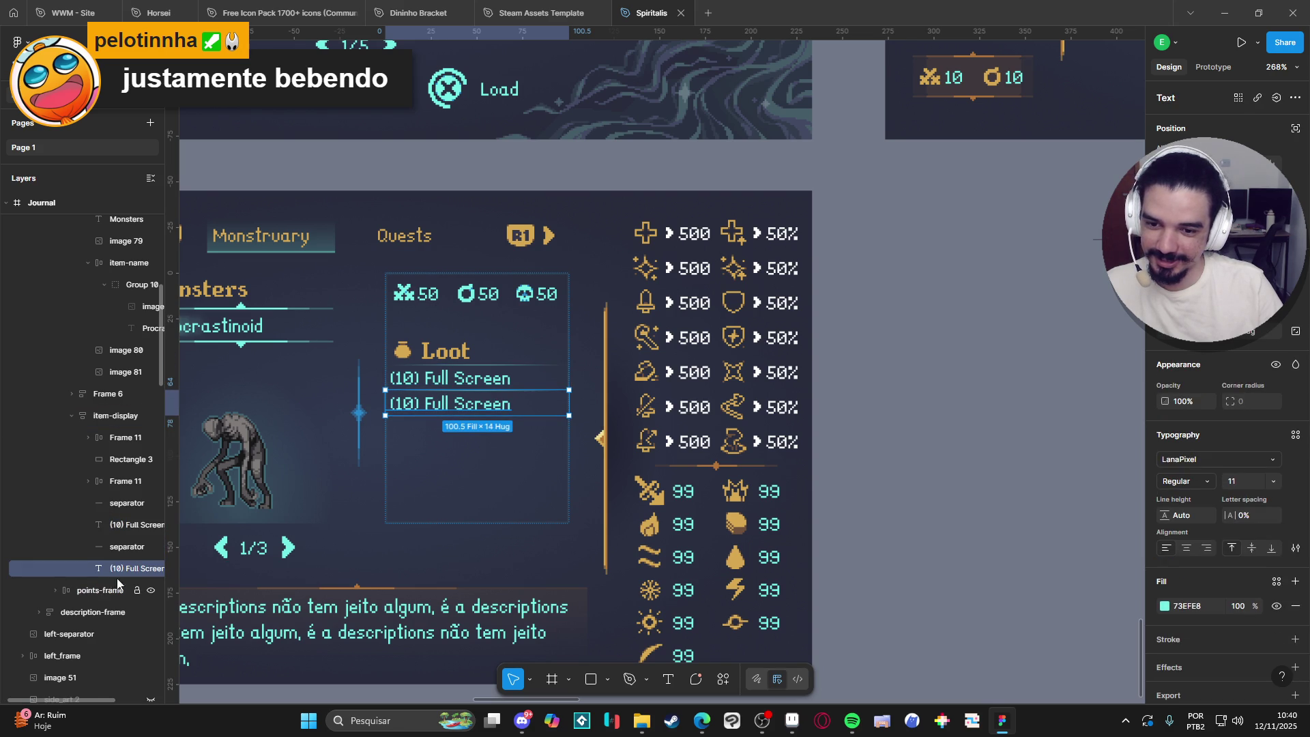
left_click(905, 456)
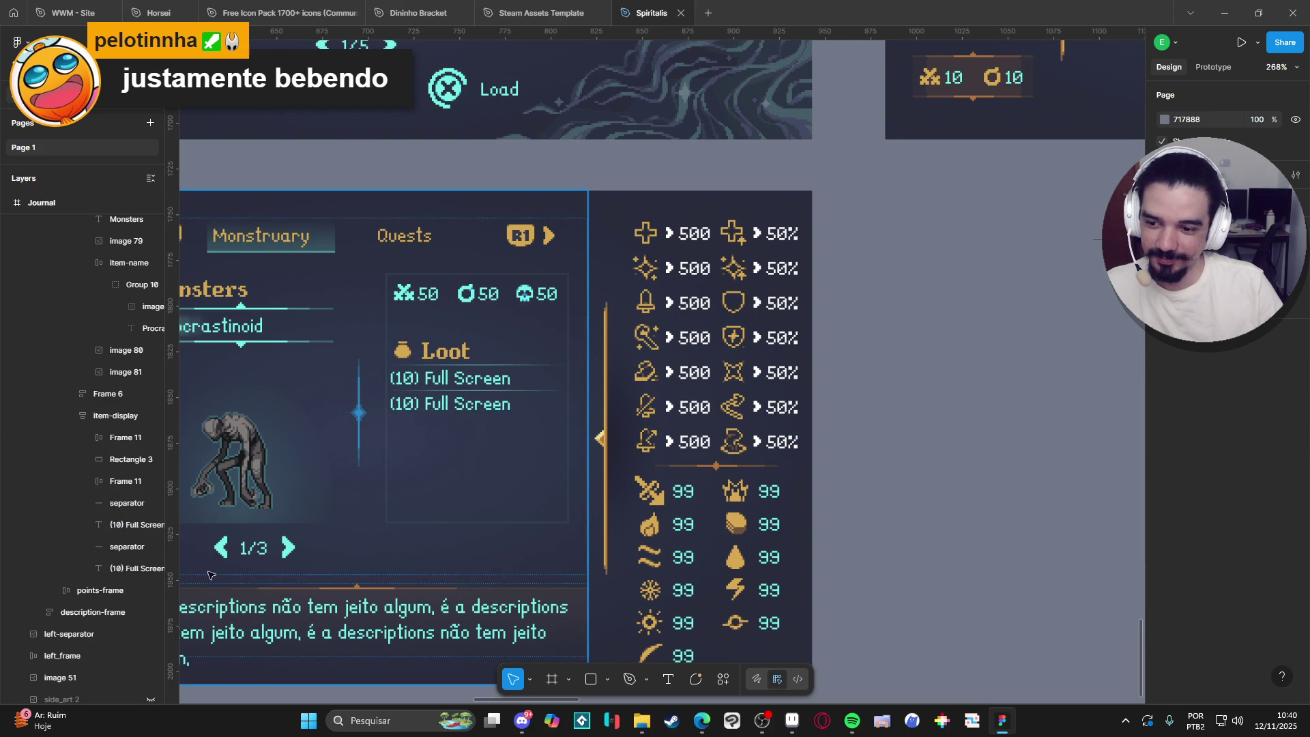
left_click(104, 549)
left_click_drag(108, 570, 119, 645)
left_click(105, 571)
key("ctrl+d")
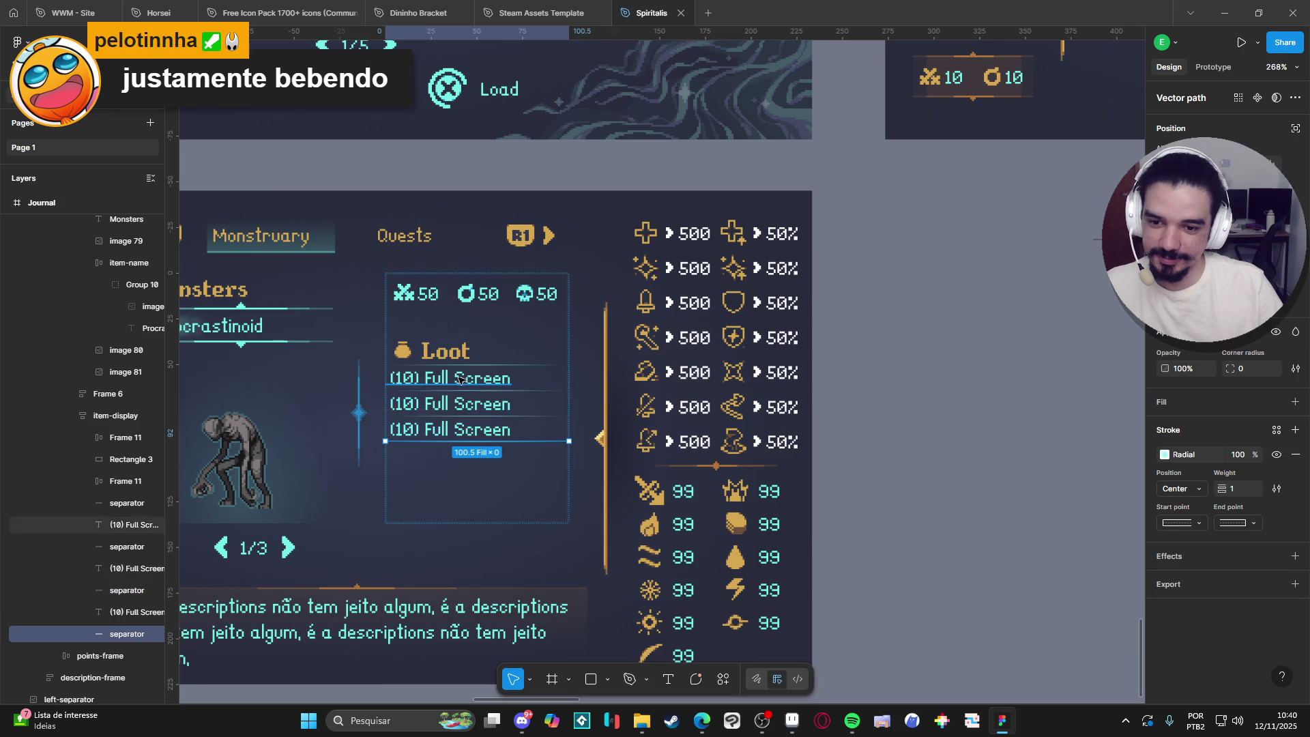
Replace 'Full Screen' with 'Item1' in the first loot entry.
double_click(459, 377)
left_click(479, 380)
left_click_drag(511, 379, 425, 381)
type("Item1")
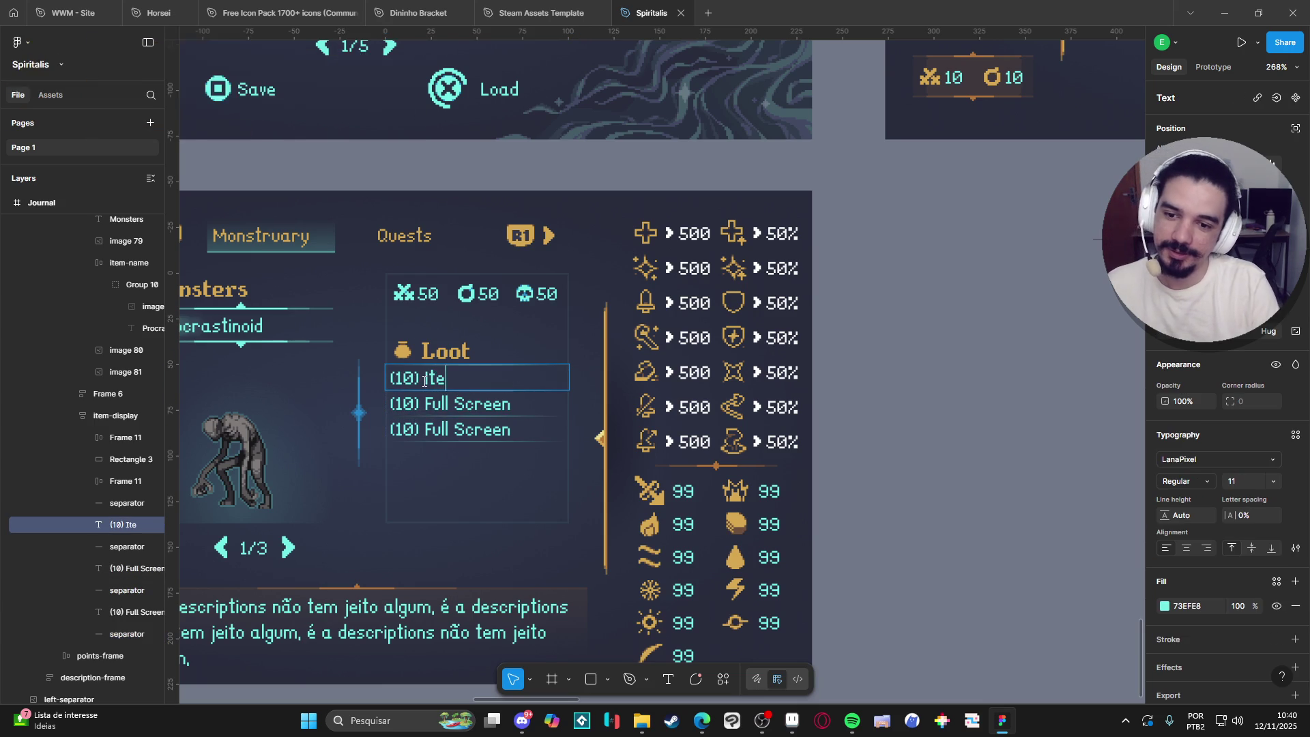
Move the image 79 divider directly under the Loot heading and delete the redundant separator.
double_click(514, 399)
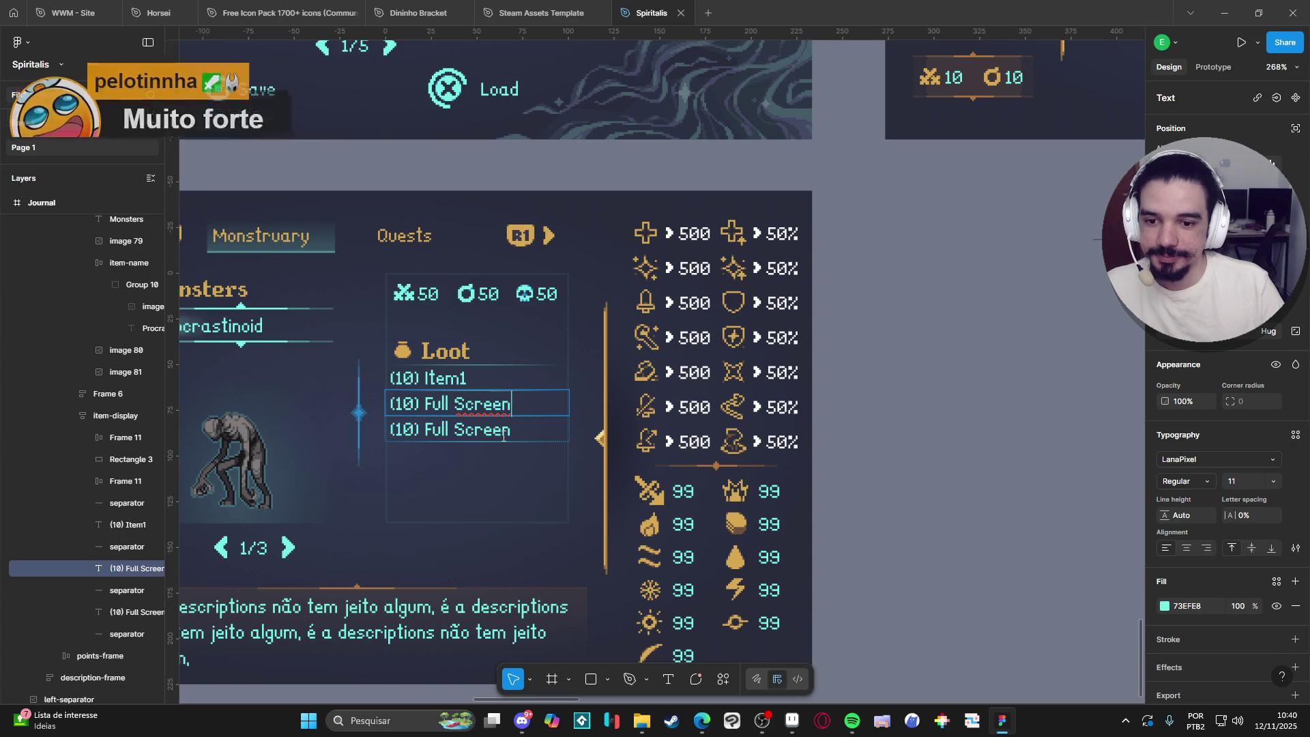
left_click(240, 307)
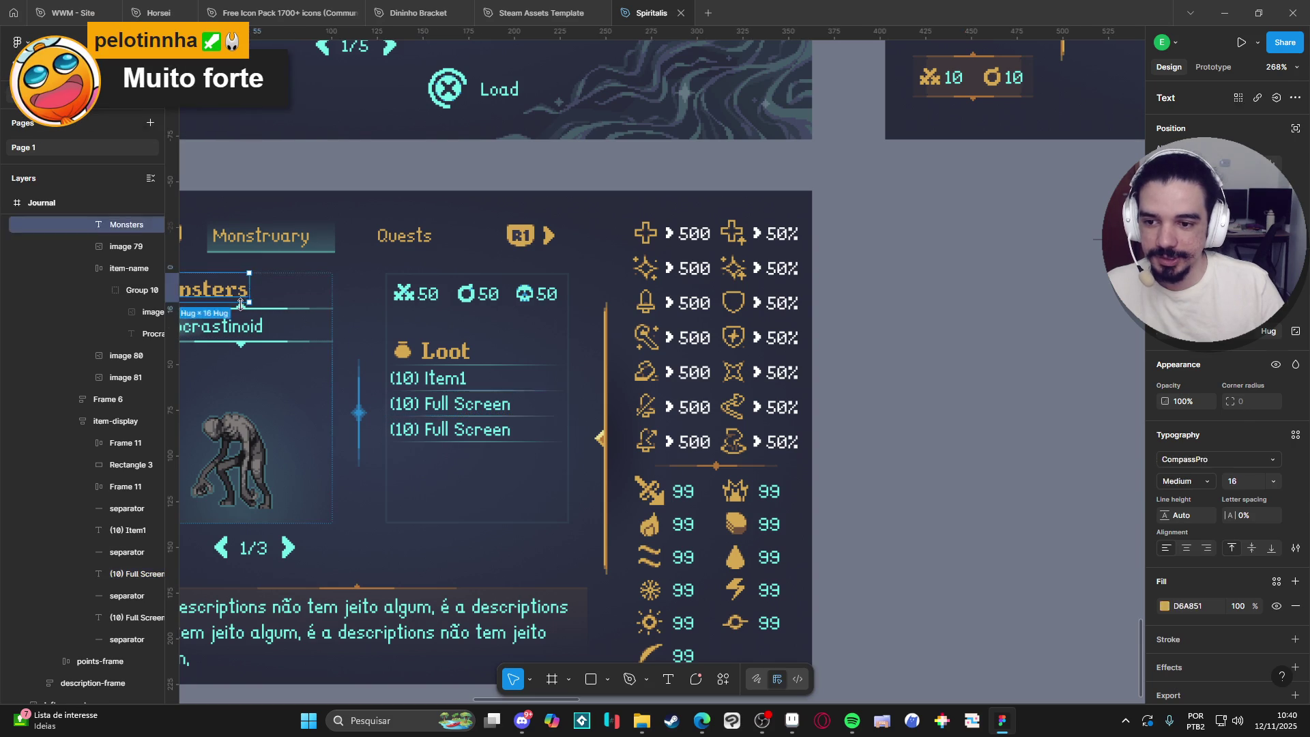
left_click(476, 366)
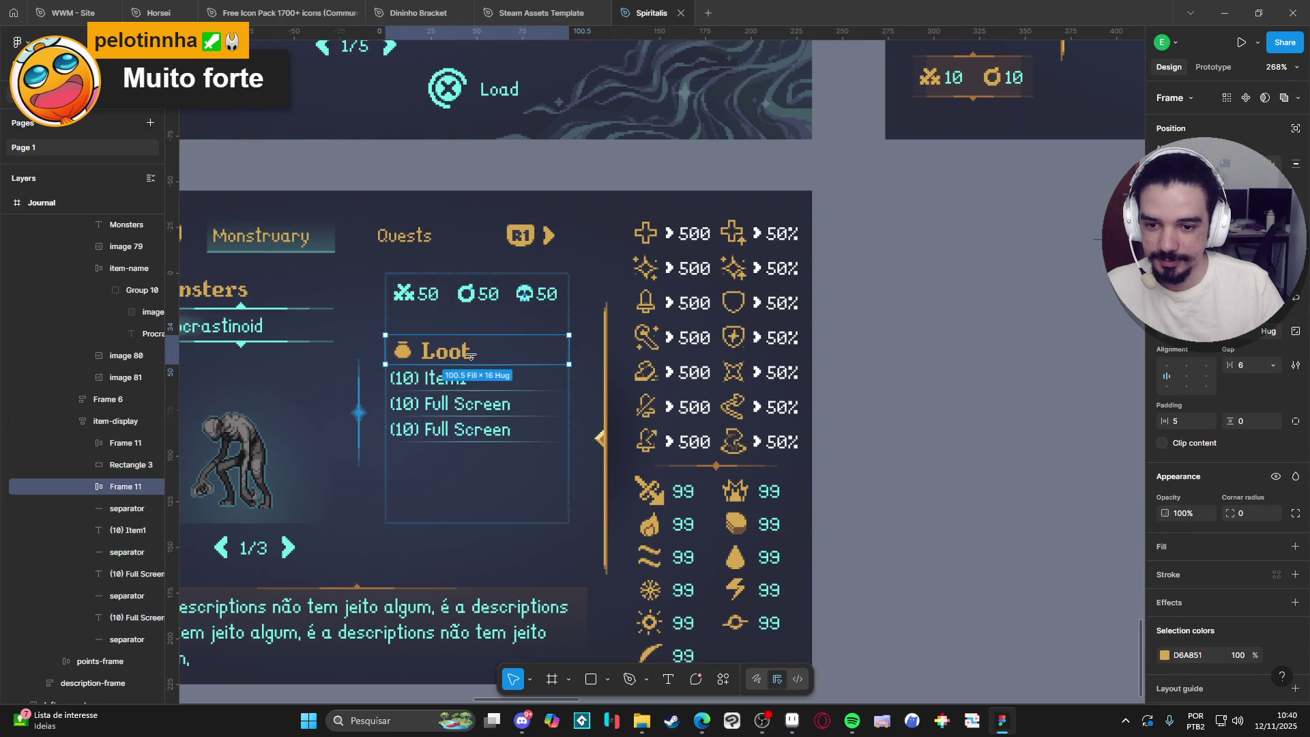
mouse_move(108, 648)
left_mouse_down()
mouse_move(122, 476)
mouse_move(122, 513)
left_mouse_up()
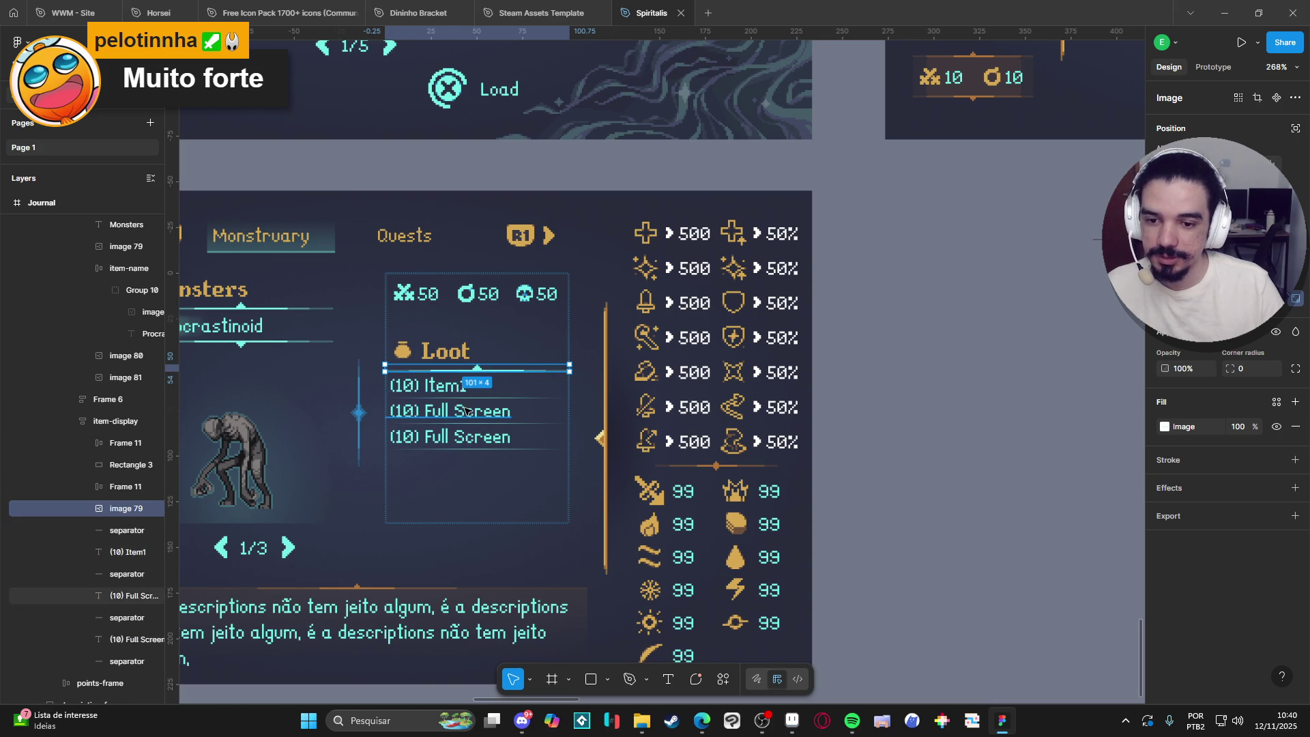
left_click(96, 533)
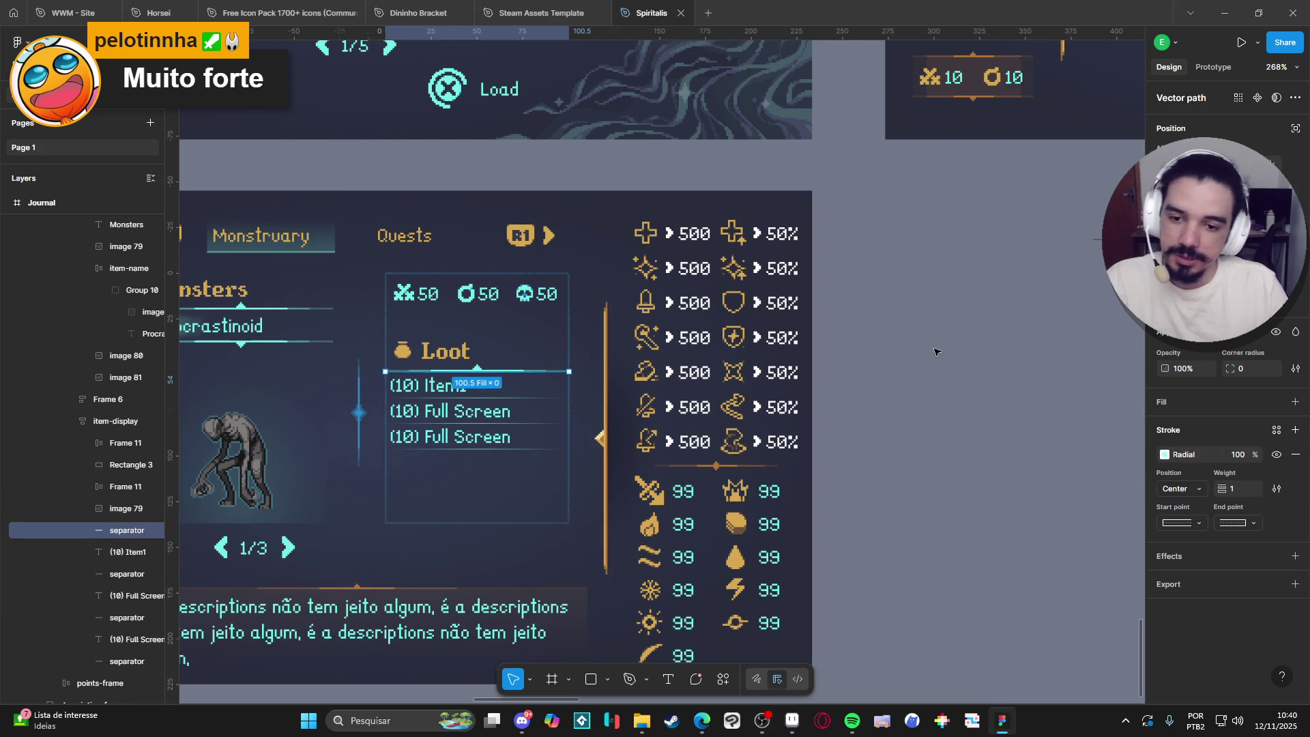
key("Delete")
Select the separator under the second entry and open it for editing.
scroll(857, 374, "down", 1)
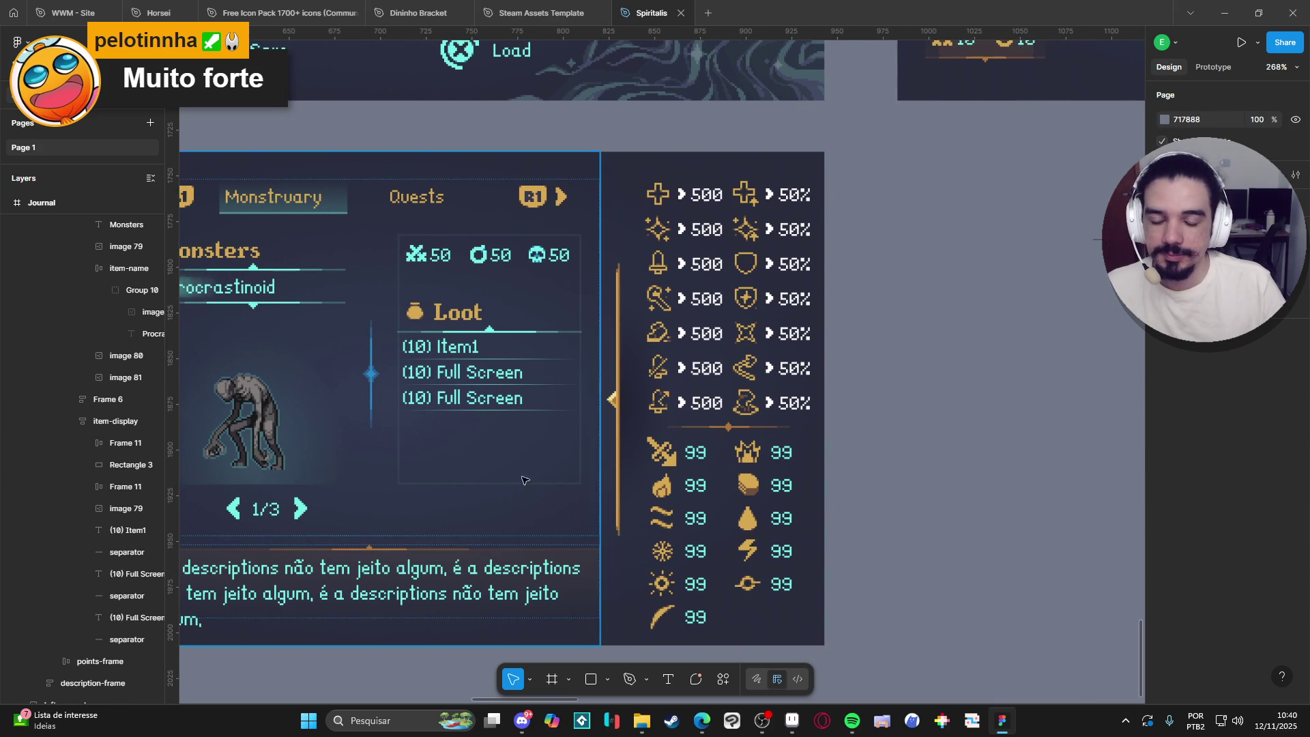
scroll(498, 450, "down", 2)
left_click(476, 382)
scroll(475, 382, "down", 1)
double_click(478, 386)
key("Return")
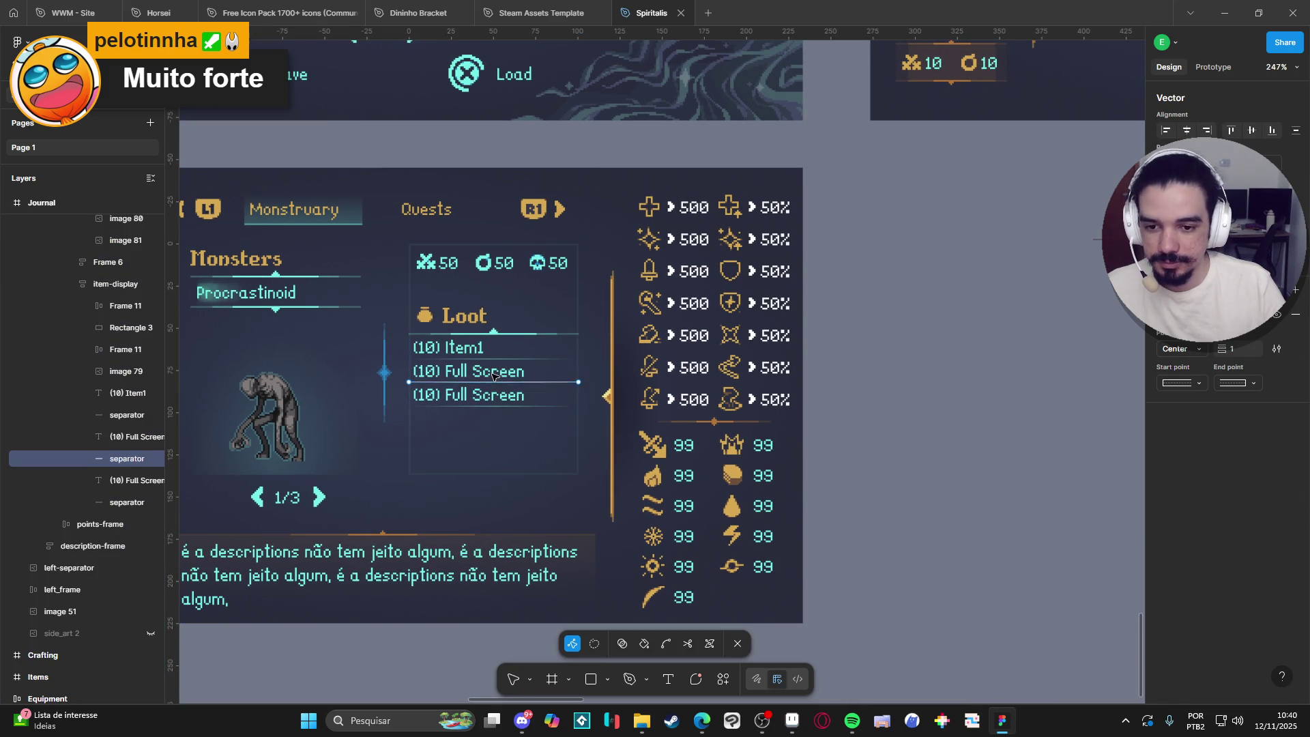
Rename the first two entries to '(10) Item 1' and '(10) Item 2'.
left_click(492, 375)
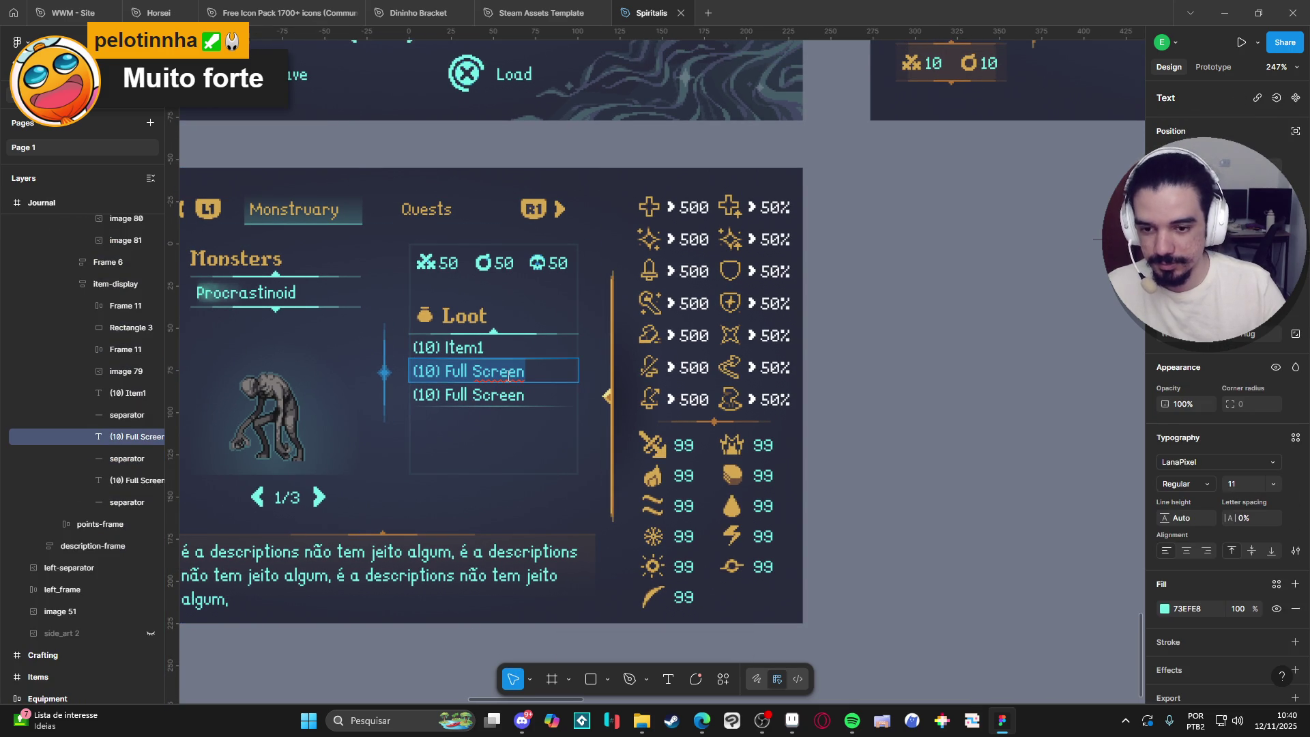
key("Return")
type("Item")
key("ctrl+z")
key("End")
key("ctrl+shift+Left")
key("ctrl+shift+Left")
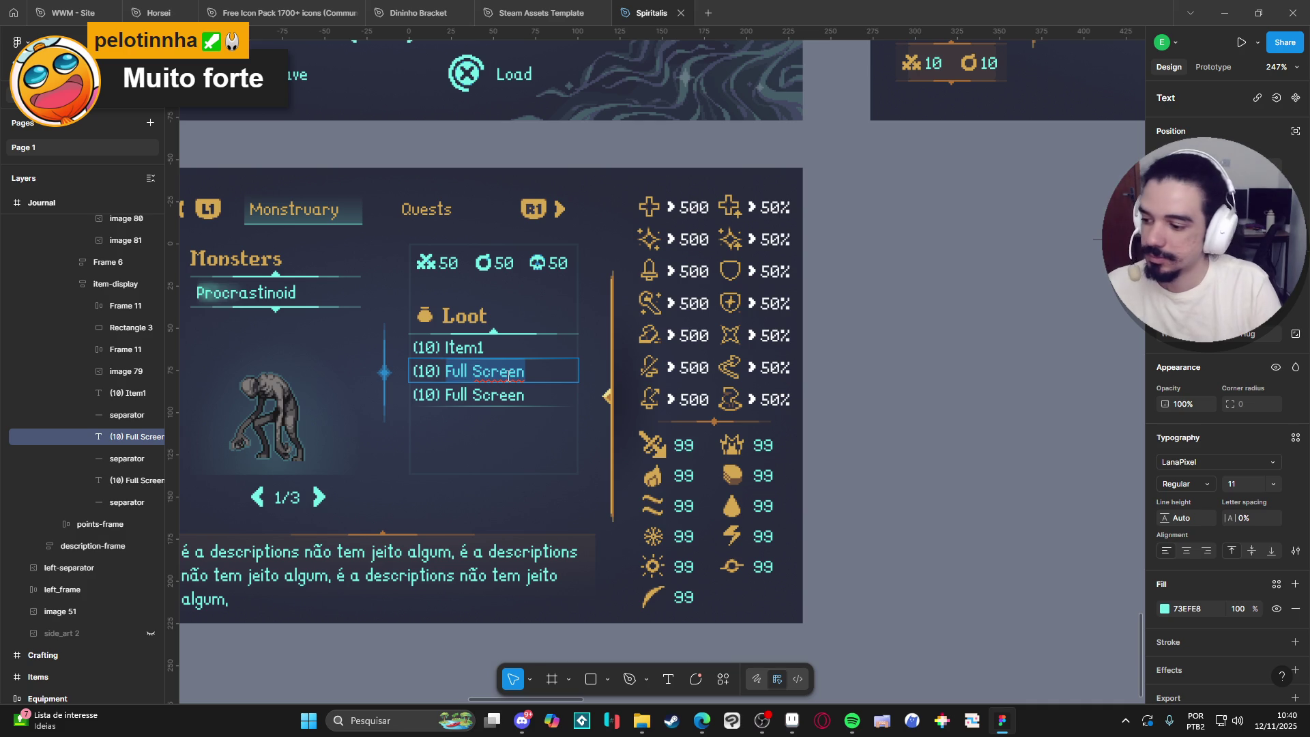
type("Item")
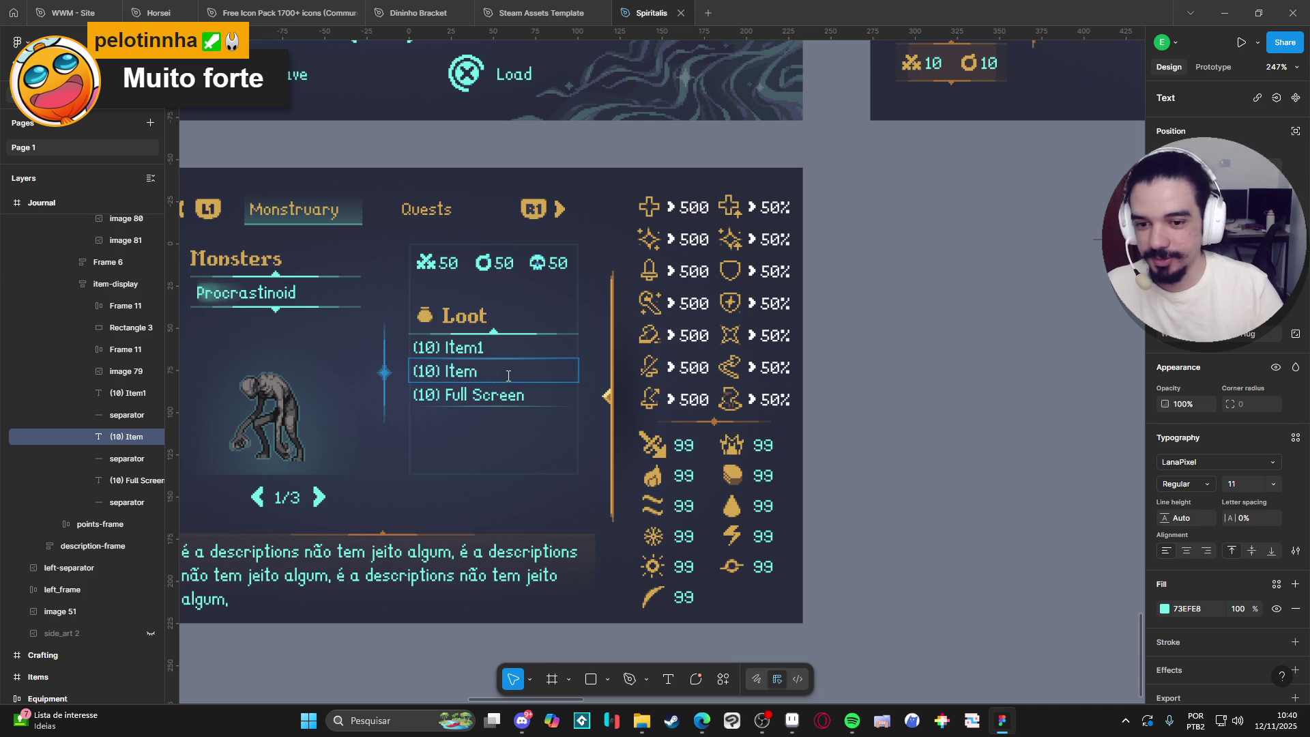
type(" 2")
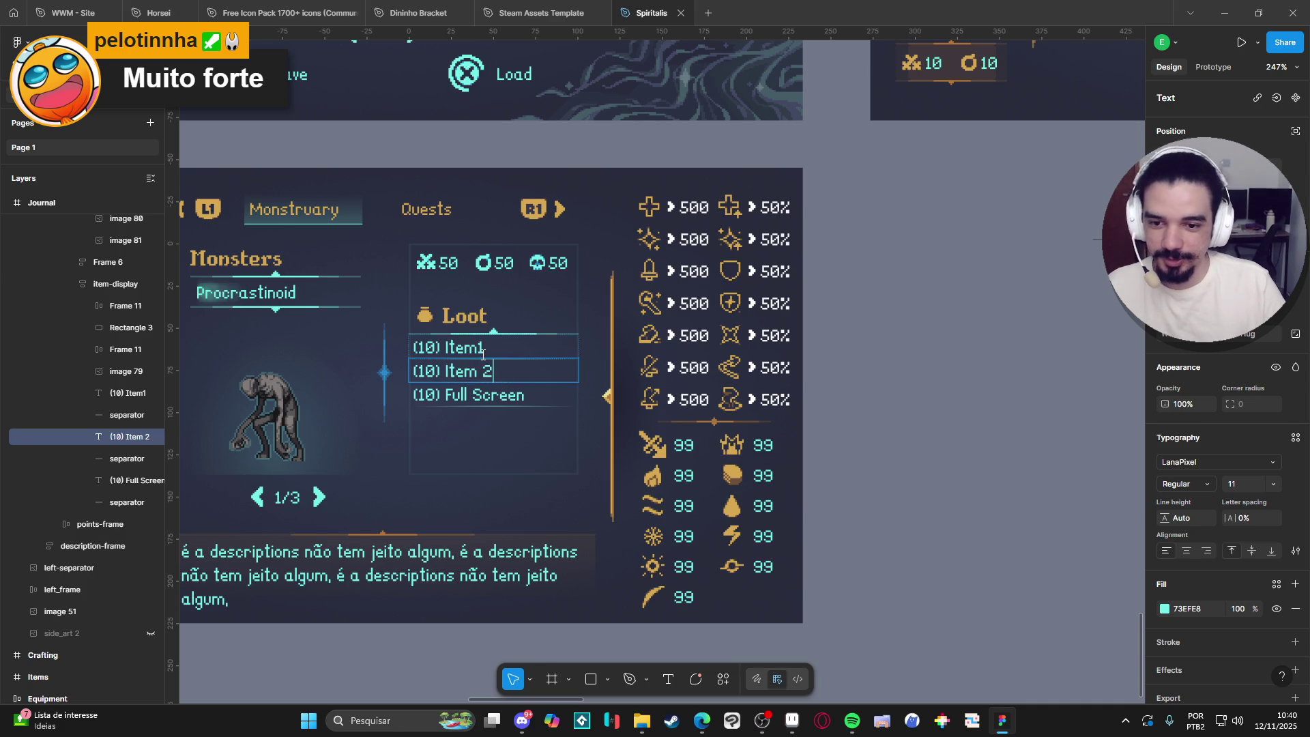
double_click(482, 351)
left_click_drag(493, 372, 443, 369)
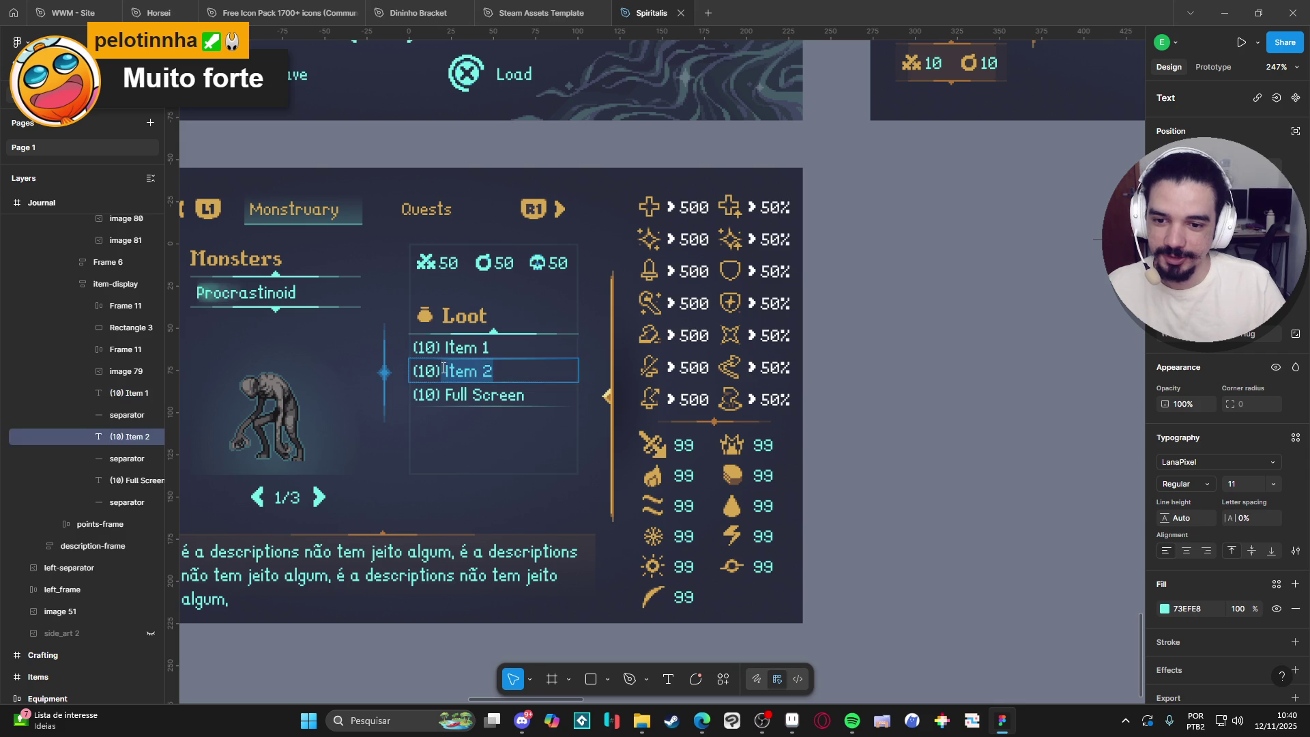
type("Item 2")
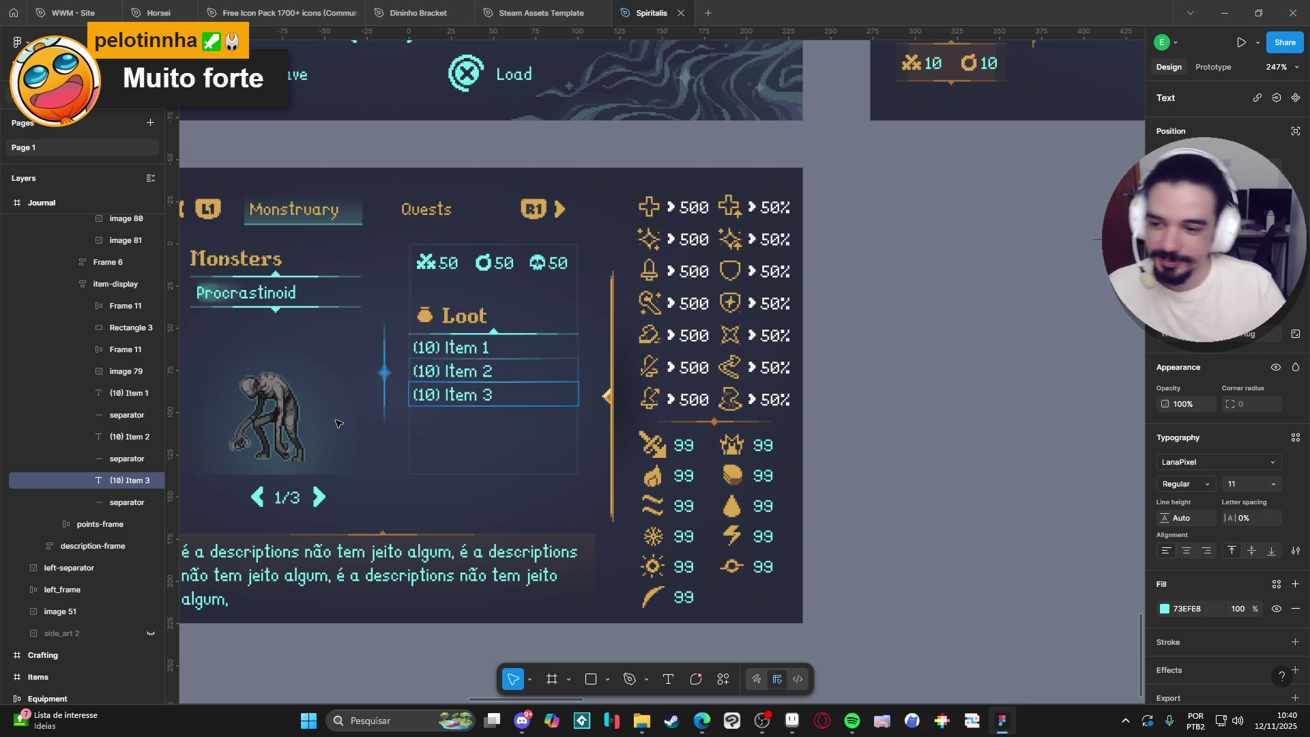
left_click(114, 460)
Duplicate the Item 3 line as '(10) Item 4' with a new separator, then duplicate it again.
left_click(111, 481)
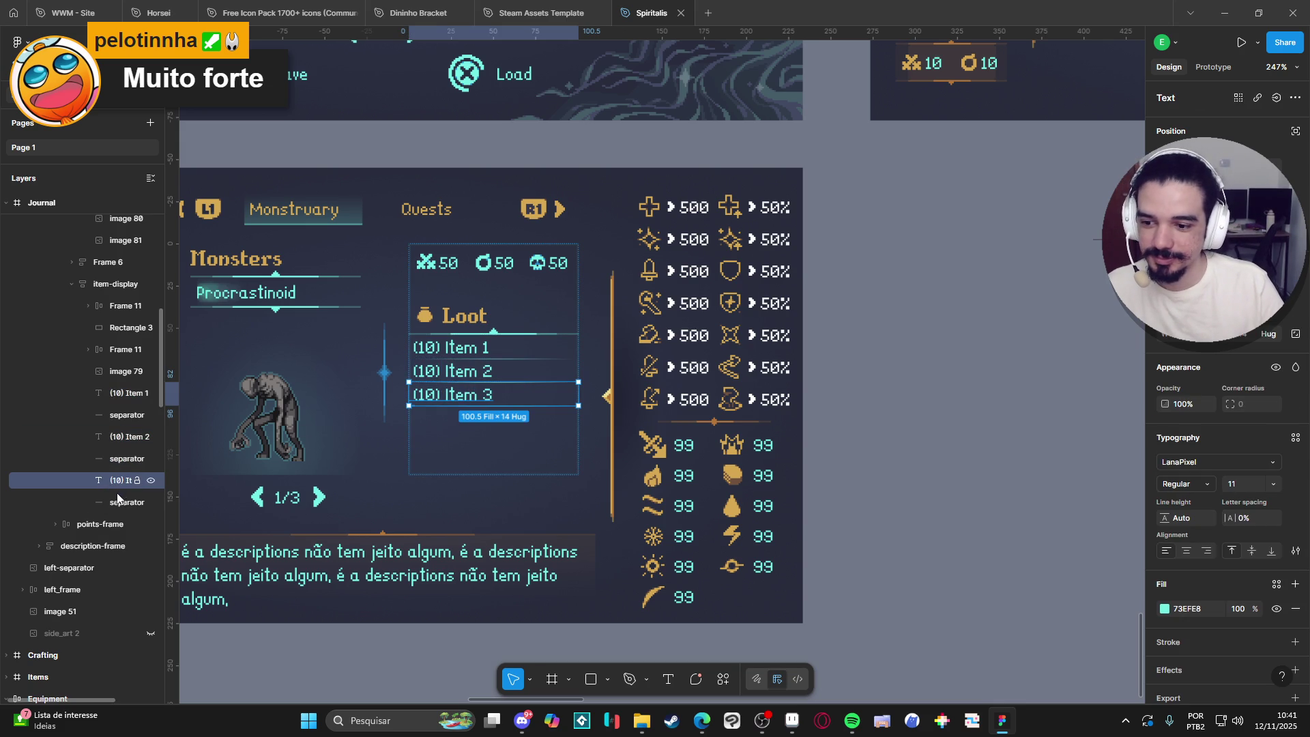
key("ctrl+d")
left_click_drag(118, 508, 113, 540)
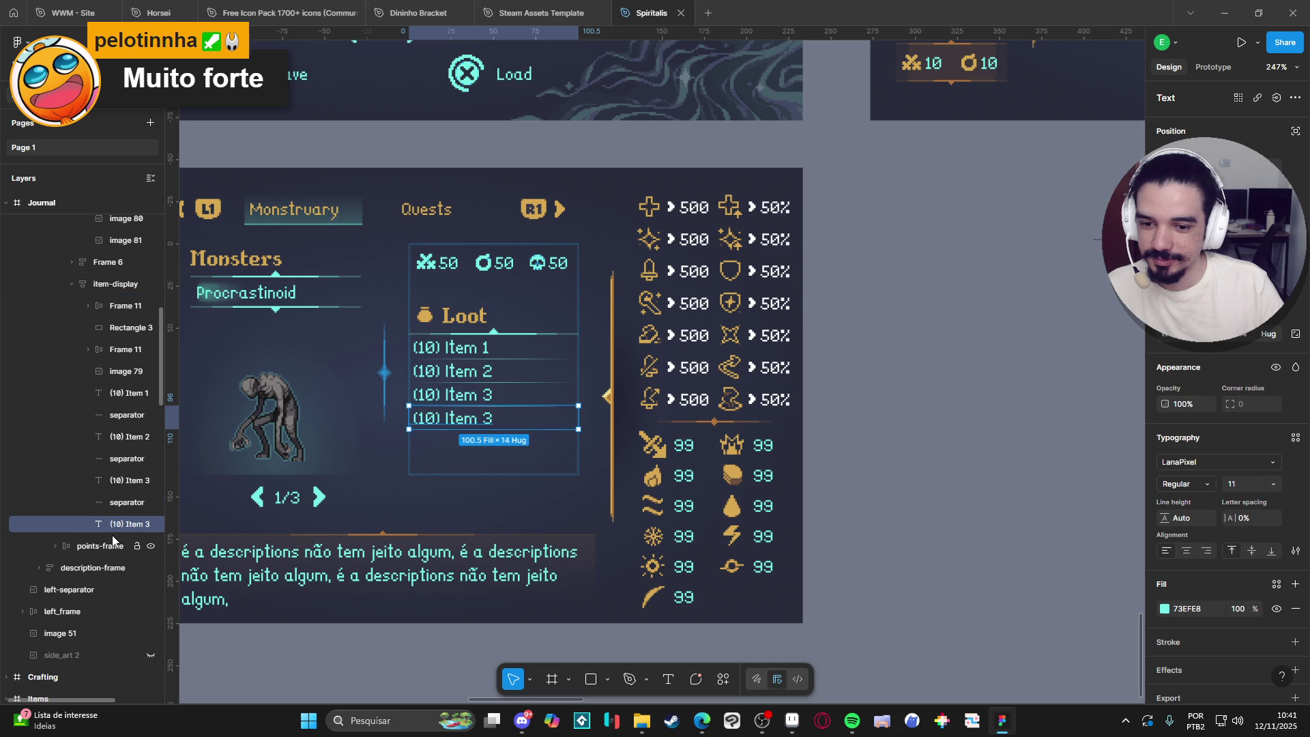
double_click(494, 423)
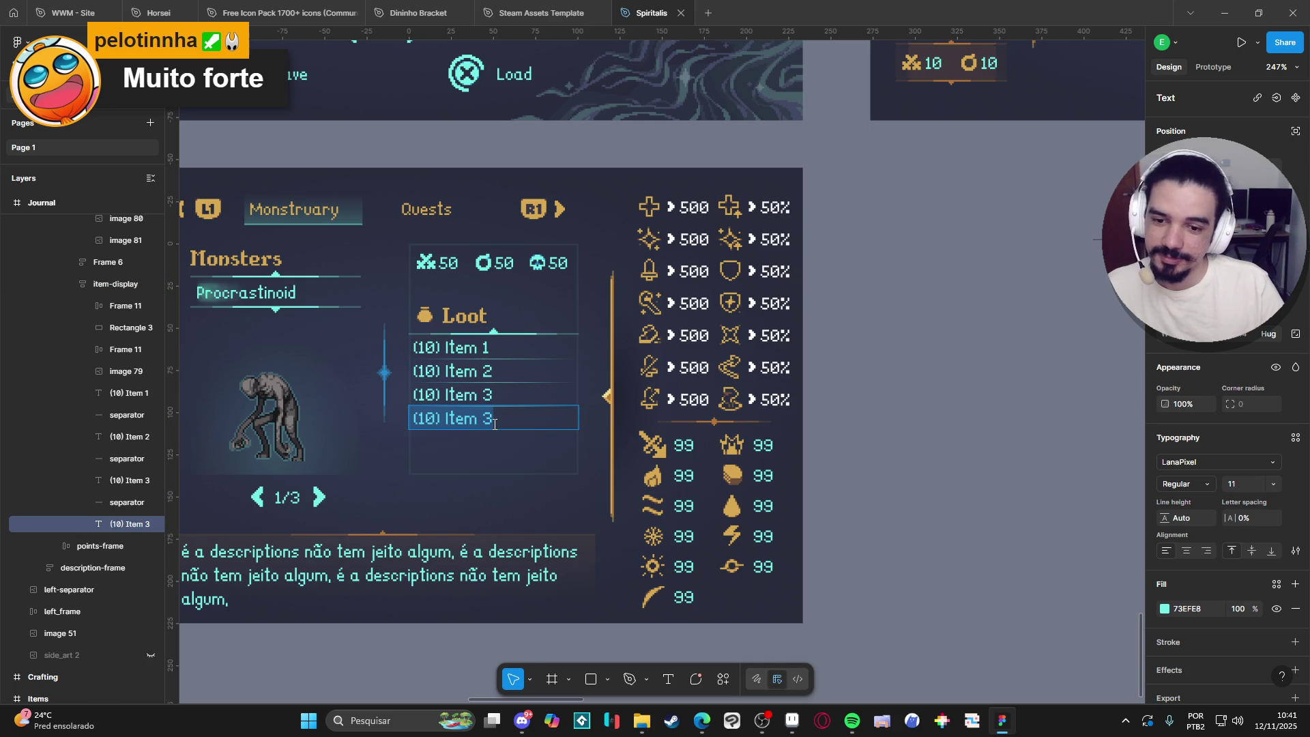
key("BackSpace")
type("4")
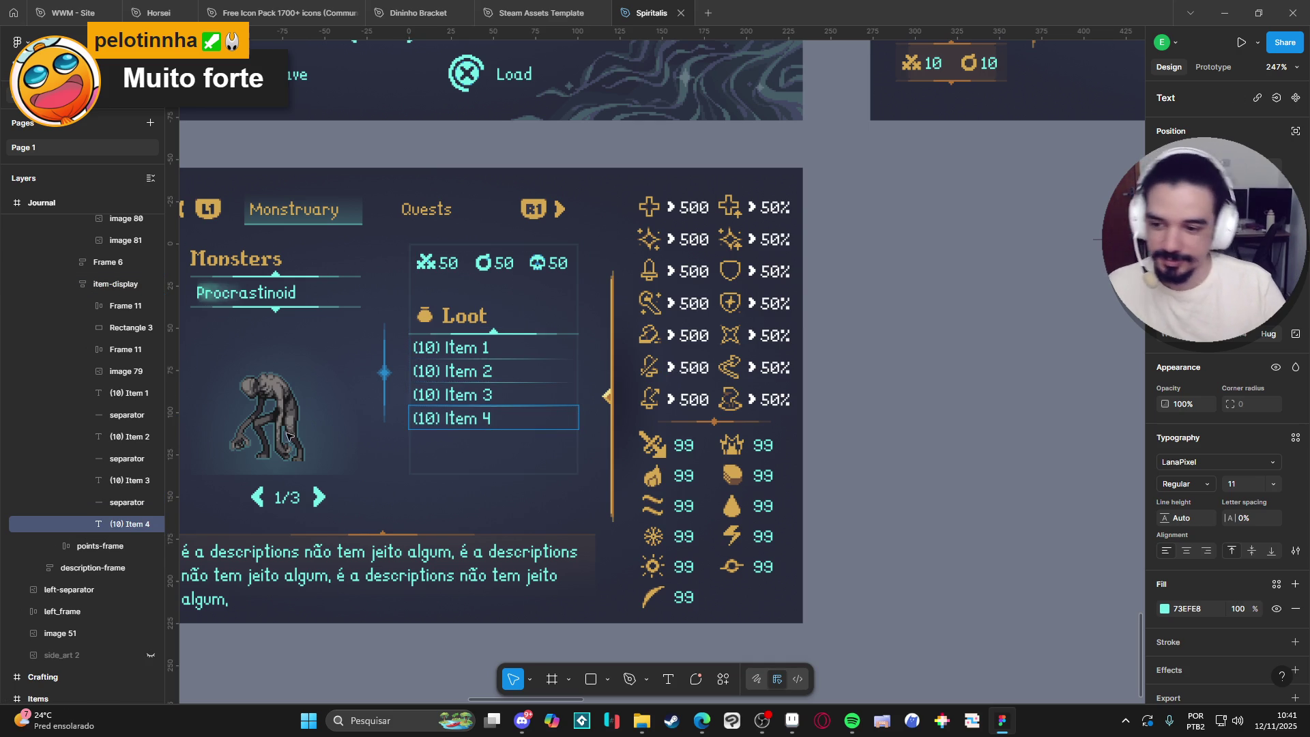
left_click(108, 502)
key("ctrl+d")
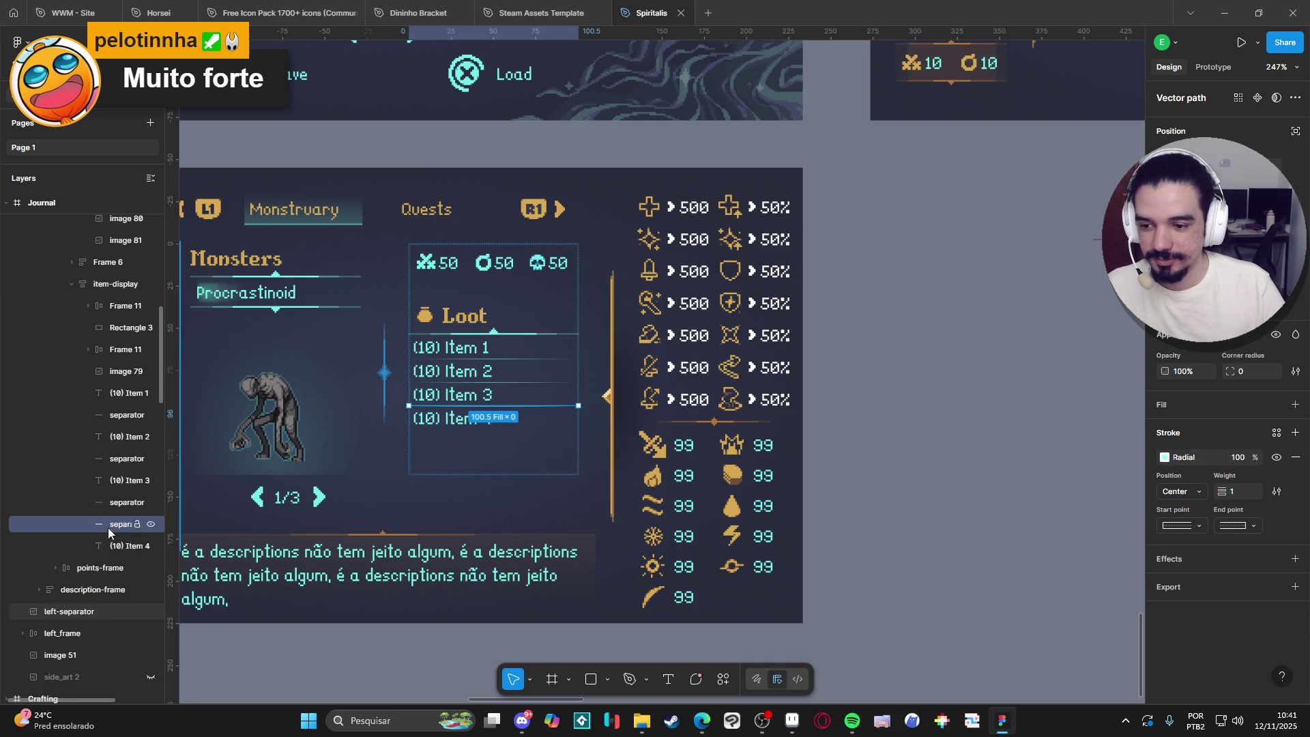
mouse_move(108, 546)
left_mouse_down()
mouse_move(112, 533)
mouse_move(117, 568)
left_mouse_up()
key("ctrl+d")
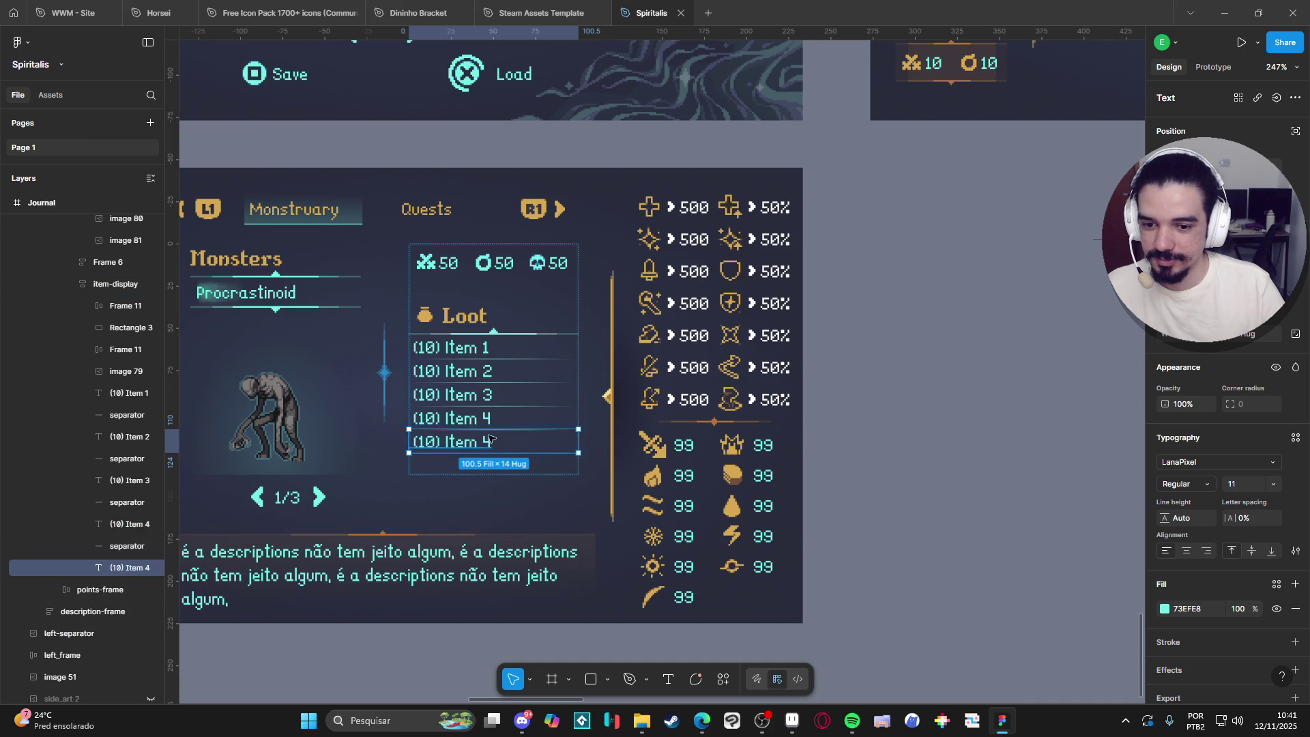
Change the fifth entry's number from 4 to 5 so it reads '(10) Item 5'.
double_click(489, 442)
left_click(499, 443)
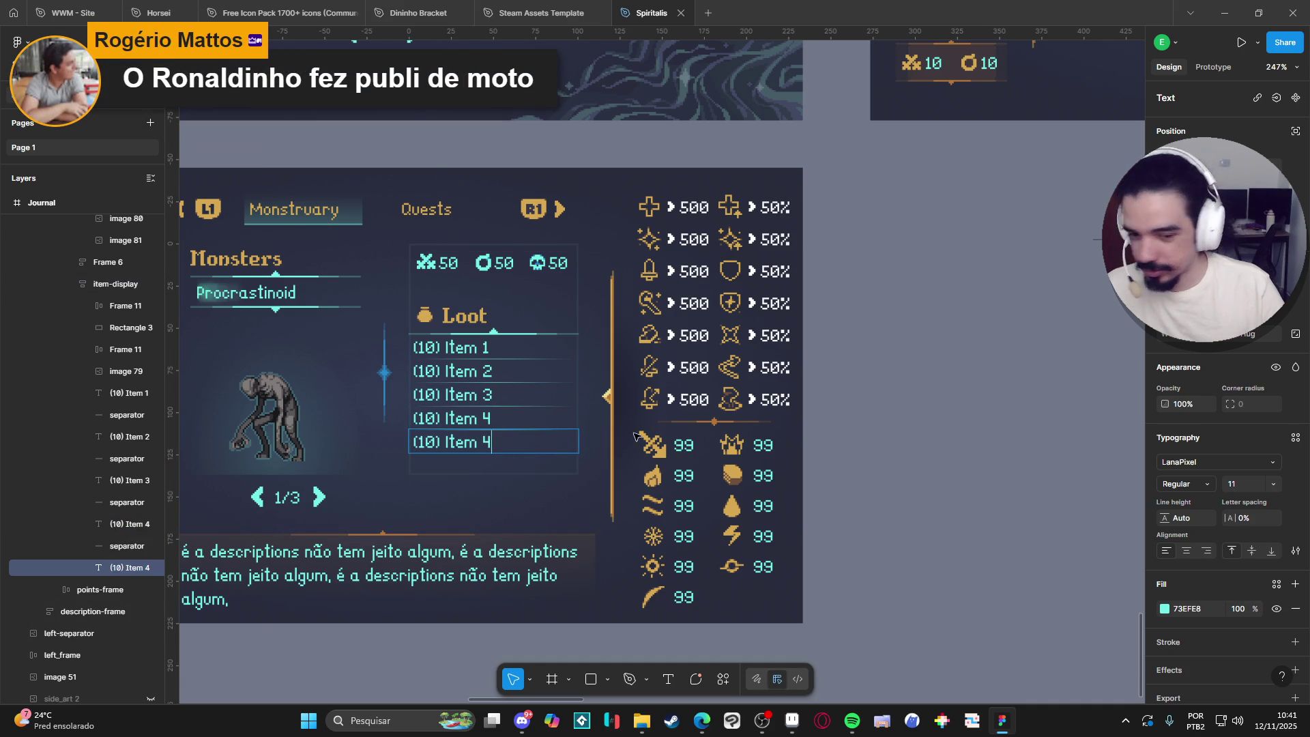
key("BackSpace")
type("5")
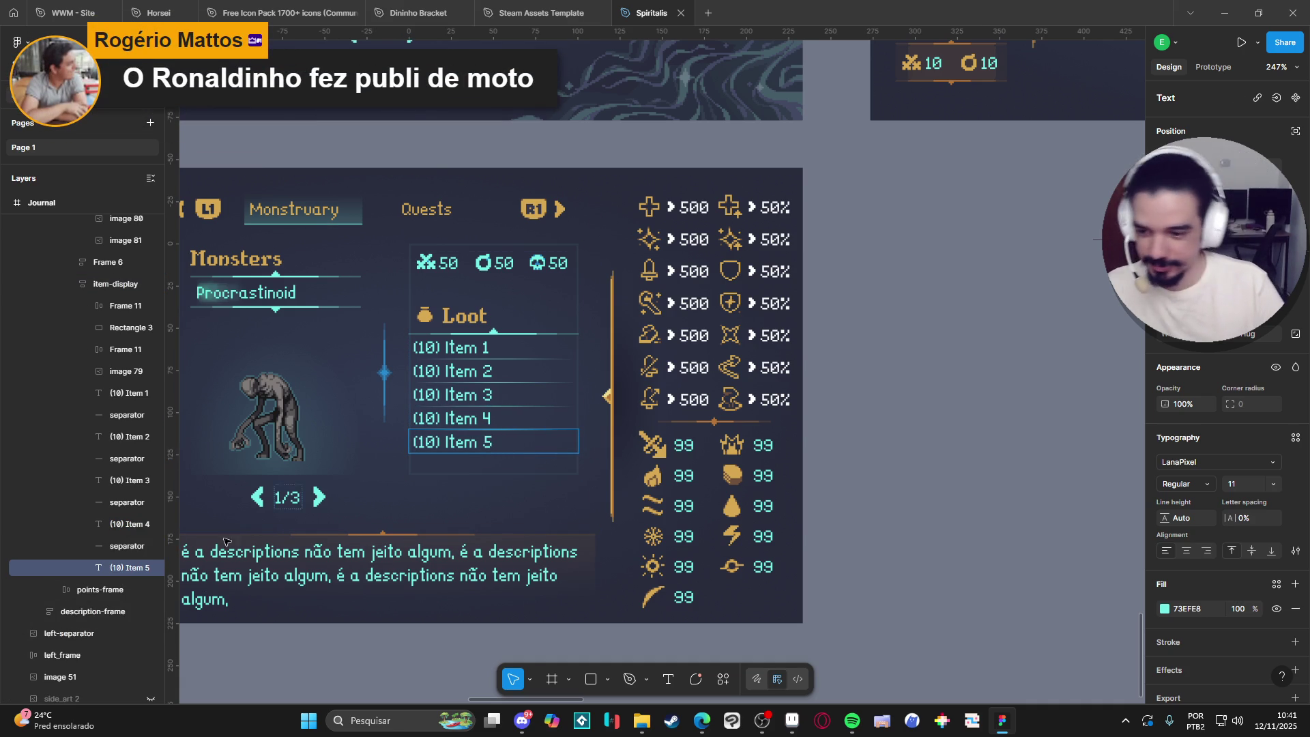
left_click(104, 547)
key("shift+Tab")
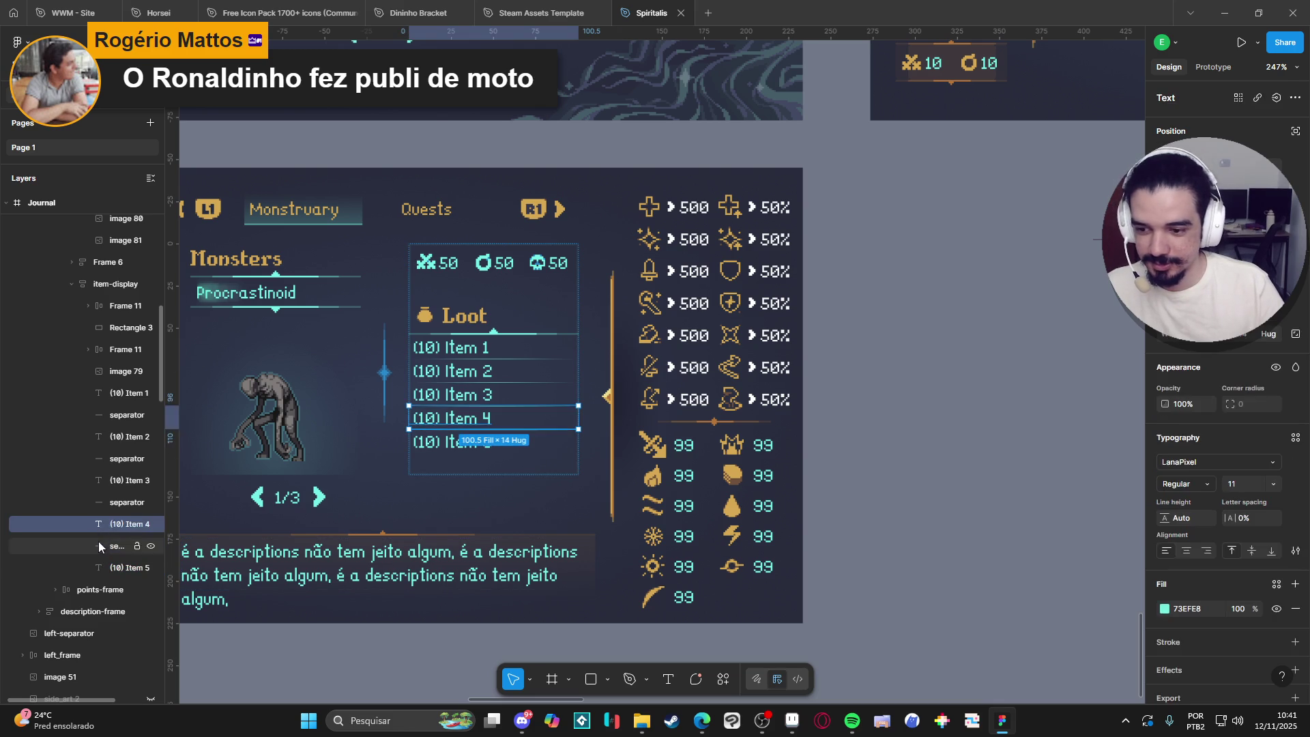
left_click(97, 563)
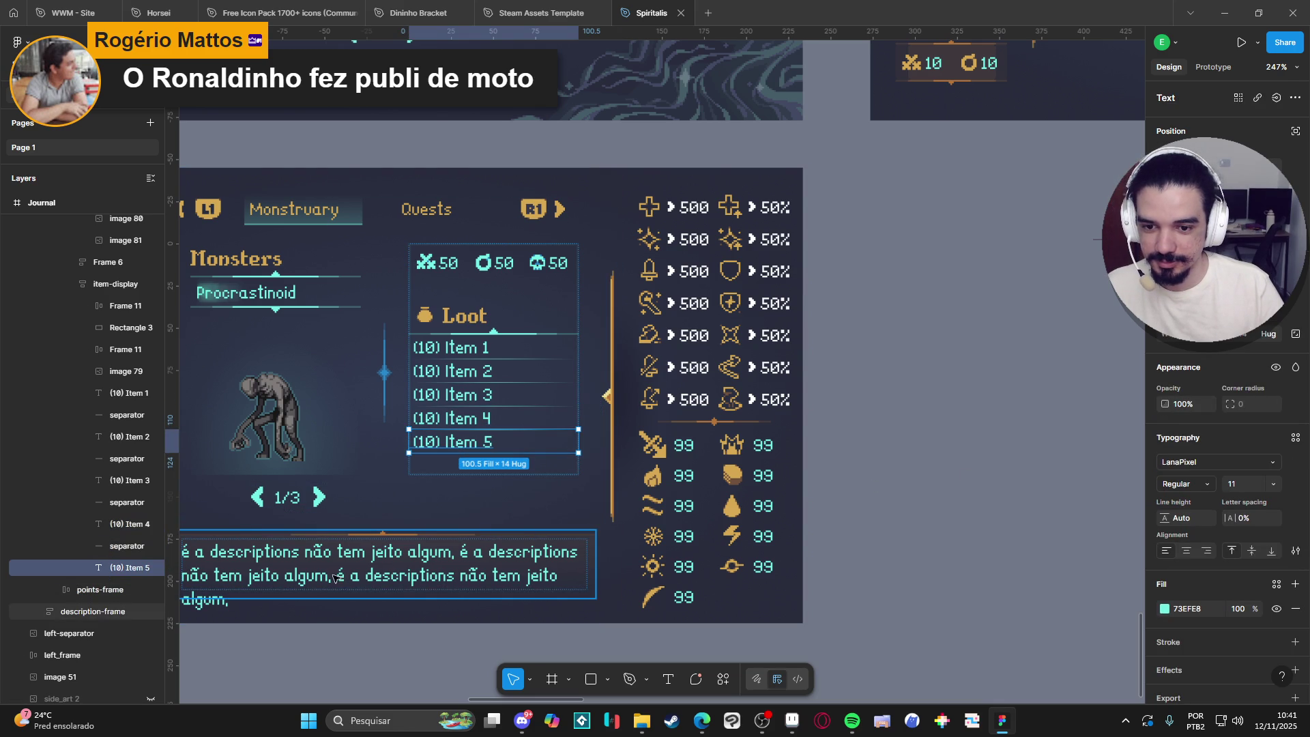
left_click(1047, 423)
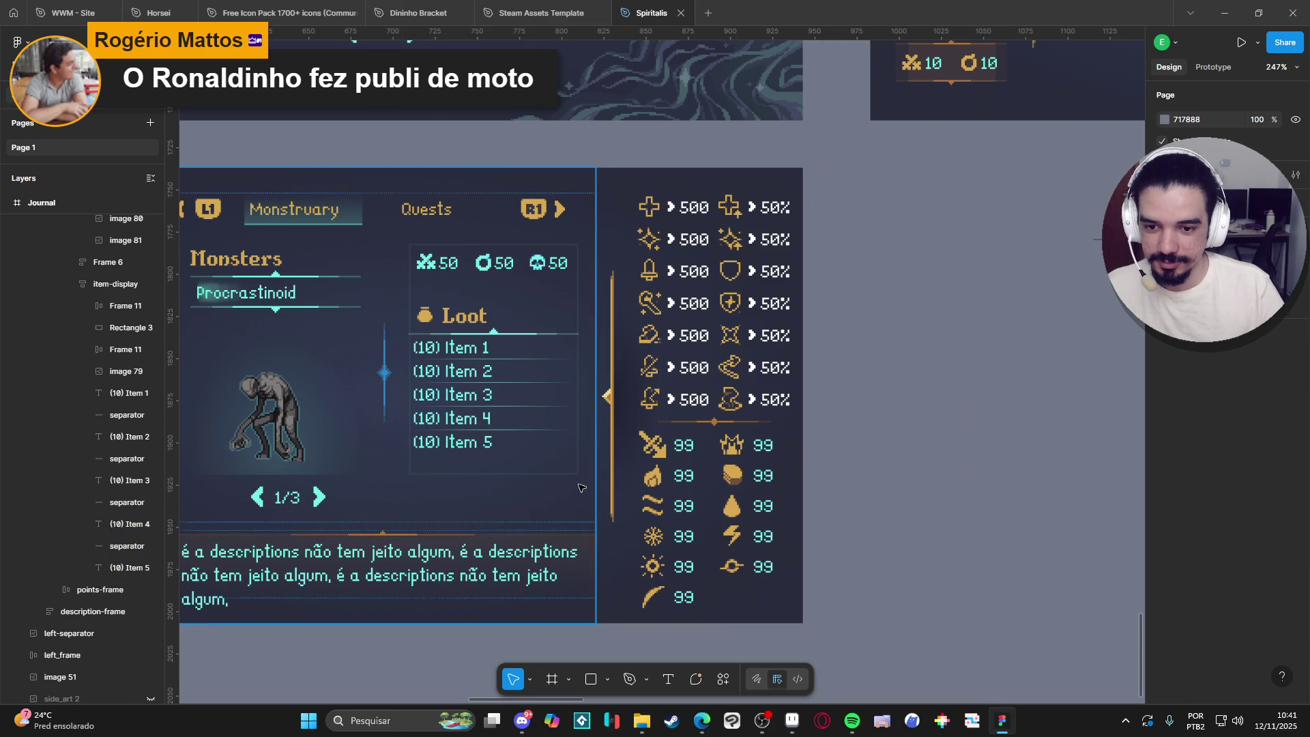
Delete the Stroke from the item-display frame and reselect it in the Layers panel.
left_click(553, 473)
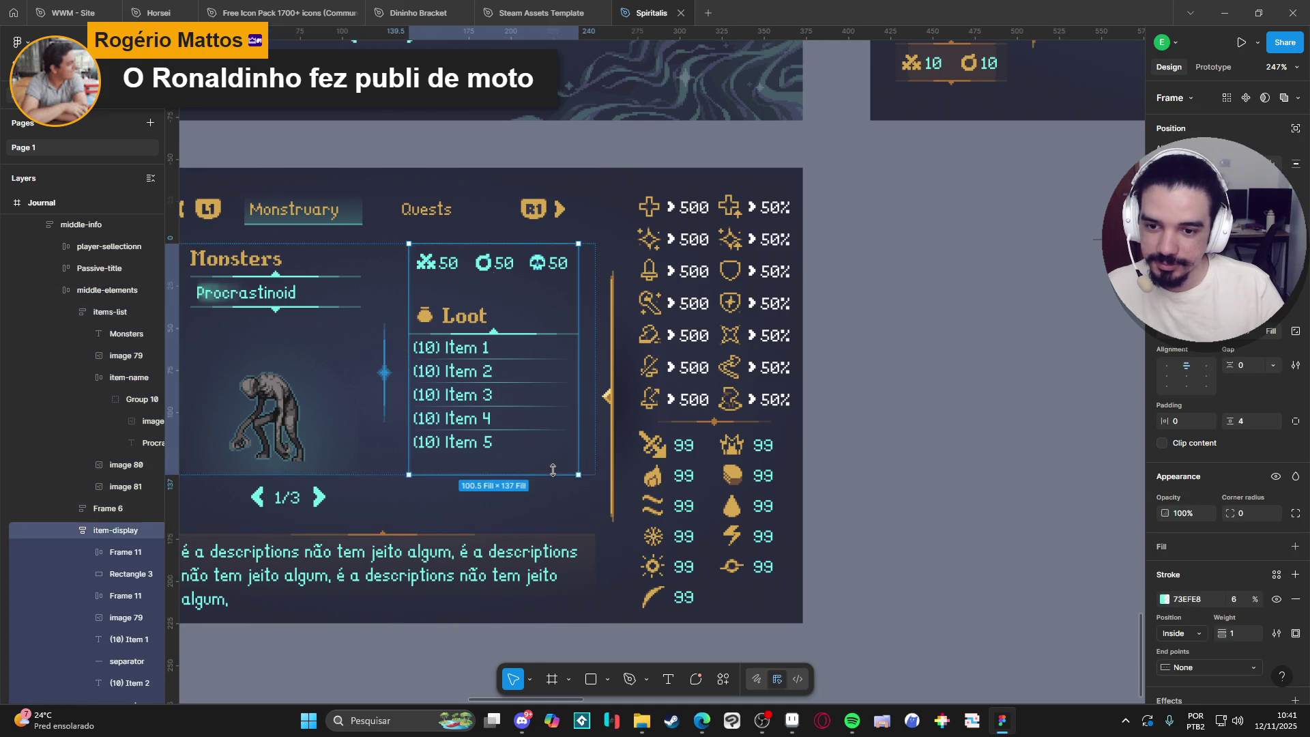
left_click(1296, 599)
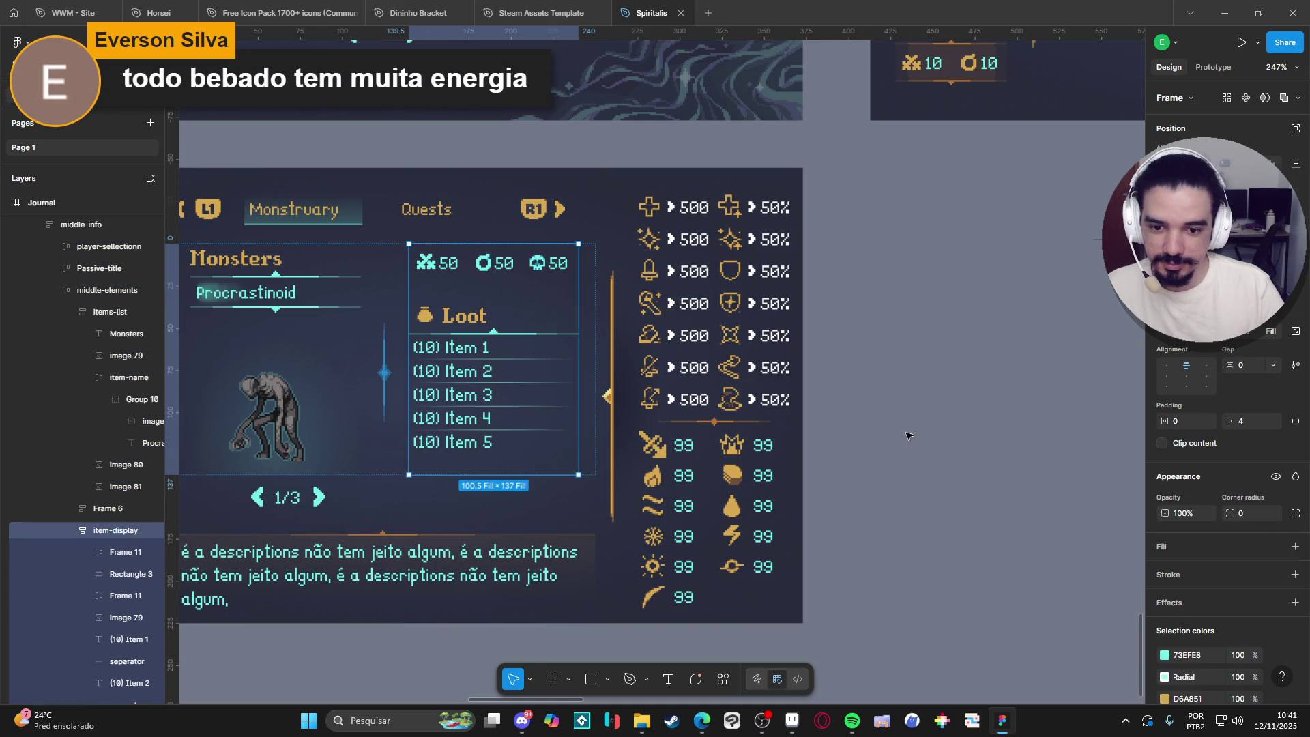
left_click(880, 465)
scroll(862, 476, "down", 3)
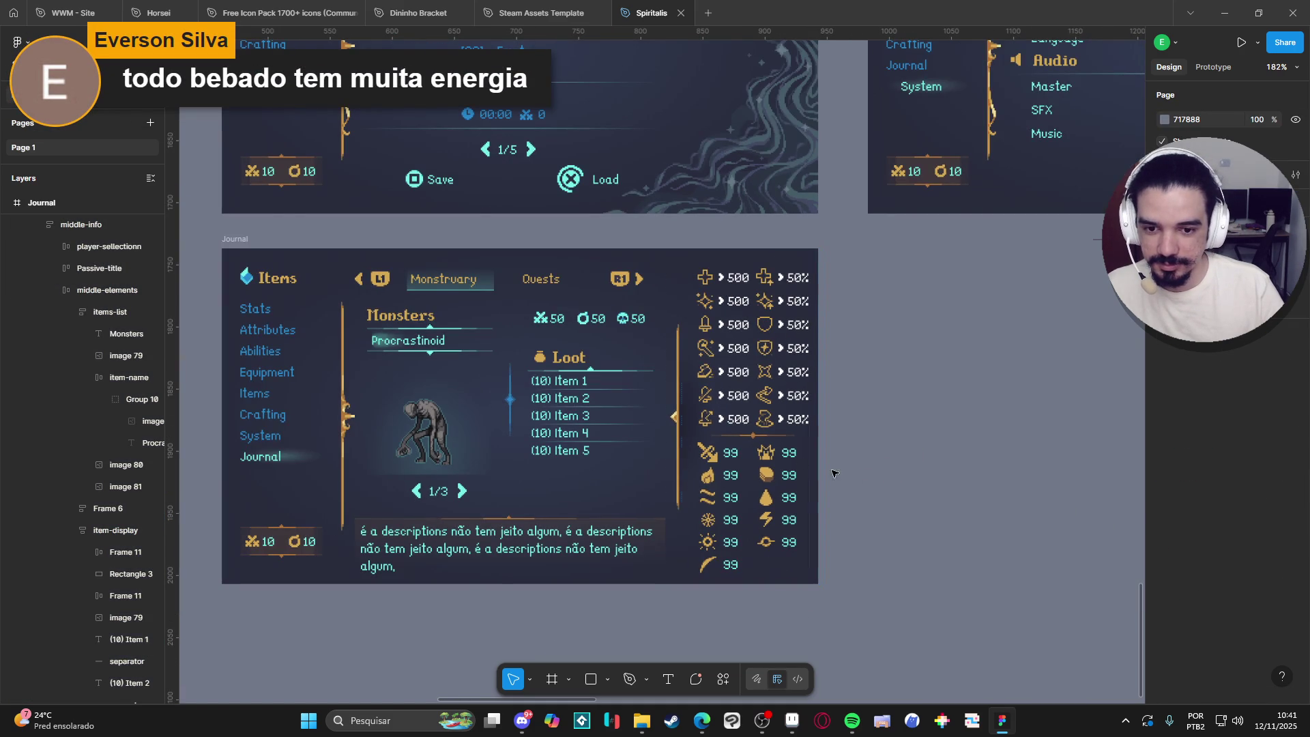
double_click(605, 377)
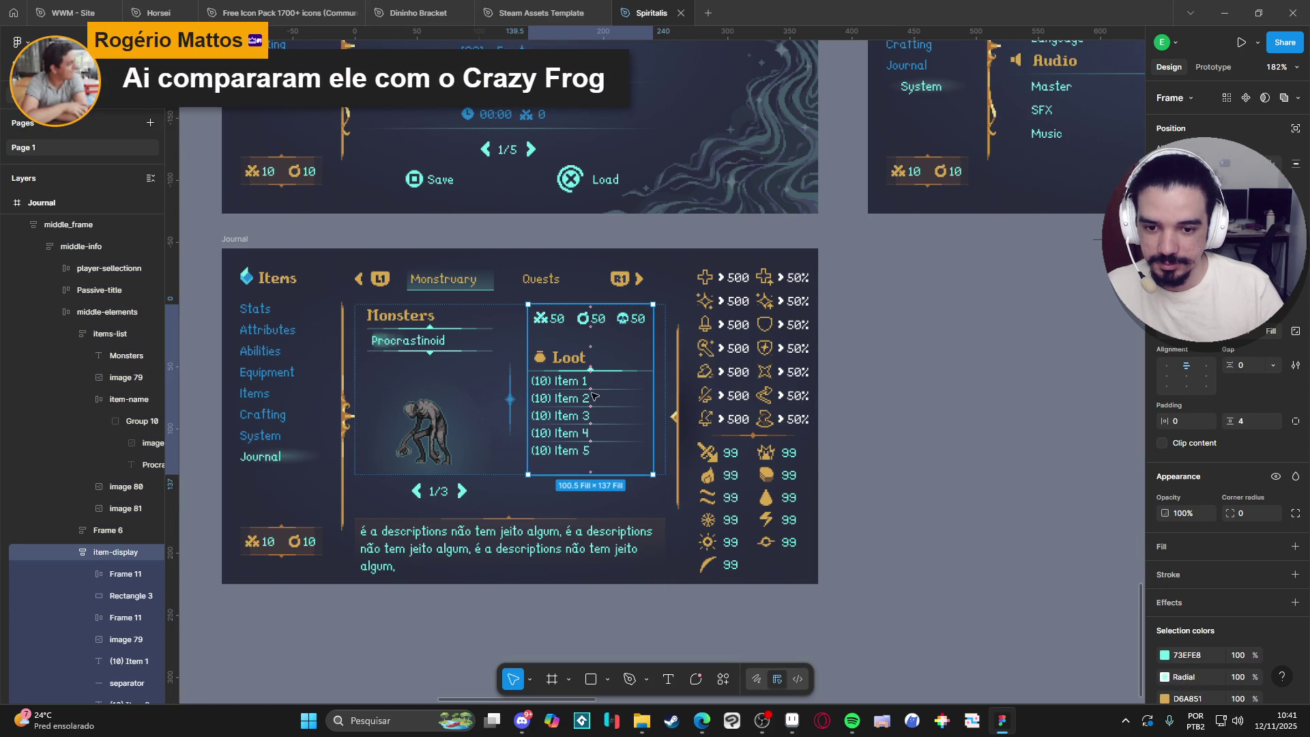
left_click(988, 429)
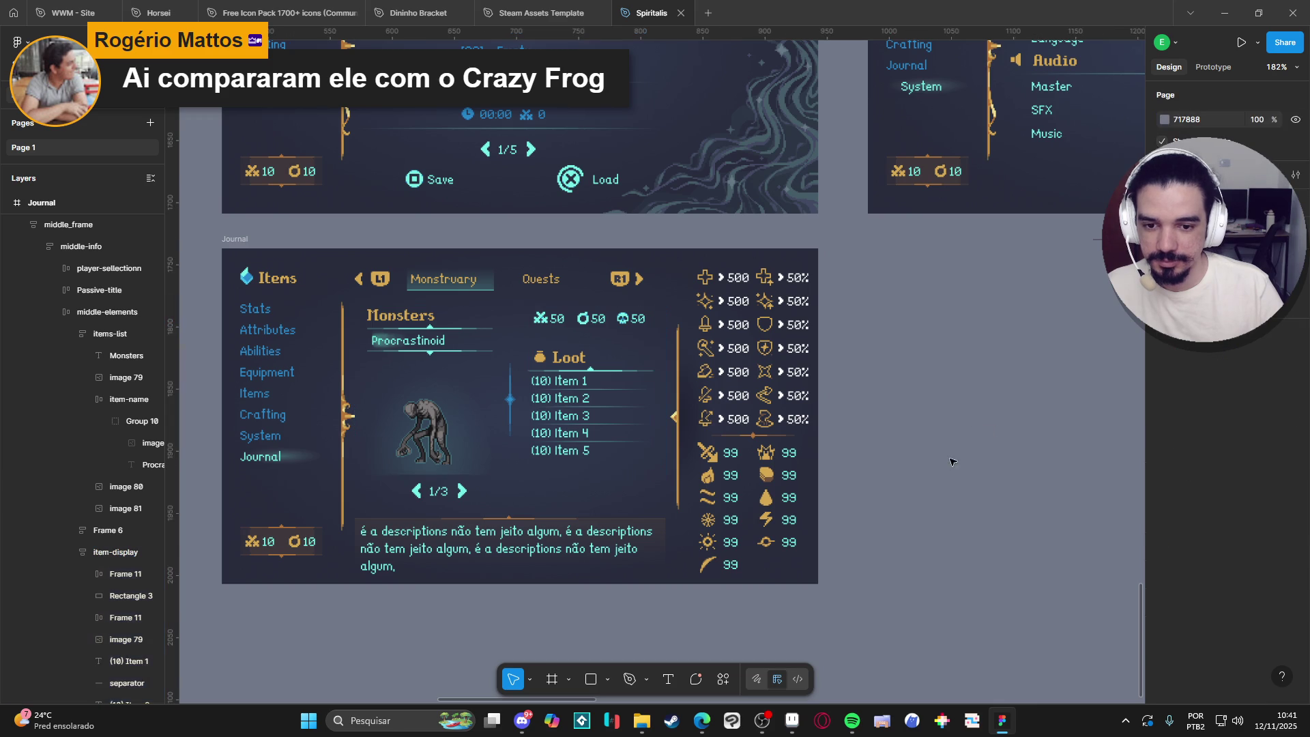
left_click(583, 513)
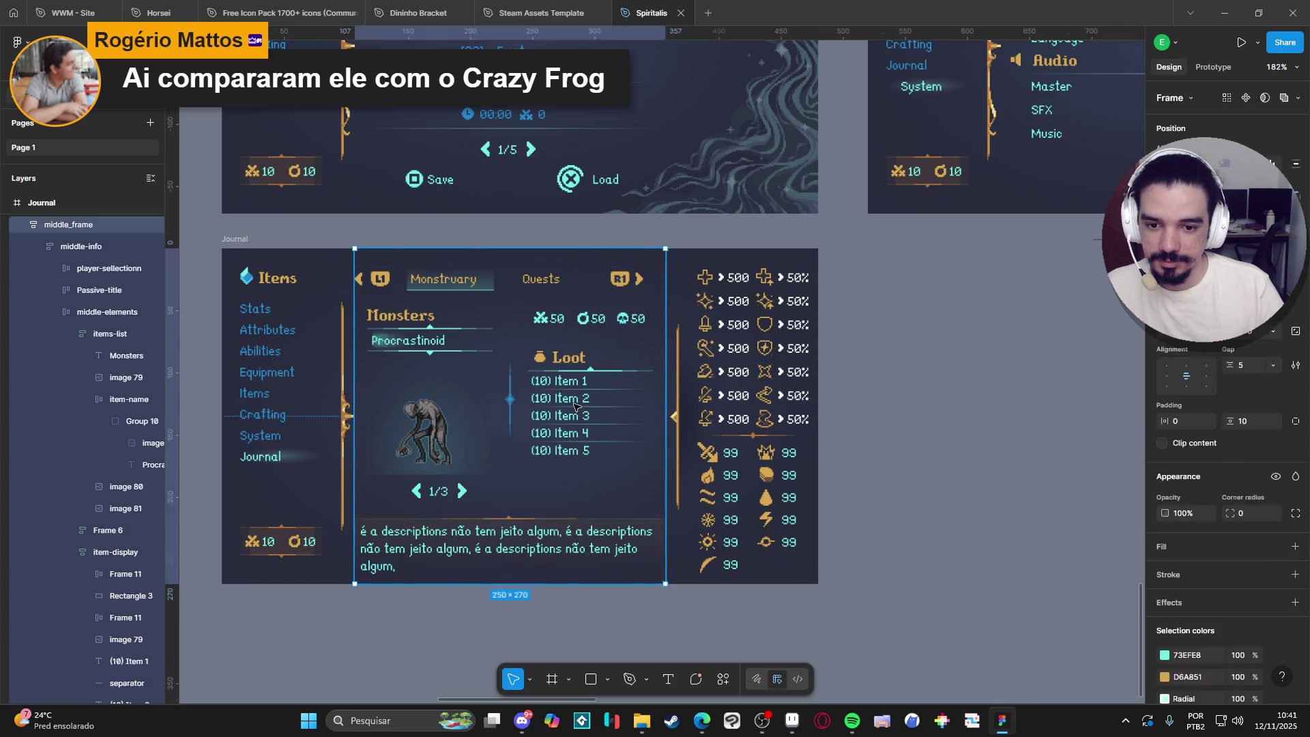
left_click(115, 551)
scroll(100, 588, "down", 5)
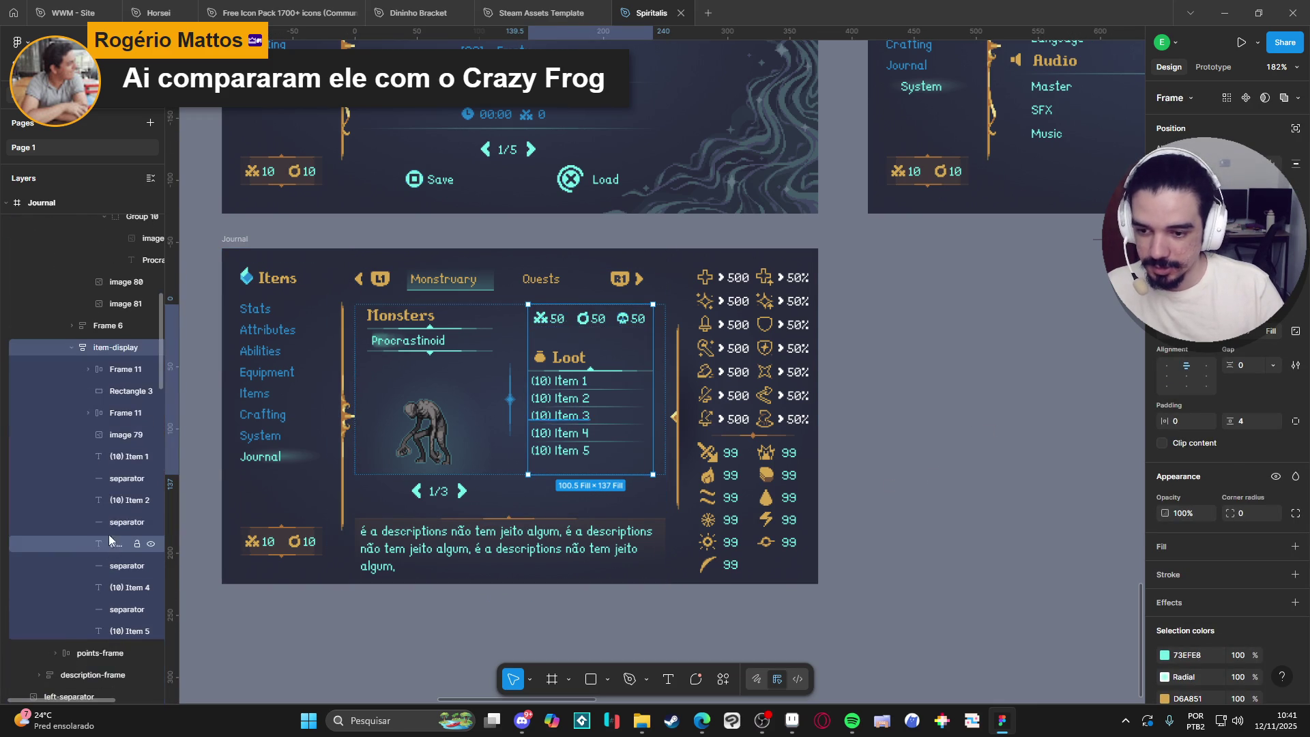
left_click(113, 436)
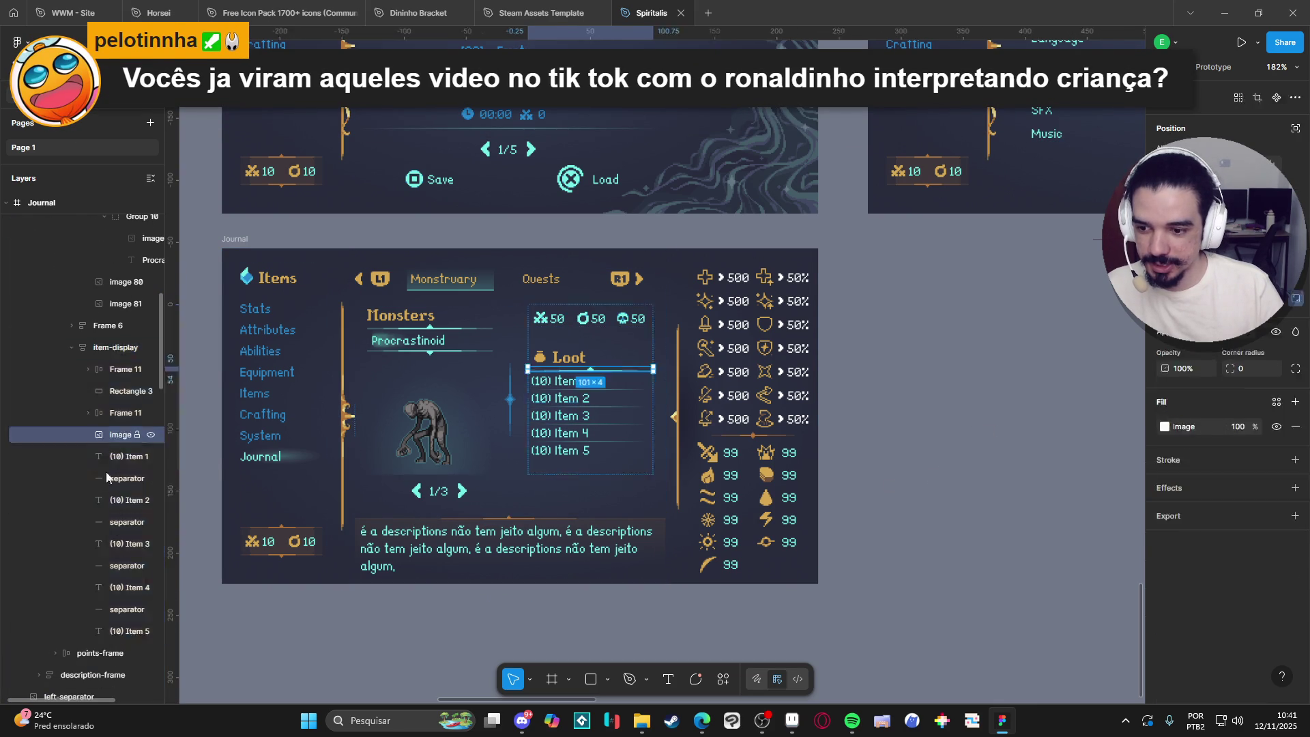
left_click(105, 628, "shift")
key("ctrl+g")
key("shift+a")
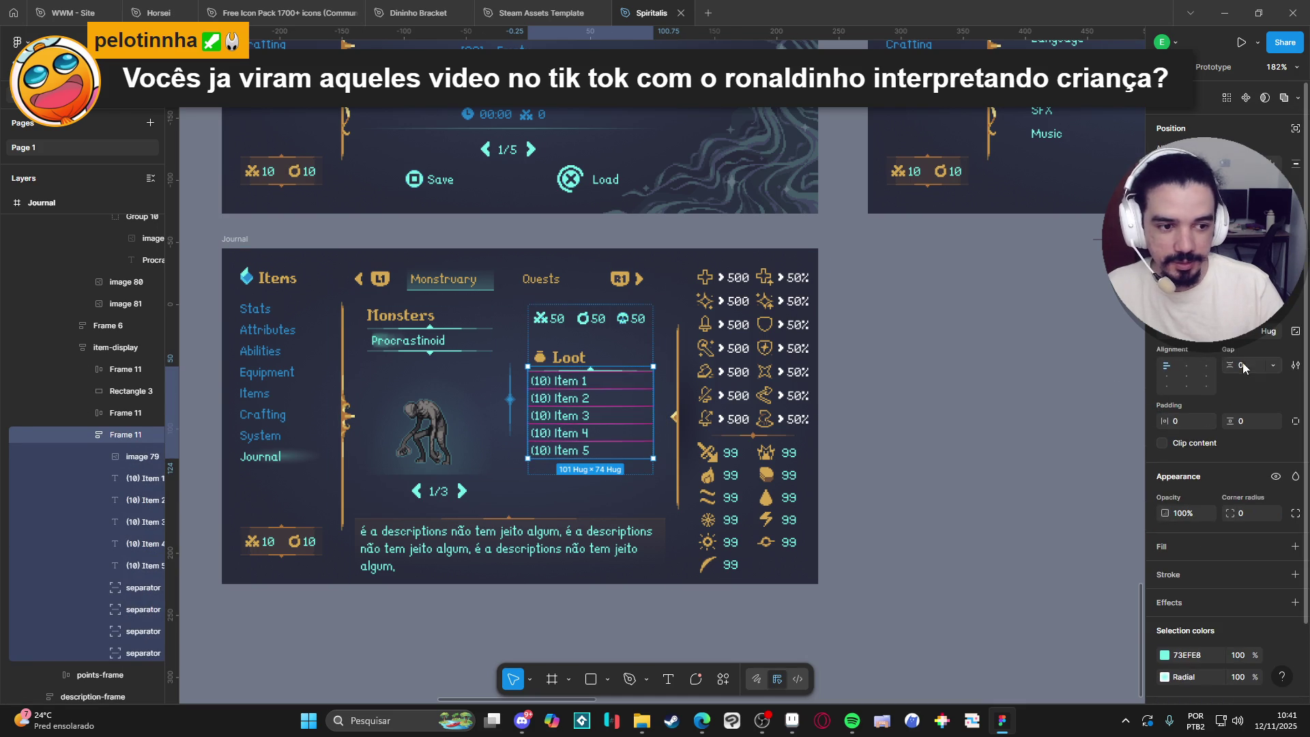
left_click_drag(1234, 364, 1238, 364)
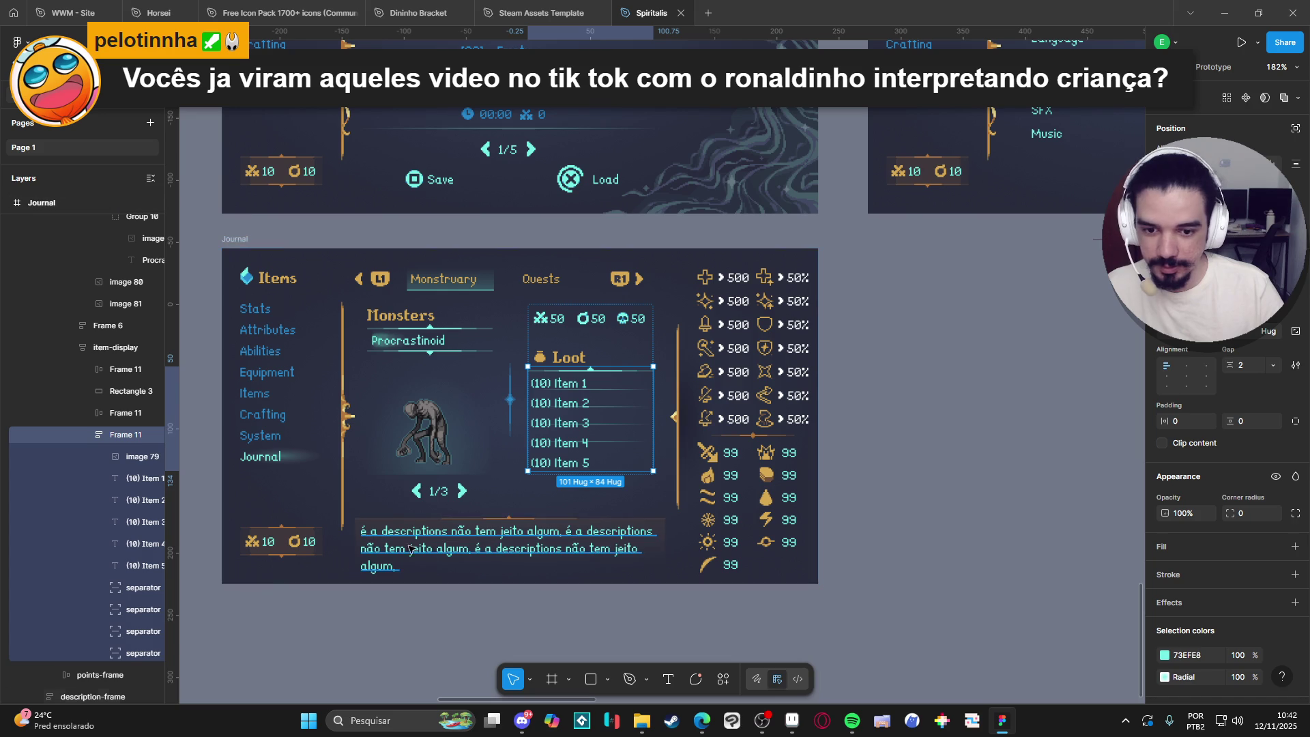
key("ctrl+z")
key("ctrl+z")
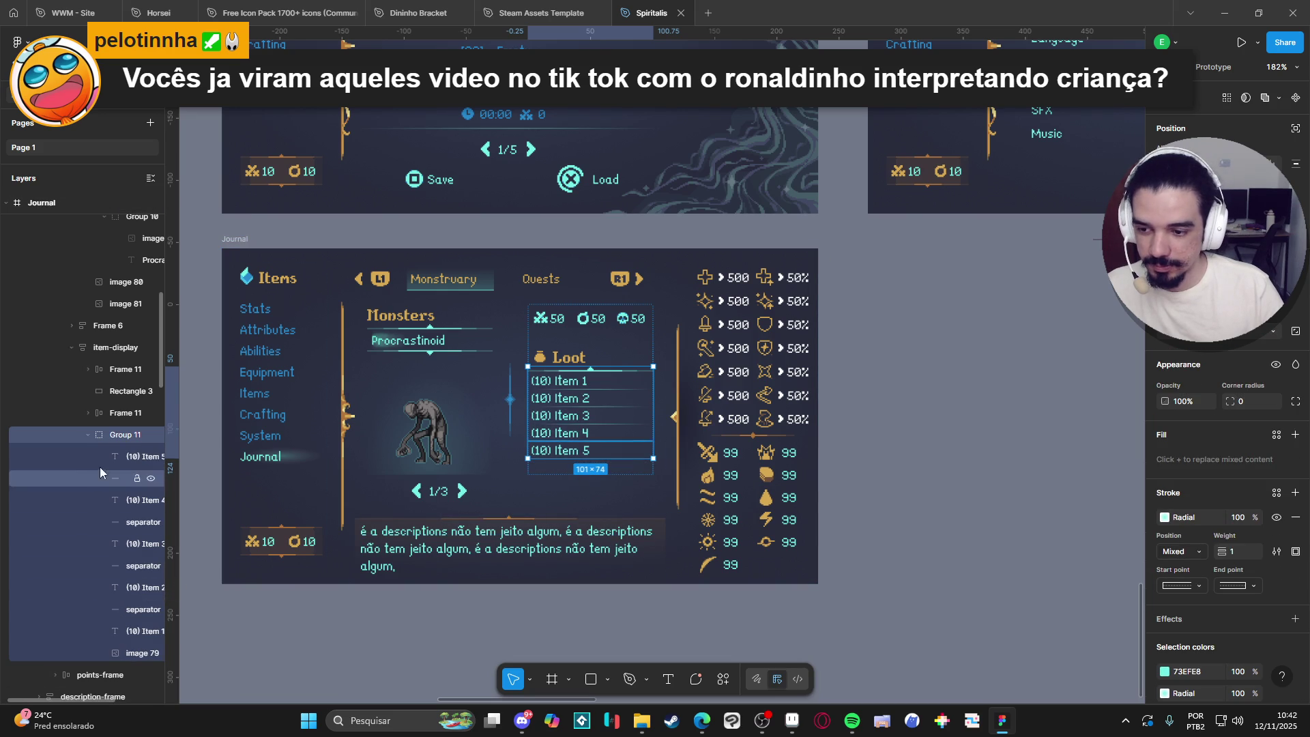
key("ctrl+shift+z")
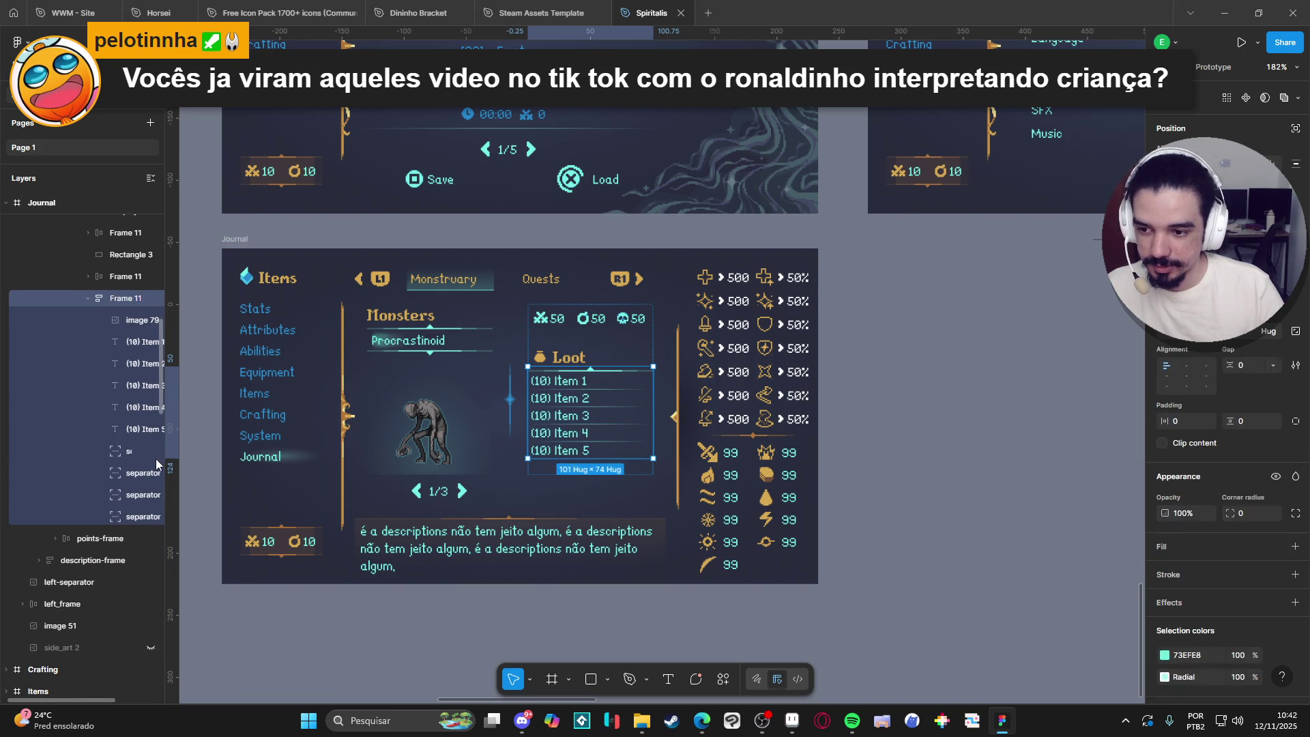
key("ctrl+z")
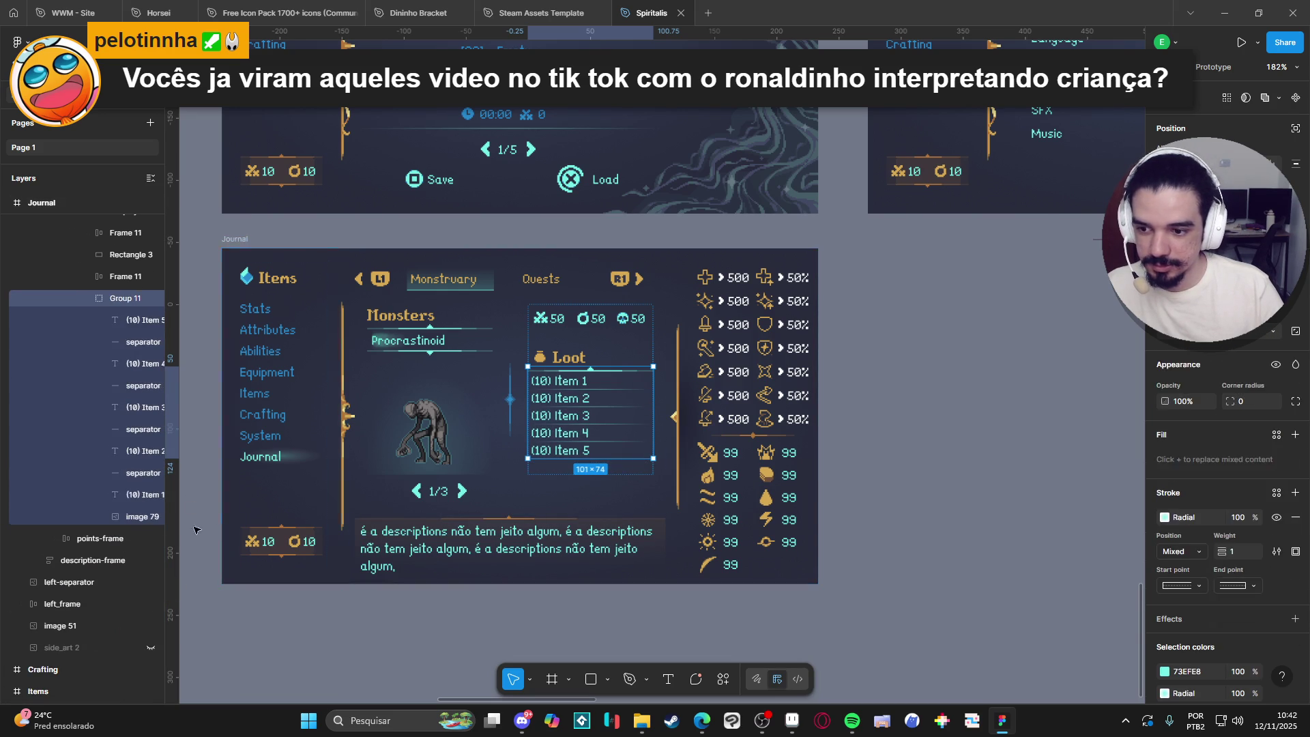
left_click(117, 343)
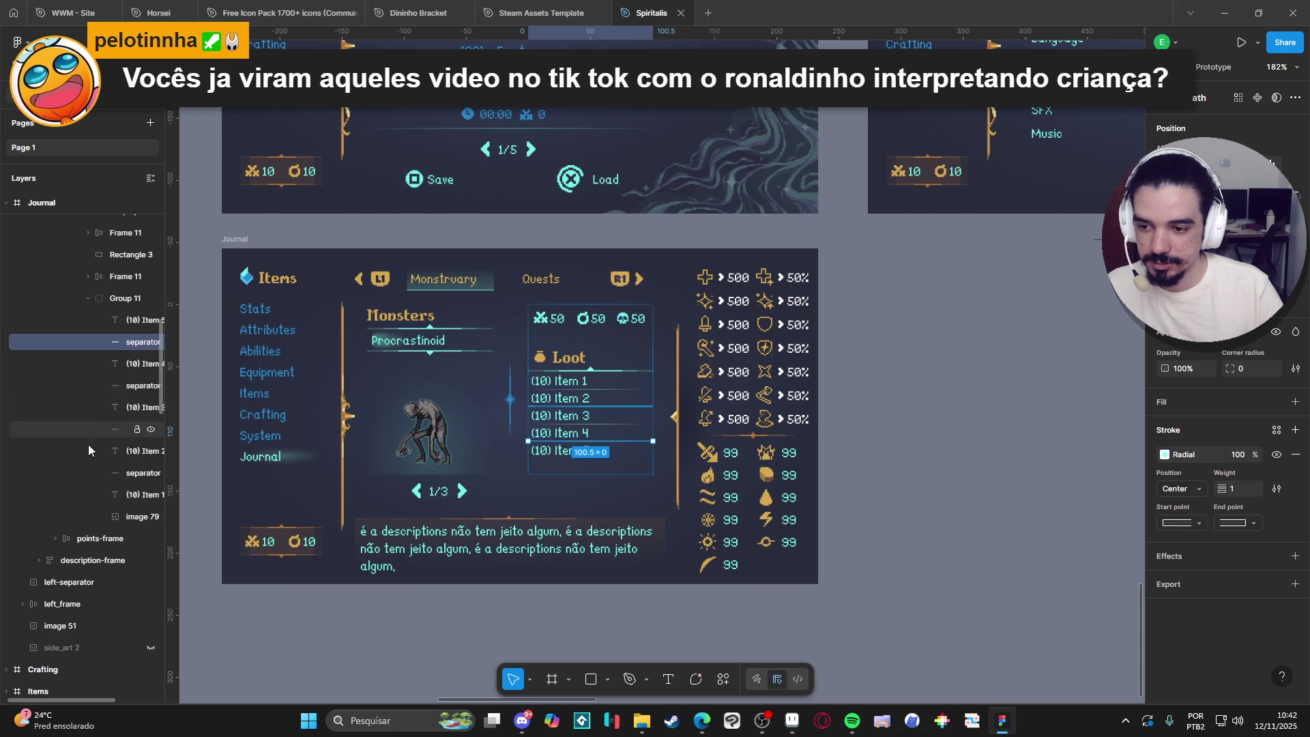
left_click(101, 356)
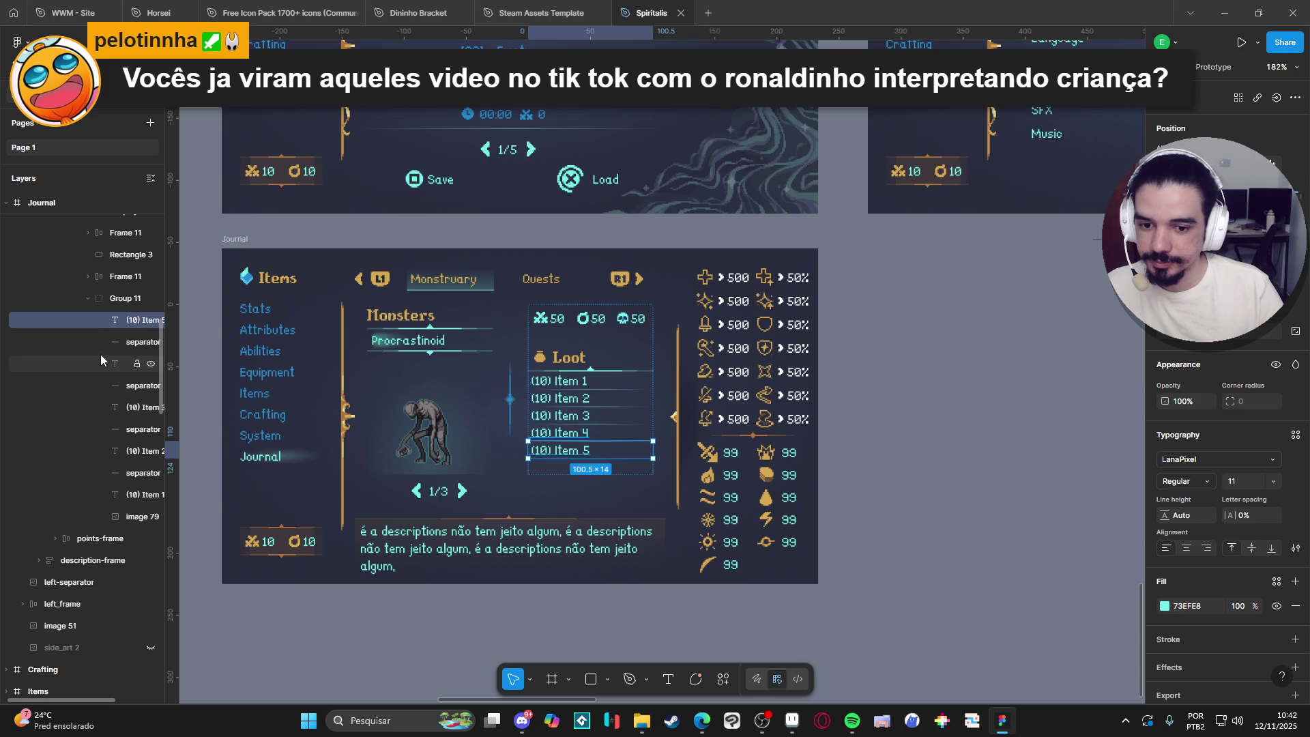
left_click(96, 296)
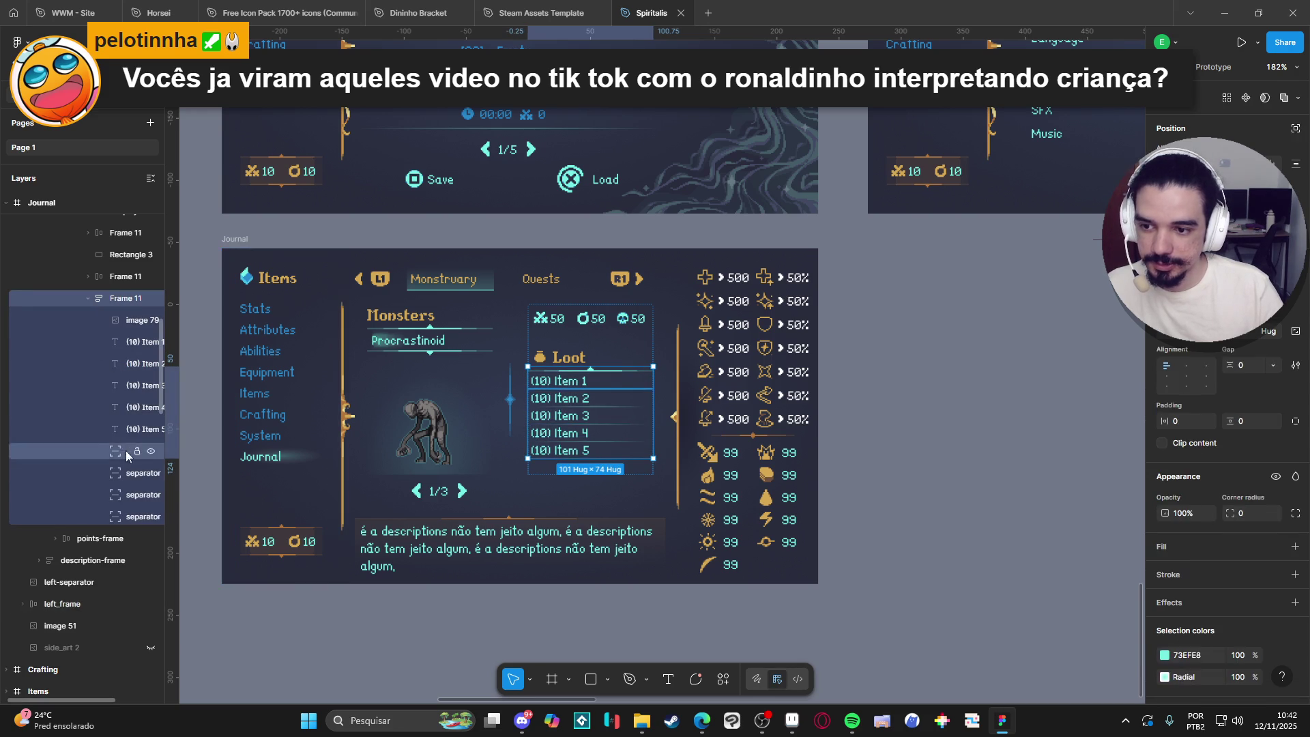
key("shift+a")
left_click(105, 454)
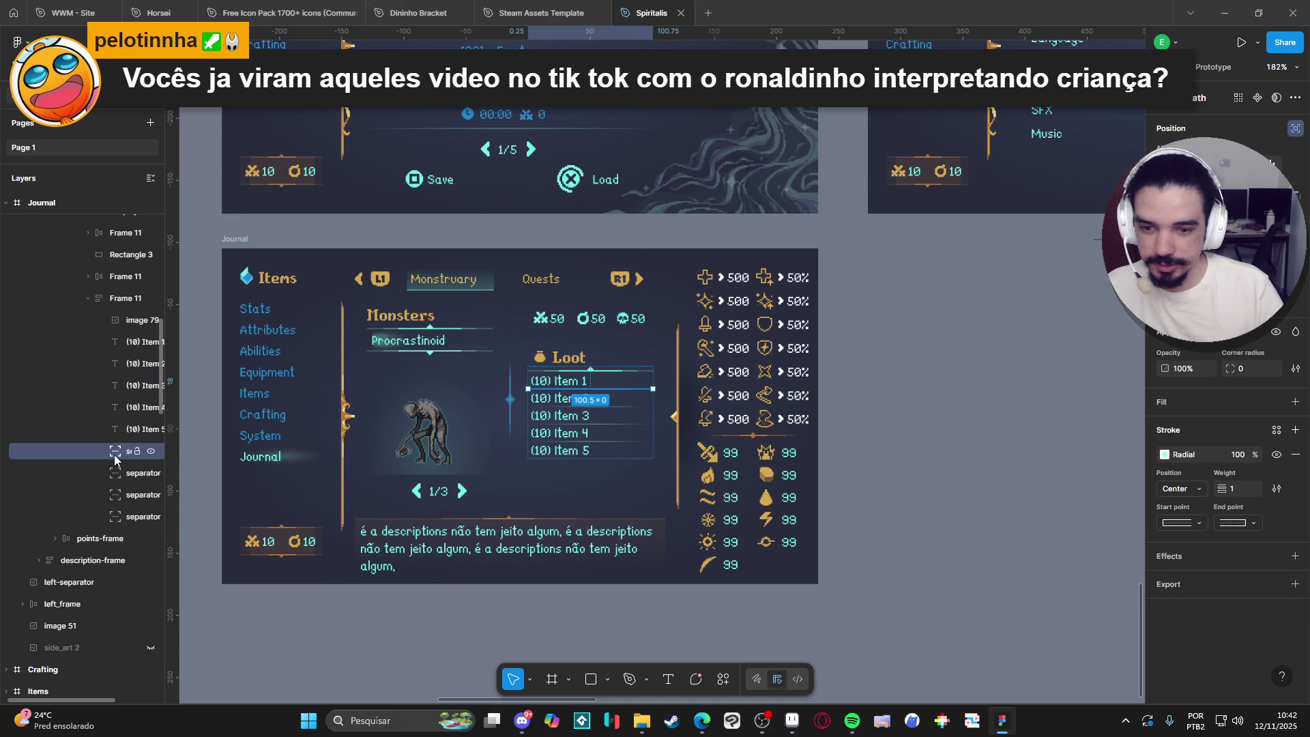
right_click(113, 456)
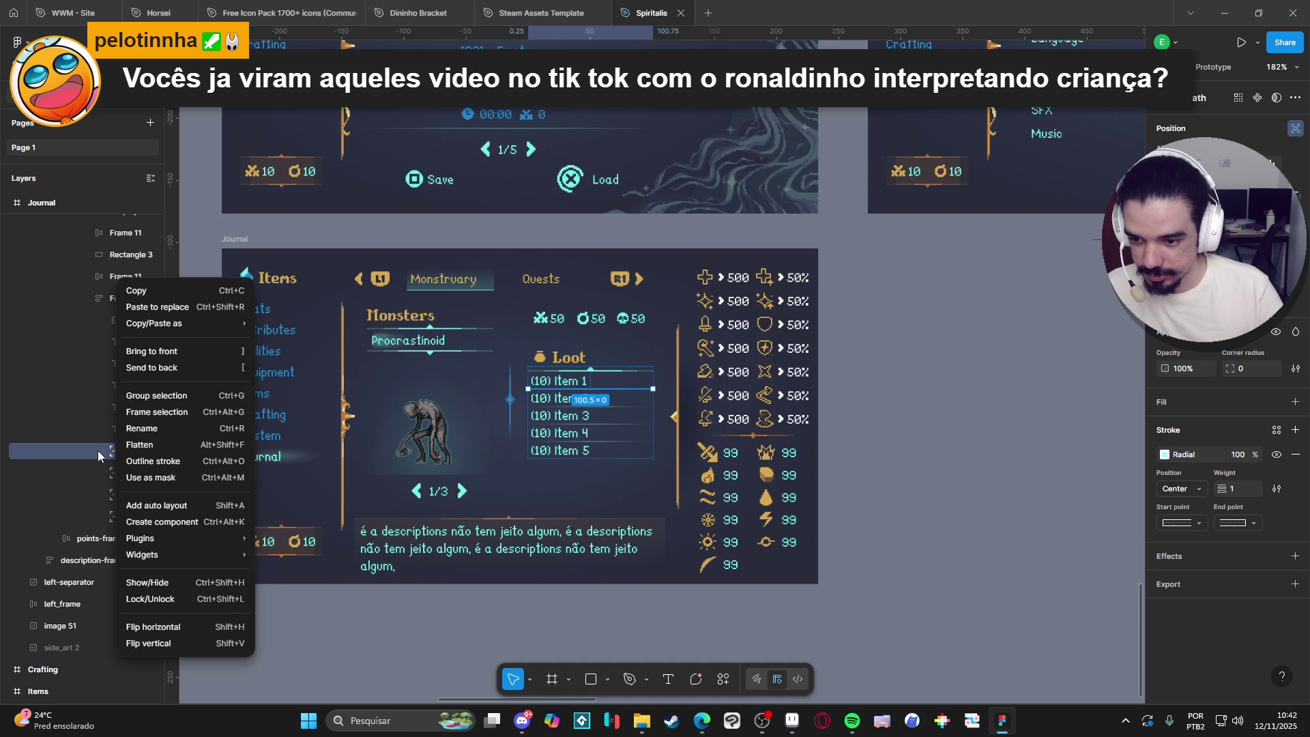
left_click(97, 450)
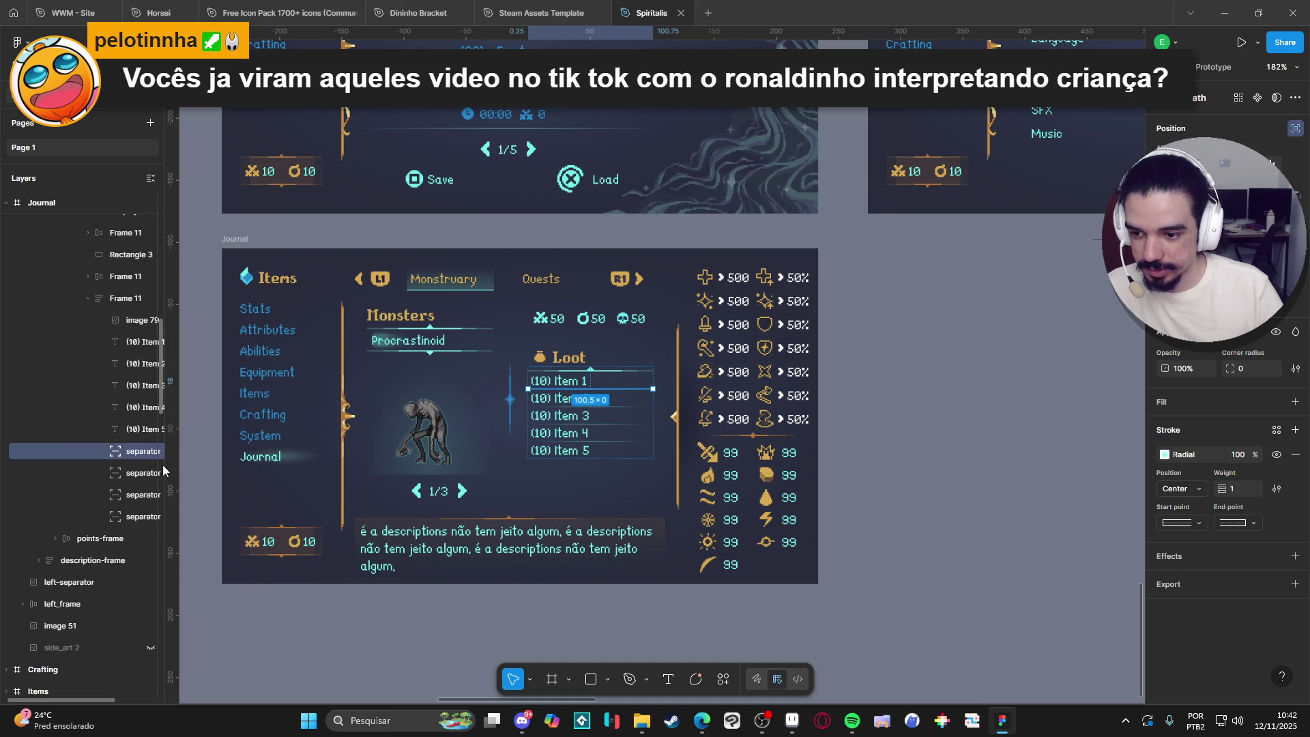
left_click_drag(166, 465, 238, 465)
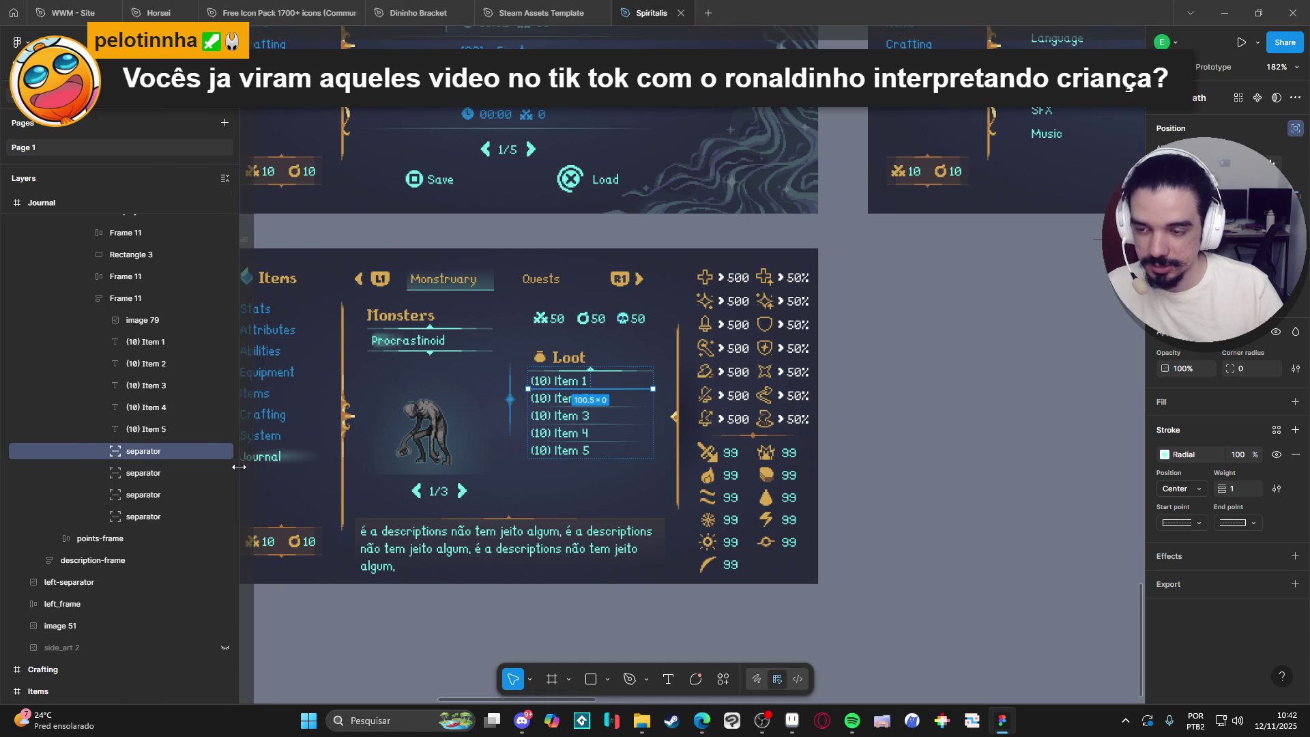
key("ctrl+z")
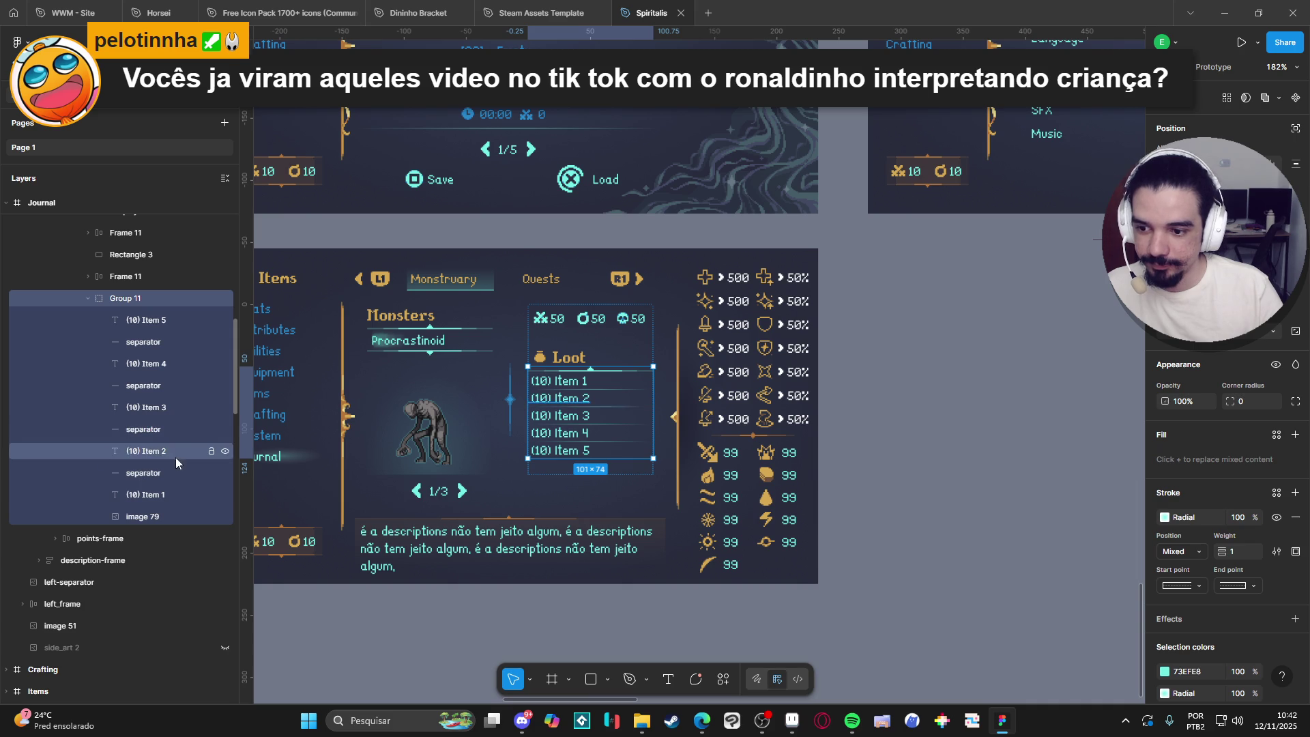
left_click(137, 364)
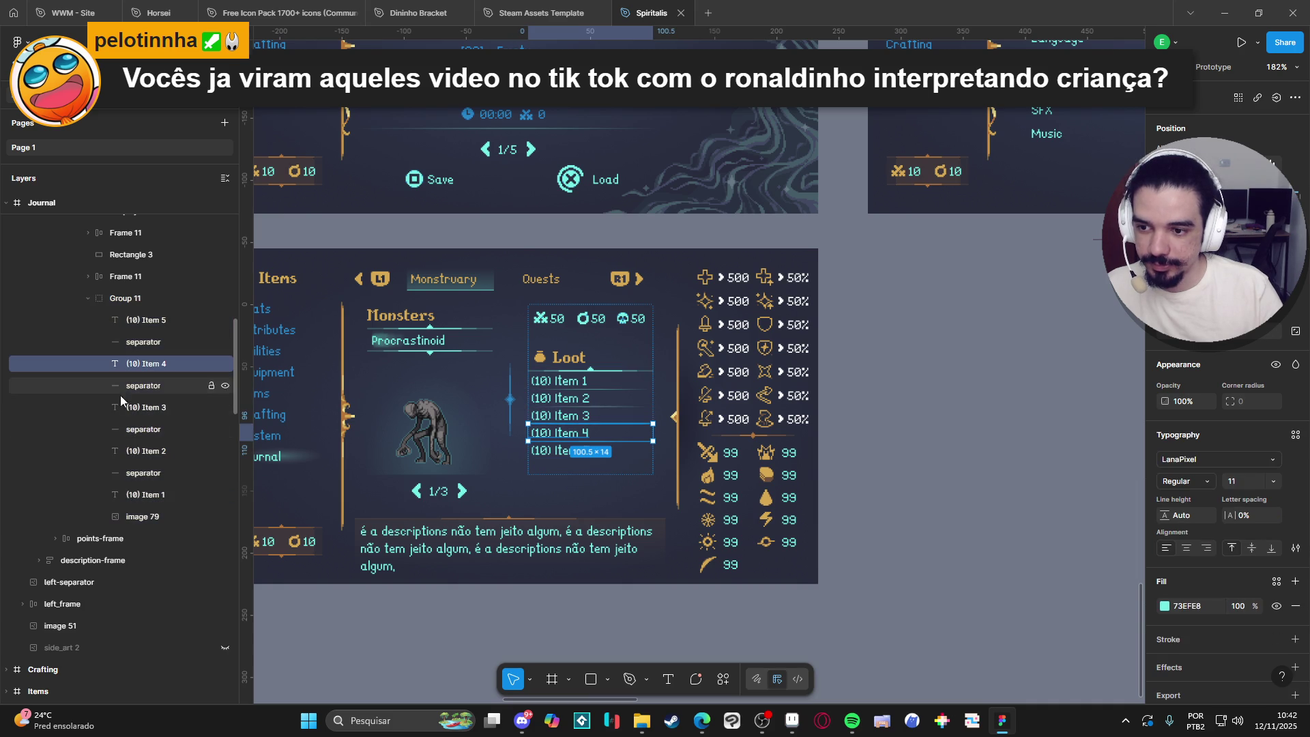
left_click(136, 322)
left_click(140, 344)
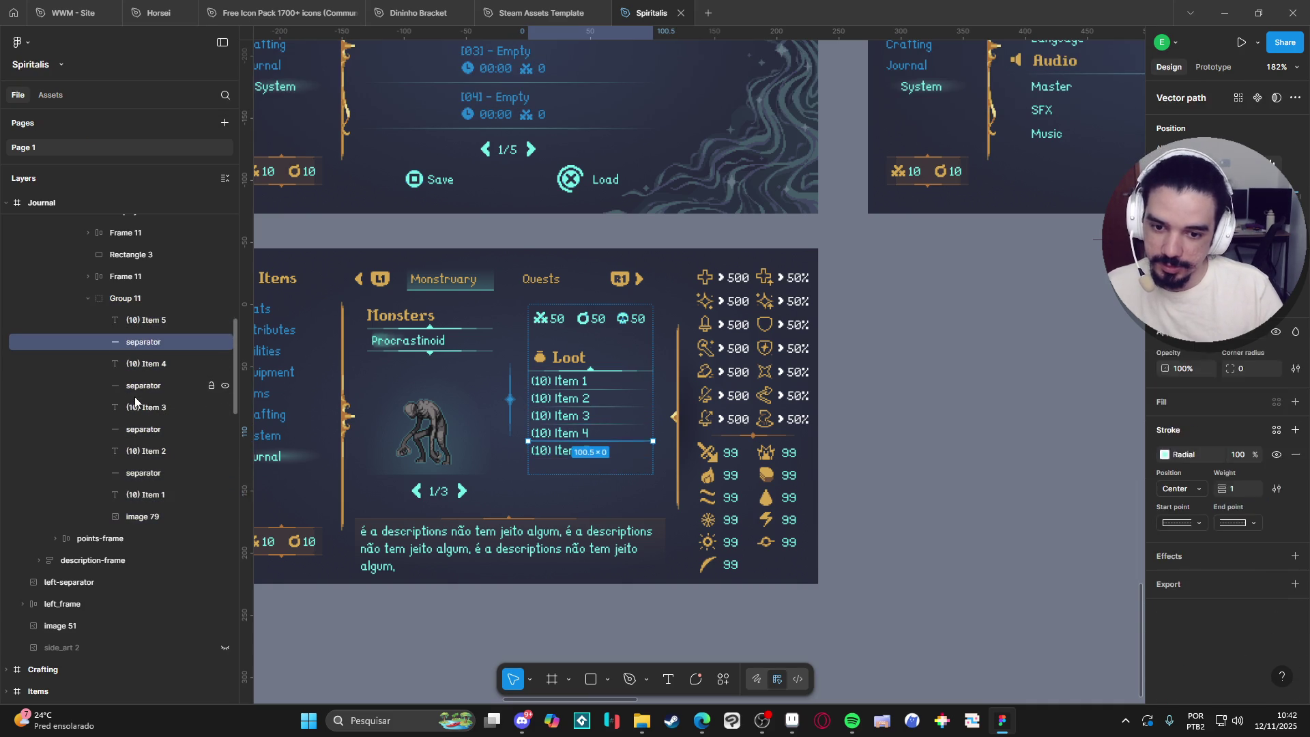
key("Escape")
key("ctrl+shift+g")
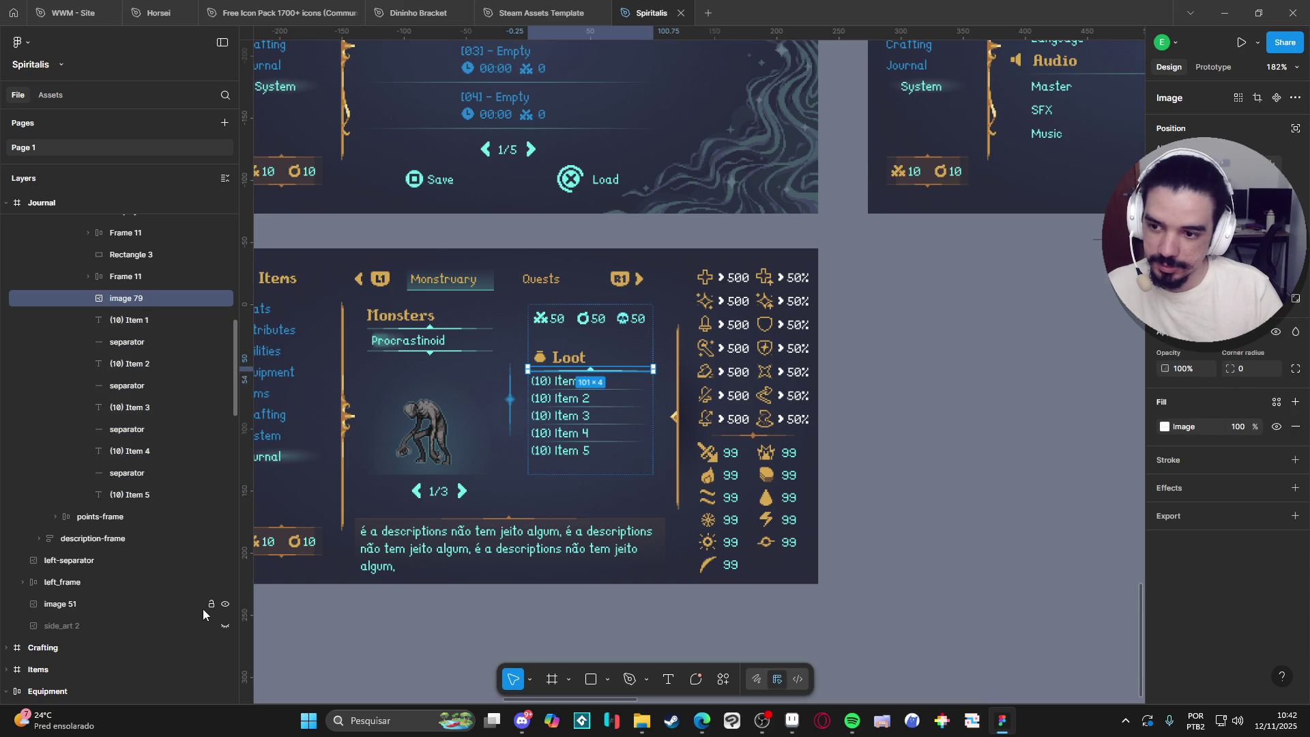
left_click(129, 320)
left_click(113, 300)
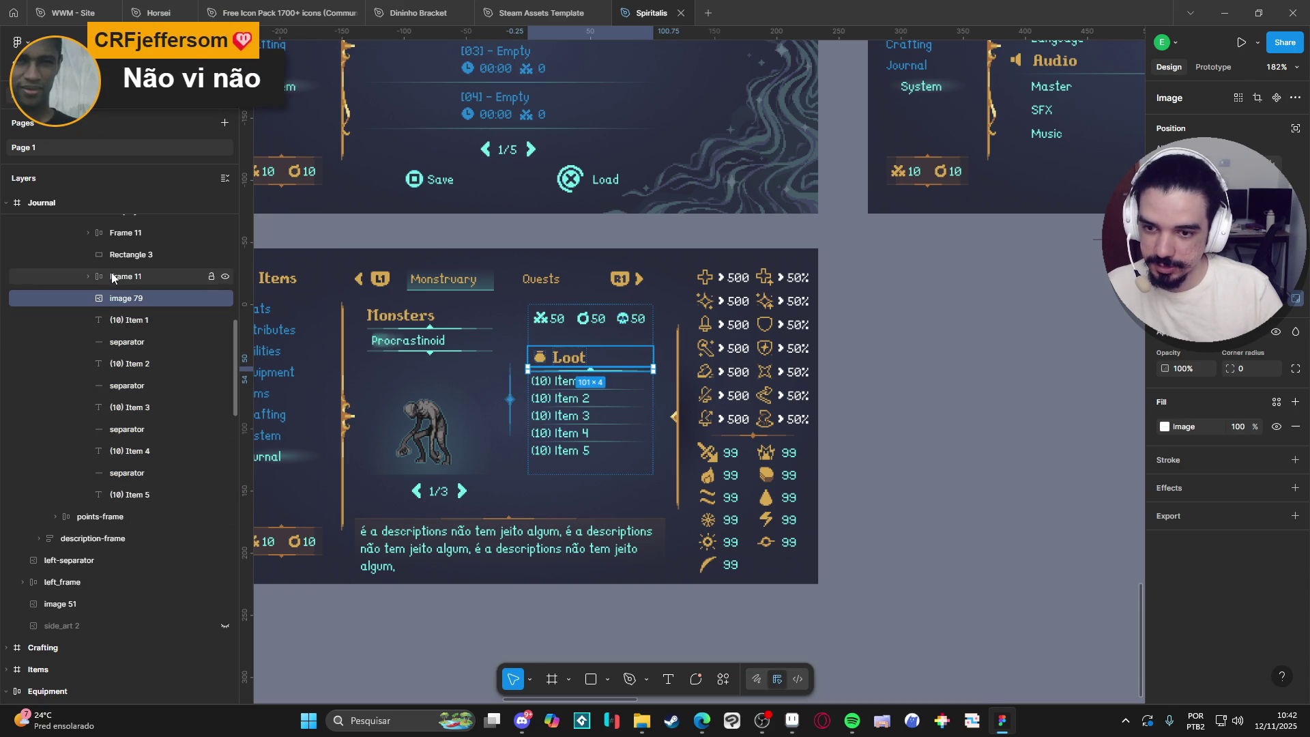
left_click(112, 276)
scroll(112, 286, "up", 3)
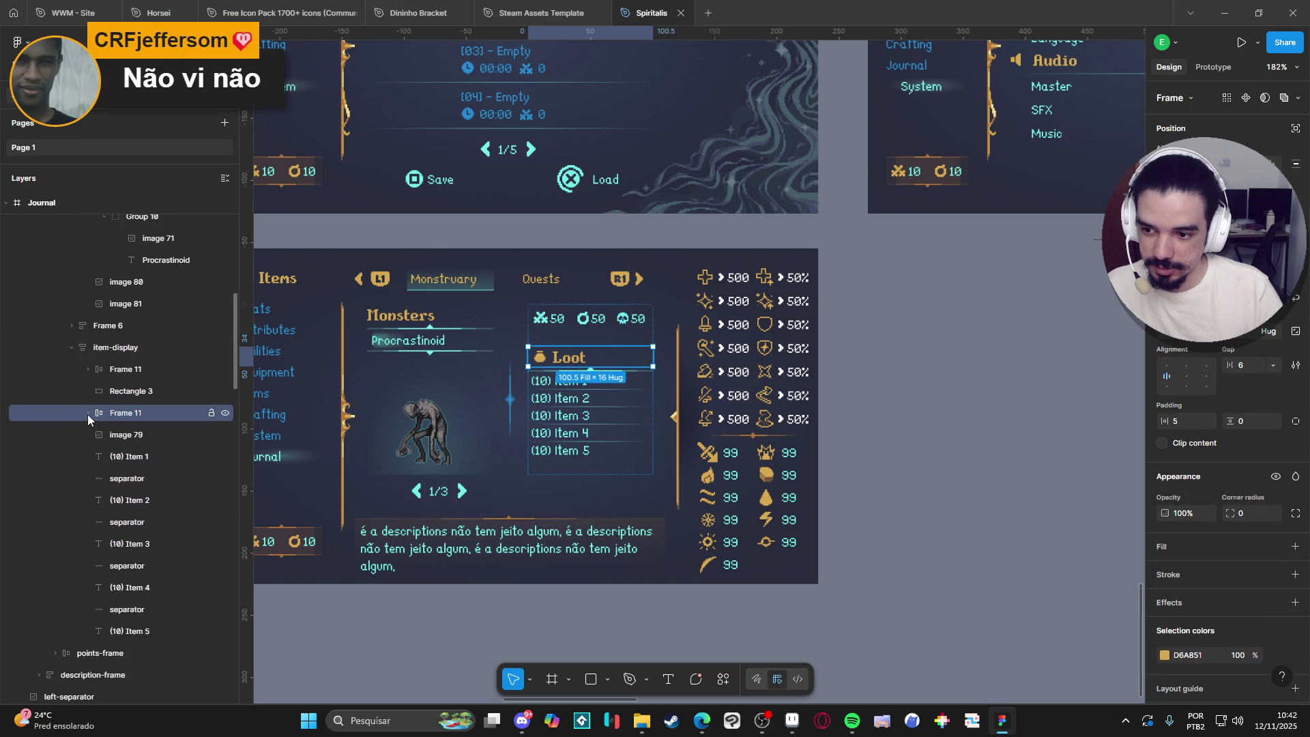
left_click(88, 413)
left_click(133, 434)
left_click(136, 456)
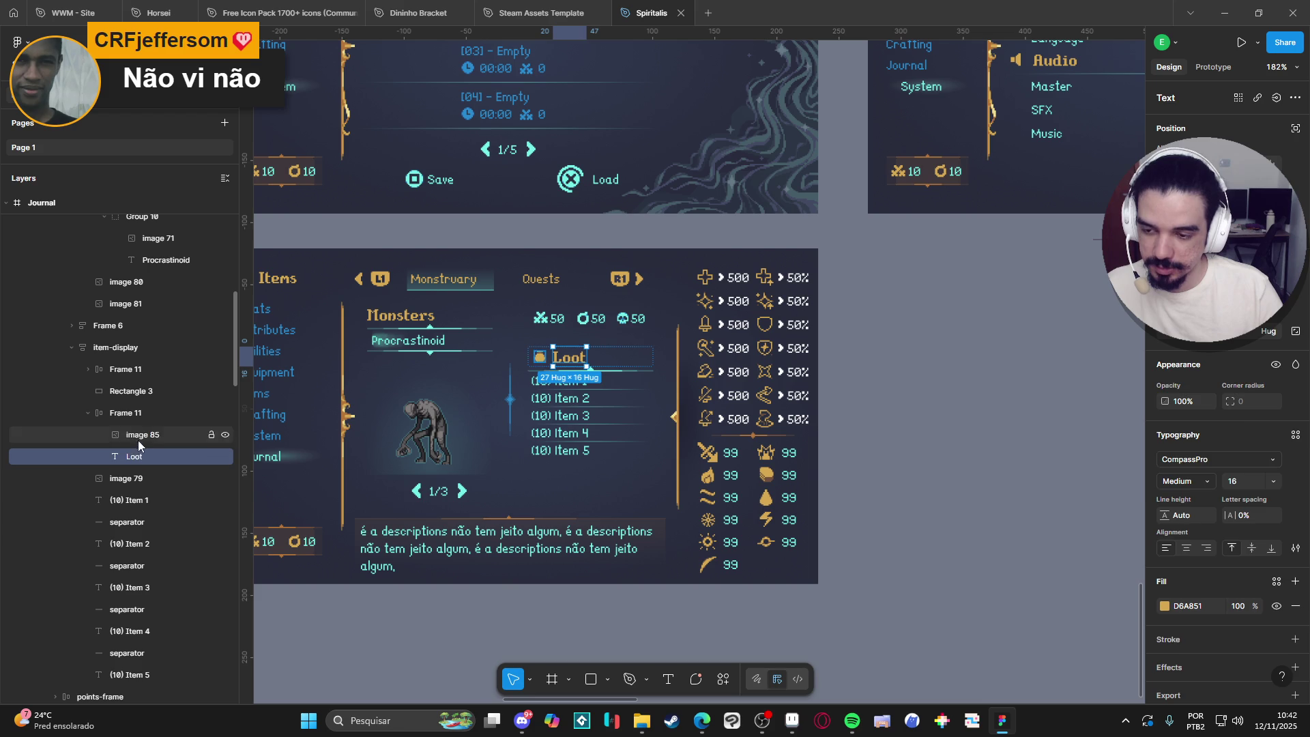
left_click(140, 440, "shift")
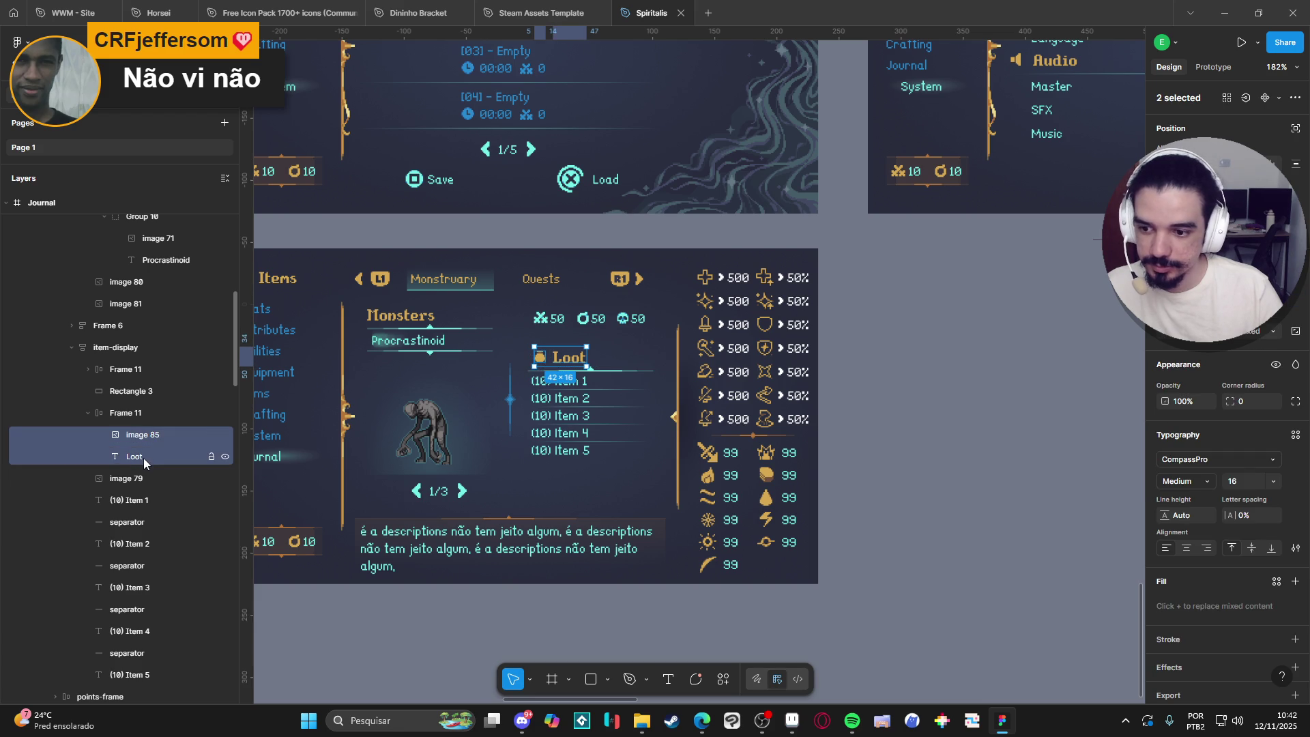
left_click(89, 413)
left_click(119, 440)
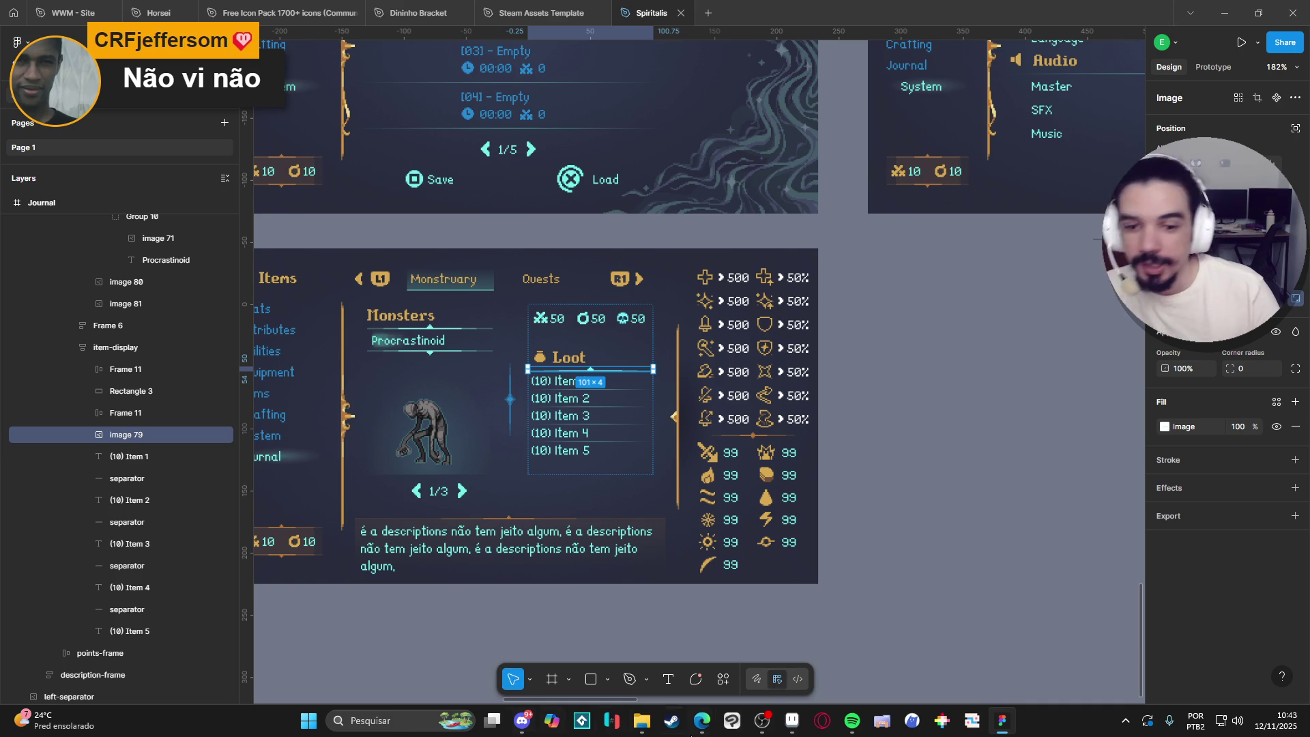
Draw a placeholder rectangle between Item 3 and Item 4 and wrap it in an auto-layout frame.
left_click(591, 679)
left_click_drag(550, 418, 586, 439)
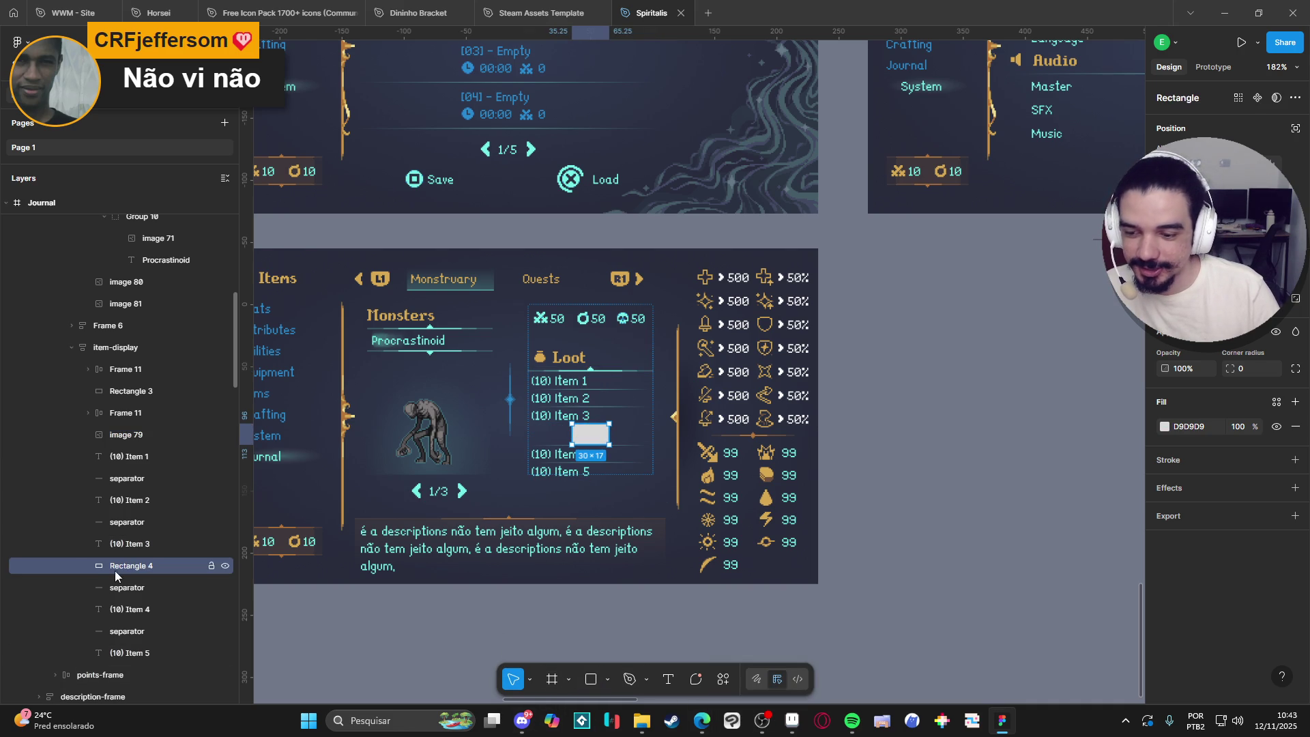
key("ctrl+shift+4")
key("shift+a")
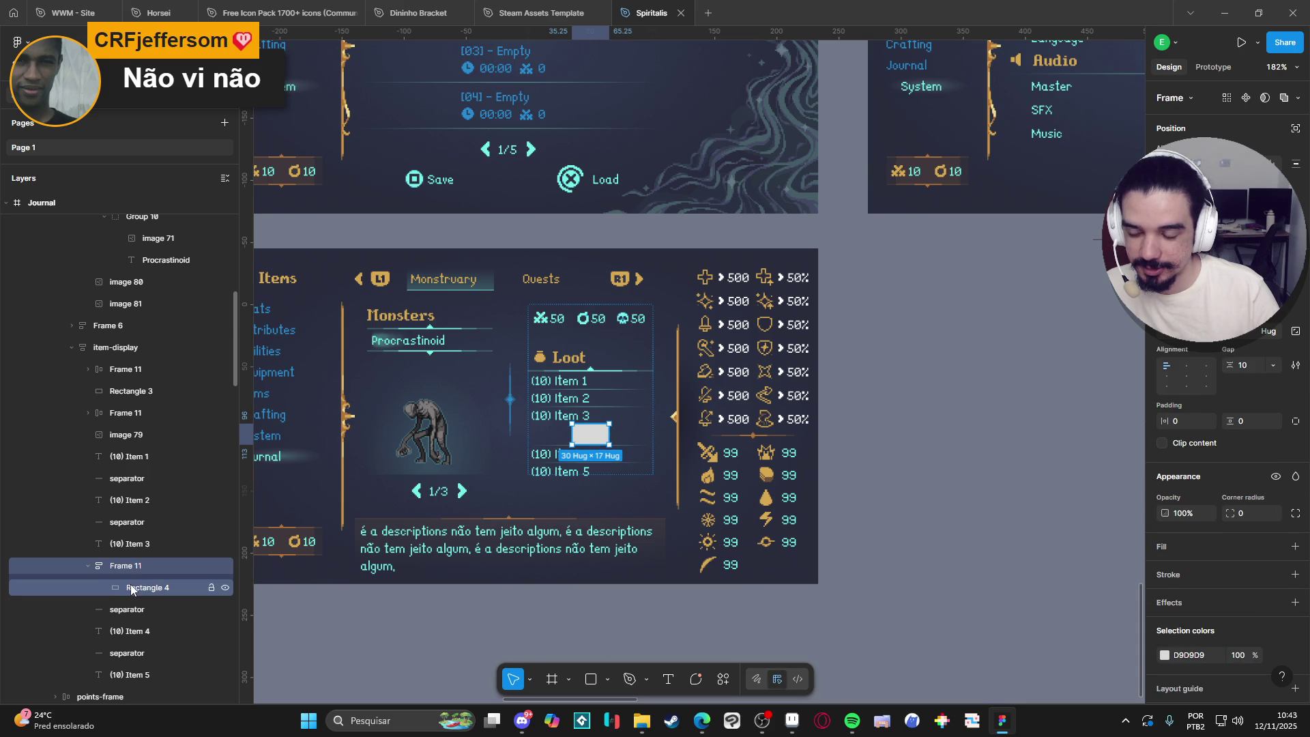
Move the divider and the five items with separators into the new frame, deleting the placeholder.
scroll(131, 584, "down", 3)
scroll(133, 478, "up", 2)
left_click_drag(130, 502, 141, 289)
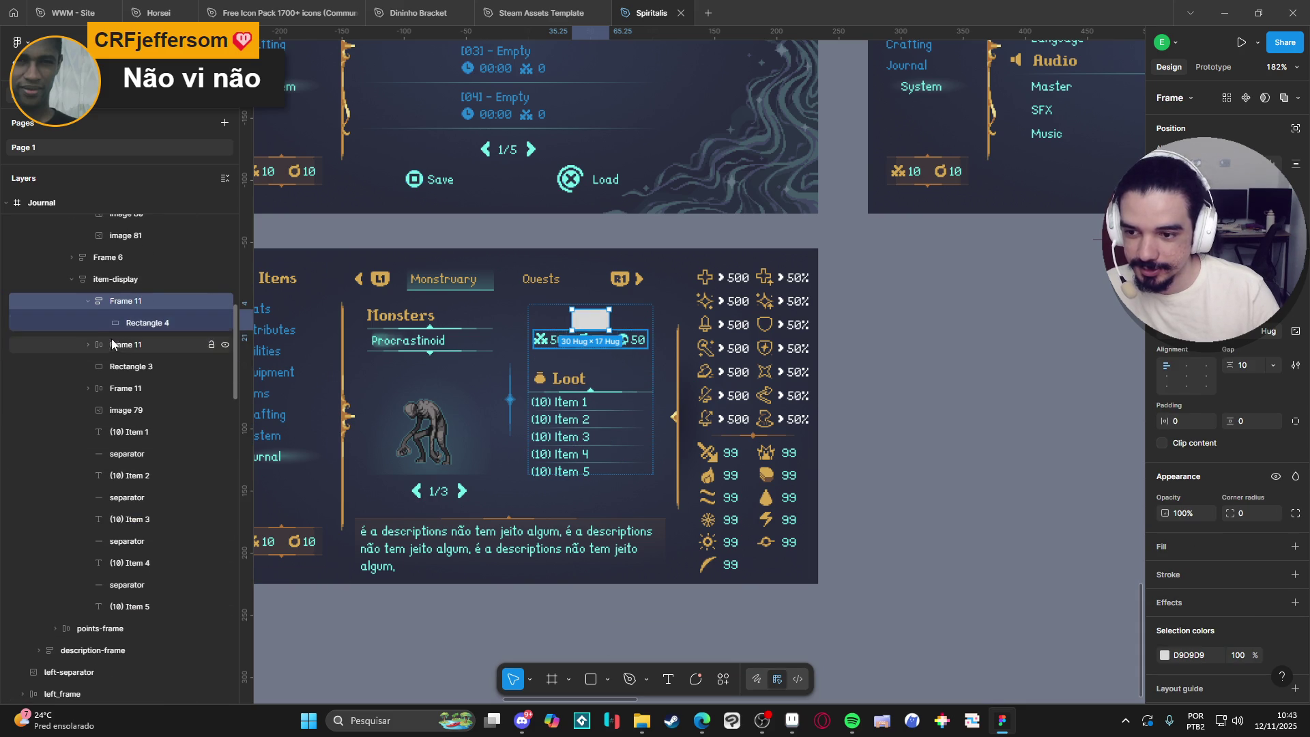
left_click(128, 409)
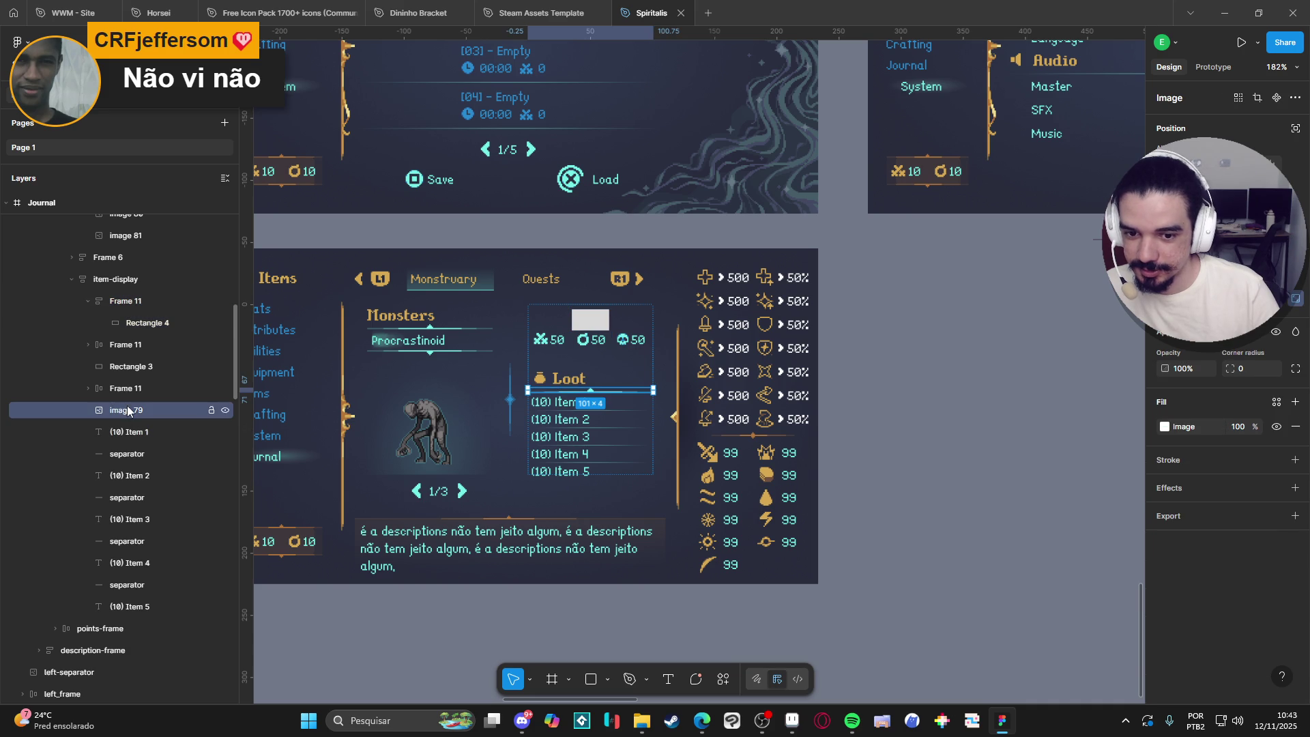
left_click(130, 607, "shift")
mouse_move(134, 410)
left_mouse_down()
mouse_move(166, 300)
mouse_move(197, 307)
left_mouse_up()
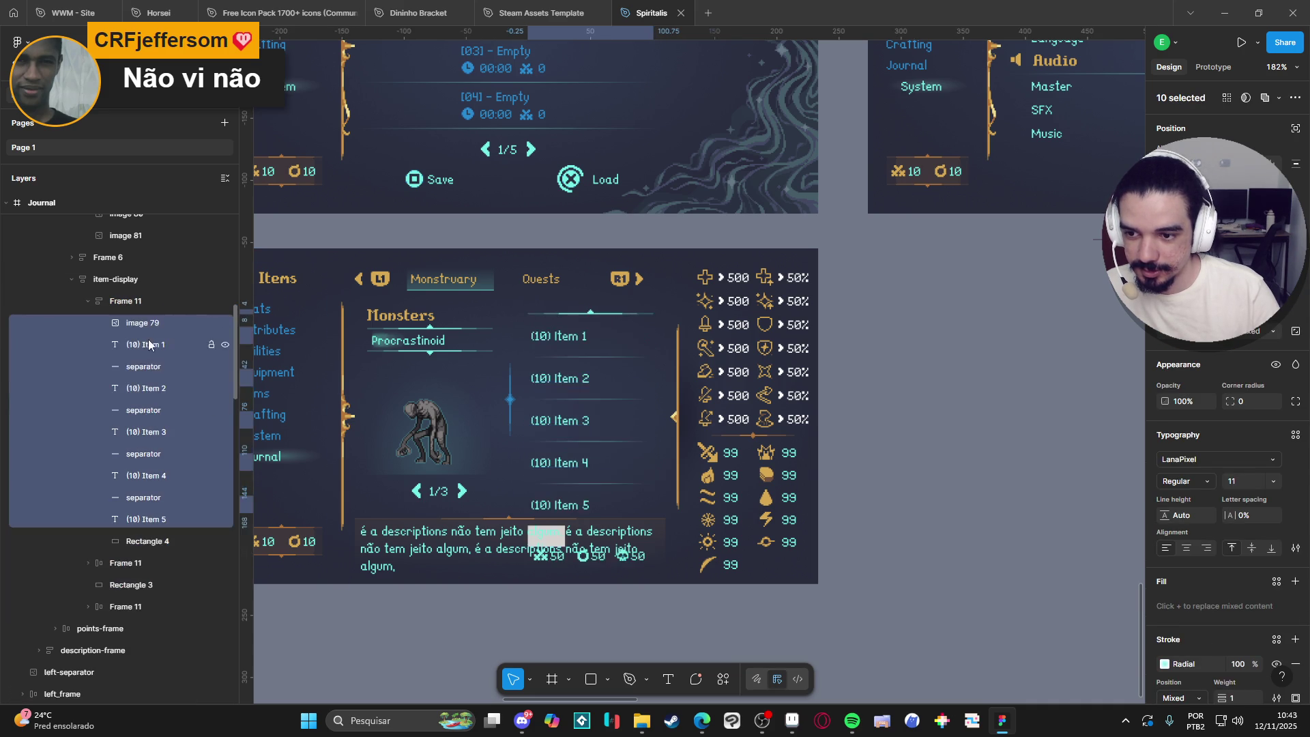
left_click(132, 540)
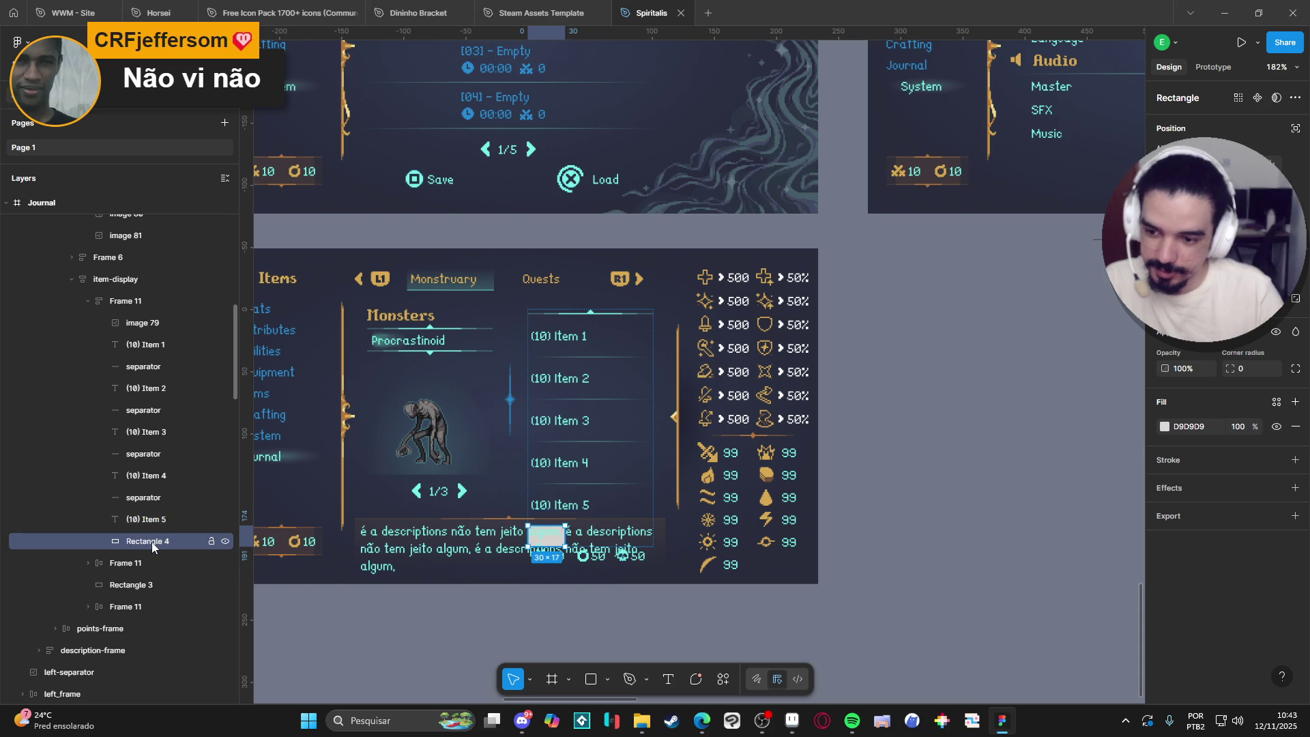
key("Delete")
Set the item list frame's gap to 3.
left_click(135, 304)
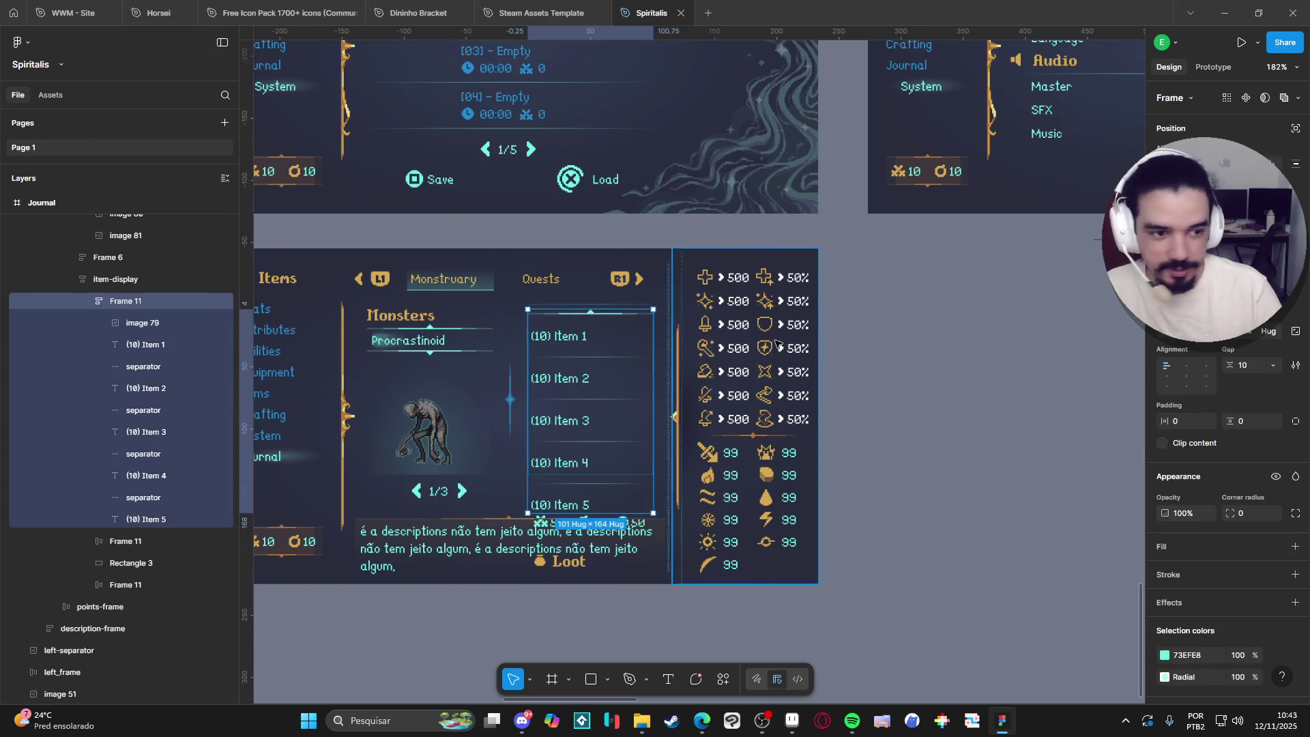
left_click(1248, 365)
type("3")
key("Return")
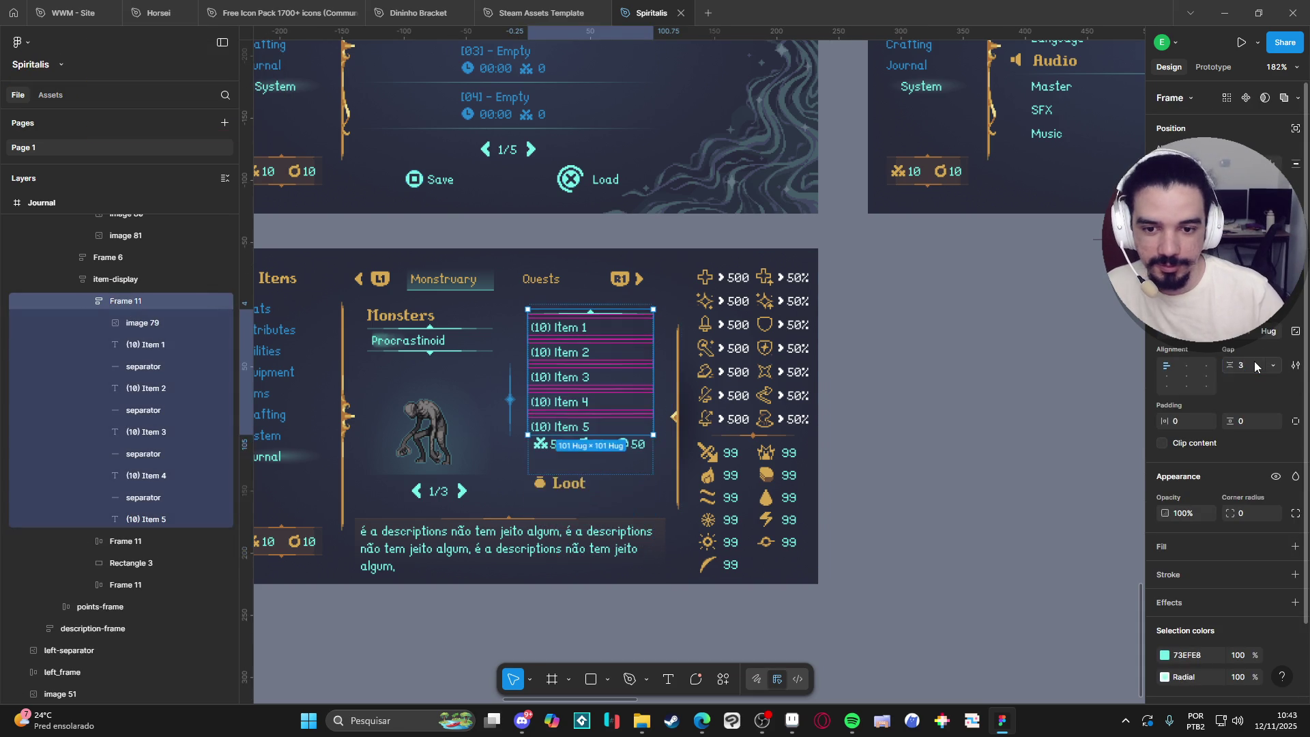
left_click(86, 301)
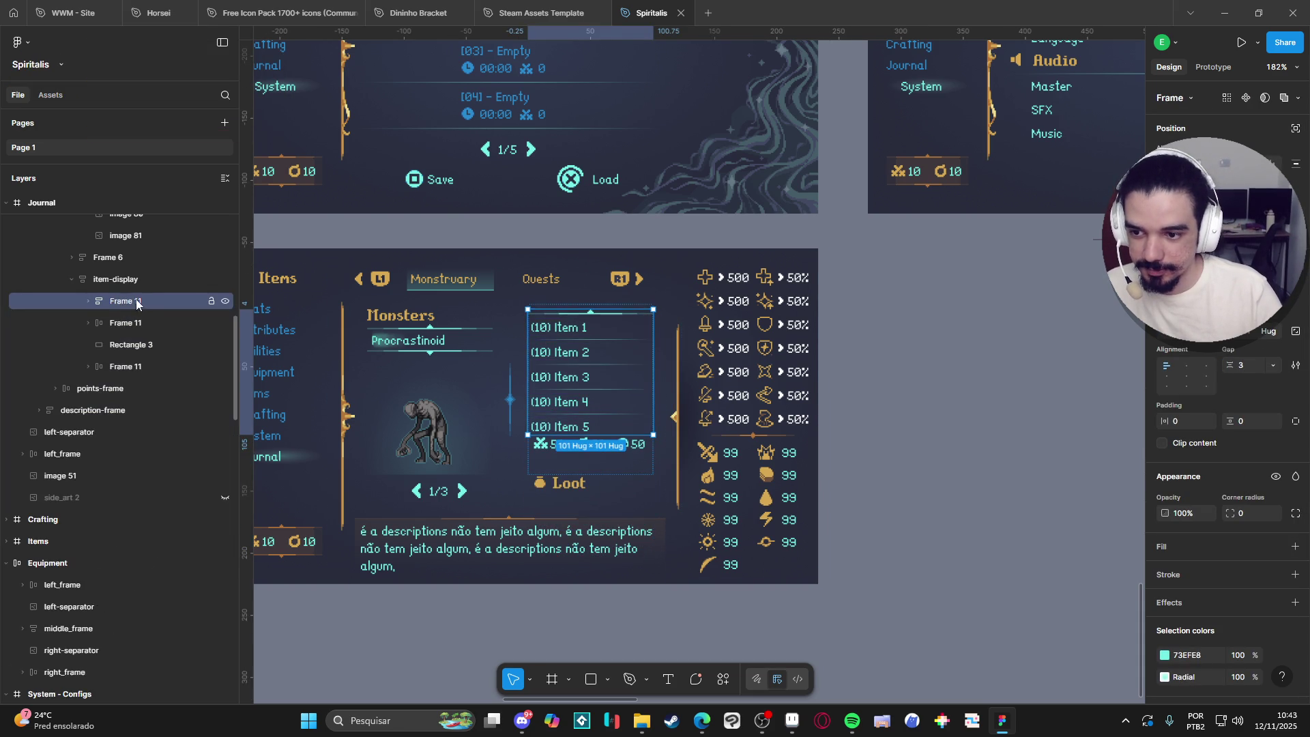
Move the item list below the Loot heading and rename its frame 'loot-list'.
key("Down")
key("Down")
key("Down")
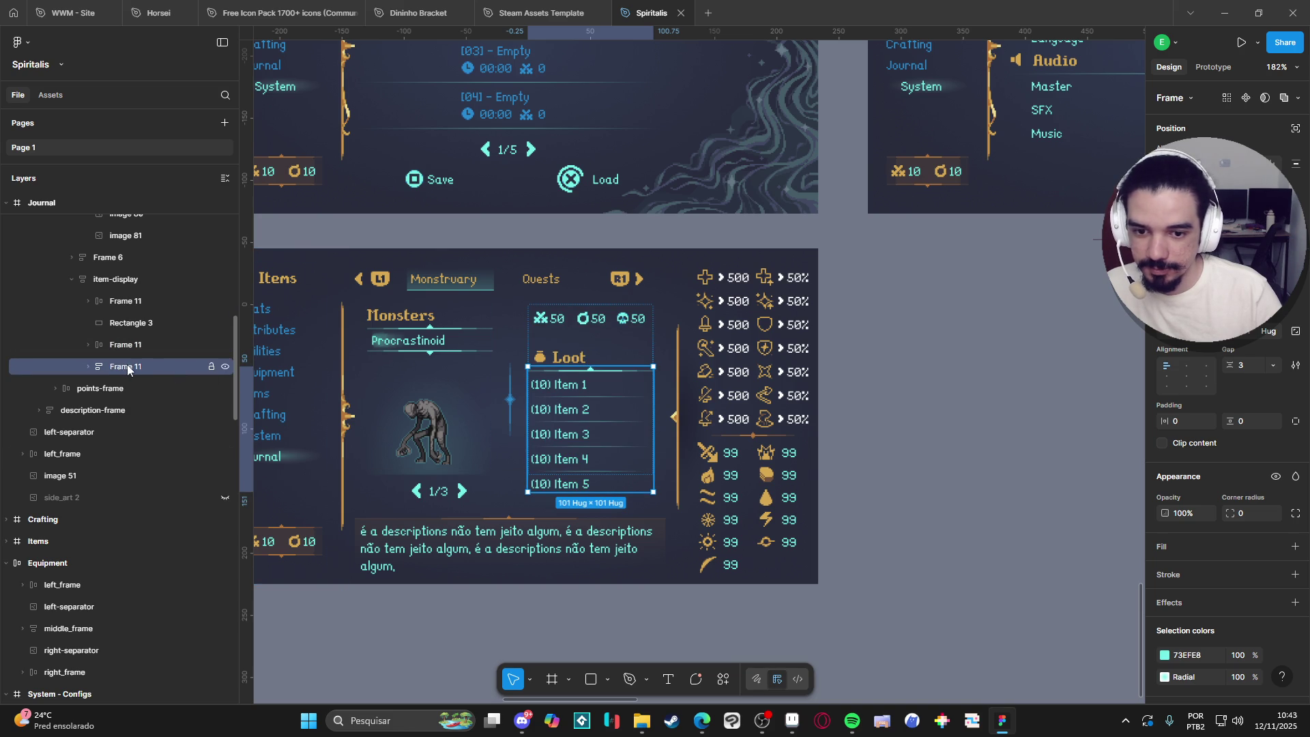
double_click(128, 368)
type("loot-l")
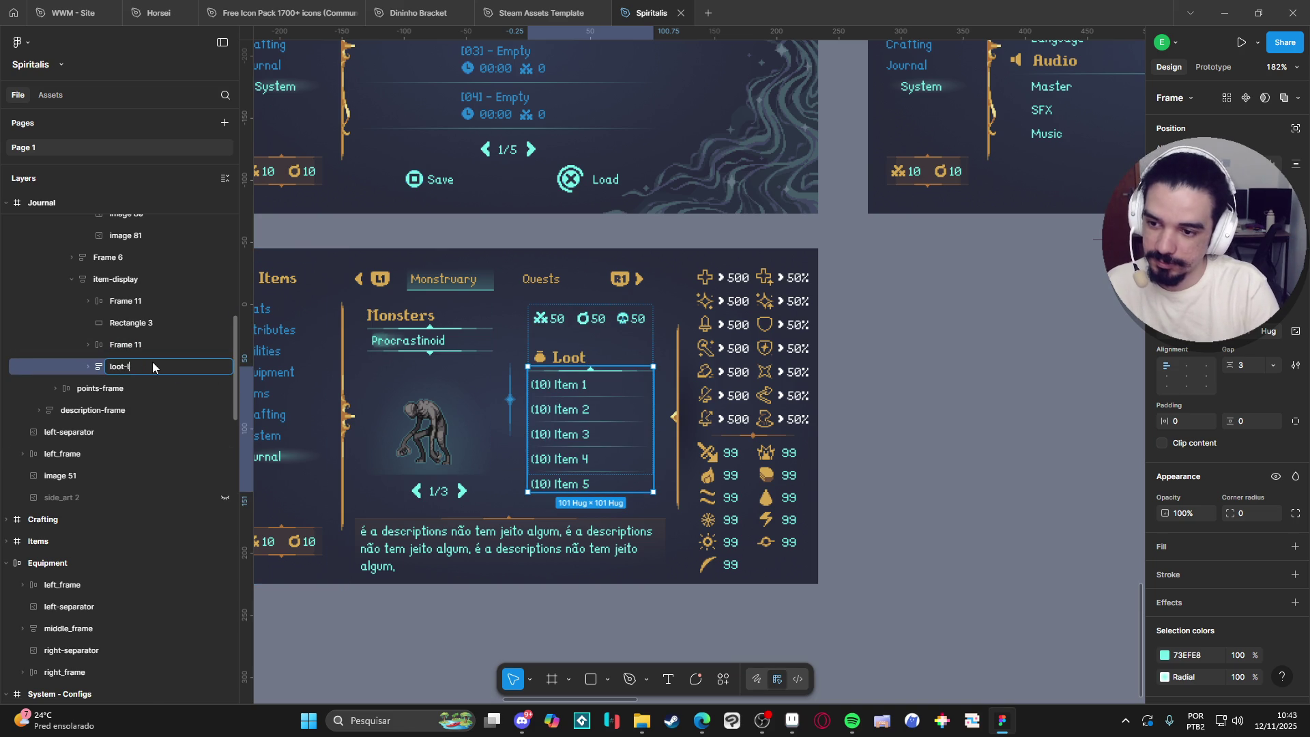
type("ist")
key("Return")
Confirm the list's item spacing stays at 3, then clear the selection.
left_click(1258, 372)
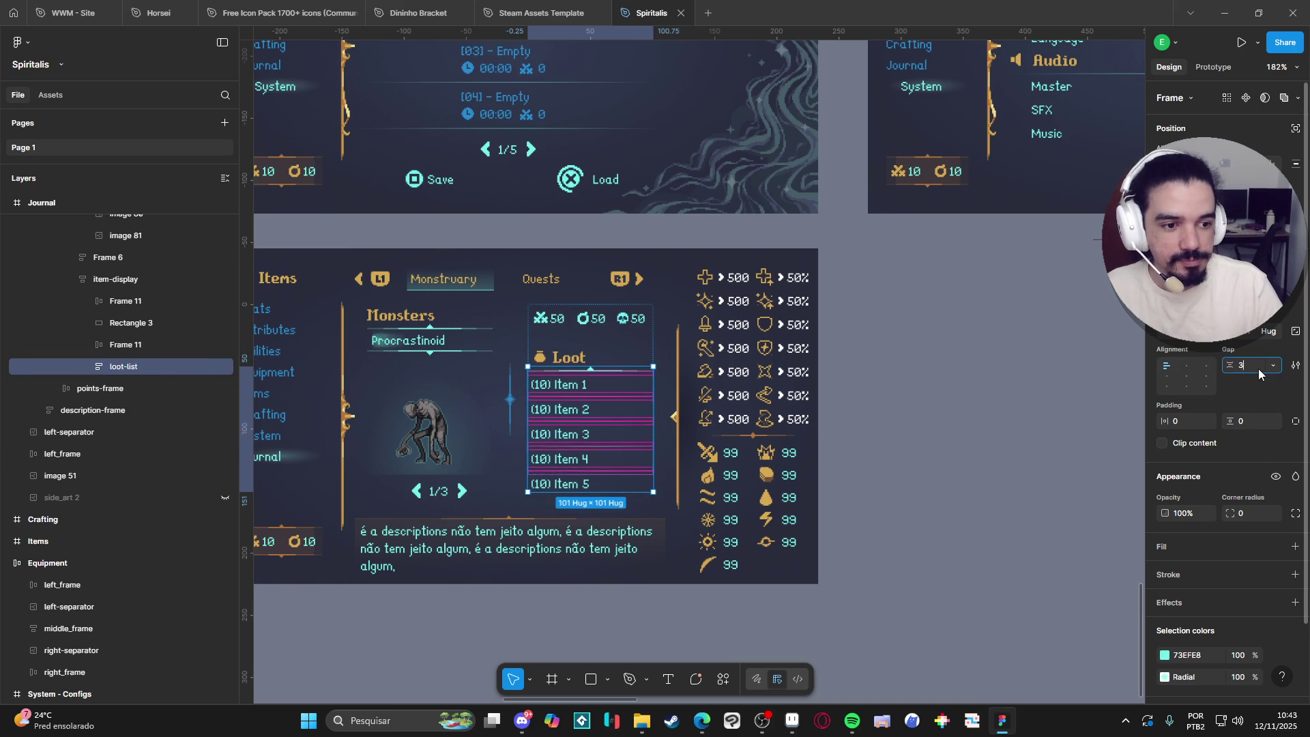
key("Return")
left_click(991, 426)
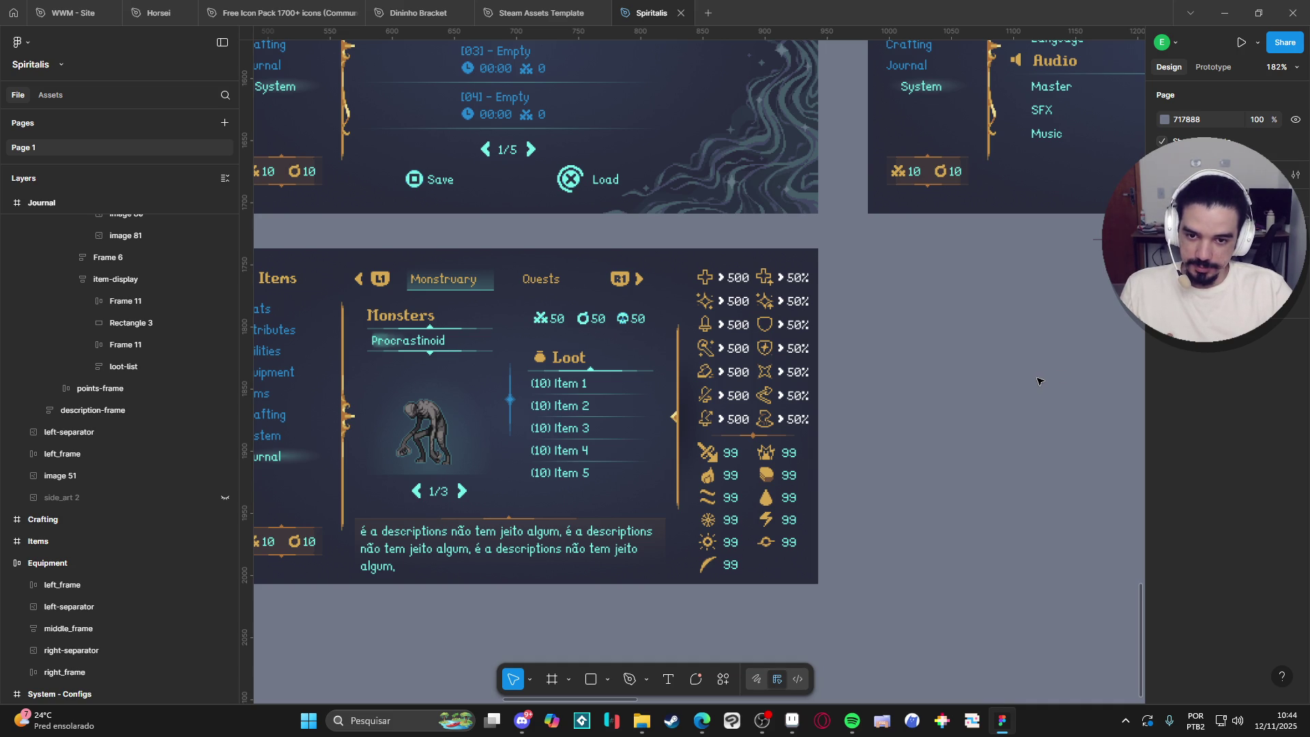
scroll(1037, 381, "down", 5, "ctrl")
scroll(729, 449, "up", 3)
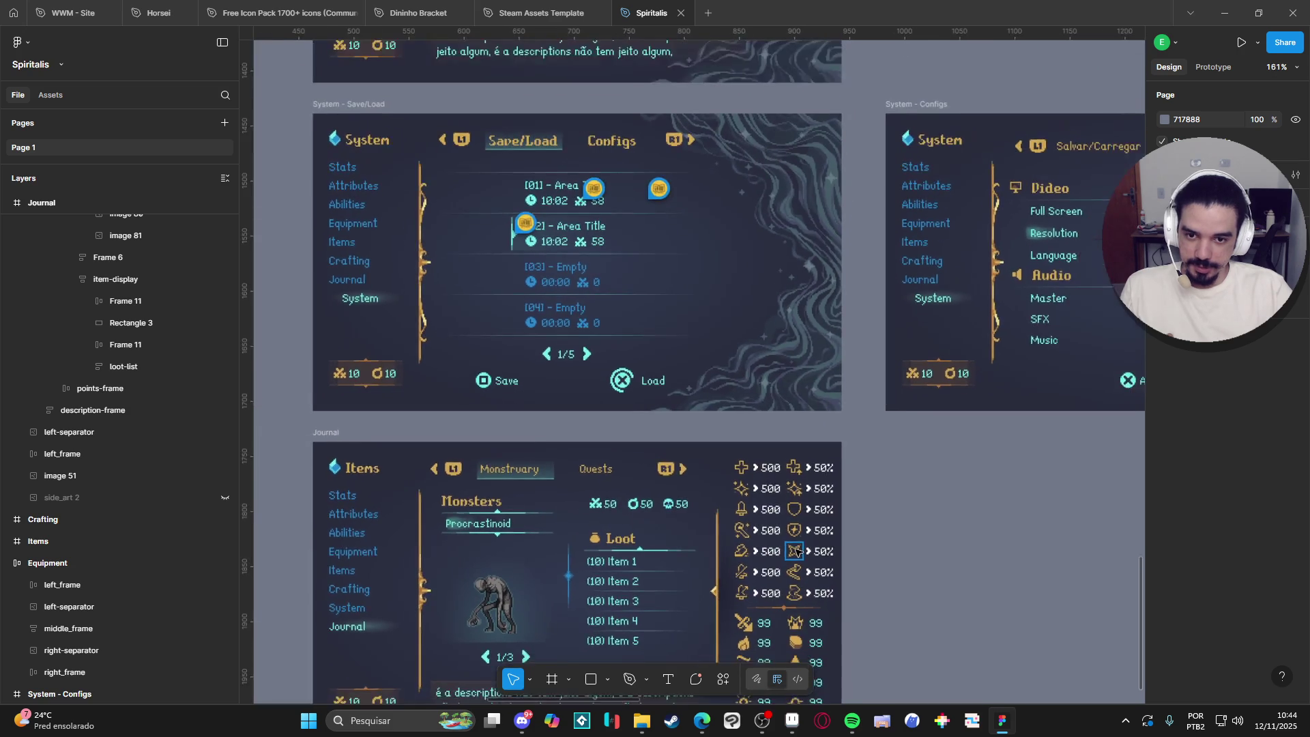
scroll(729, 450, "up", 3)
scroll(659, 460, "up", 5)
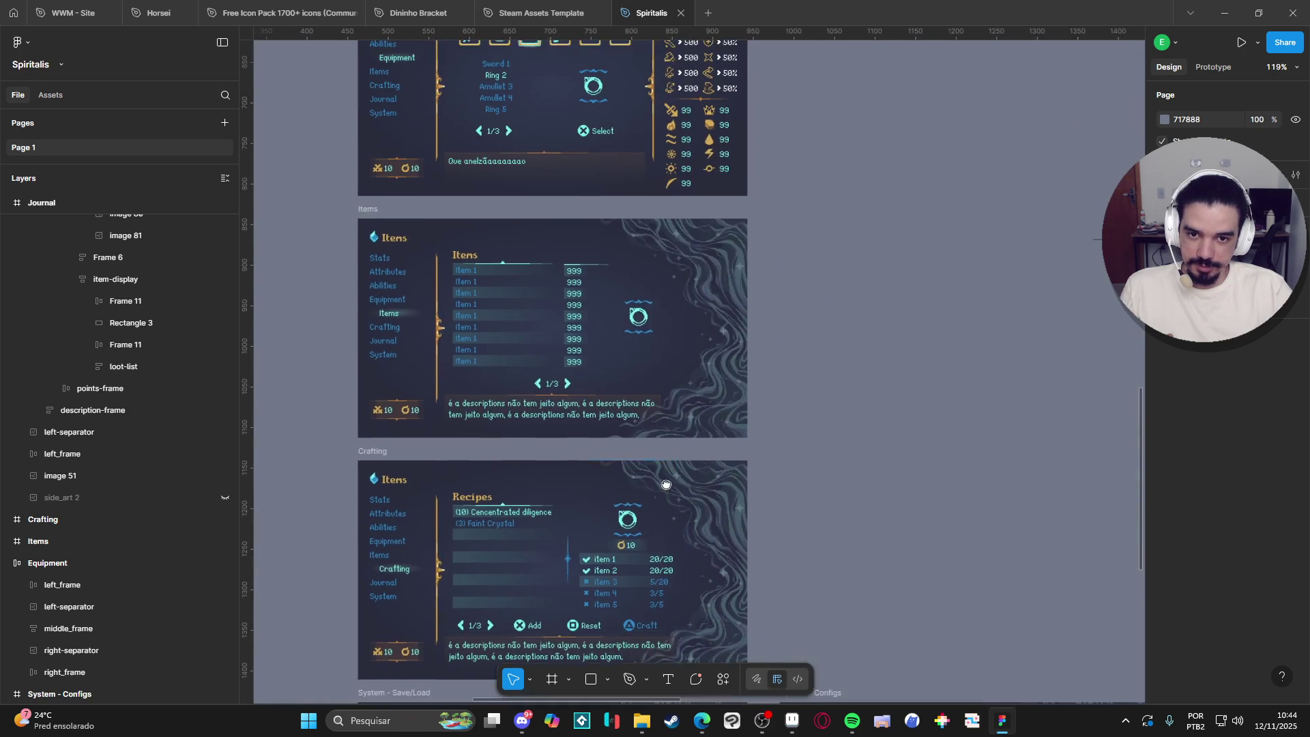
scroll(653, 264, "up", 4)
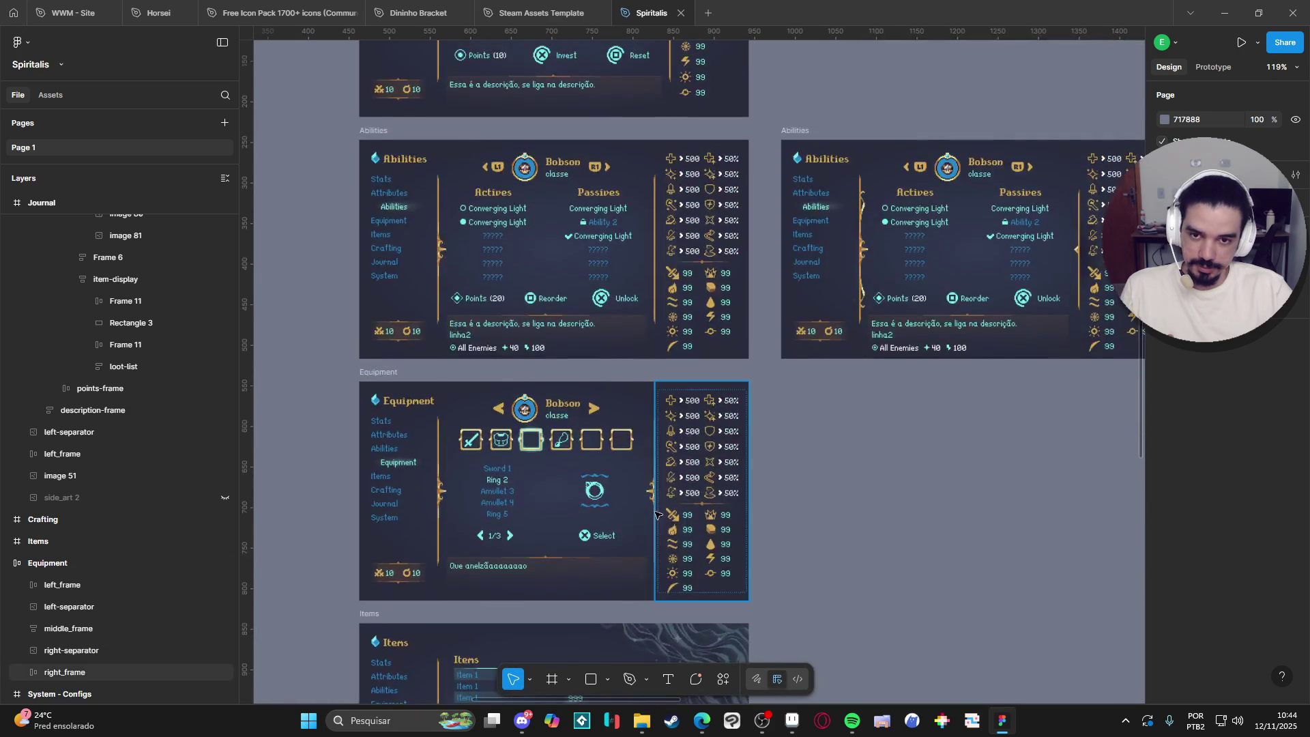
scroll(562, 471, "up", 3)
scroll(561, 471, "down", 1)
scroll(562, 472, "down", 20)
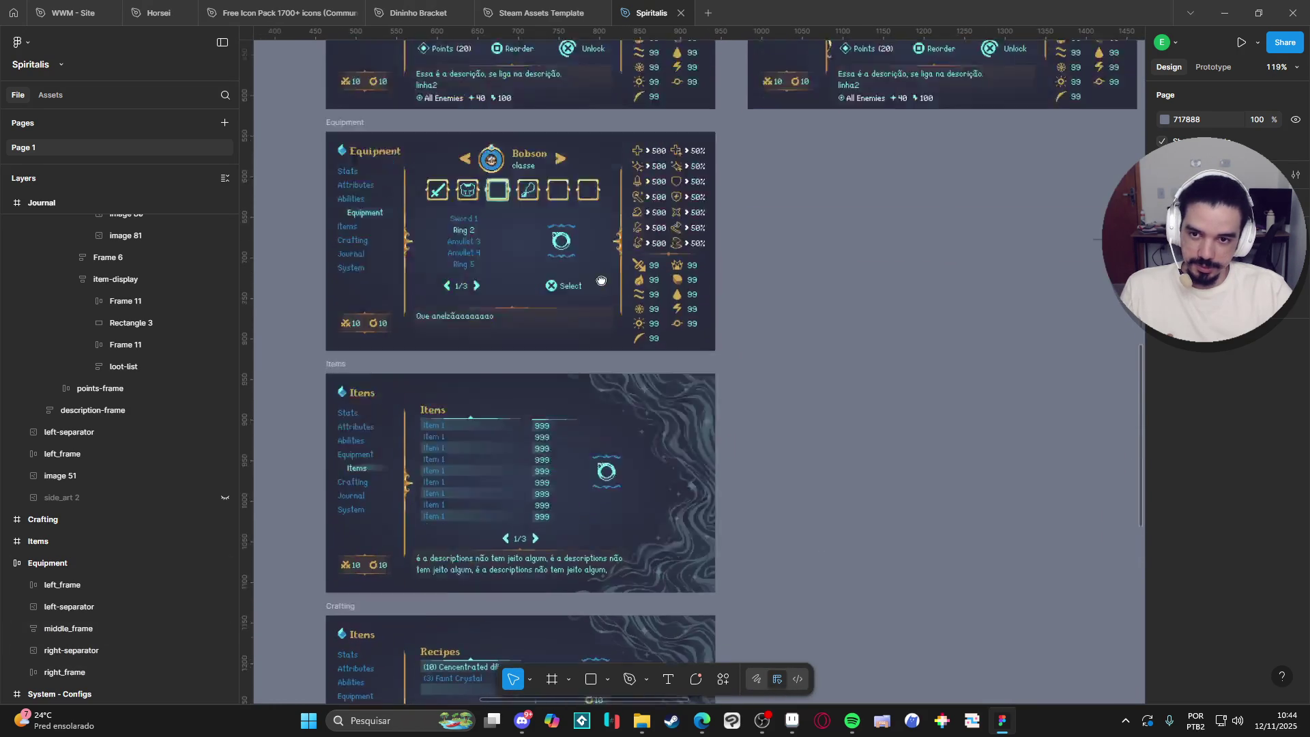
scroll(593, 280, "up", 5)
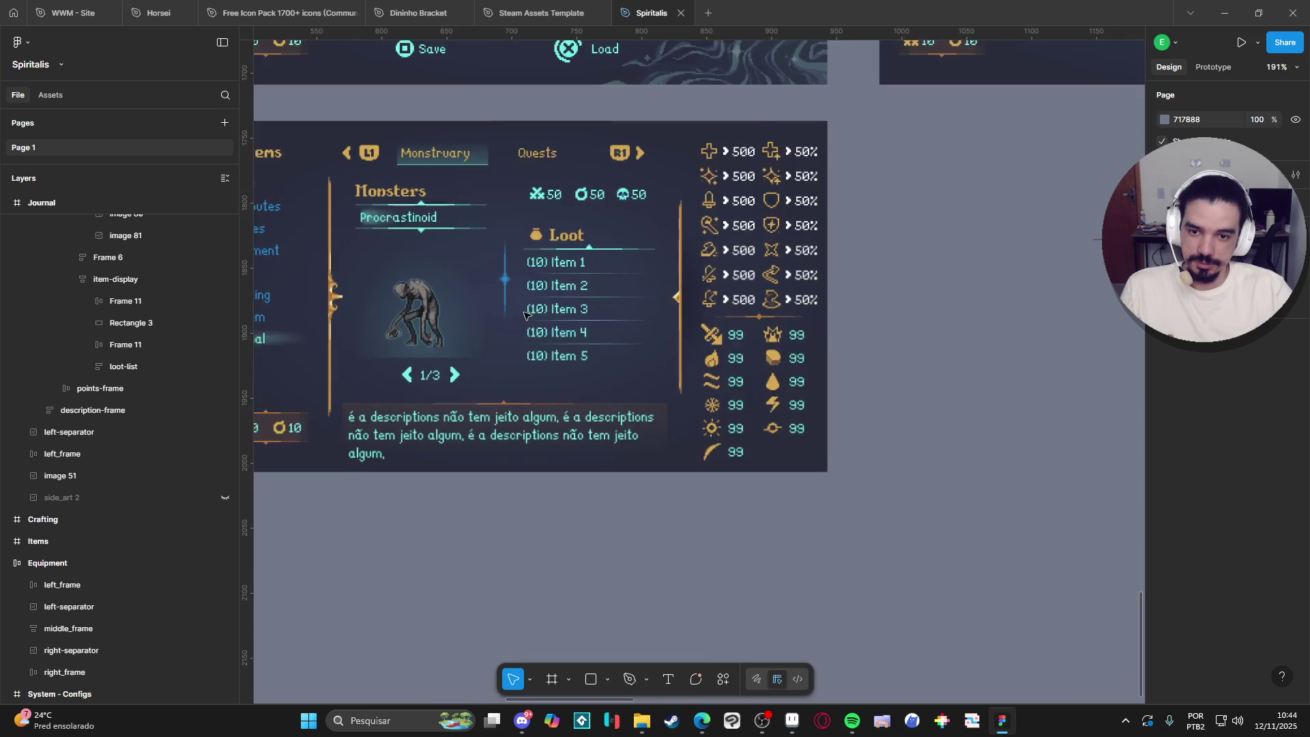
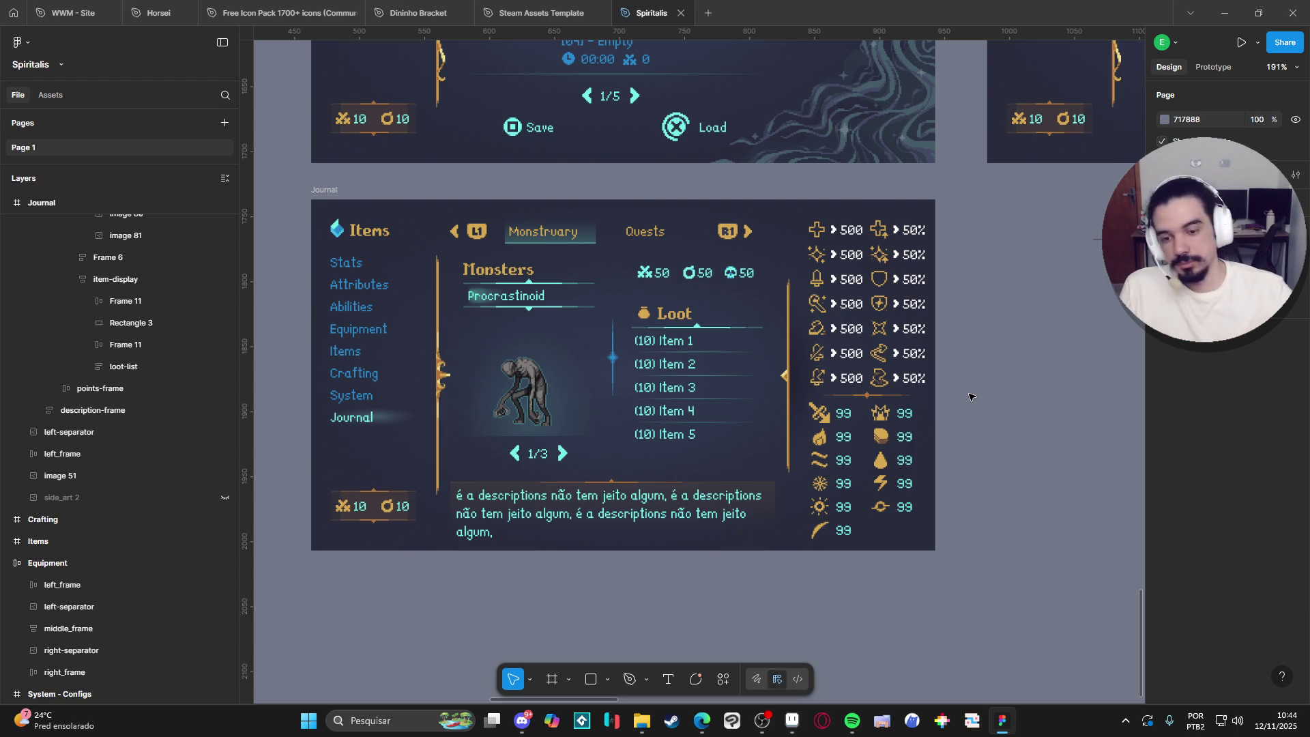
Duplicate the 480×270 Journal frame so a copy sits beside the original.
scroll(379, 235, "down", 2)
scroll(442, 316, "down", 2)
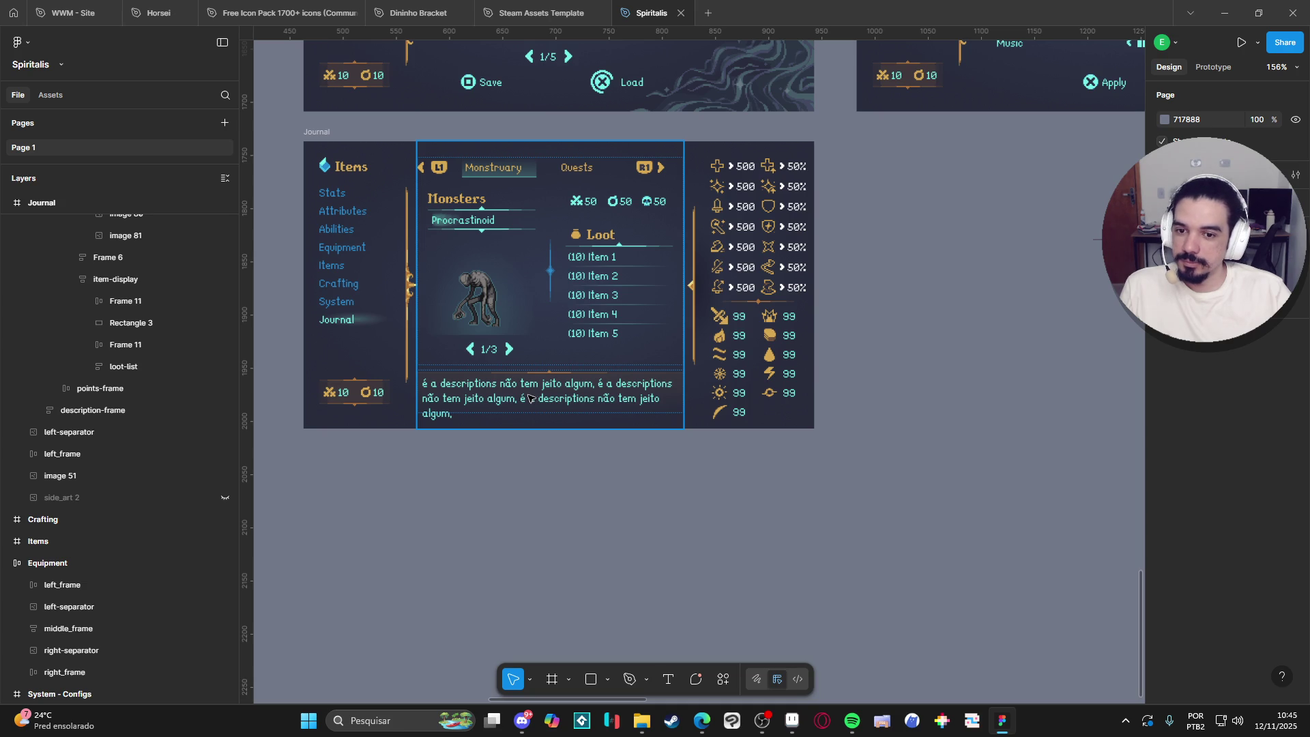
left_click(324, 134)
key("ctrl+d")
scroll(675, 235, "right", 5)
scroll(691, 538, "up", 2)
scroll(691, 538, "left", 1)
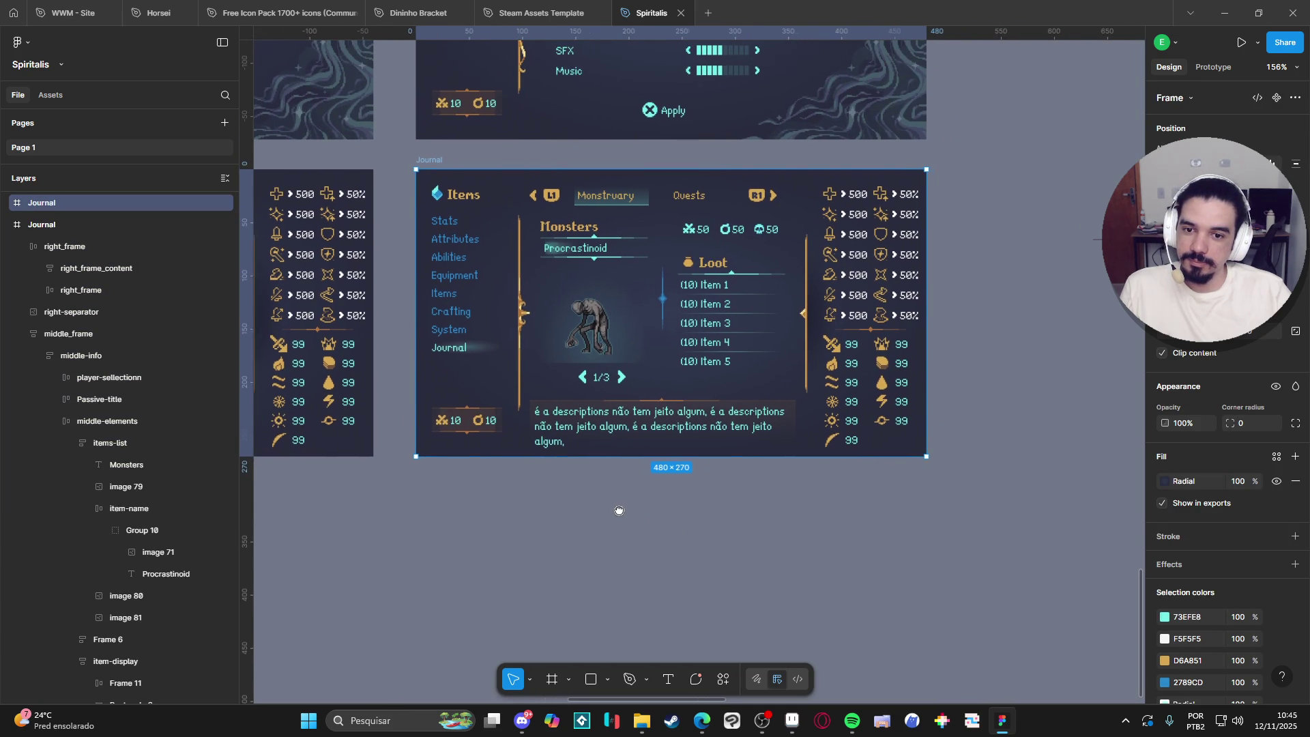
Select the Journal's items-list column holding Monsters and Procrastinoid.
double_click(615, 240)
double_click(609, 239)
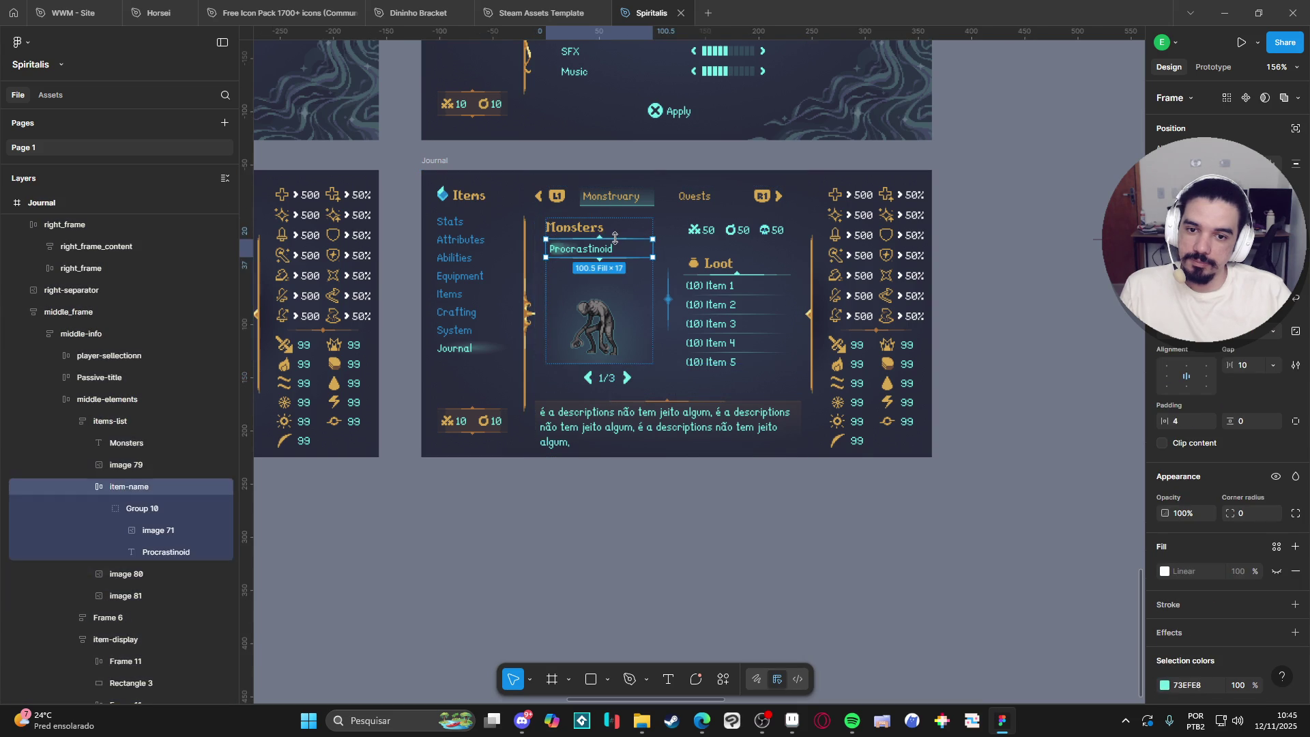
scroll(601, 236, "up", 5)
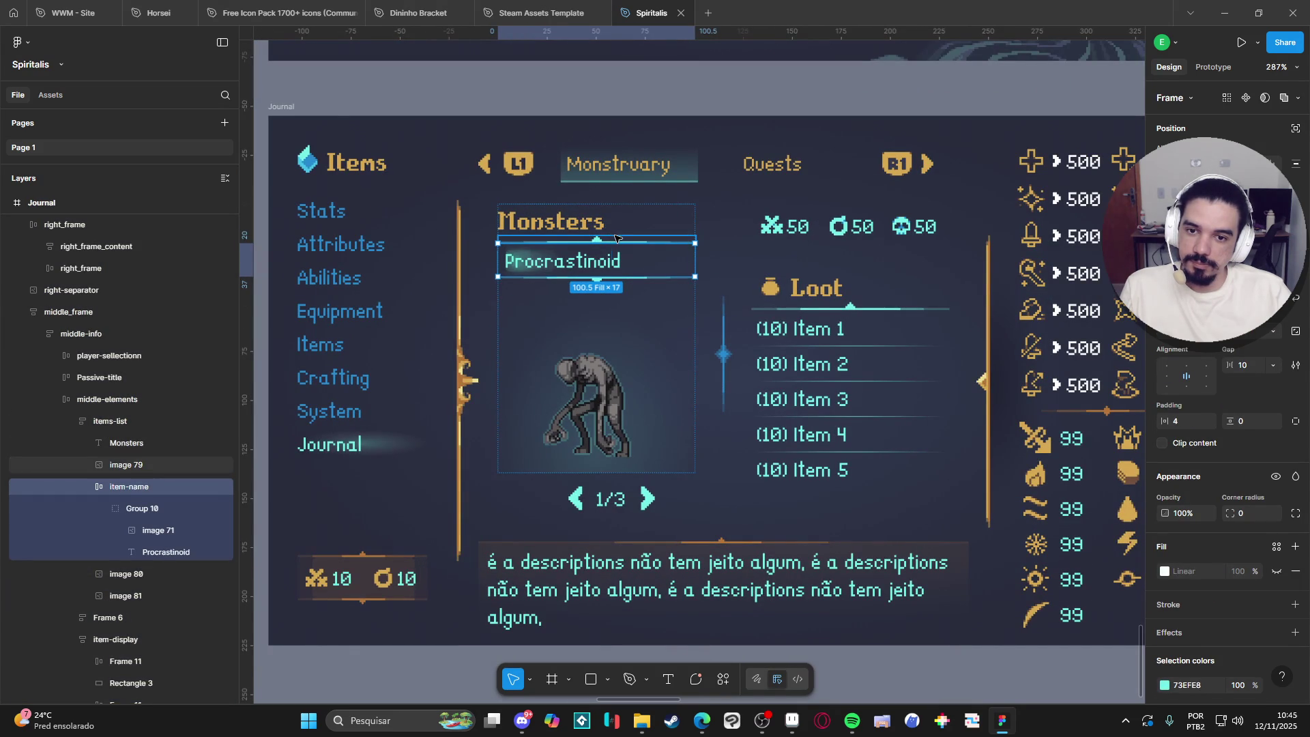
left_click(614, 238)
key("Escape")
key("Escape")
left_click(629, 241)
left_click(631, 242)
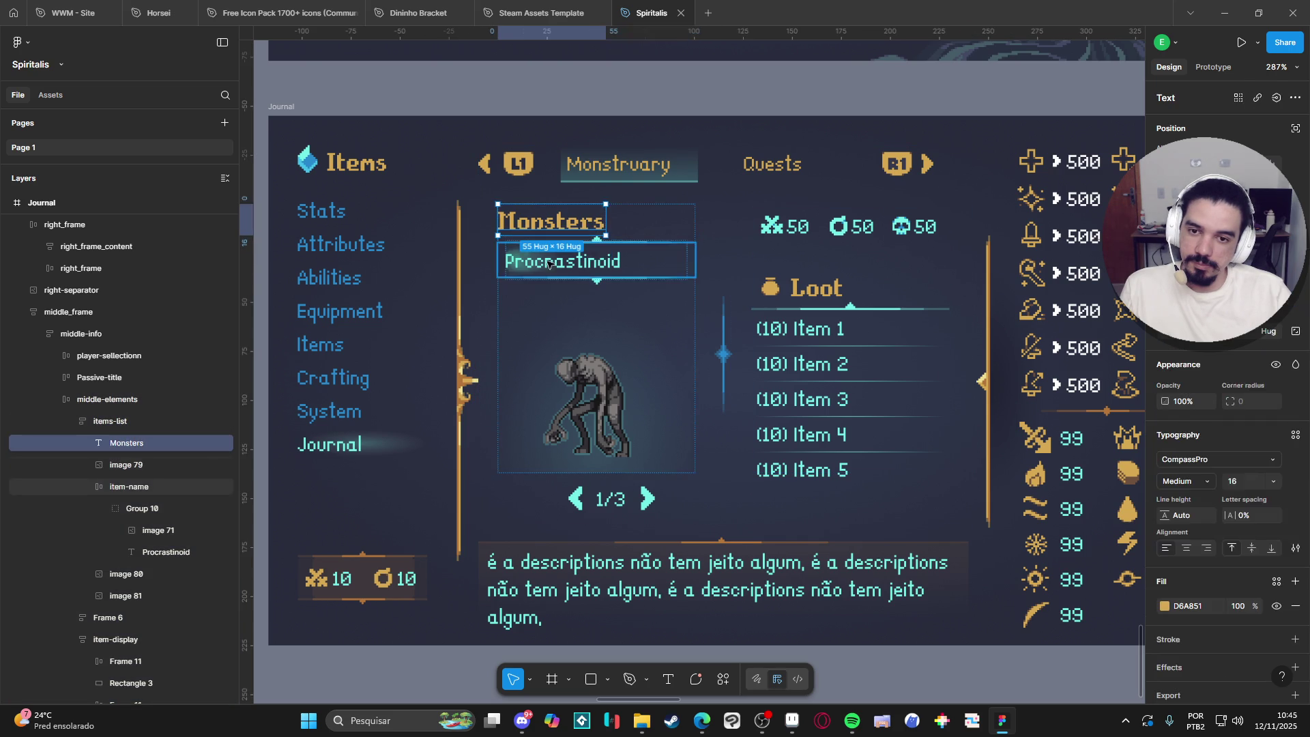
left_click(476, 240)
left_click(570, 238)
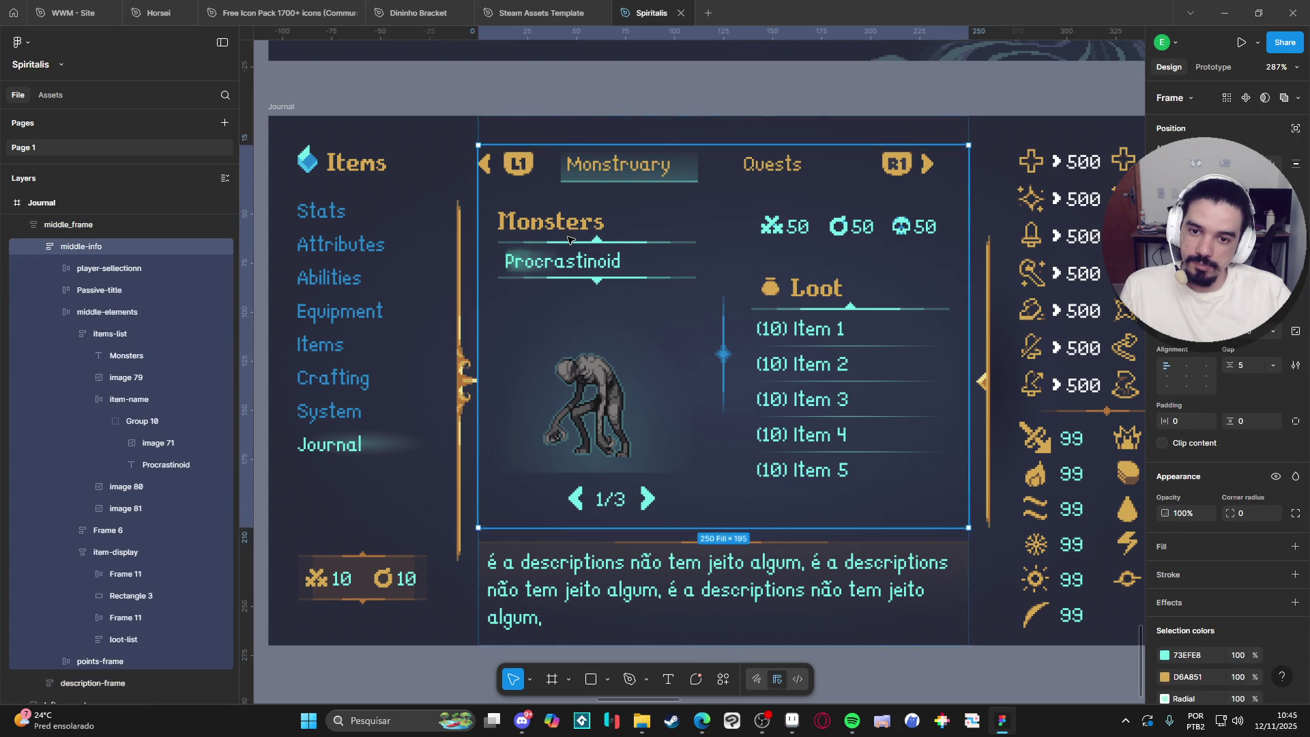
left_click(626, 233)
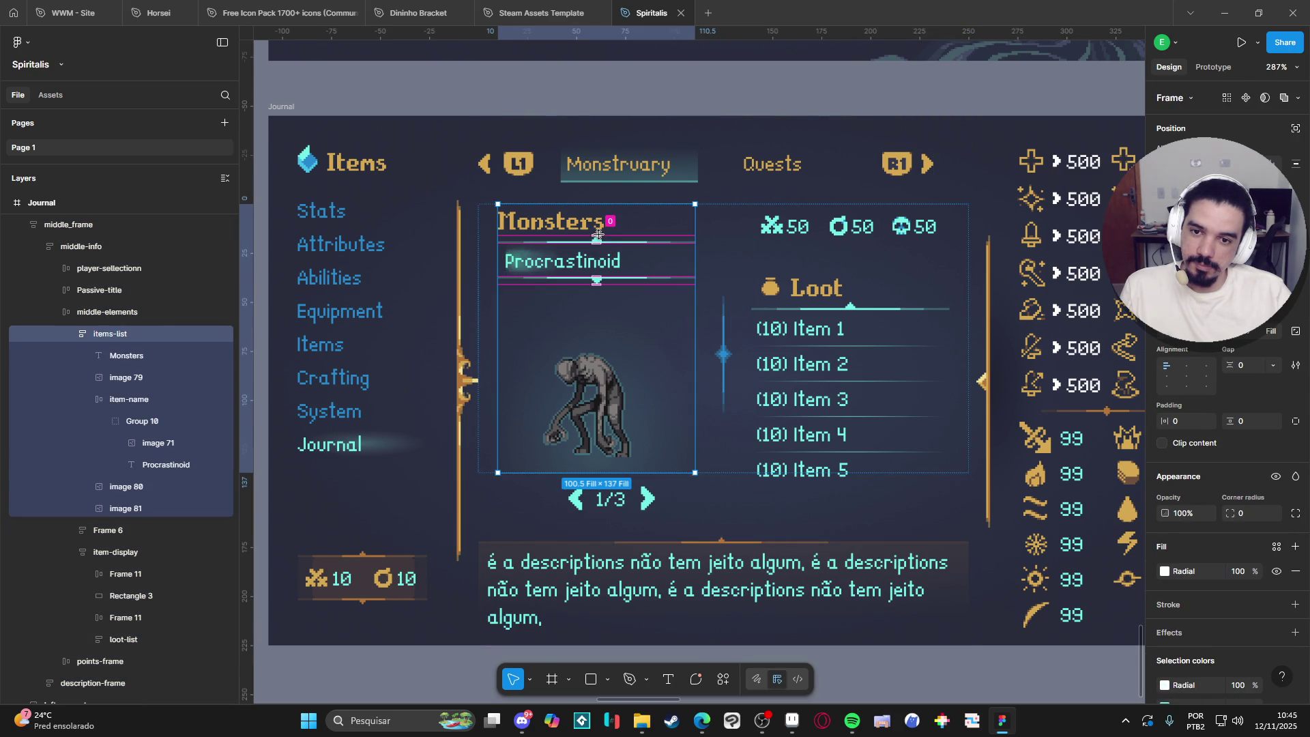
Drag the items list's gap handle to lower Procrastinoid beneath the Monsters heading.
left_click_drag(598, 234, 598, 243)
left_click(588, 98)
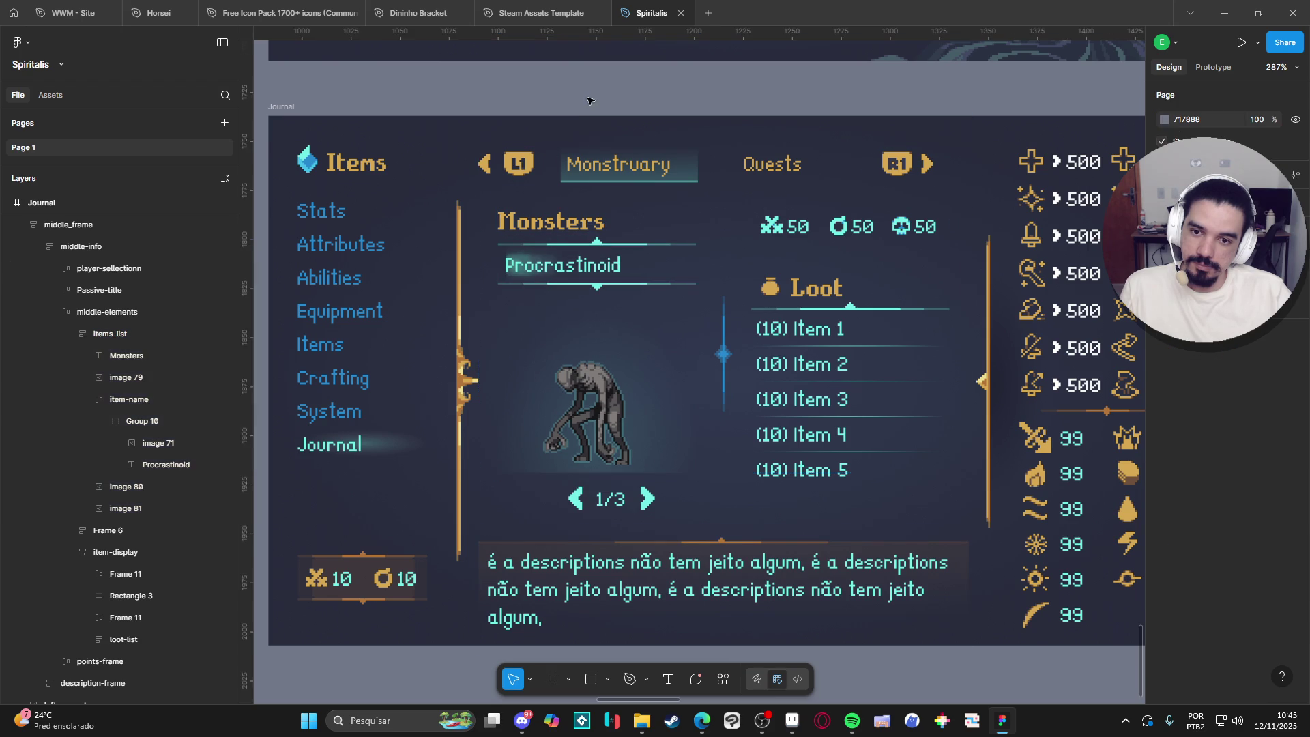
scroll(569, 205, "down", 4)
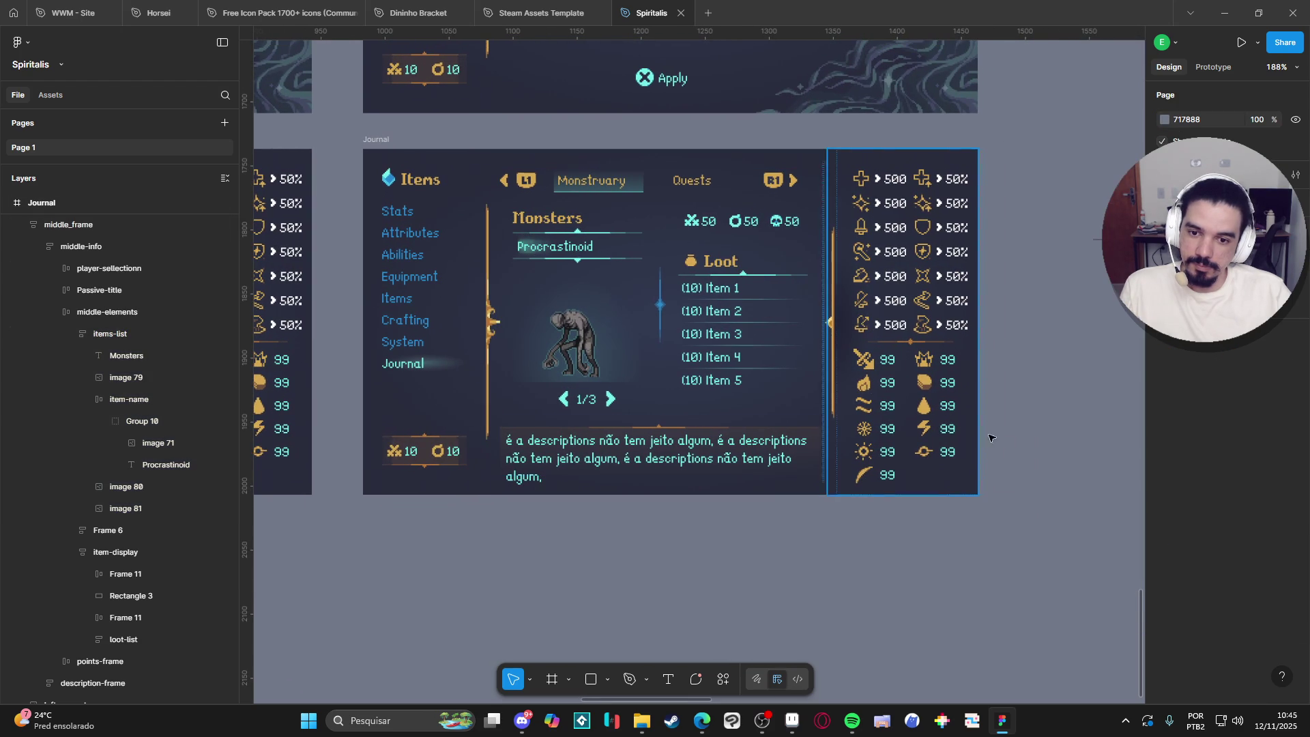
scroll(750, 532, "right", 1)
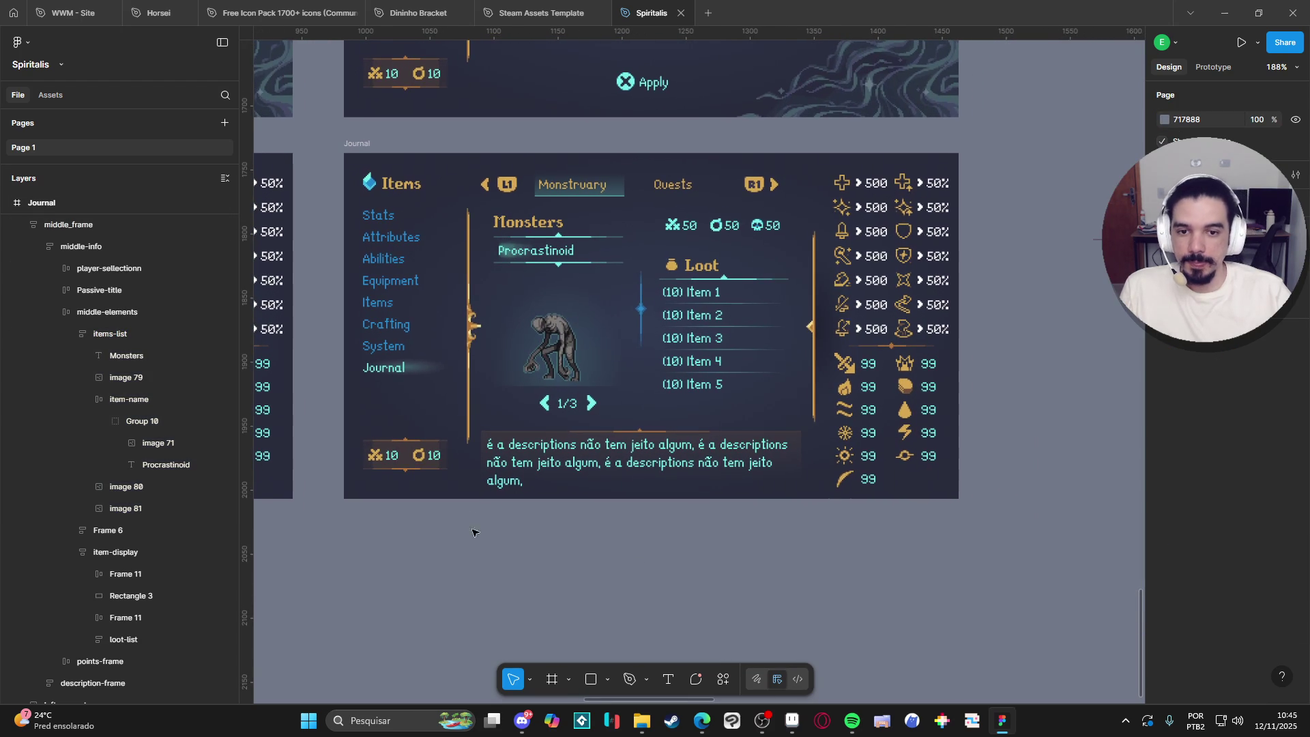
scroll(507, 544, "down", 1)
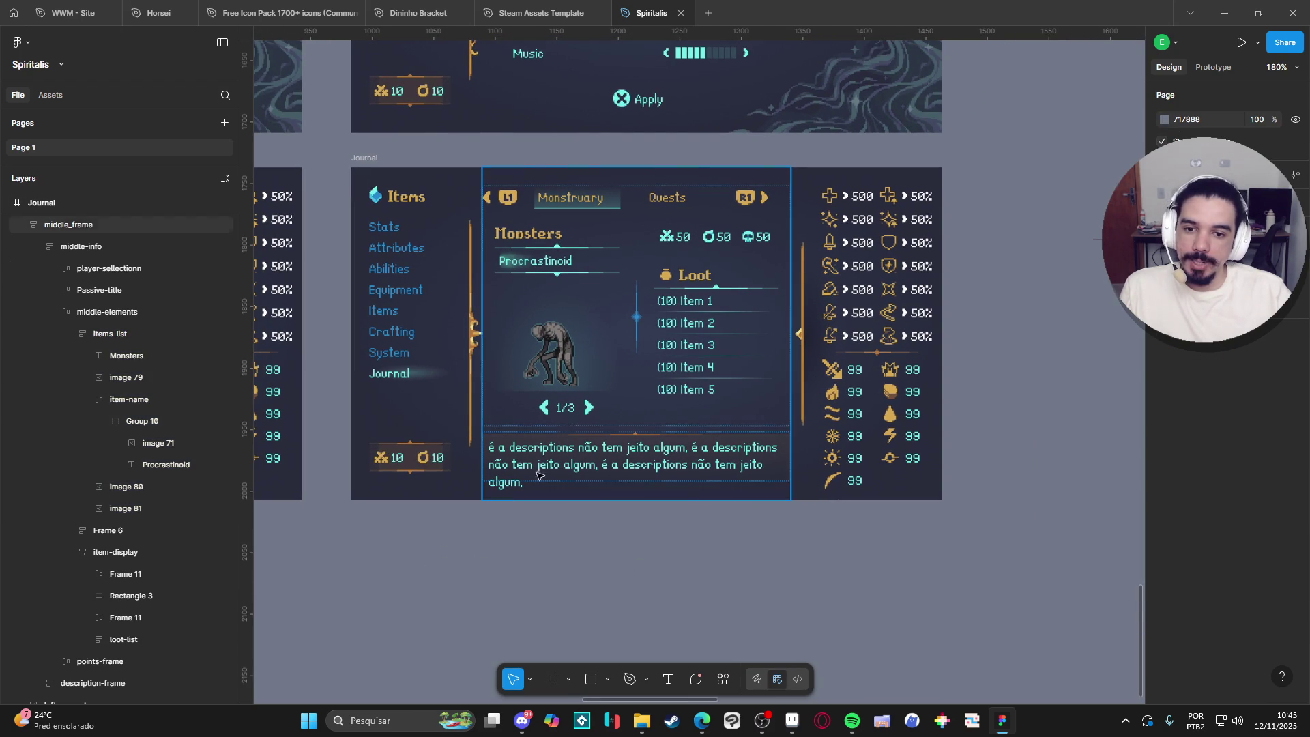
left_click(575, 409)
Stretch the points frame to about 23 px tall, keeping the 1/3 pager left-aligned.
double_click(576, 411)
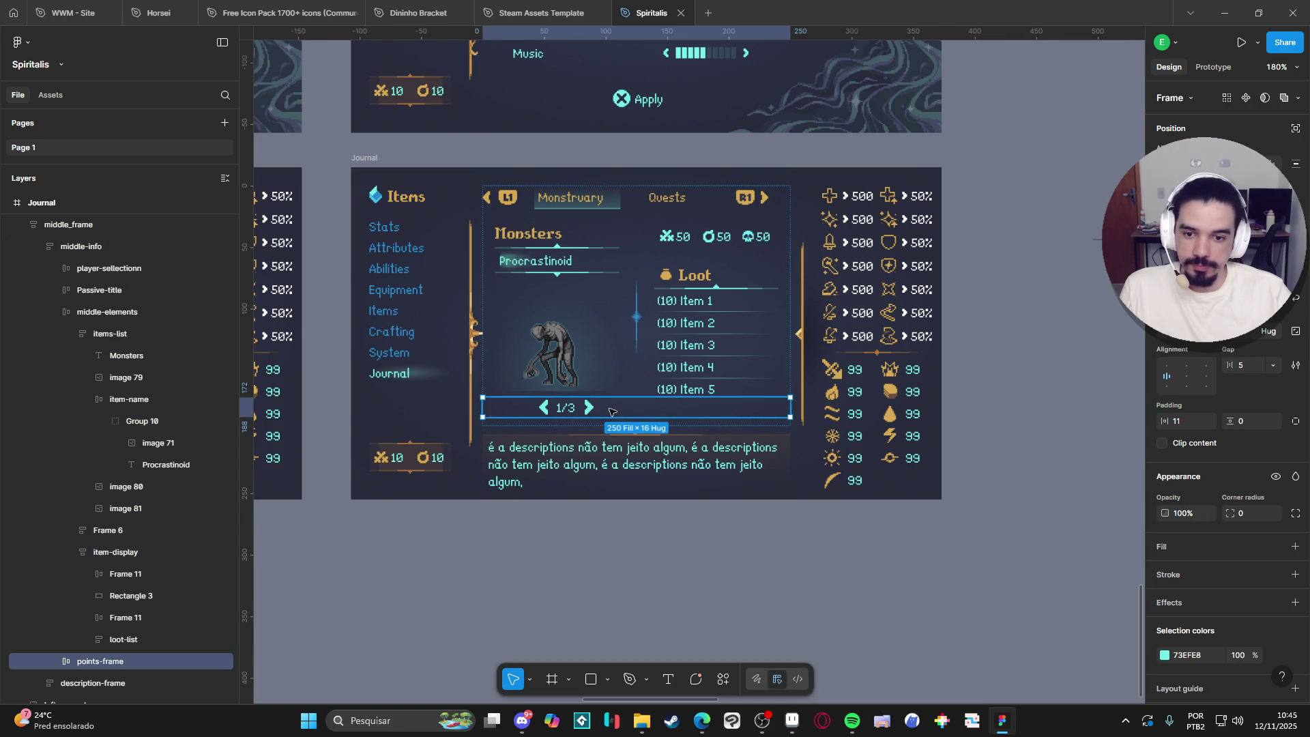
left_click_drag(623, 416, 626, 427)
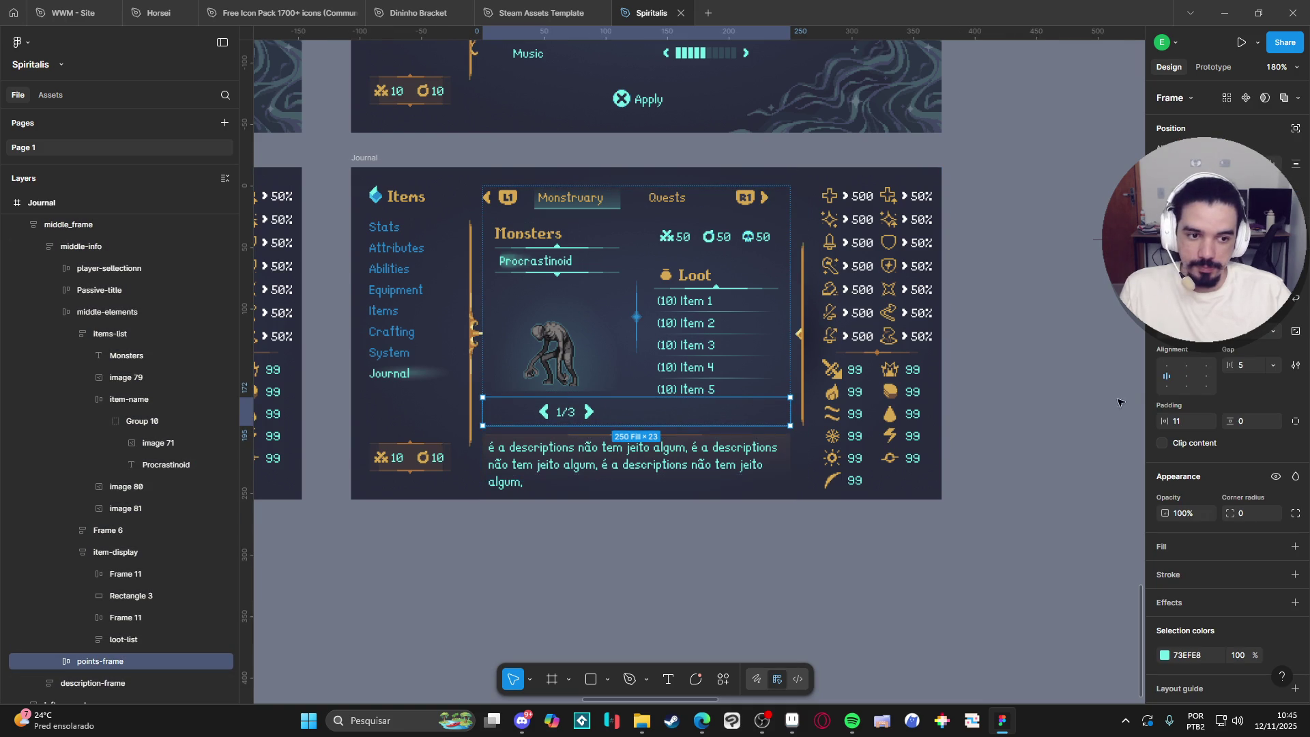
left_click(1179, 388)
left_click(1167, 386)
double_click(588, 416)
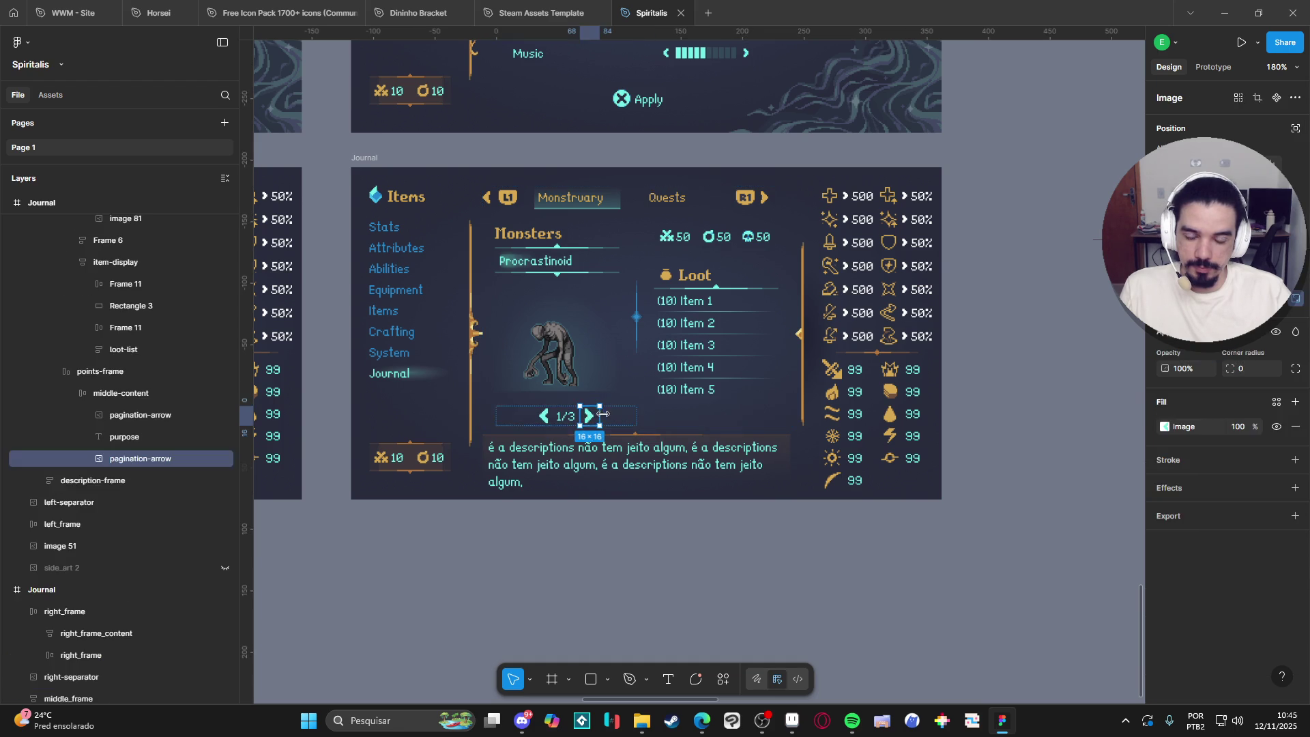
left_click(631, 410)
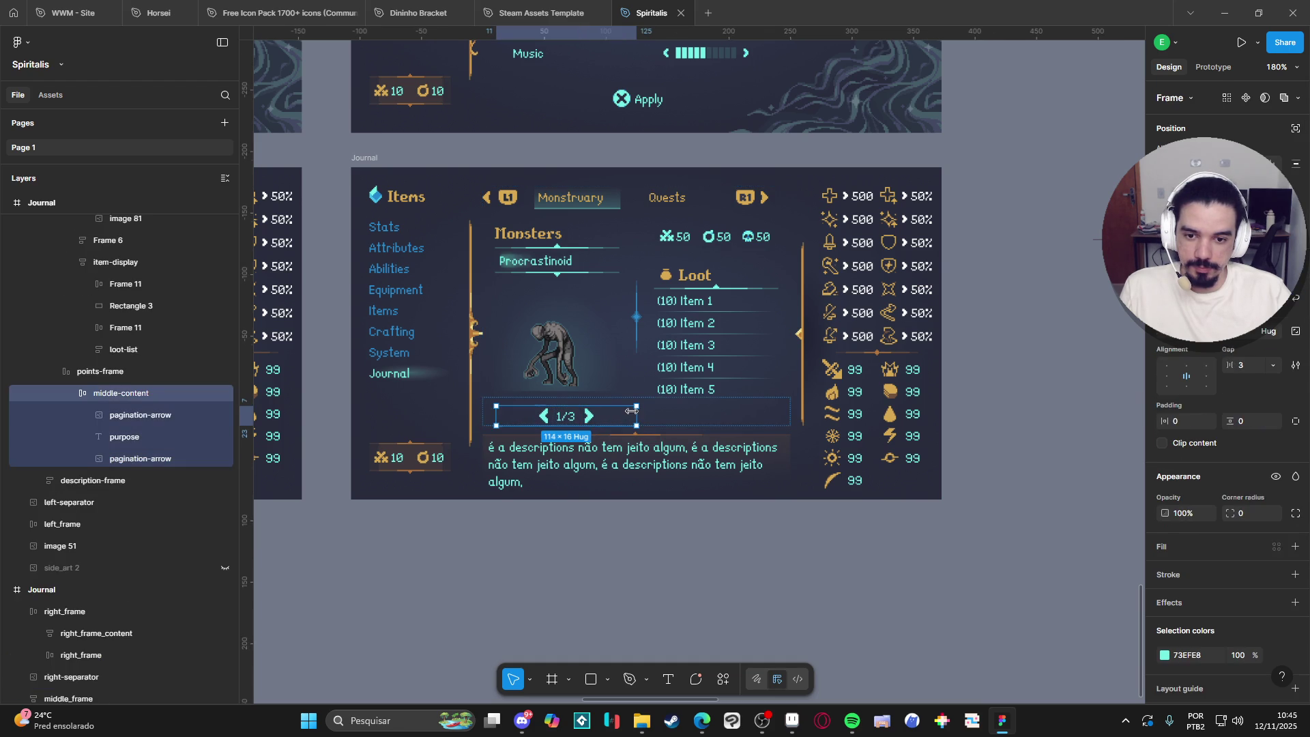
left_click(648, 563)
scroll(639, 550, "down", 2)
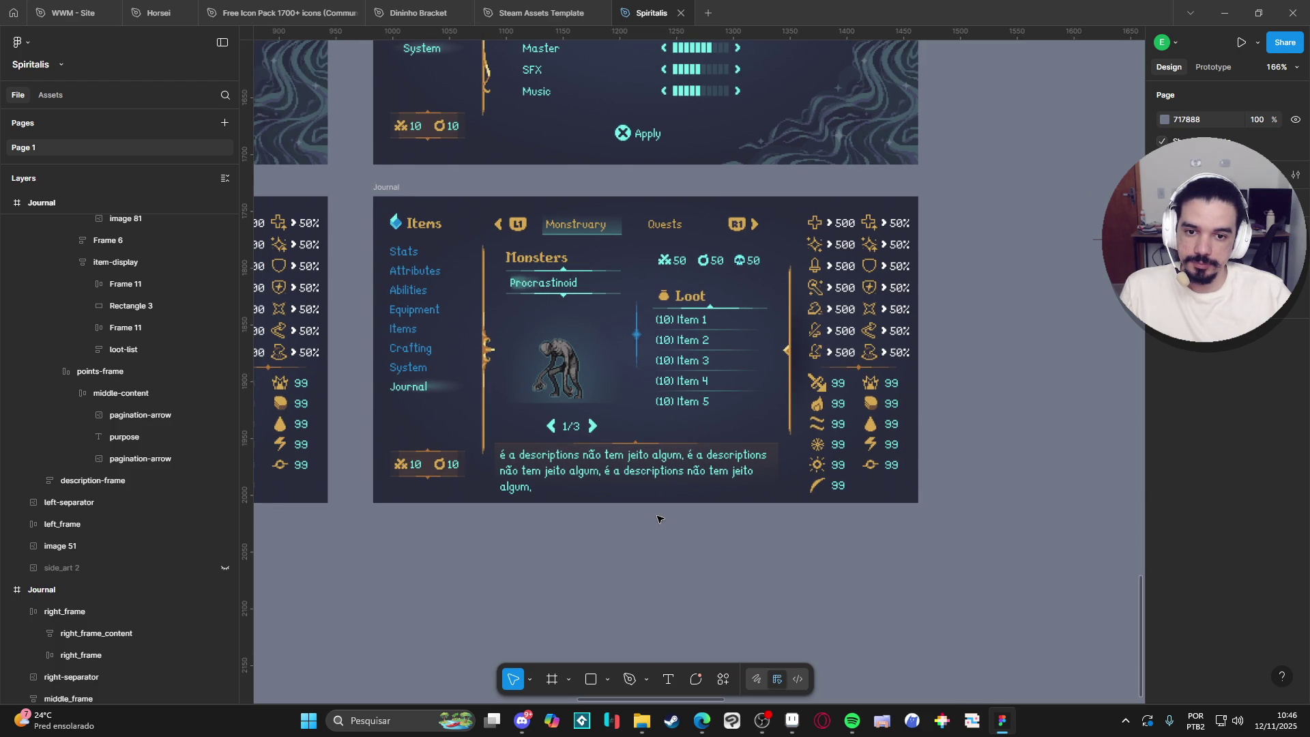
Switch from Figma to the Edge window showing TikTok.
scroll(657, 519, "up", 3)
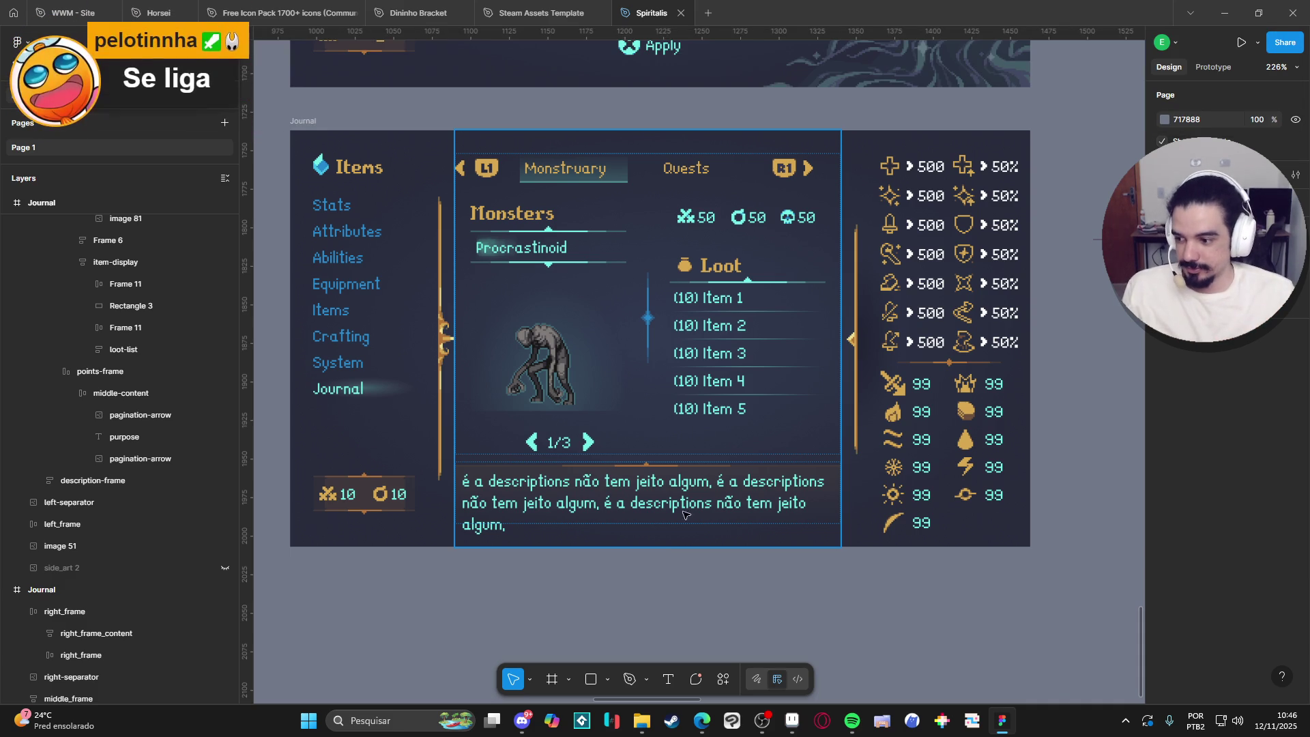
key("alt+Tab")
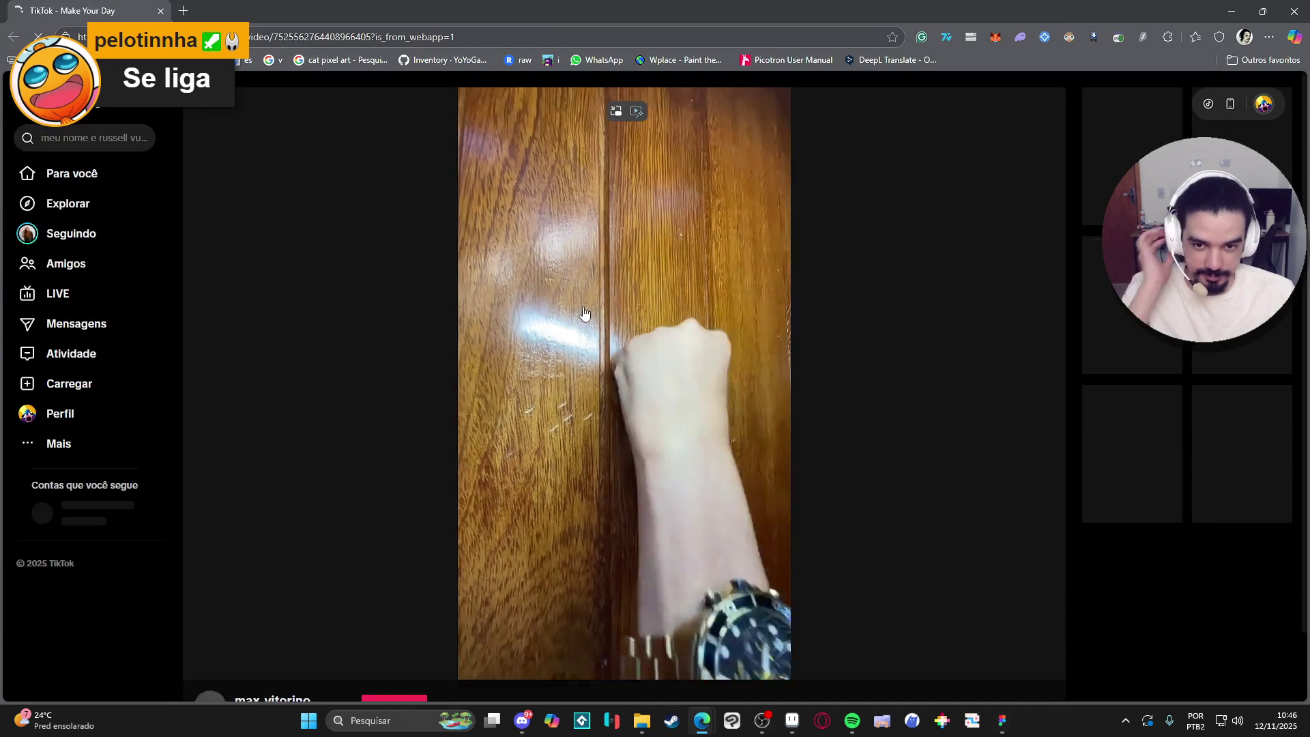
Unmute the TikTok video, minimize the music player, and restart the video.
key("space")
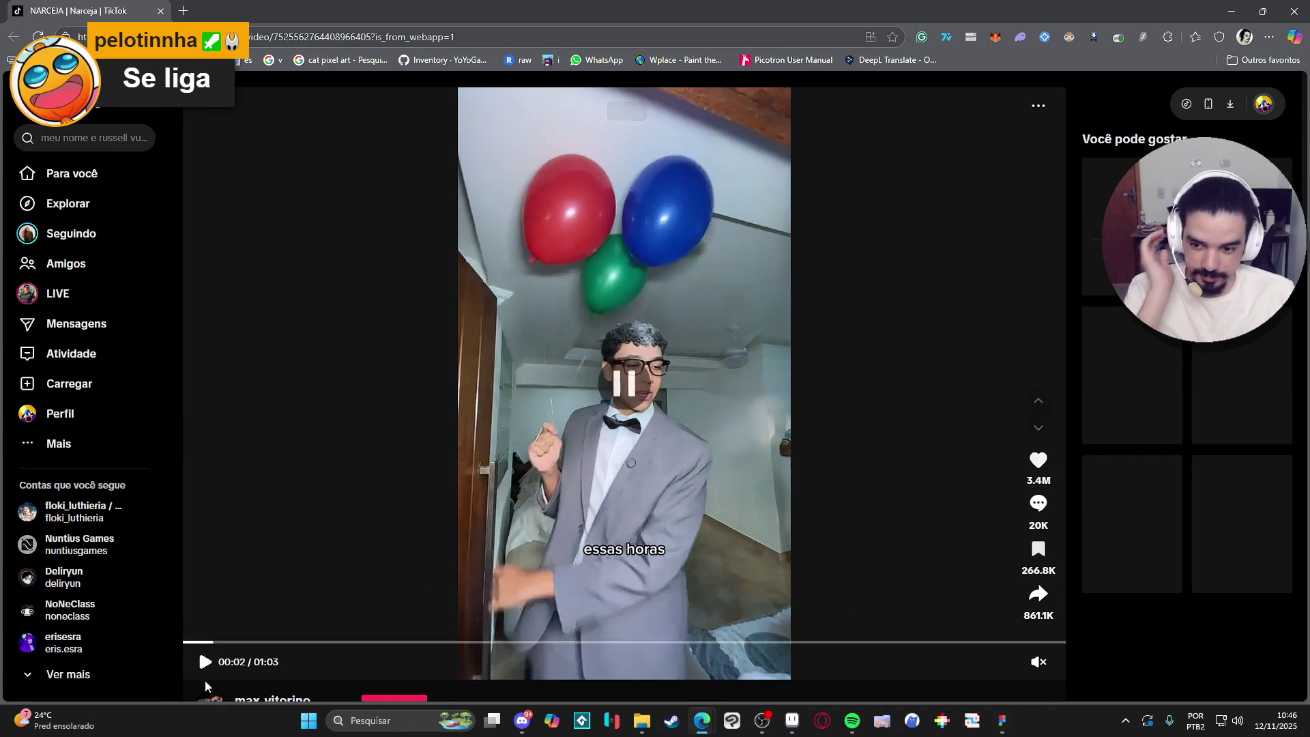
left_click(1037, 665)
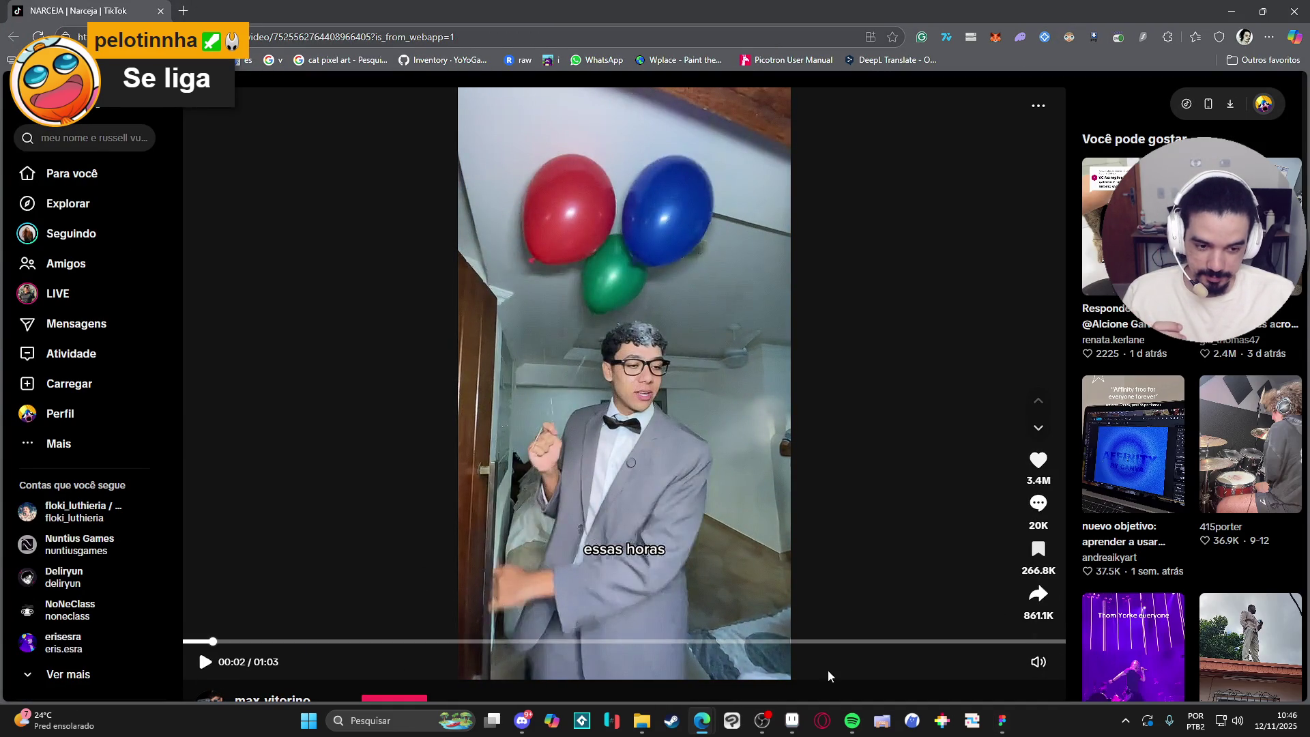
left_click(852, 720)
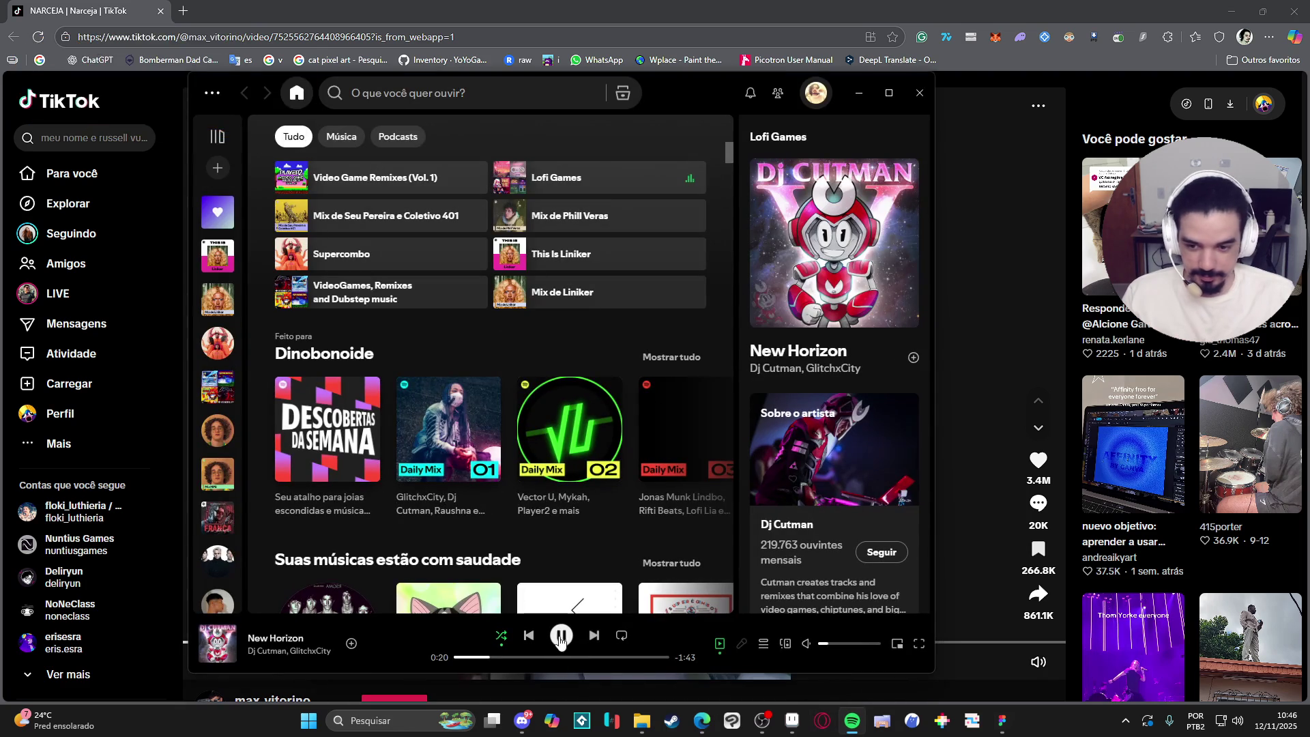
left_click(859, 93)
left_click(183, 642)
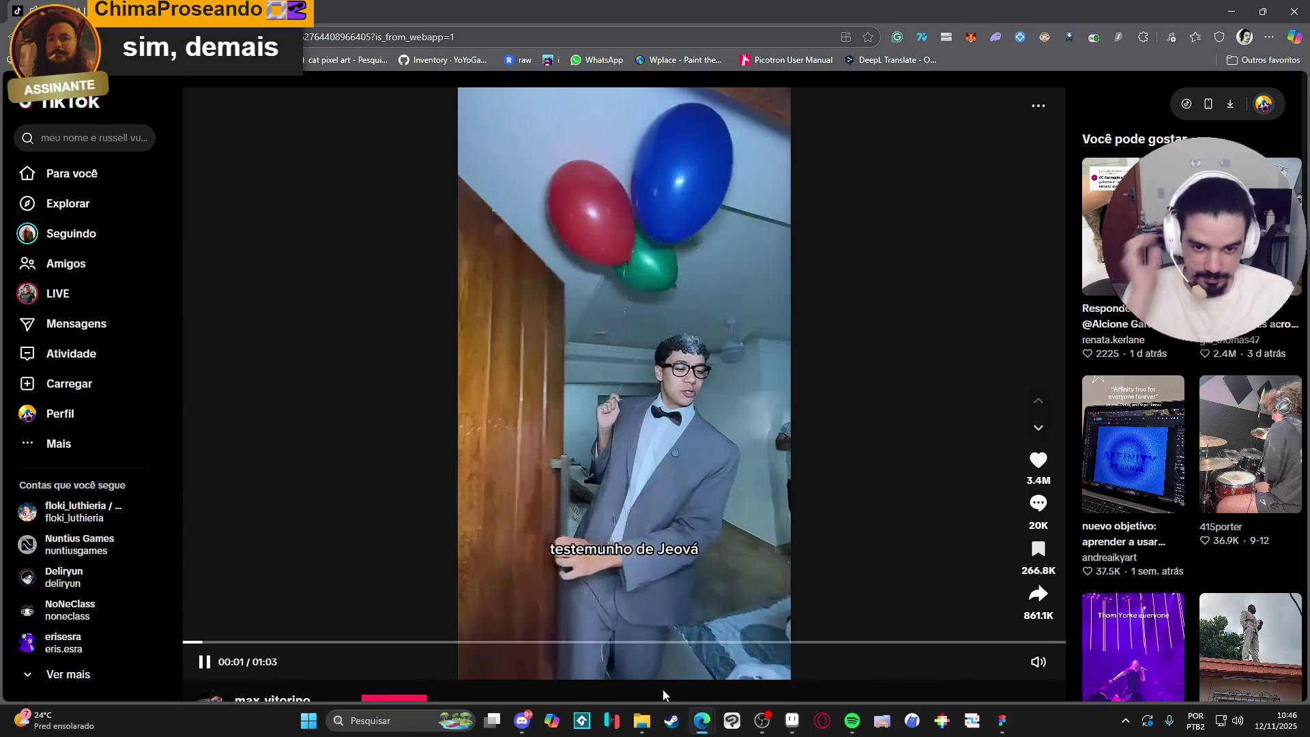
mouse_move(1047, 672)
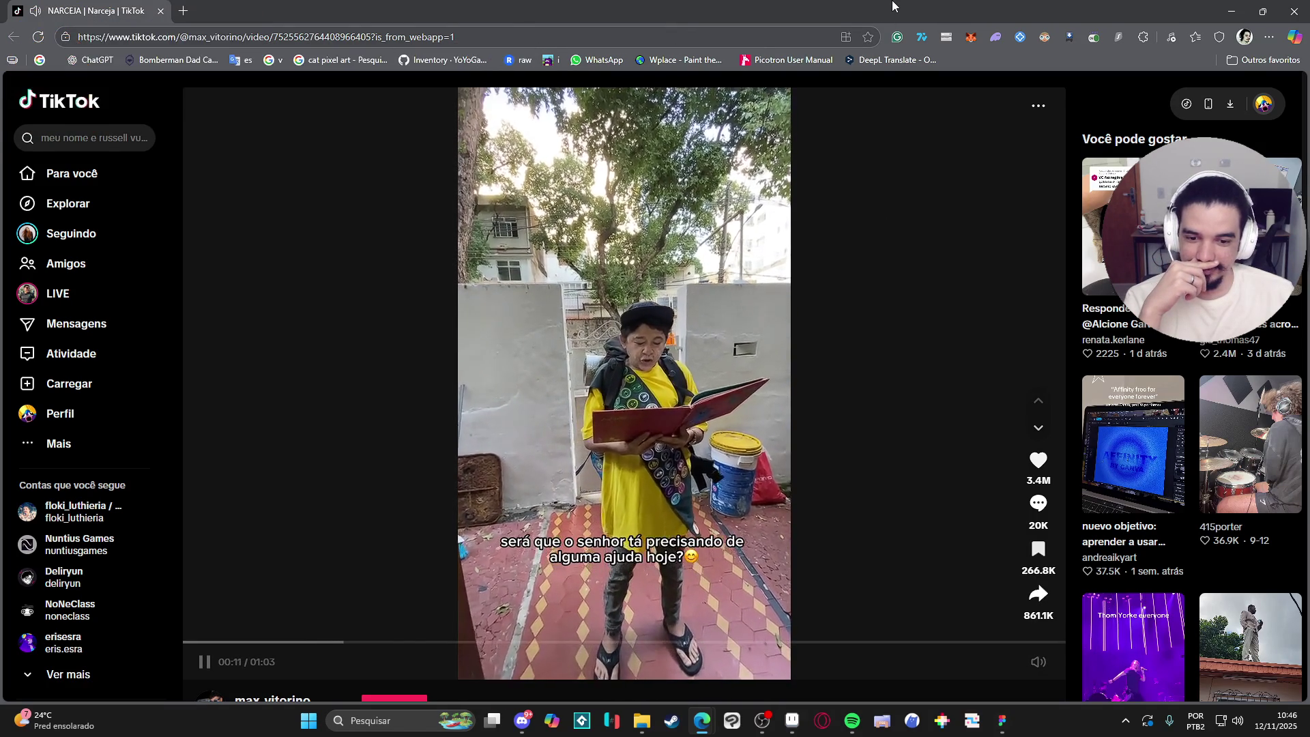
Watch the video with a few pauses, then close the browser window.
left_click(780, 220)
left_click(777, 225)
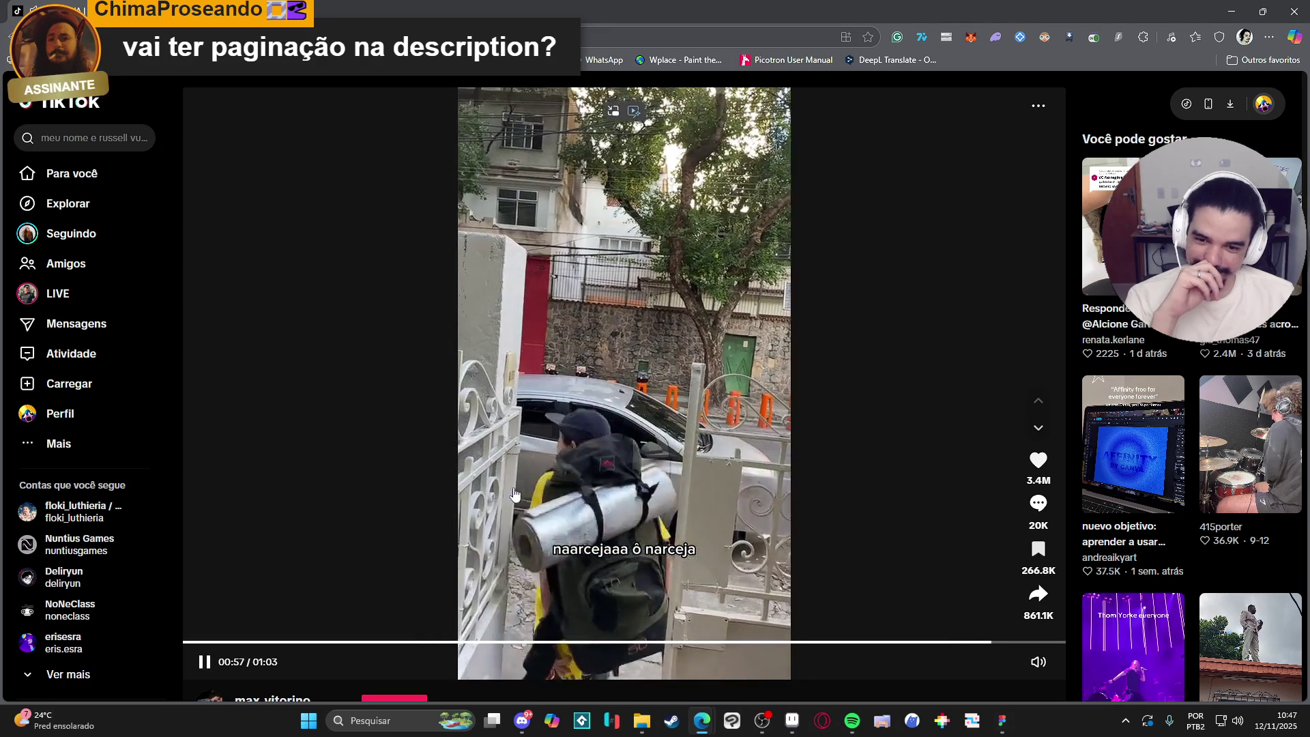
left_click(575, 487)
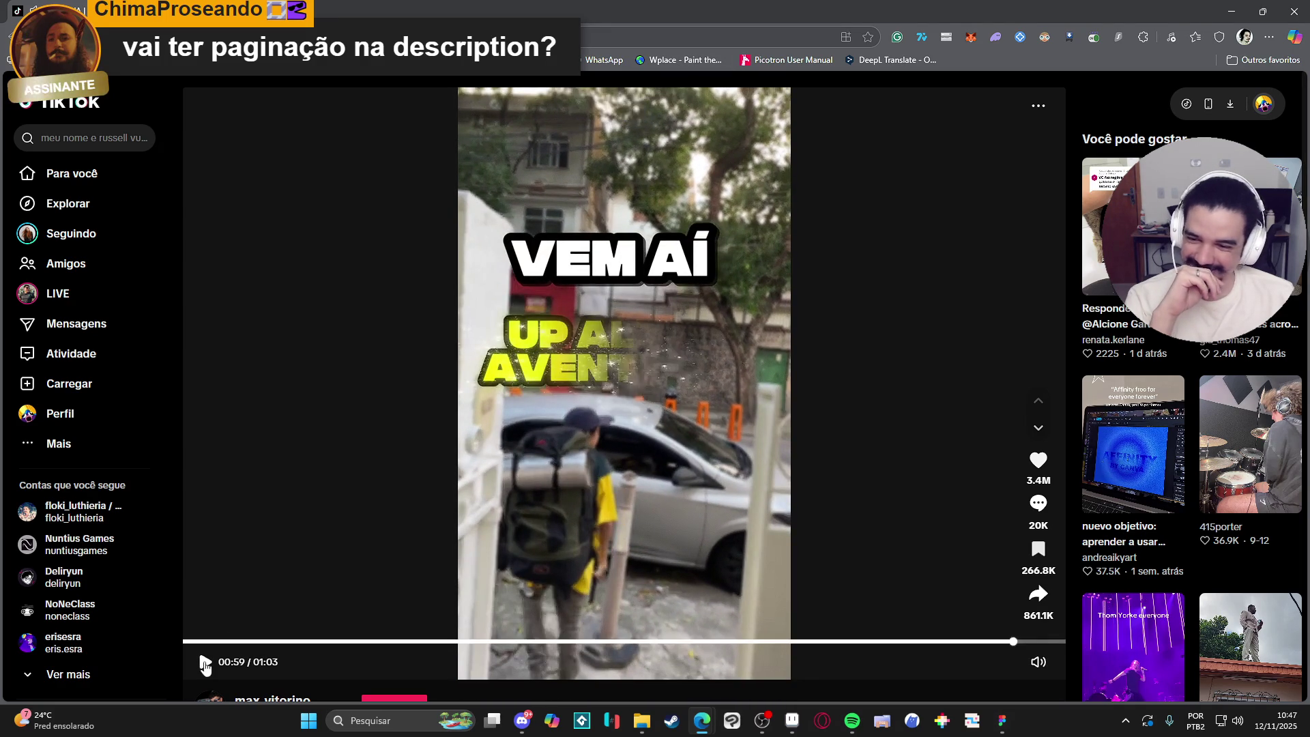
left_click(323, 518)
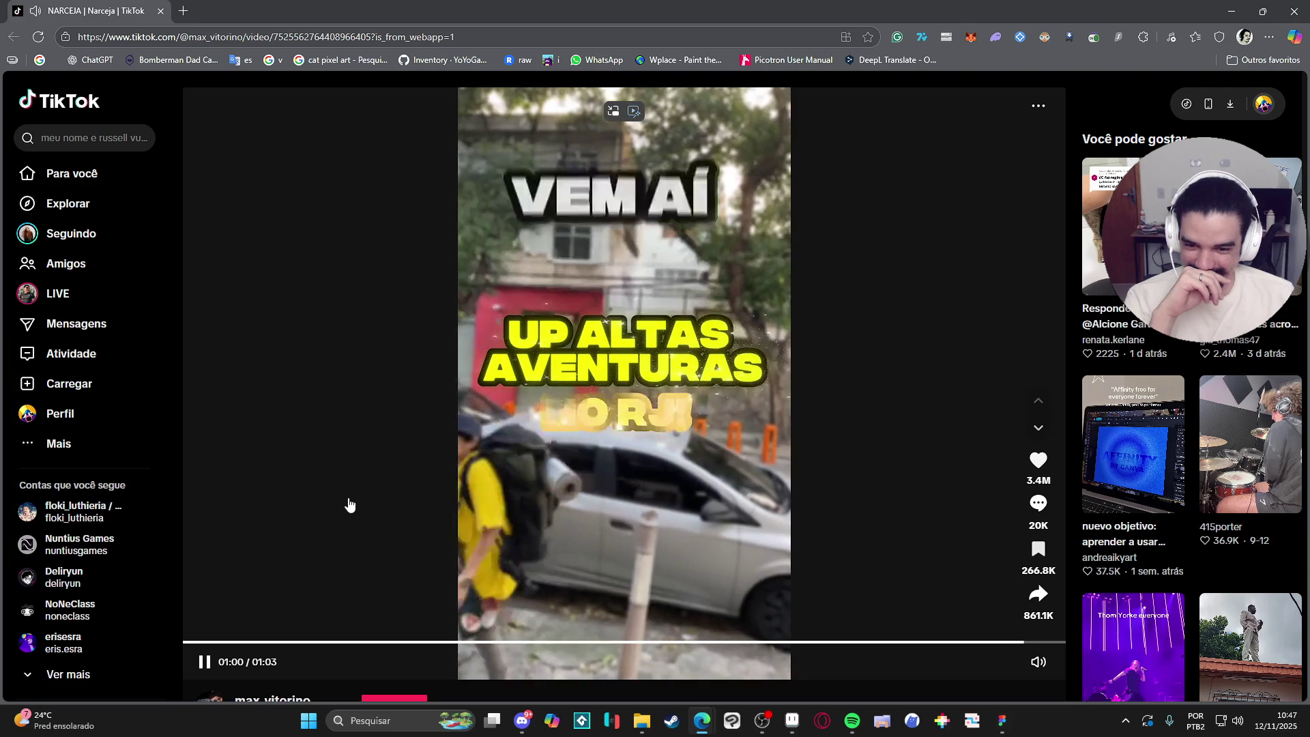
left_click(349, 505)
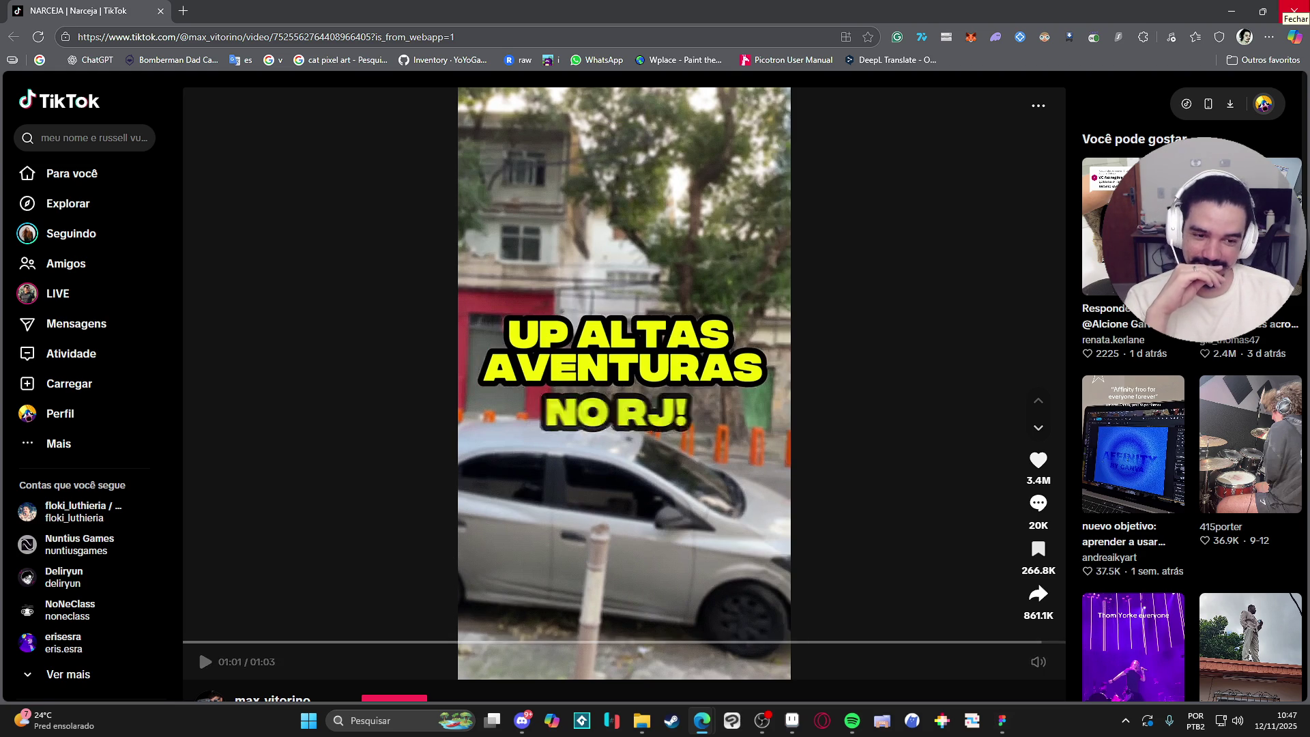
left_click(1293, 9)
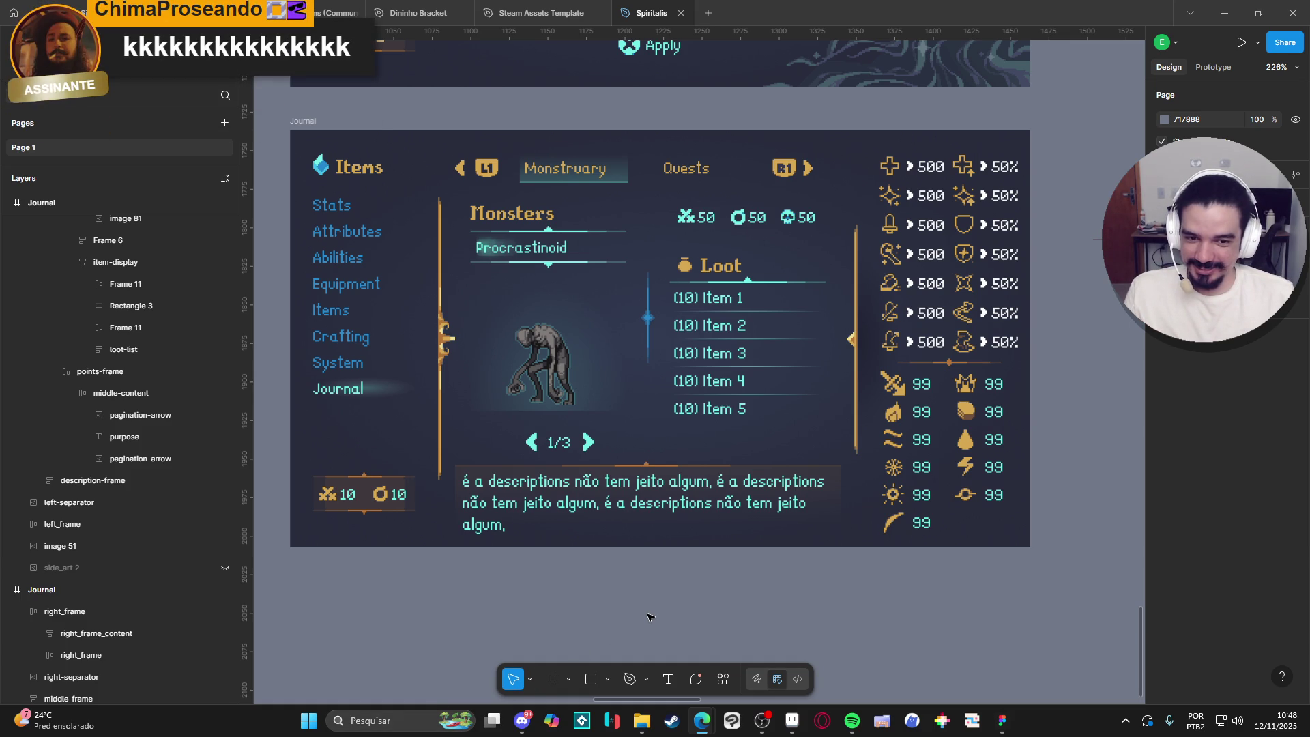
Return to the Edge browser, now playing a different TikTok video.
key("alt+Tab")
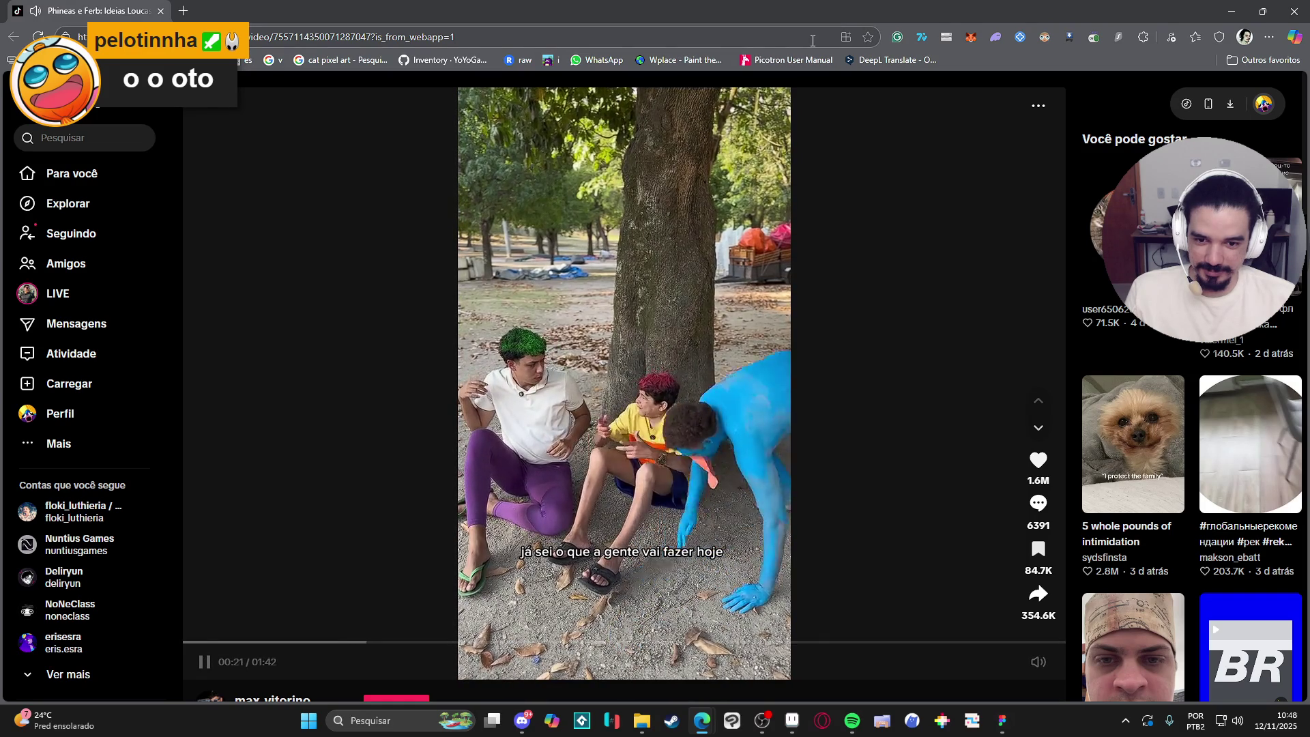
Watch the Phineas and Ferb parody, pausing at 01:37 and resuming, then return to Figma.
right_click(793, 6)
left_click(686, 6)
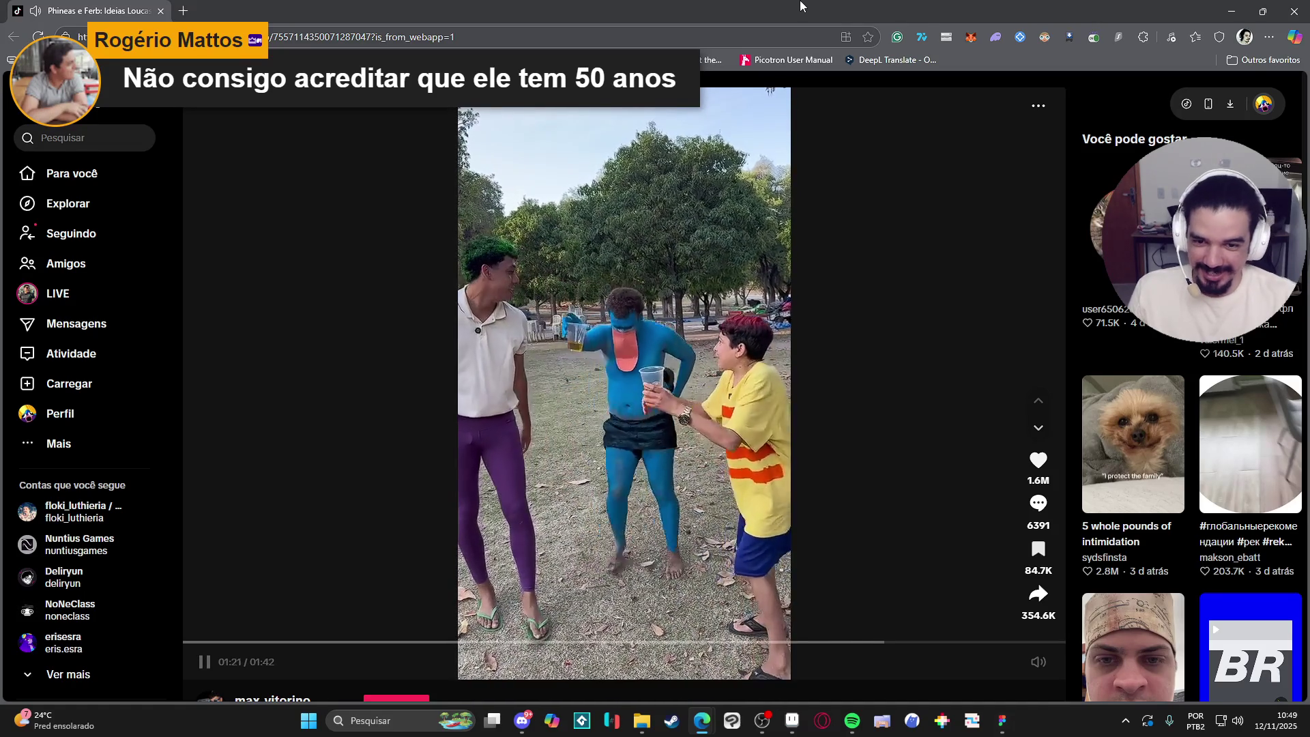
left_click(626, 379)
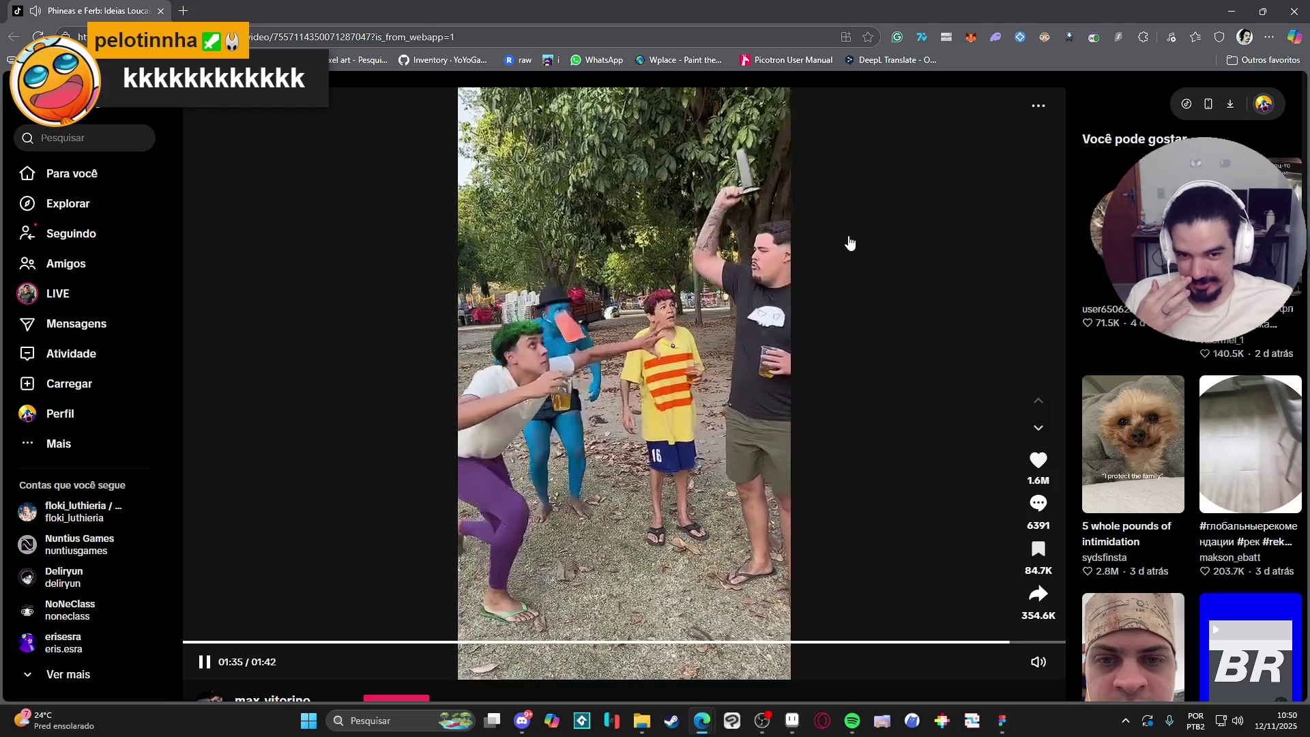
left_click(756, 362)
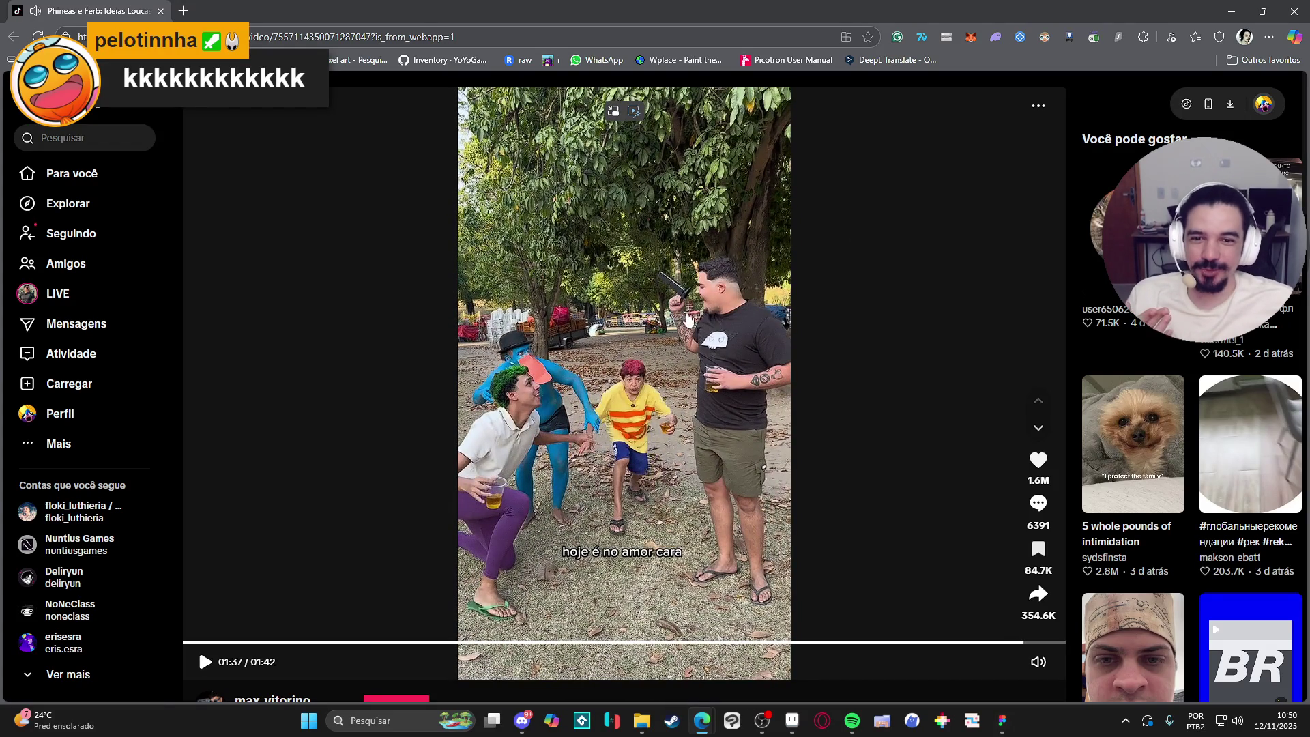
left_click(697, 332)
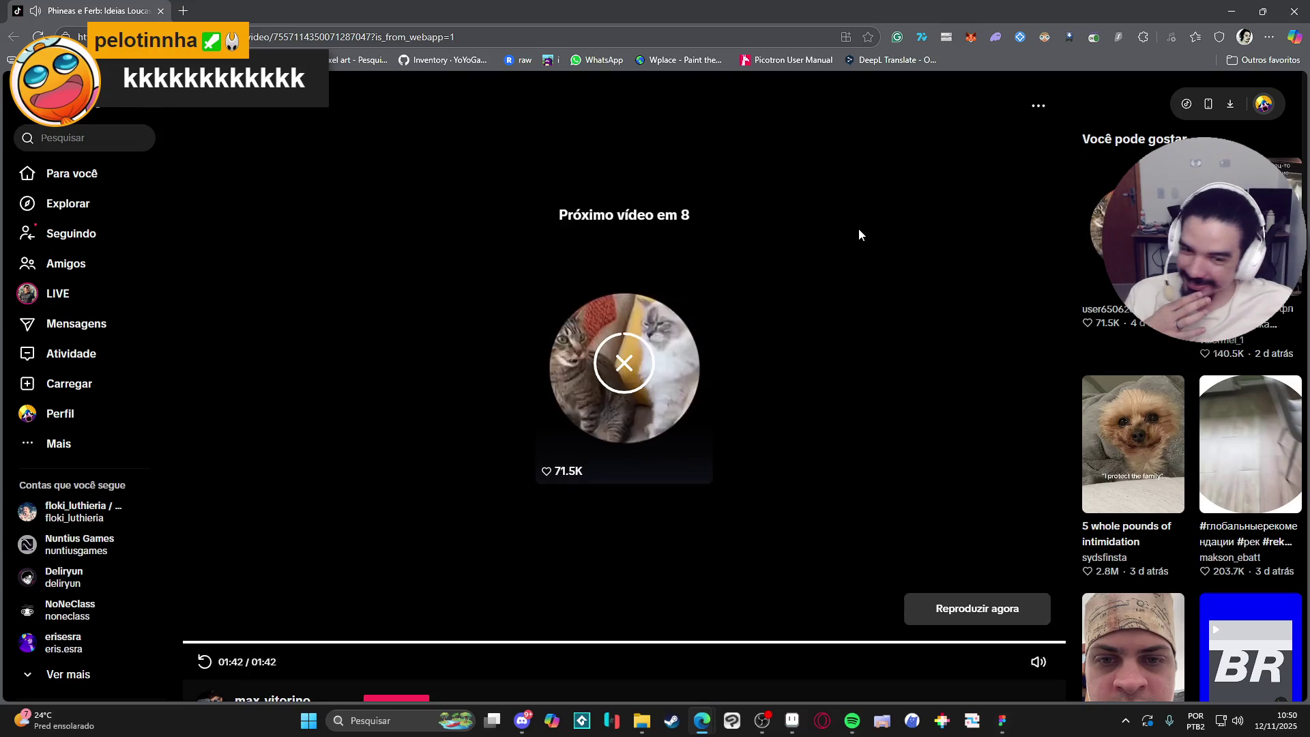
key("alt+Tab")
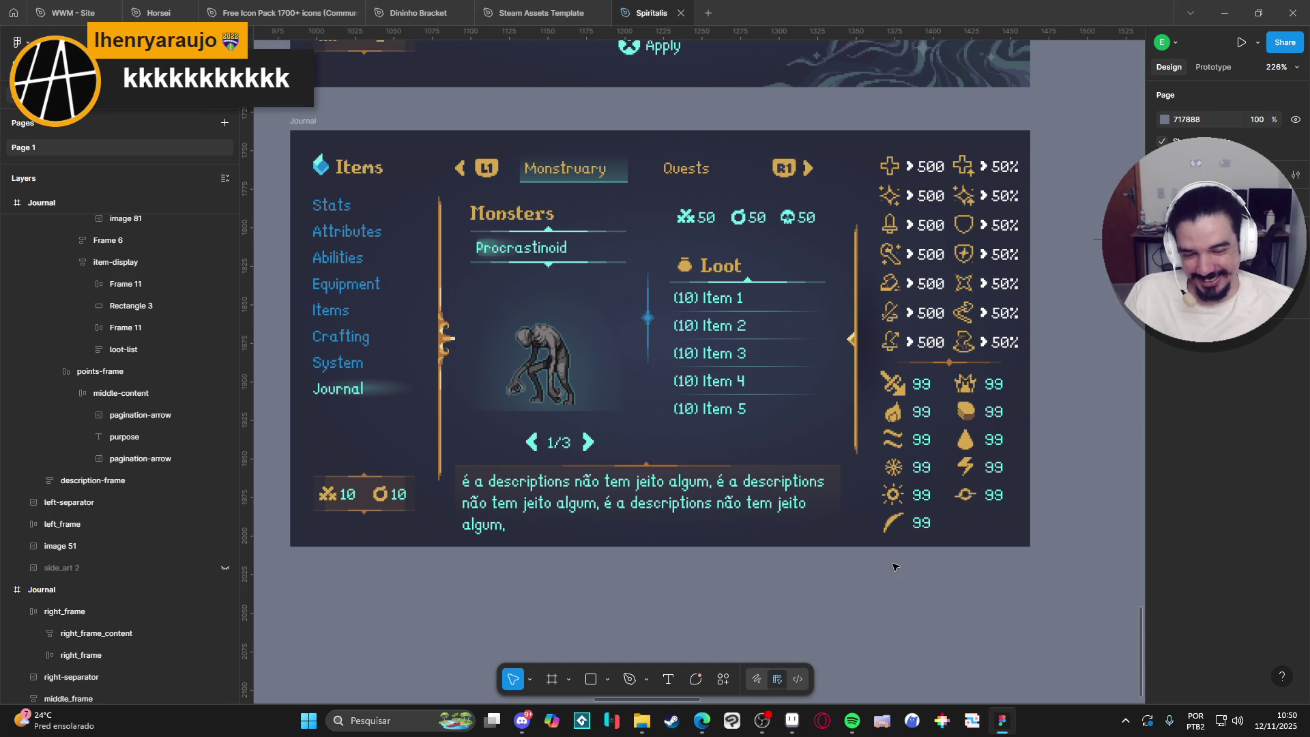
Zoom and pan across the System-Configs and Journal frames, then bring Aseprite forward.
scroll(895, 568, "down", 5)
scroll(907, 550, "up", 2)
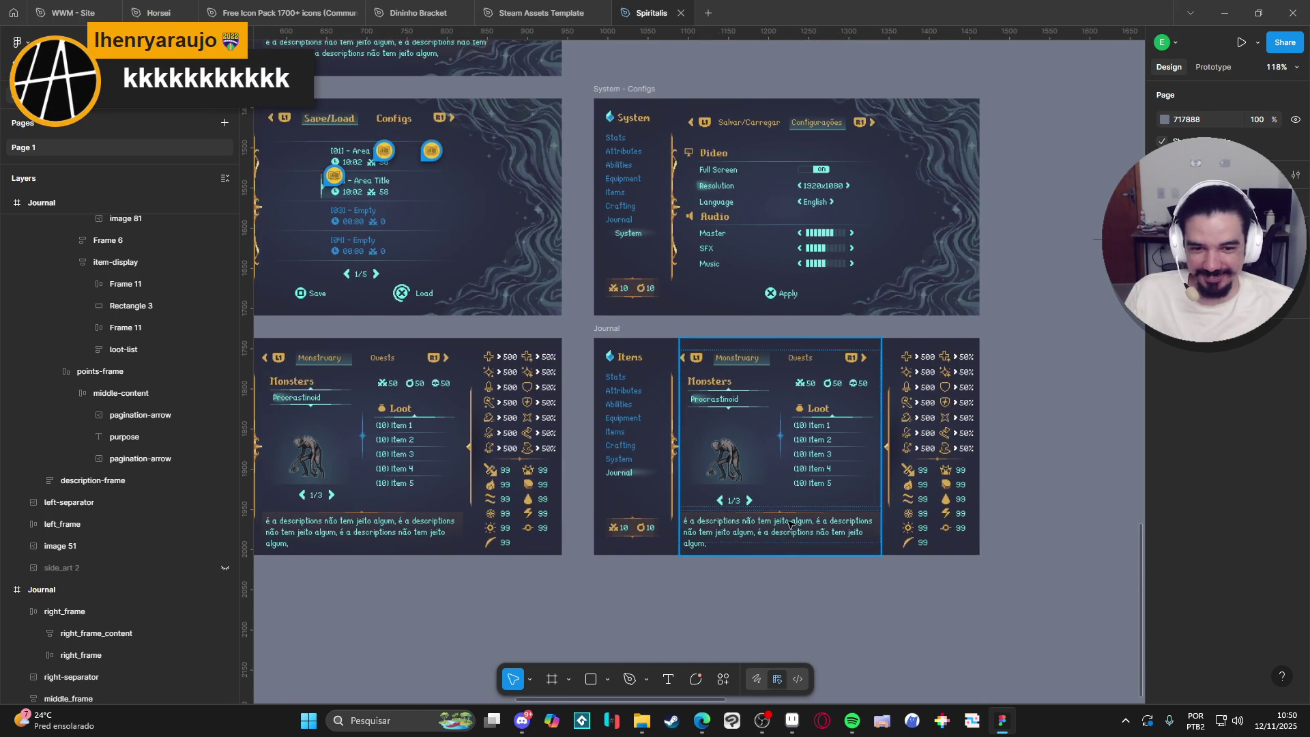
scroll(831, 571, "up", 4)
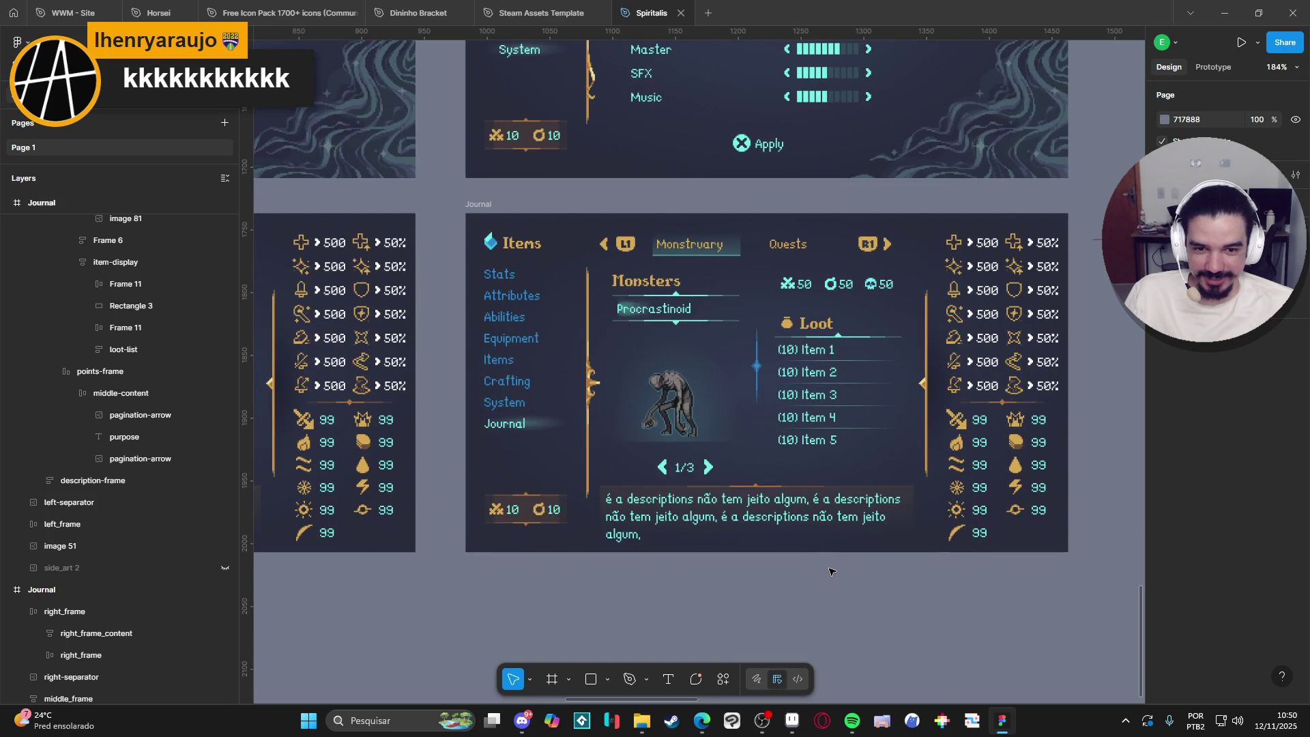
scroll(831, 572, "down", 5)
scroll(831, 571, "up", 5)
mouse_move(831, 572)
left_mouse_down()
mouse_move(924, 570)
mouse_move(904, 577)
left_mouse_up()
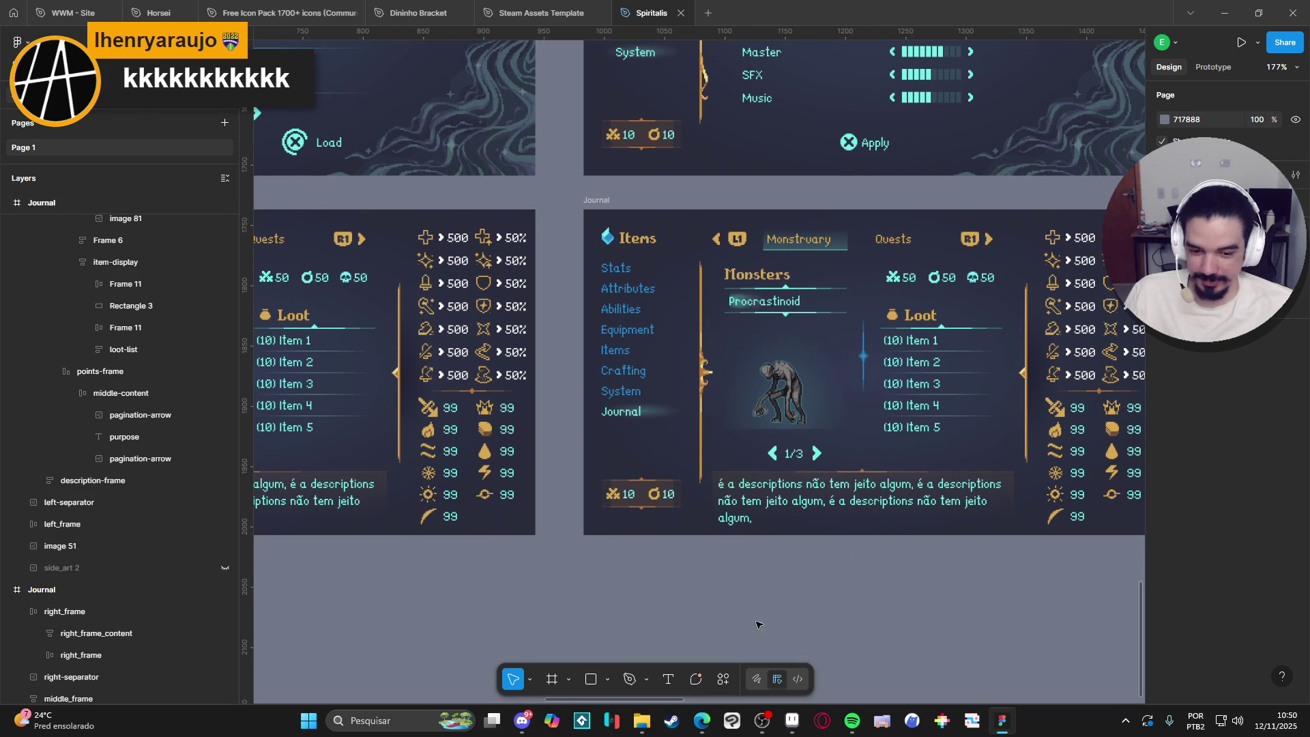
left_click(791, 720)
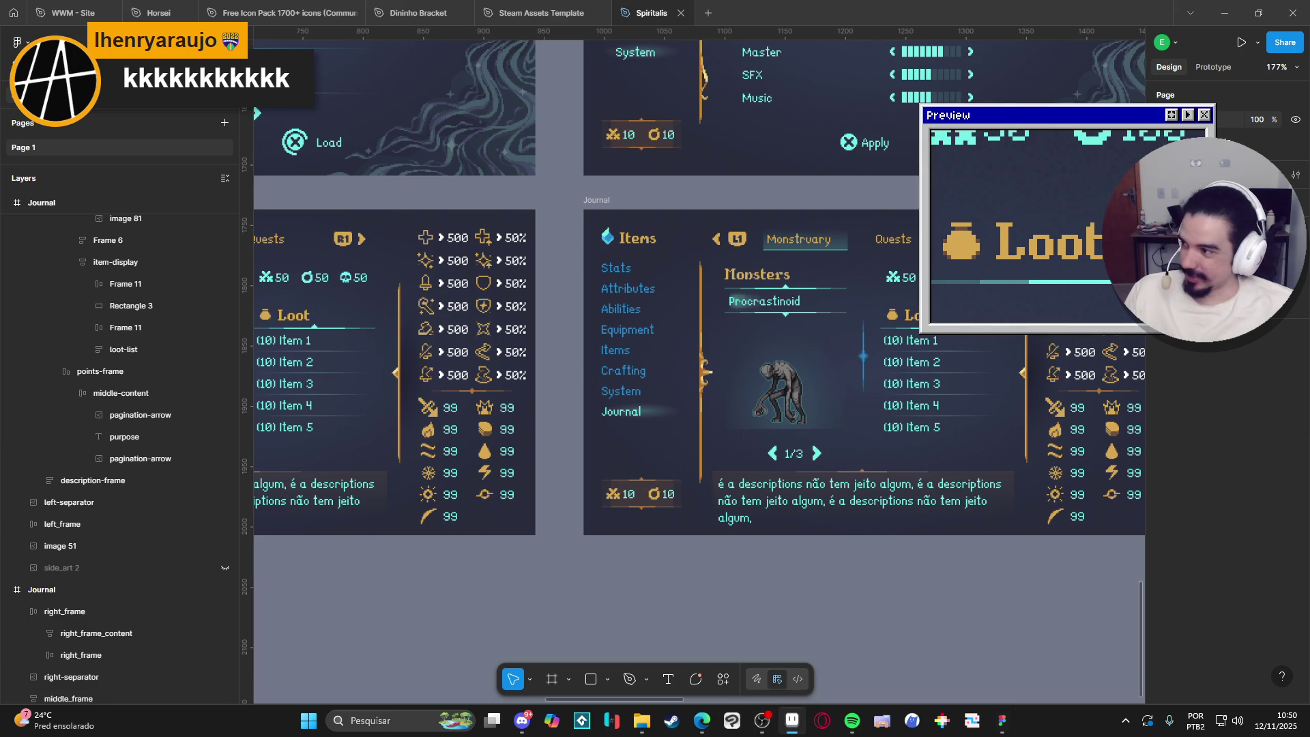
View the Sprite-0001 pink creature artwork, then go back to the interface mockup.
scroll(563, 298, "down", 4)
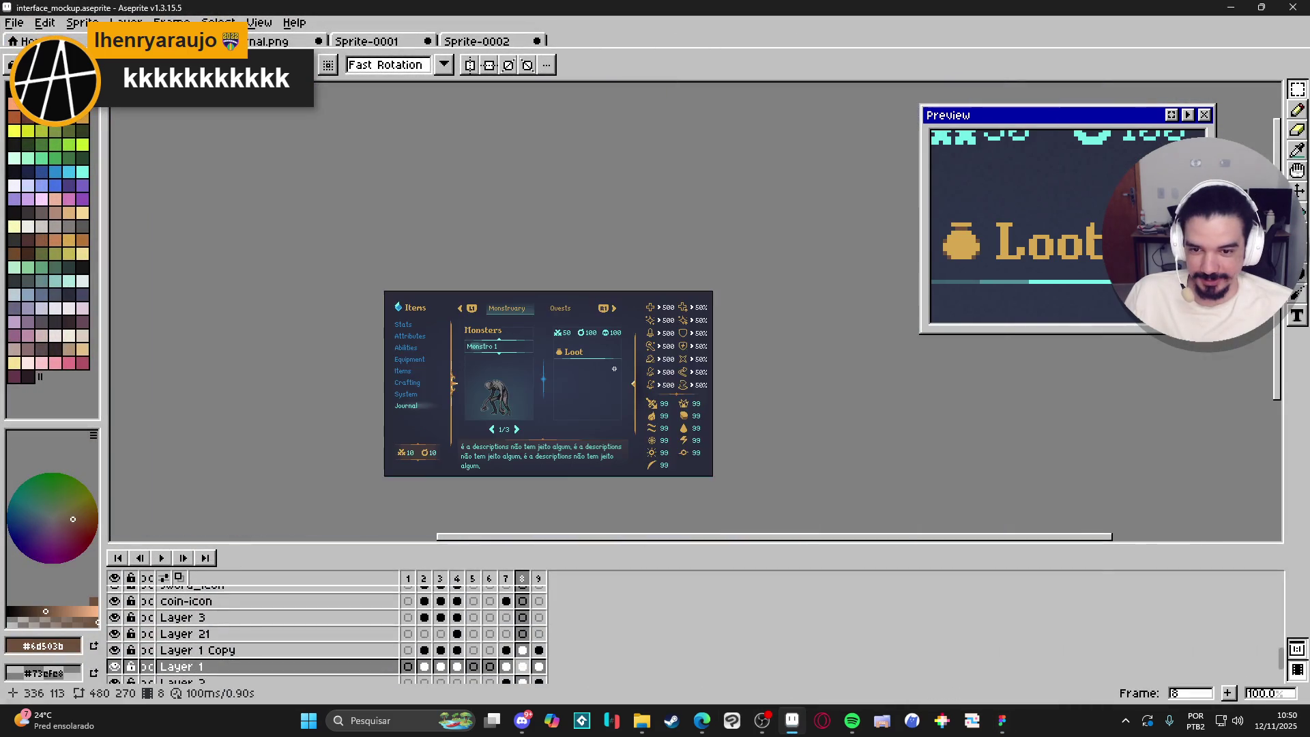
left_click(478, 42)
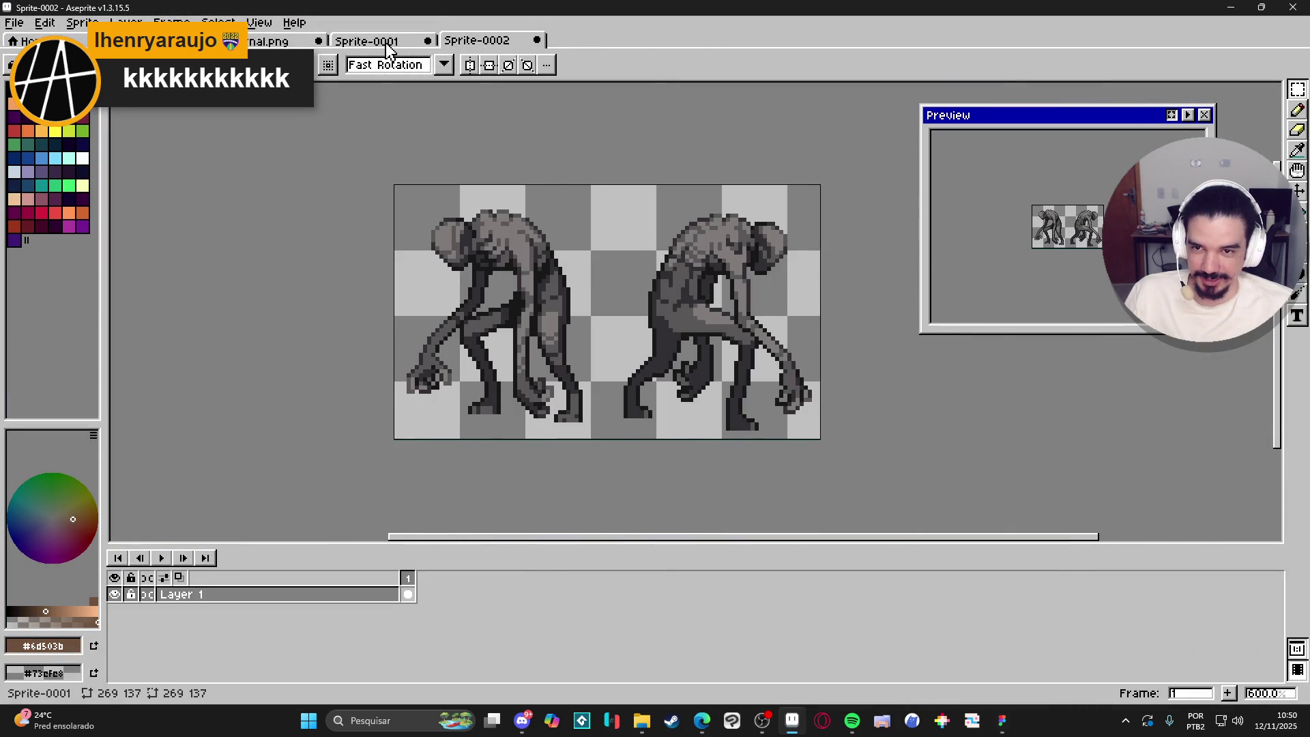
left_click(385, 42)
scroll(573, 348, "up", 1)
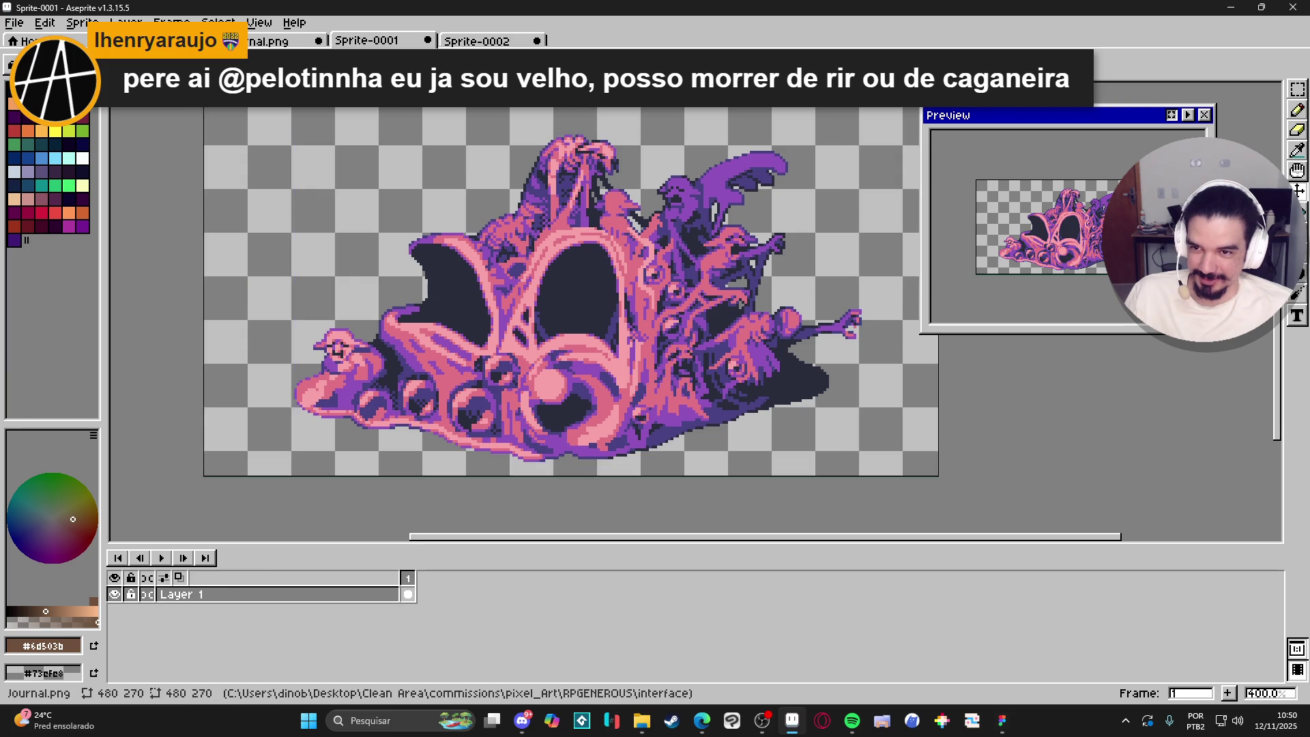
left_click(164, 41)
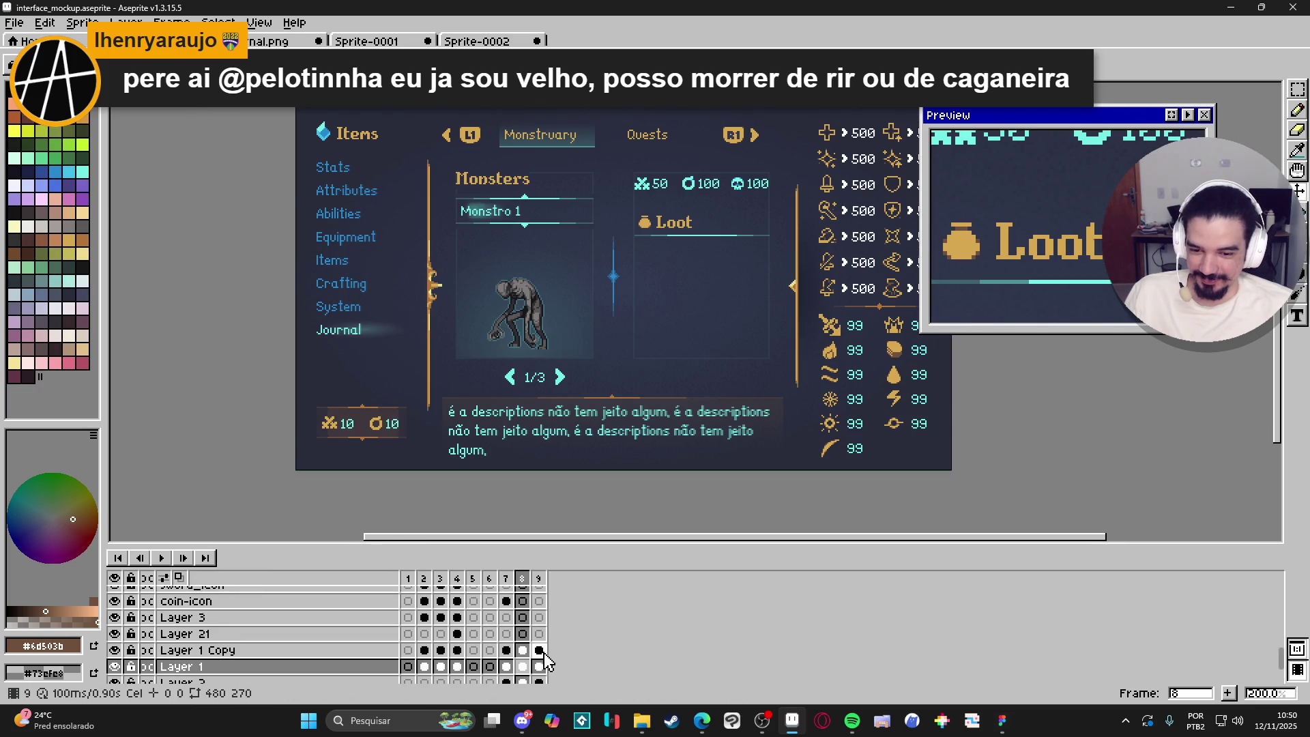
scroll(550, 661, "up", 1)
Paste the pink creature into Layer 21 and move it over the monster slot.
left_click(522, 649)
key("ctrl+v")
left_click_drag(581, 274, 606, 332)
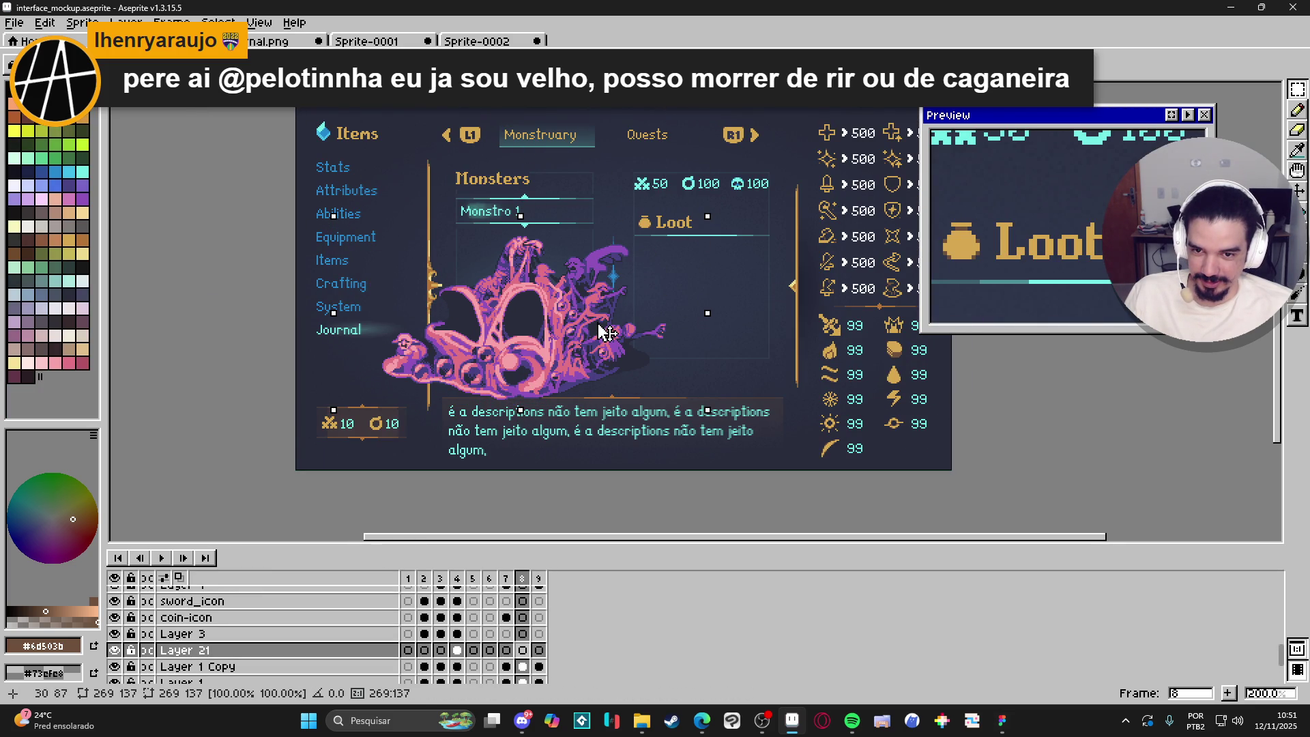
key("Return")
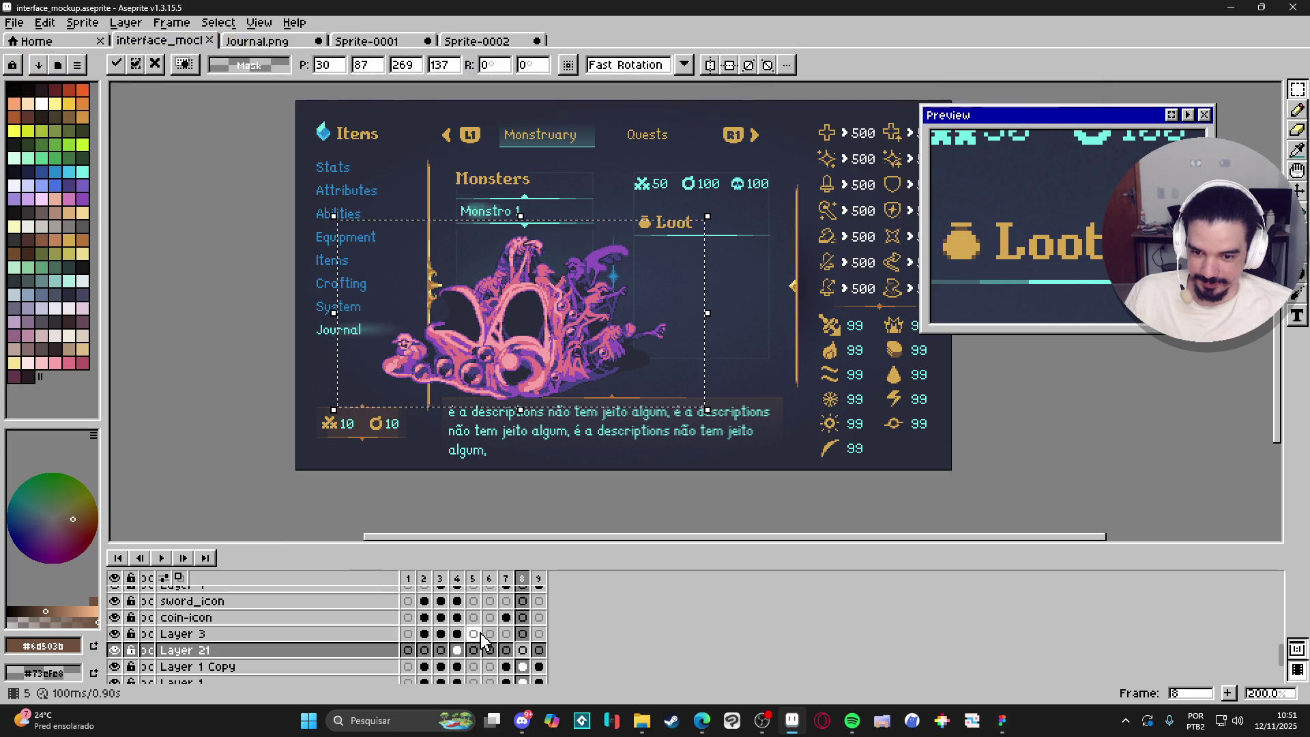
Set the creature cel's opacity to 22% in Cel Properties.
double_click(523, 650)
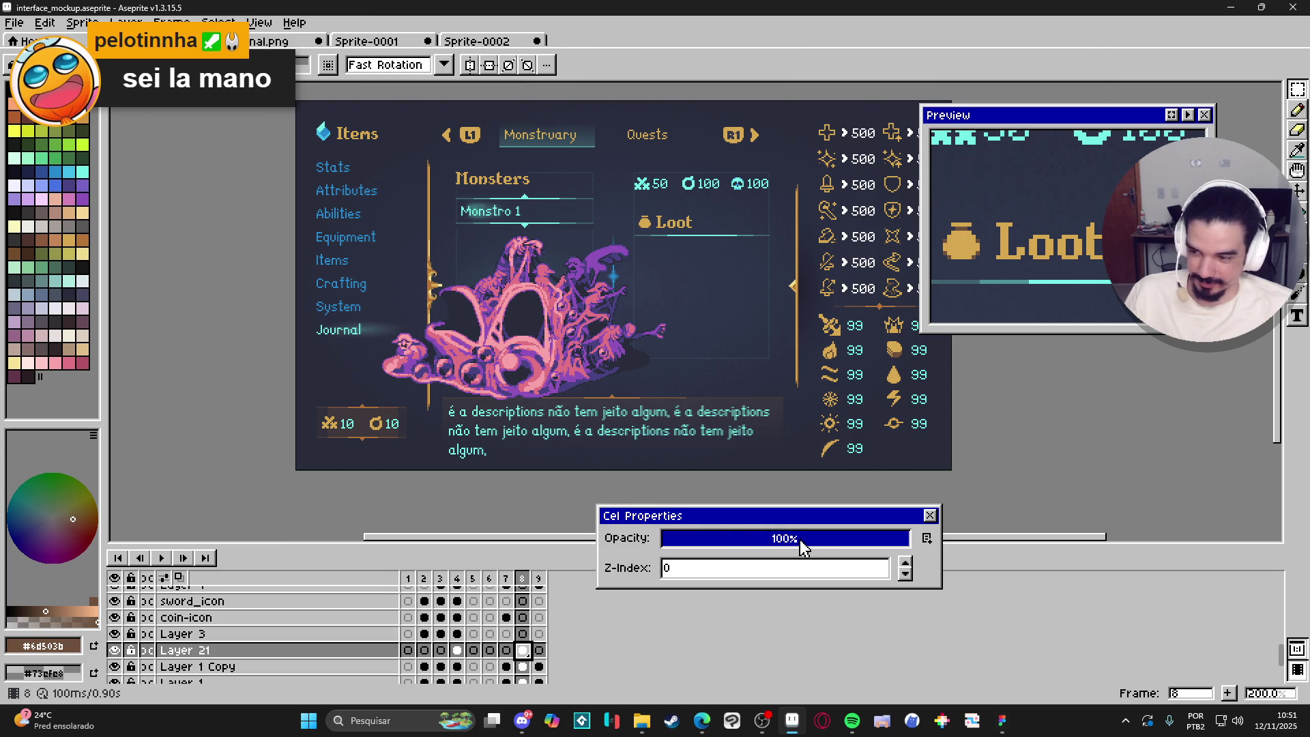
left_click_drag(848, 543, 785, 539)
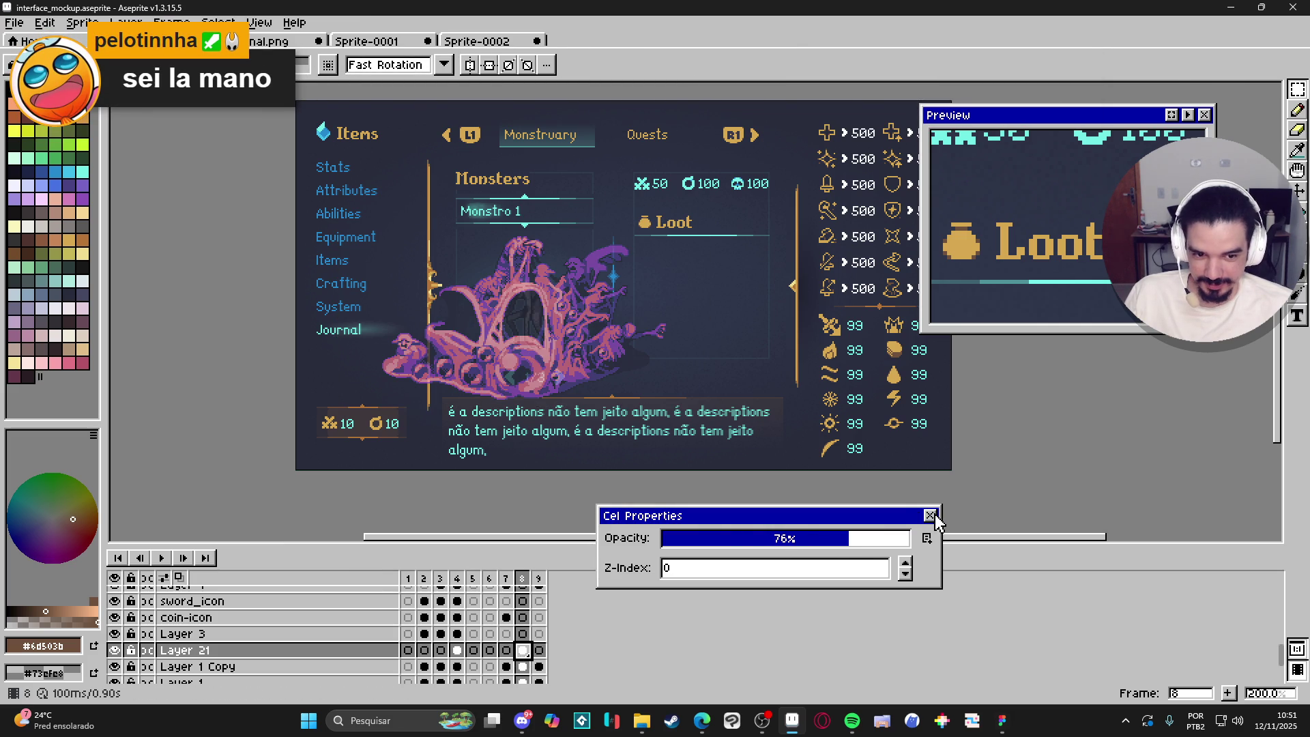
left_click(930, 515)
scroll(621, 403, "up", 3)
scroll(243, 145, "down", 1)
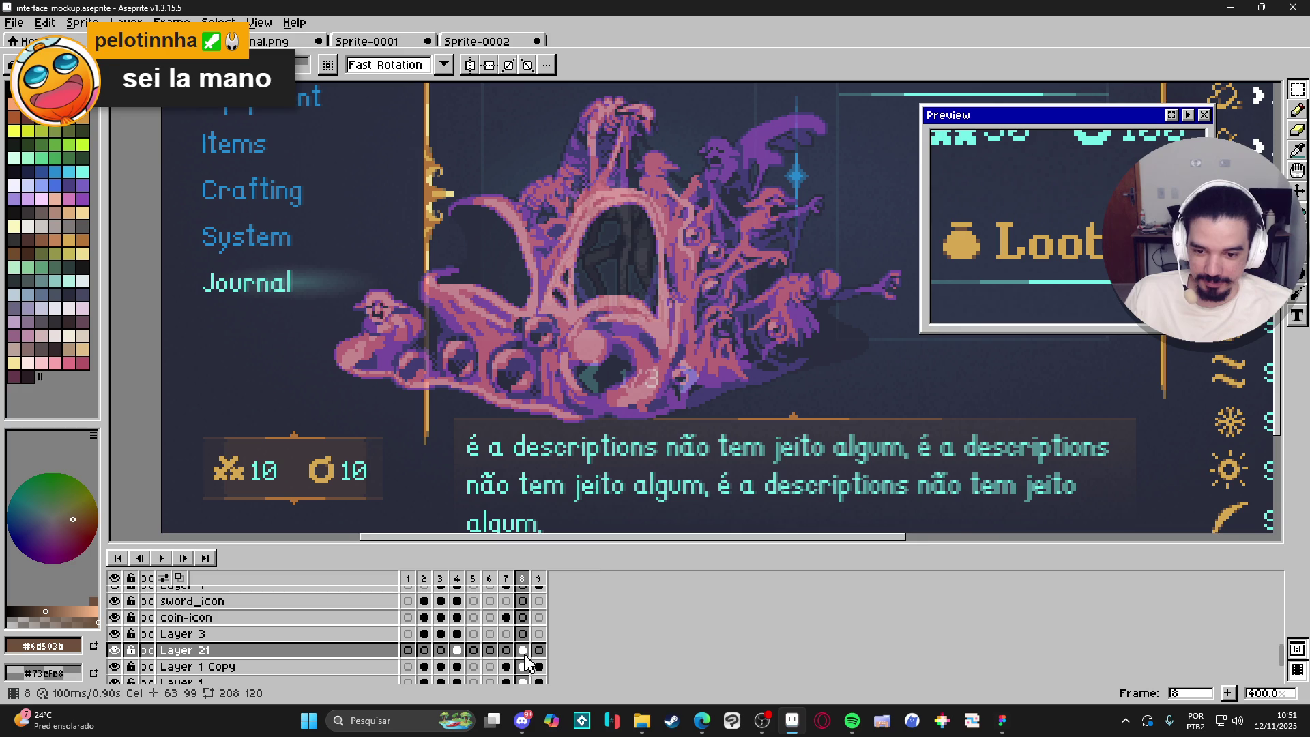
double_click(522, 650)
left_click_drag(848, 539, 754, 539)
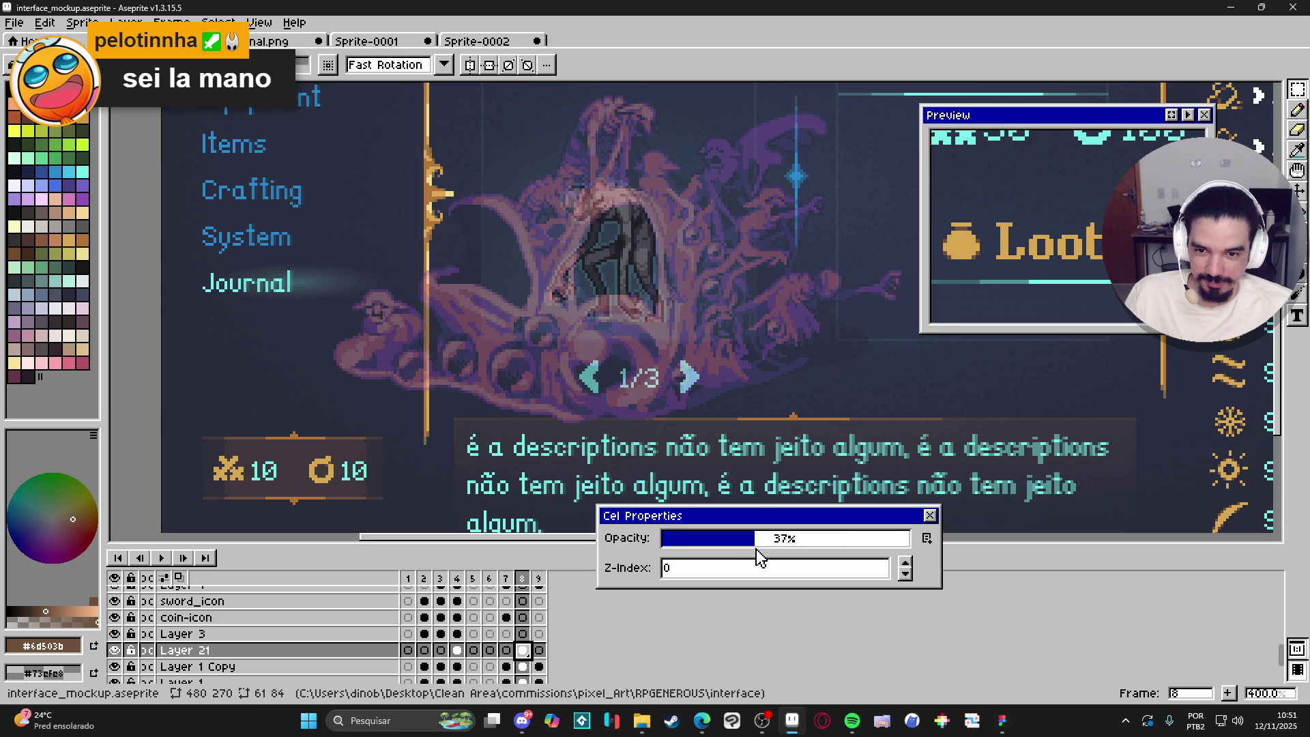
left_click(742, 567)
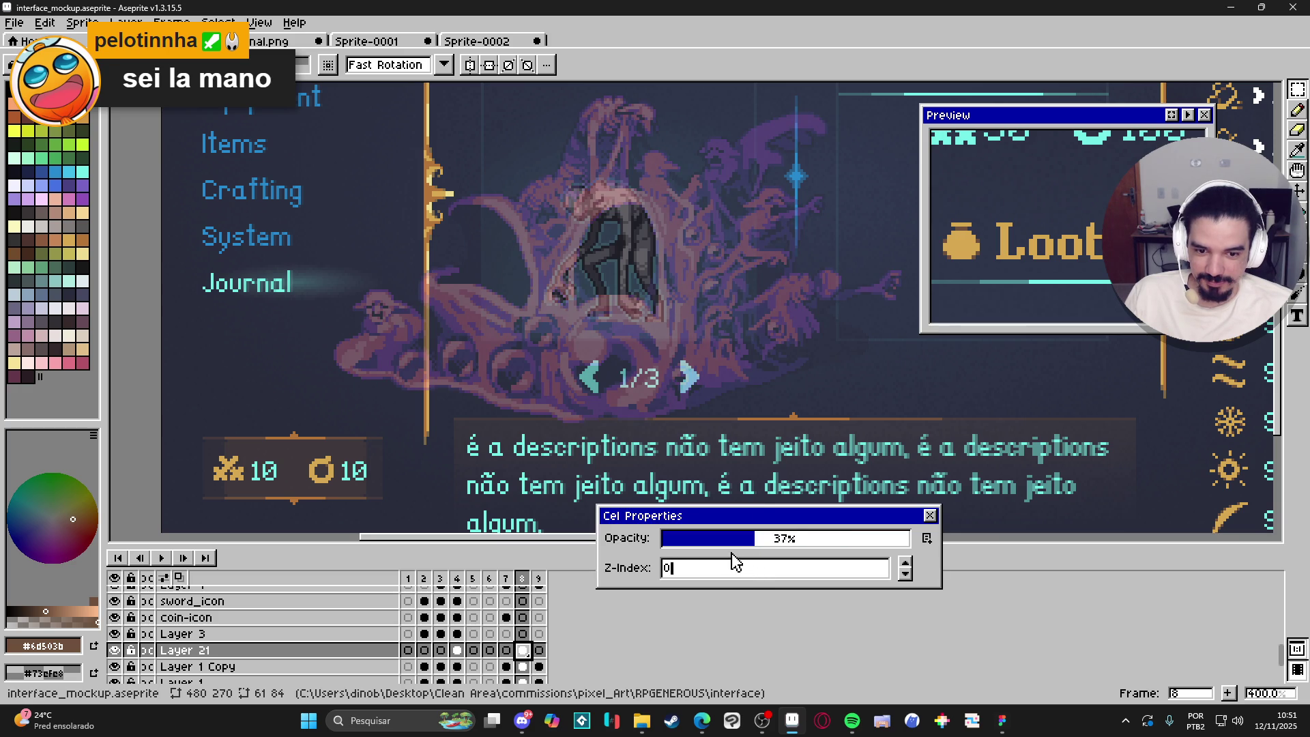
left_click(720, 540)
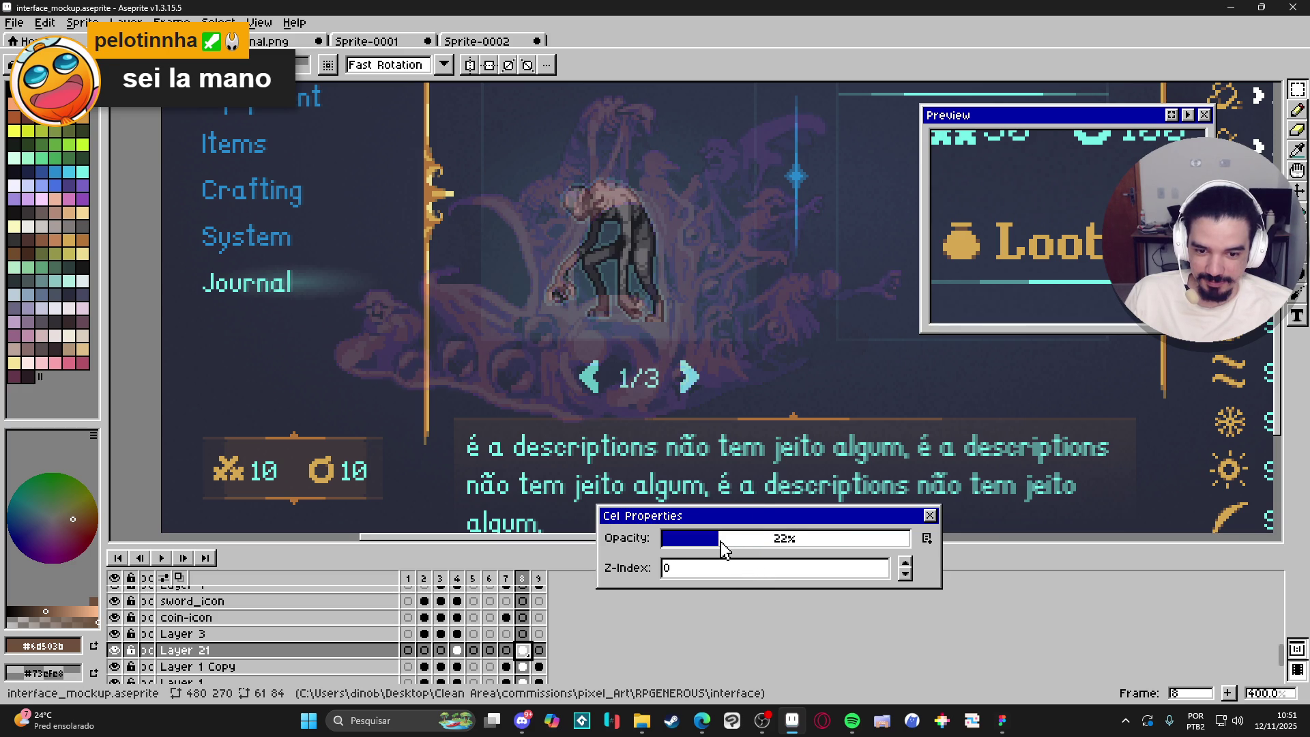
left_click(930, 515)
Try selections around the monster panel and 1/3 pager, then switch to Figma.
mouse_move(577, 270)
left_mouse_down()
mouse_move(568, 344)
mouse_move(577, 320)
left_mouse_up()
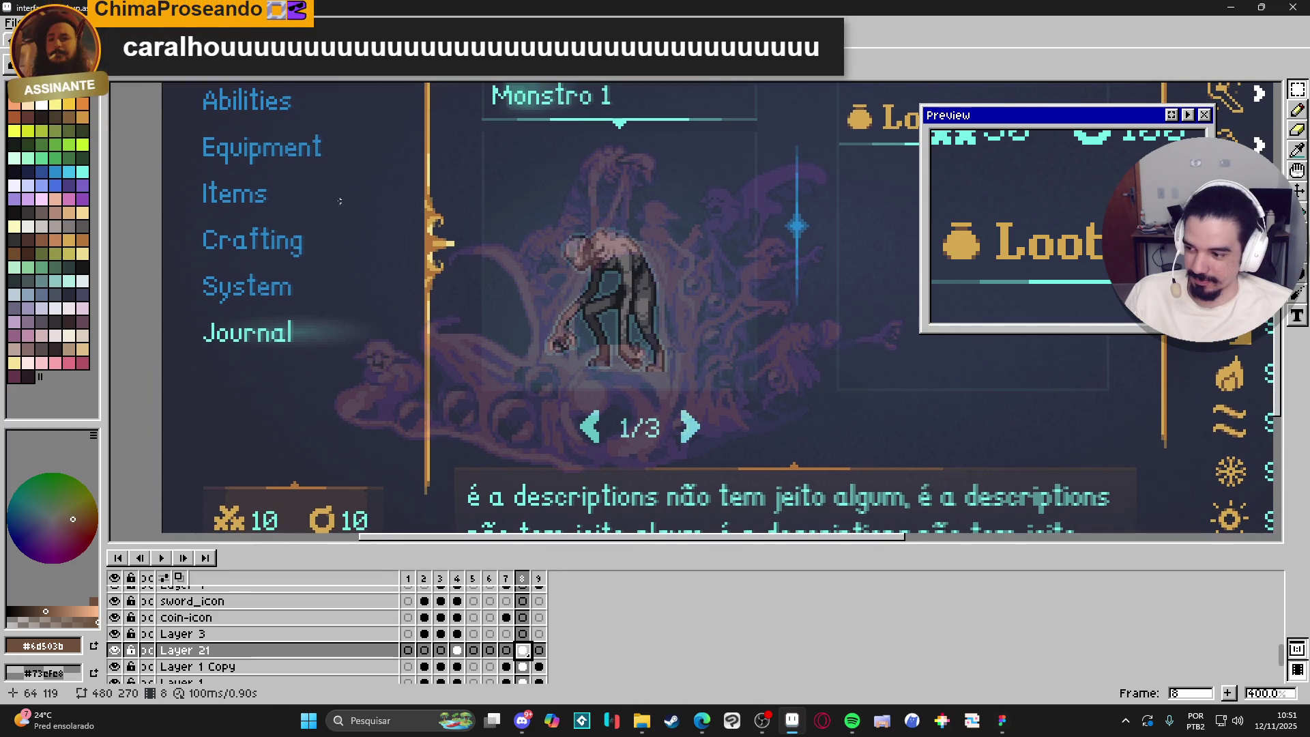
left_click_drag(271, 158, 353, 312)
left_click_drag(460, 487, 482, 502)
key("ctrl+d")
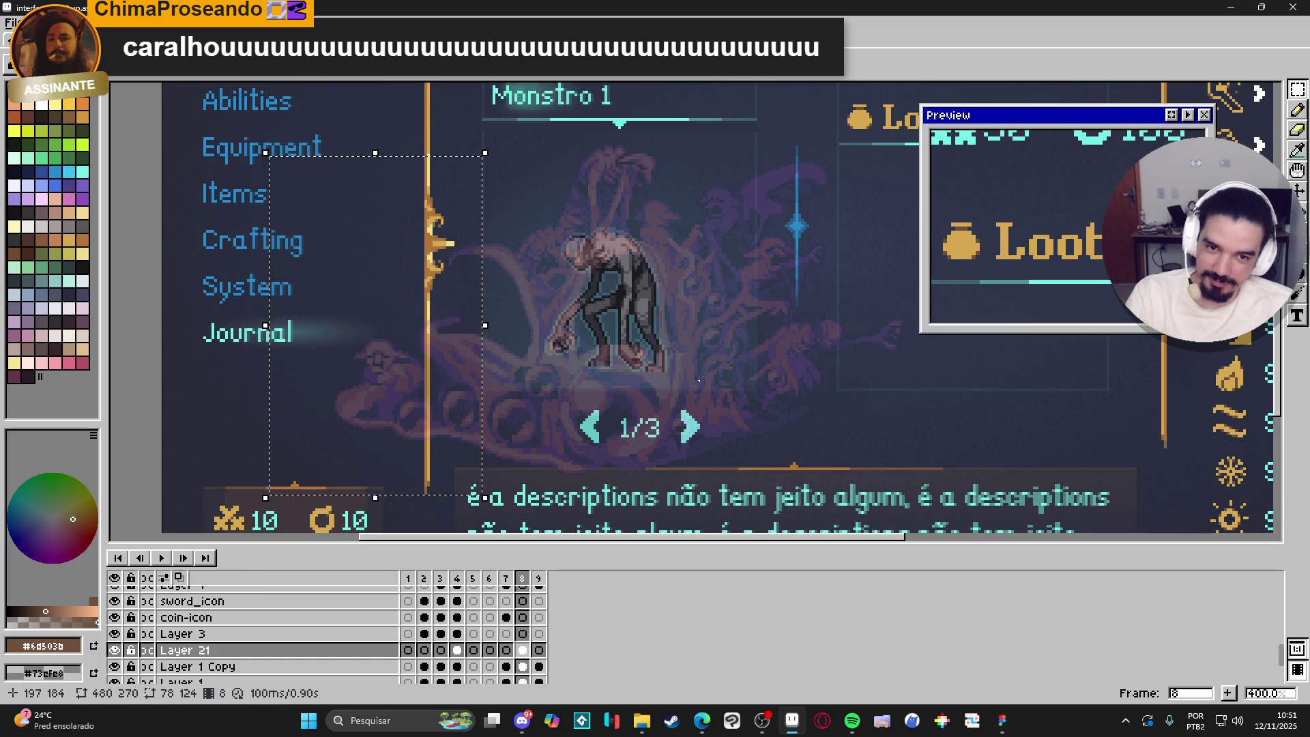
scroll(745, 272, "down", 1)
left_click_drag(840, 138, 706, 437)
left_click_drag(420, 461, 853, 371)
left_click_drag(595, 365, 612, 398)
scroll(612, 397, "up", 2)
mouse_move(712, 427)
left_mouse_down()
mouse_move(828, 488)
mouse_move(623, 149)
mouse_move(483, 154)
mouse_move(483, 143)
left_mouse_up()
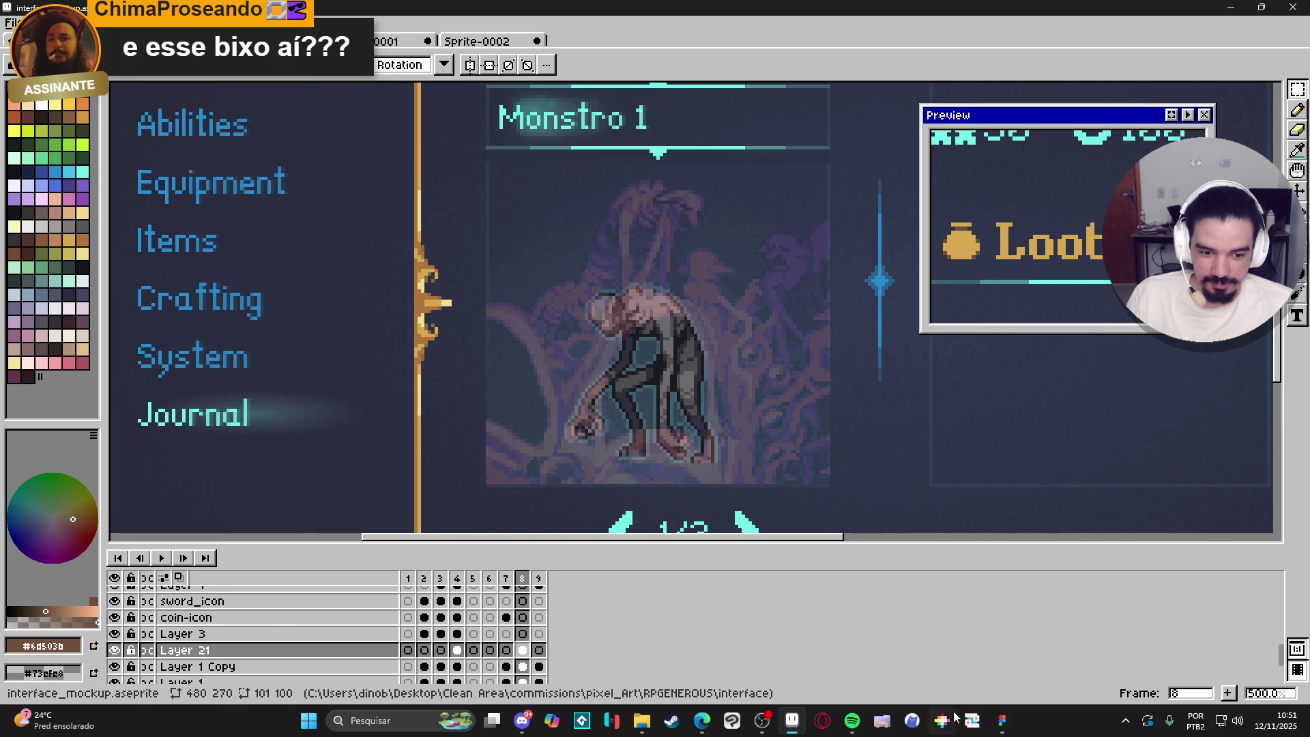
left_click(1003, 722)
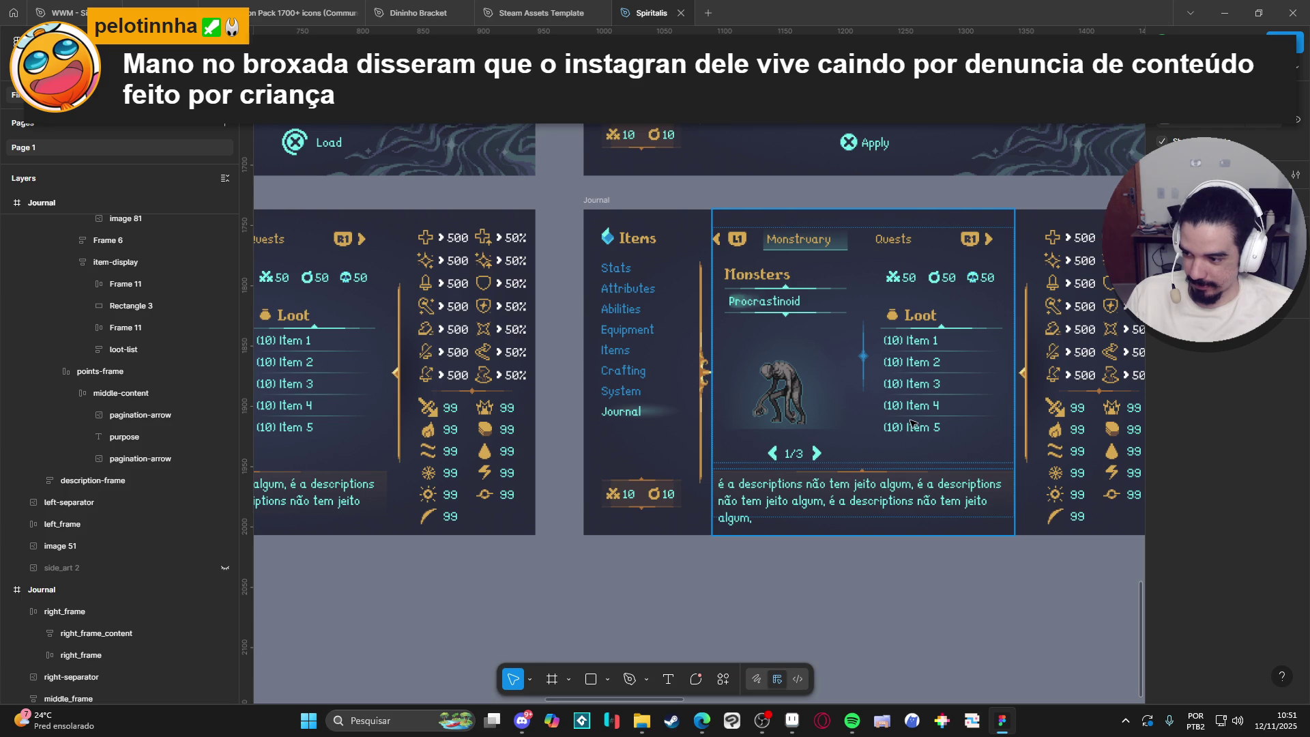
left_click(778, 401)
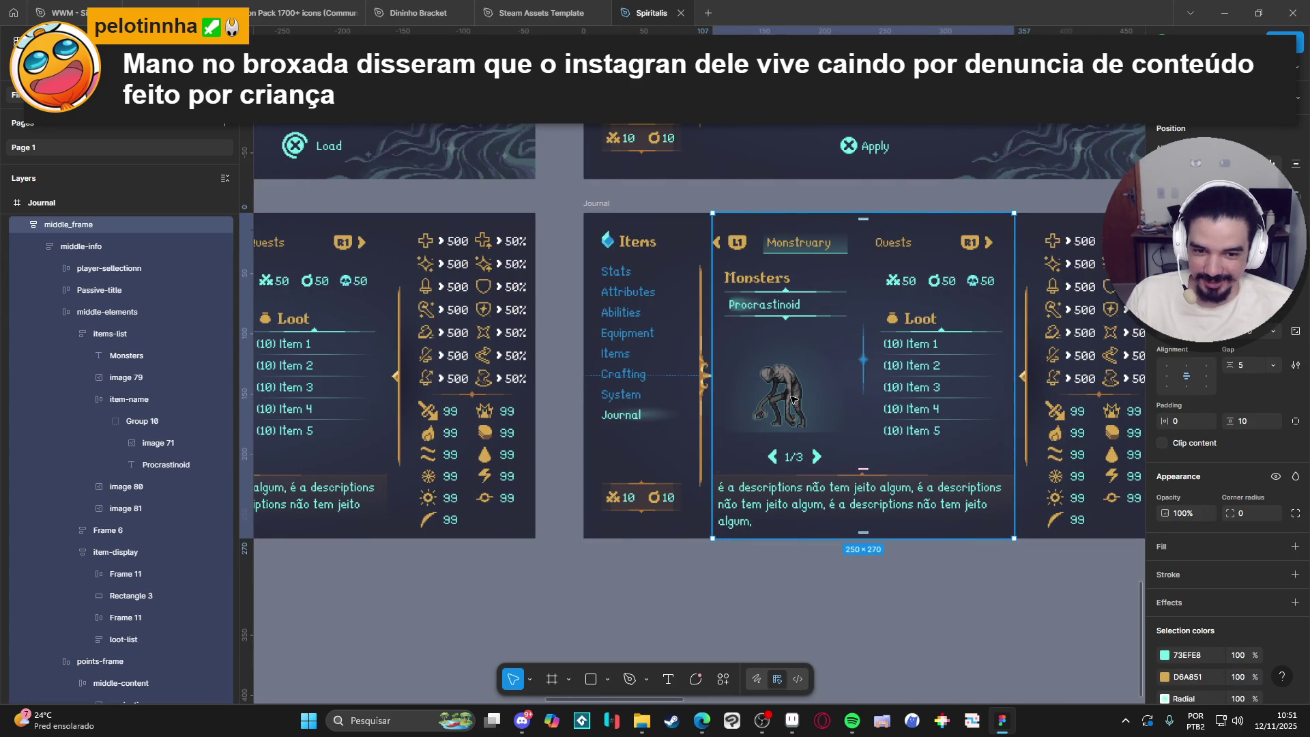
left_click(791, 399)
left_click(792, 399)
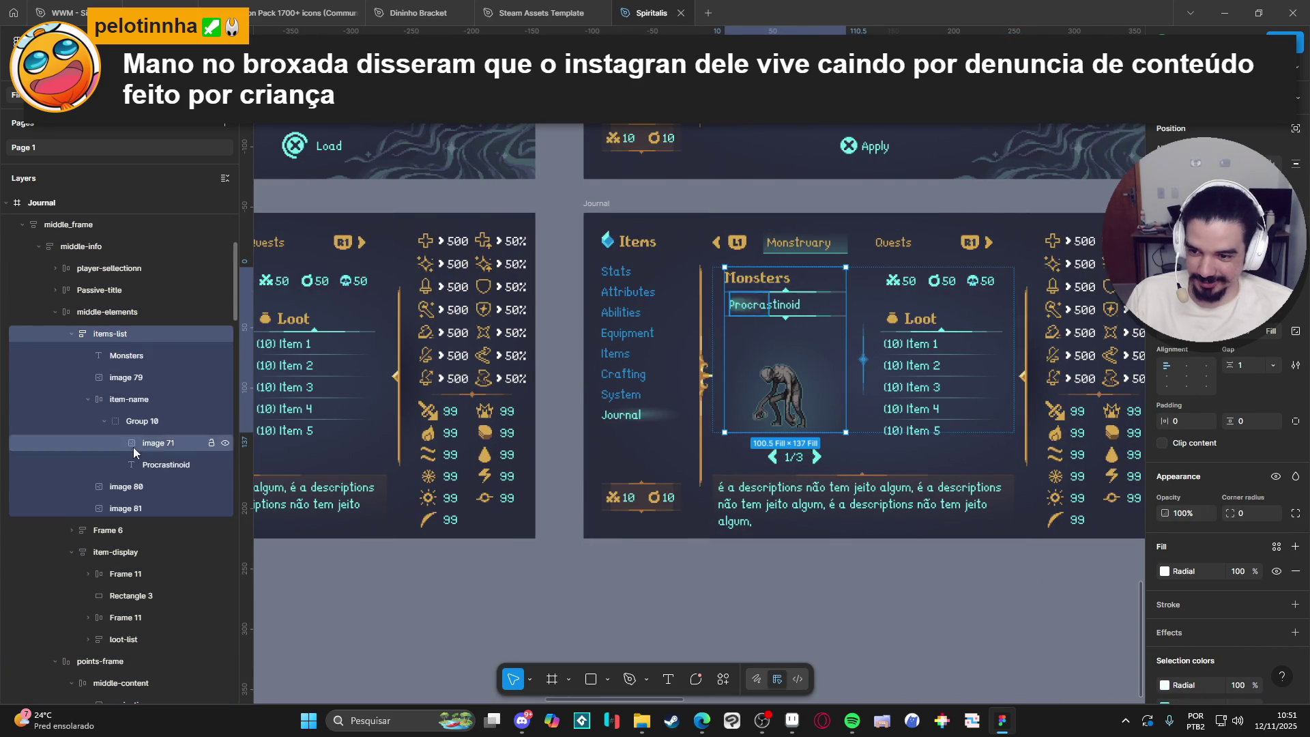
left_click(134, 511)
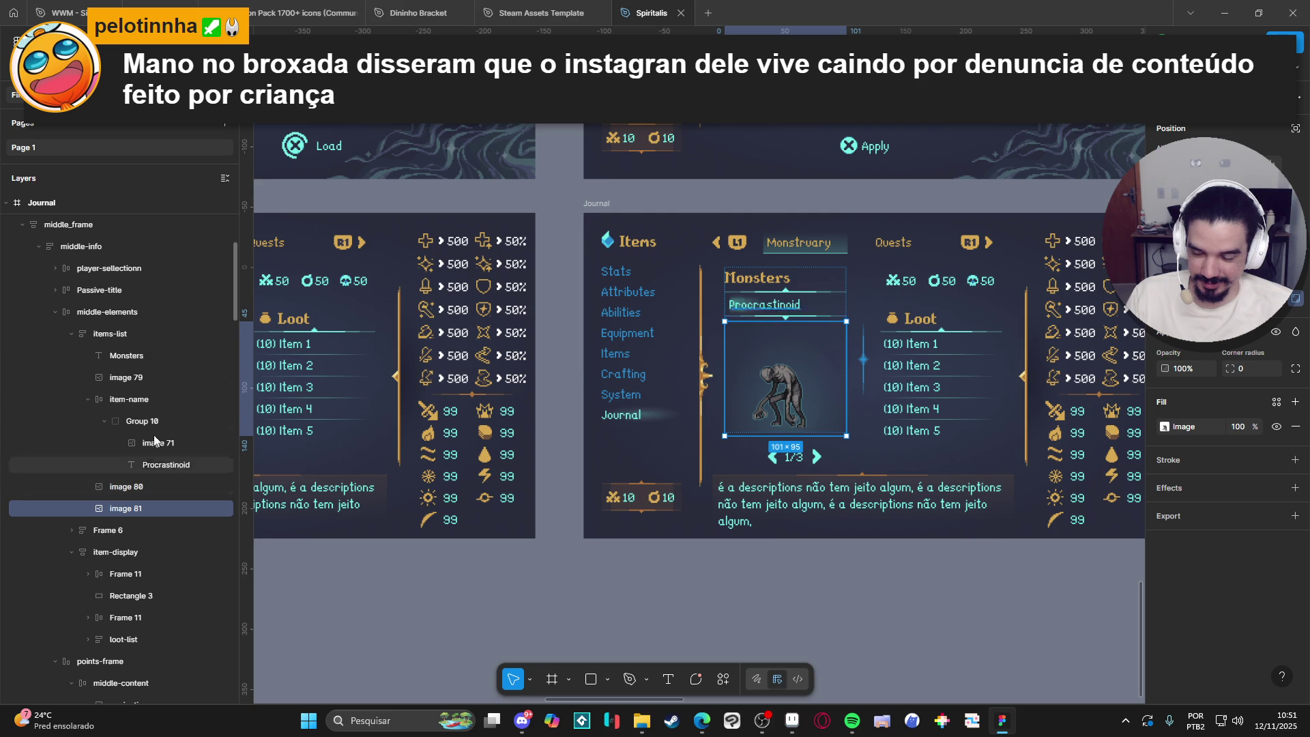
left_click(147, 333)
key("ctrl+v")
left_click(137, 509)
key("Delete")
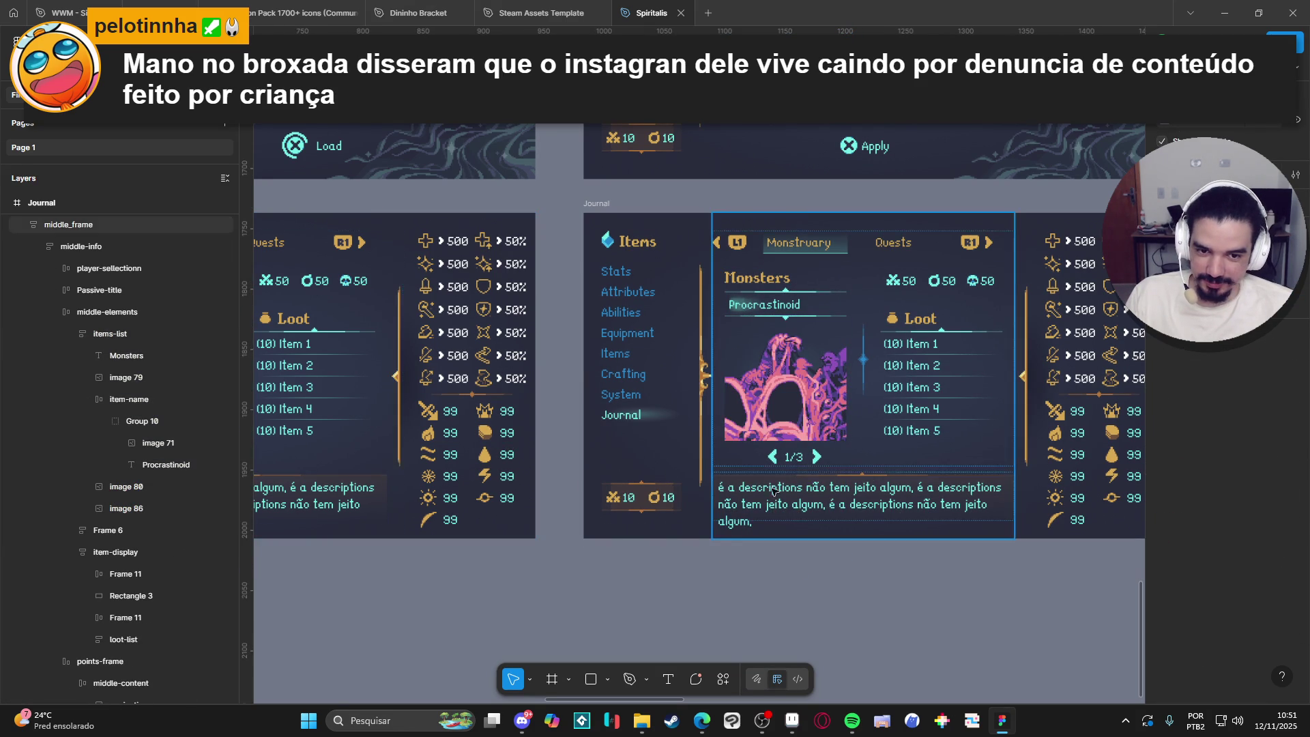
left_click_drag(949, 598, 813, 592)
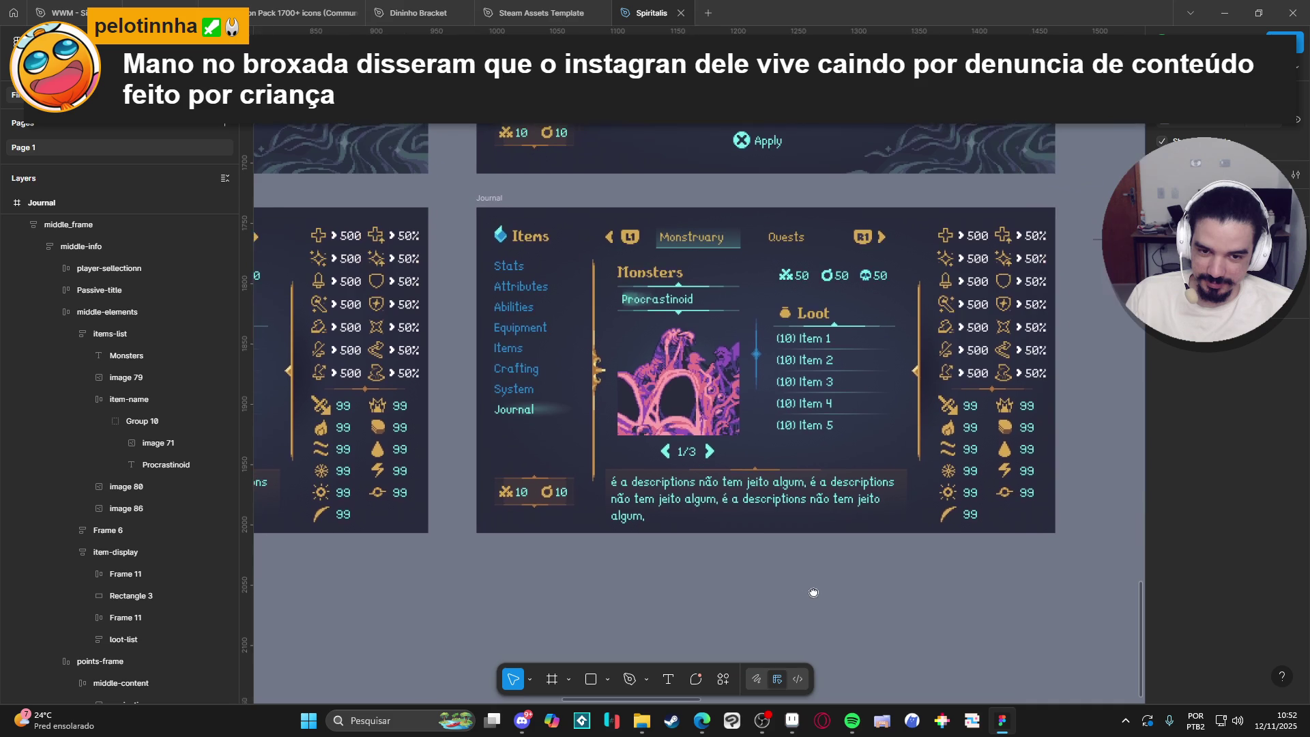
scroll(740, 522, "up", 2)
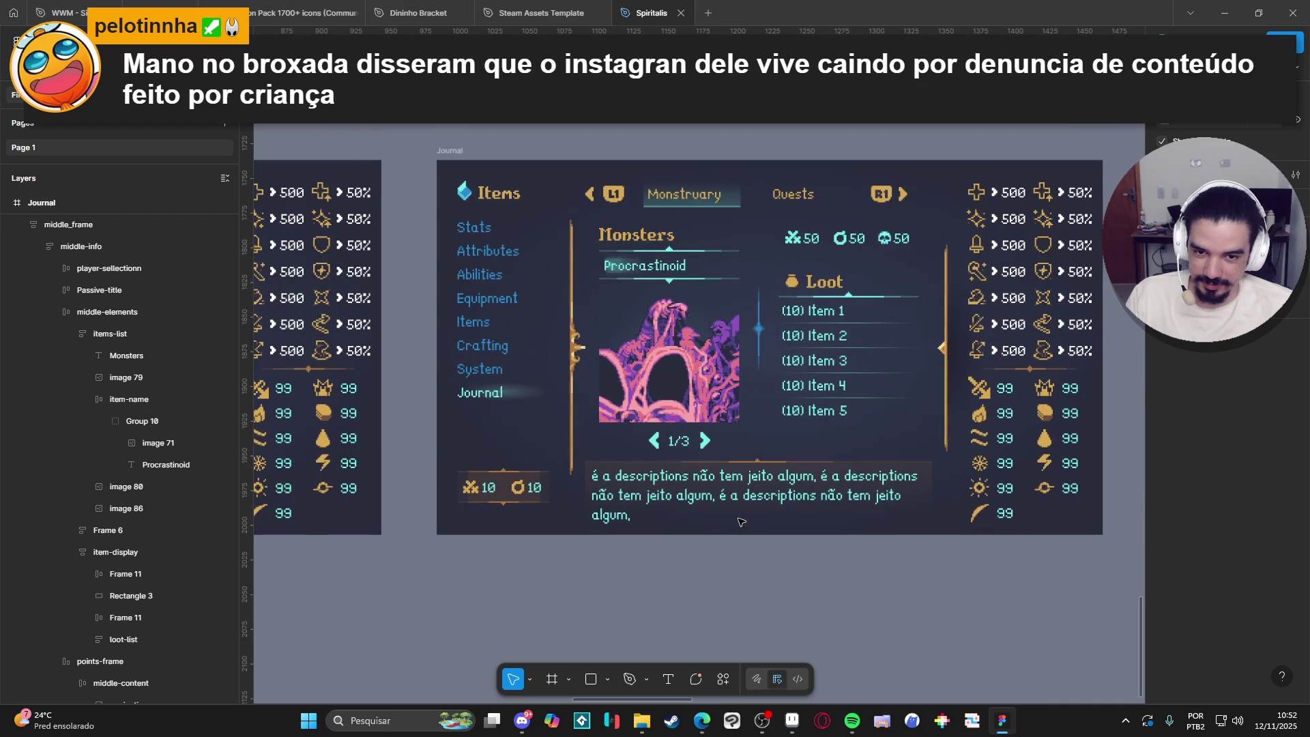
scroll(740, 522, "up", 1)
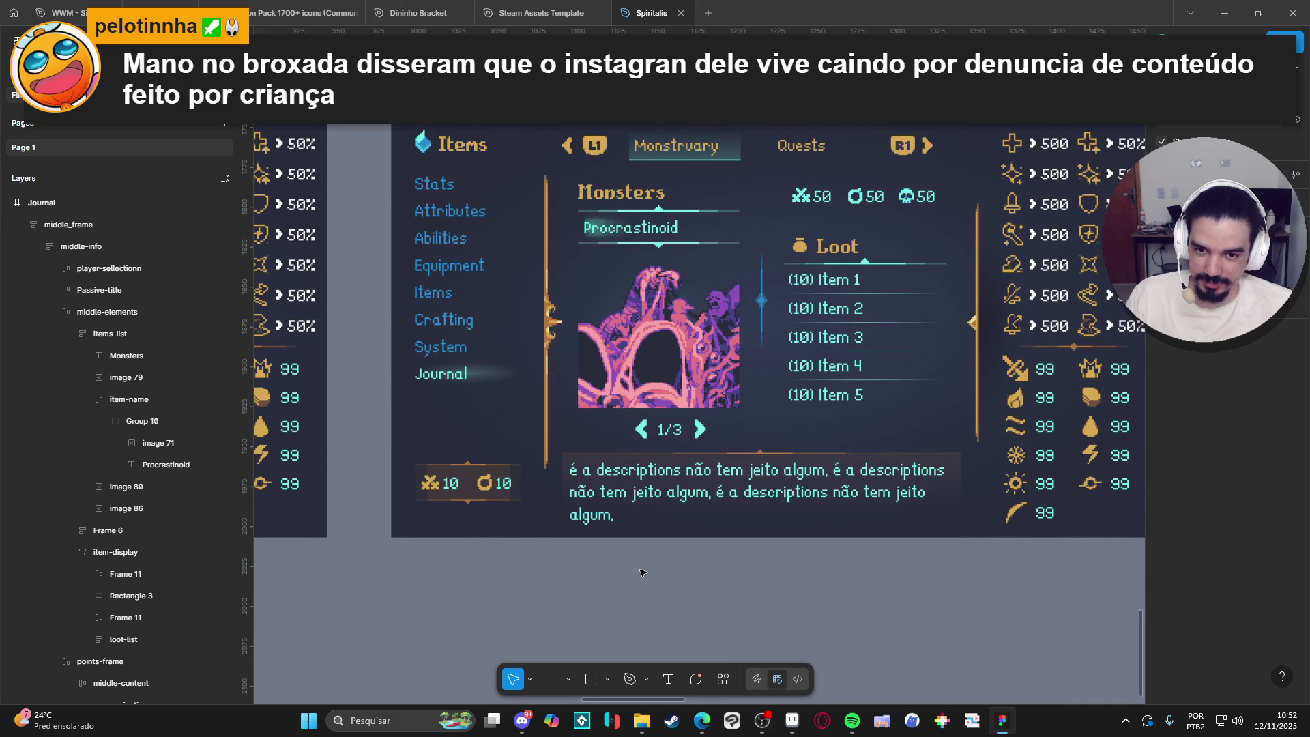
left_click(672, 233)
Change the monster name text from Procrastinoid to Slime King.
double_click(671, 232)
double_click(673, 228)
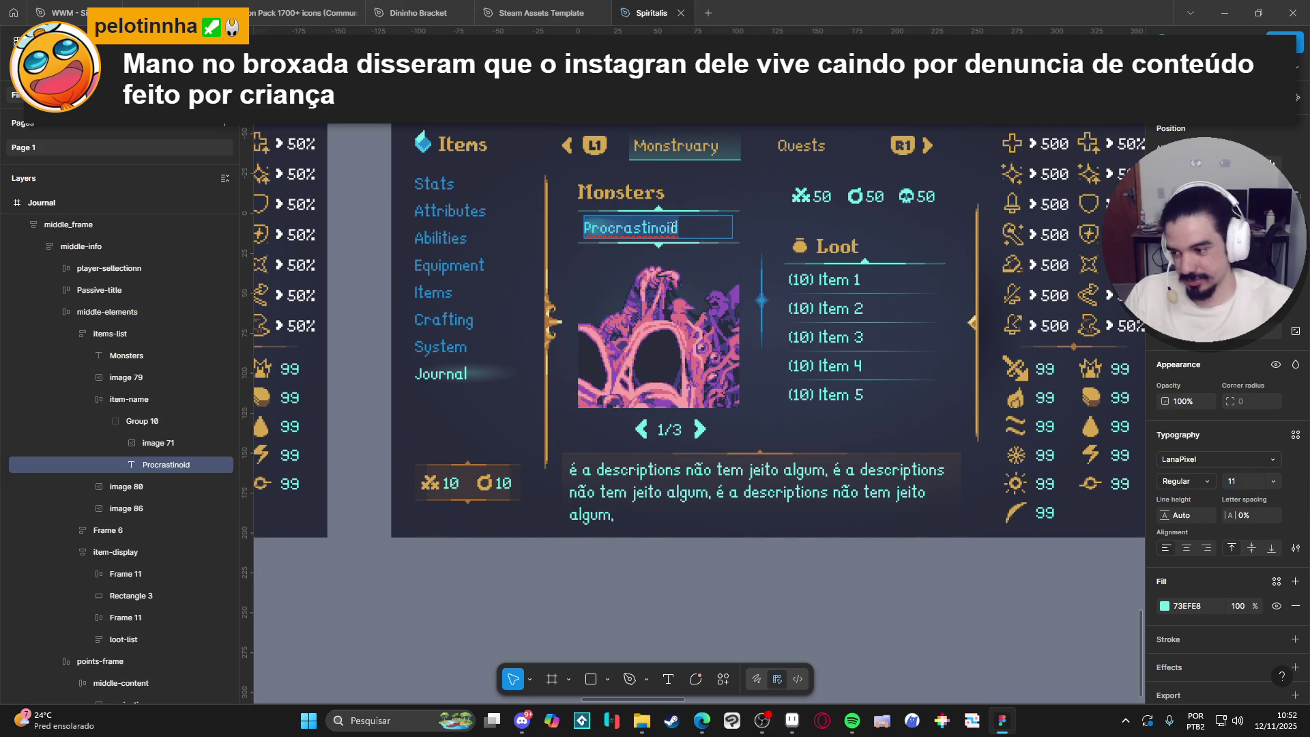
type("St")
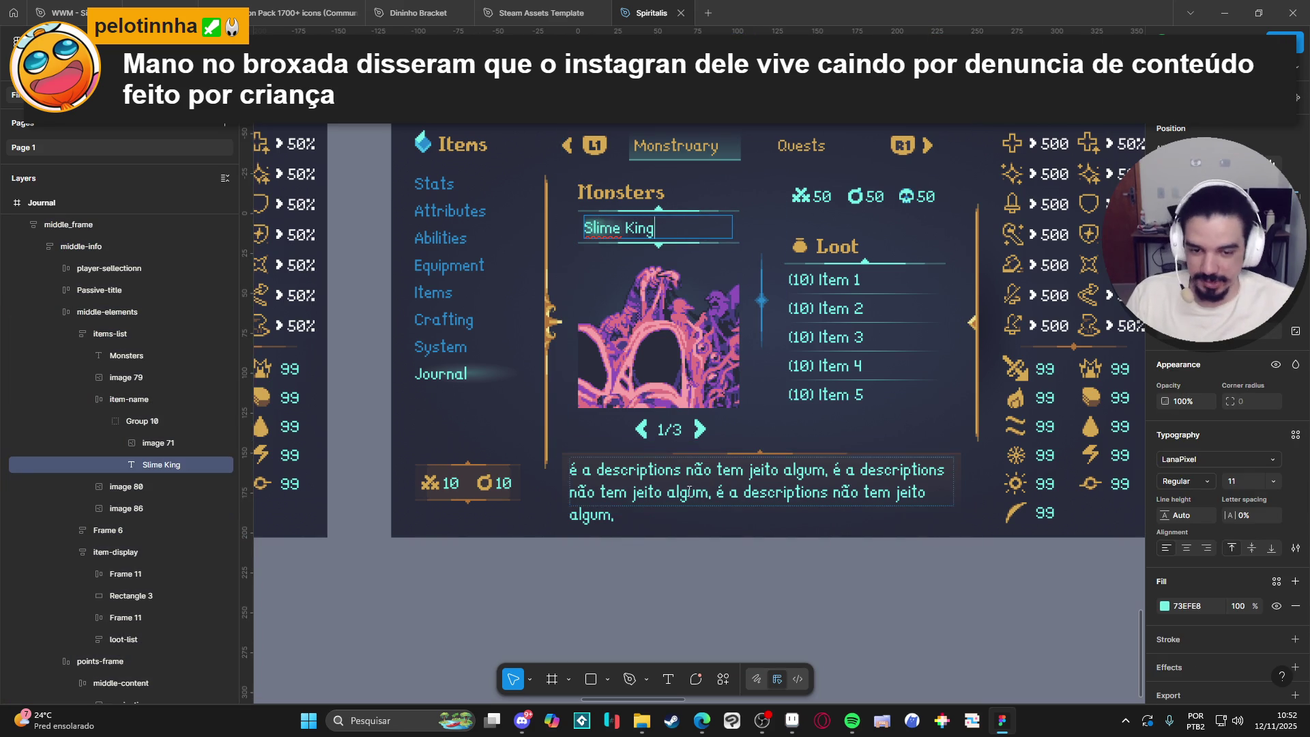
left_click(733, 595)
Zoom out and pan across the Journal and Save/Load frames, then switch to Aseprite.
scroll(736, 590, "down", 1)
scroll(736, 590, "down", 1)
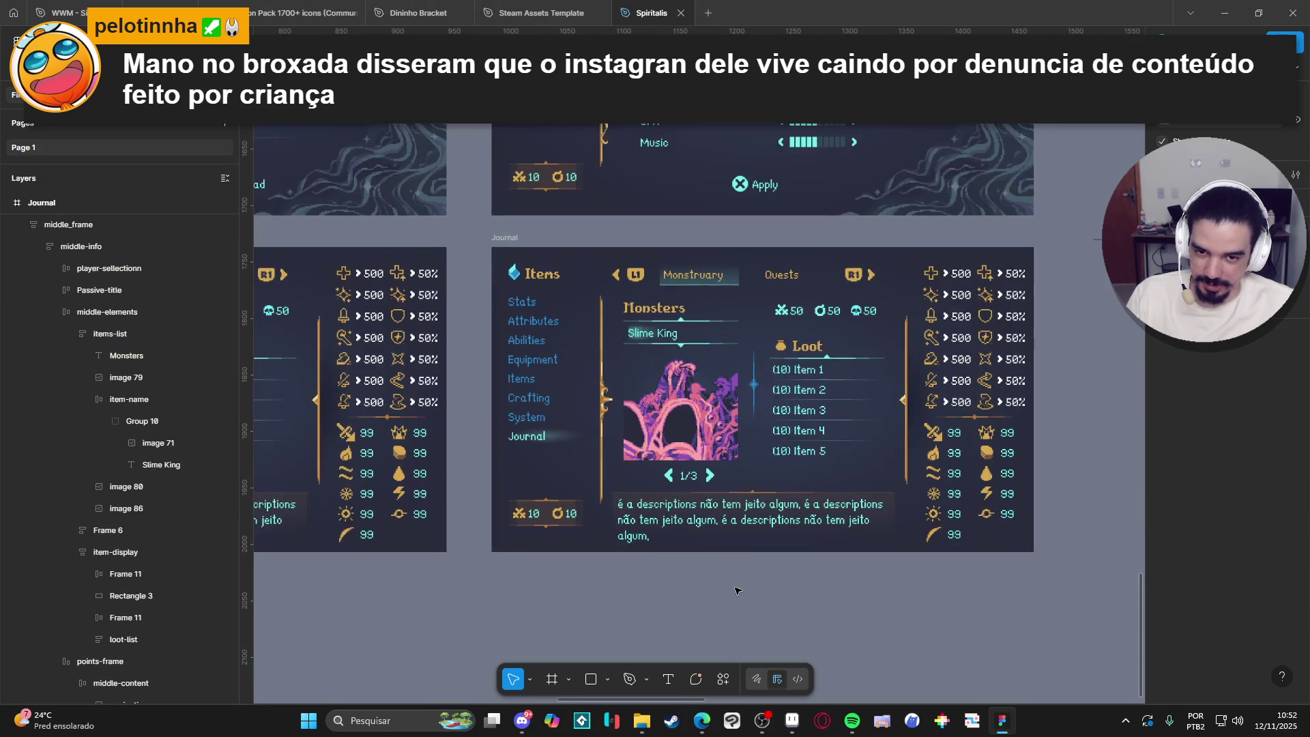
scroll(631, 571, "down", 1)
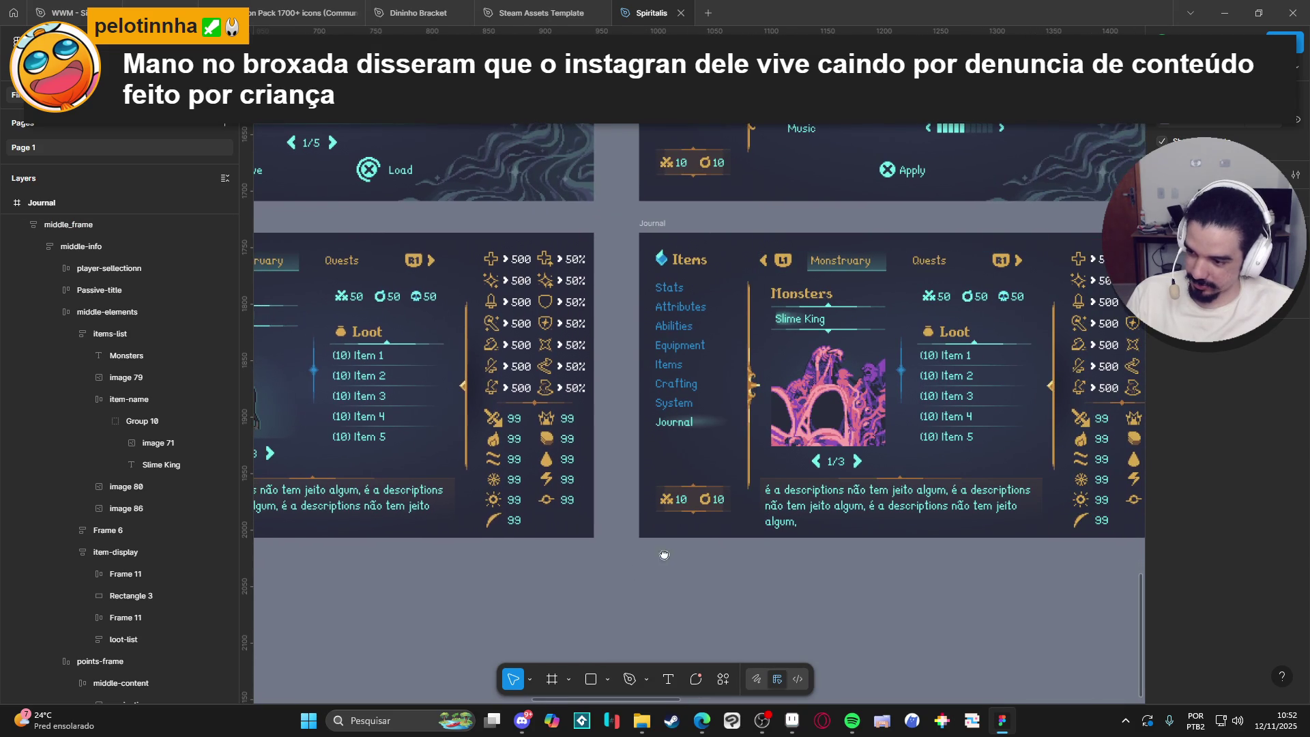
scroll(676, 556, "left", 1)
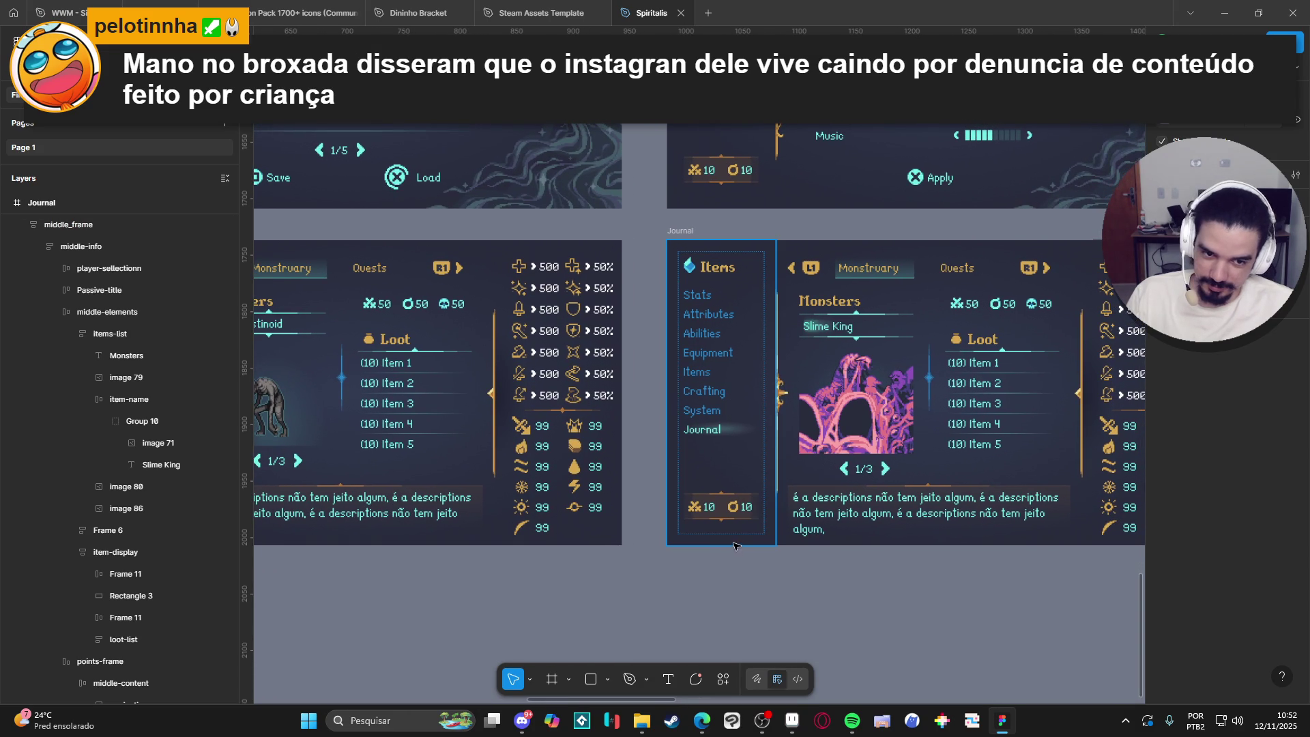
scroll(672, 576, "left", 2)
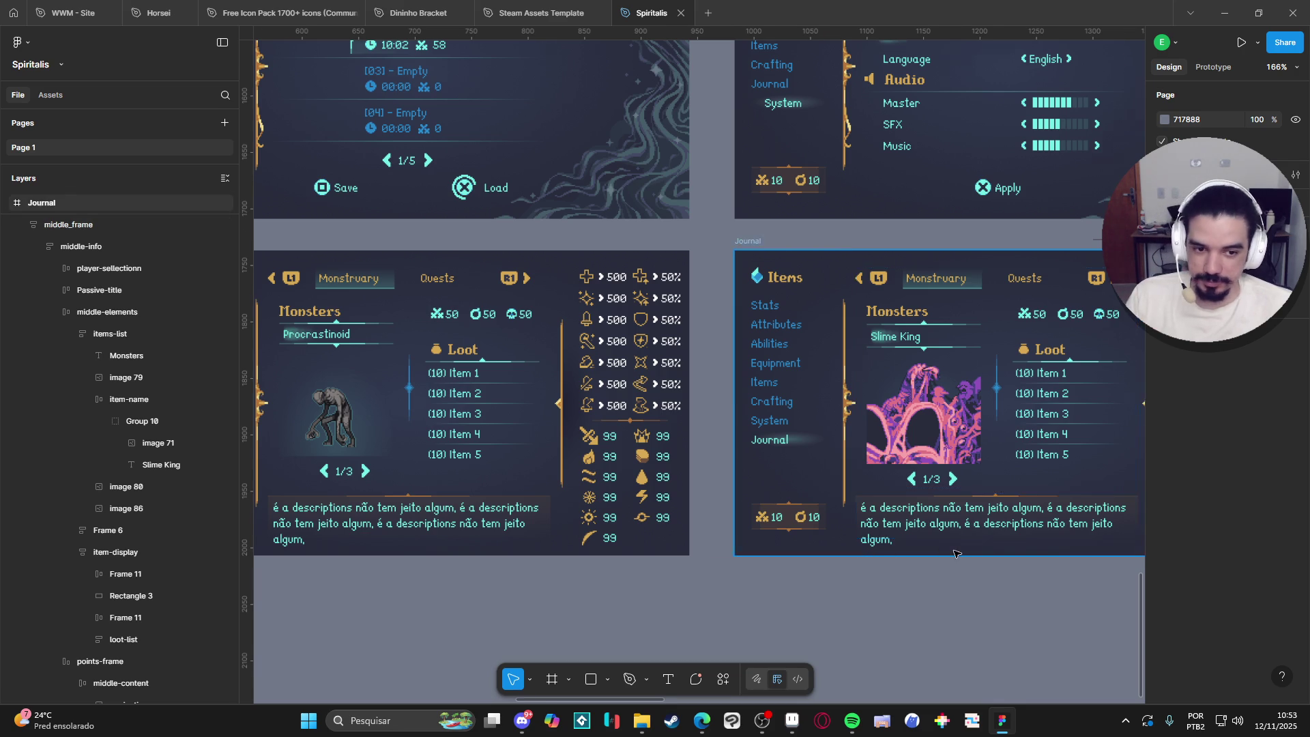
scroll(954, 549, "up", 3, "ctrl")
scroll(972, 614, "down", 2, "ctrl")
mouse_move(974, 614)
left_mouse_down()
mouse_move(600, 599)
mouse_move(772, 602)
left_mouse_up()
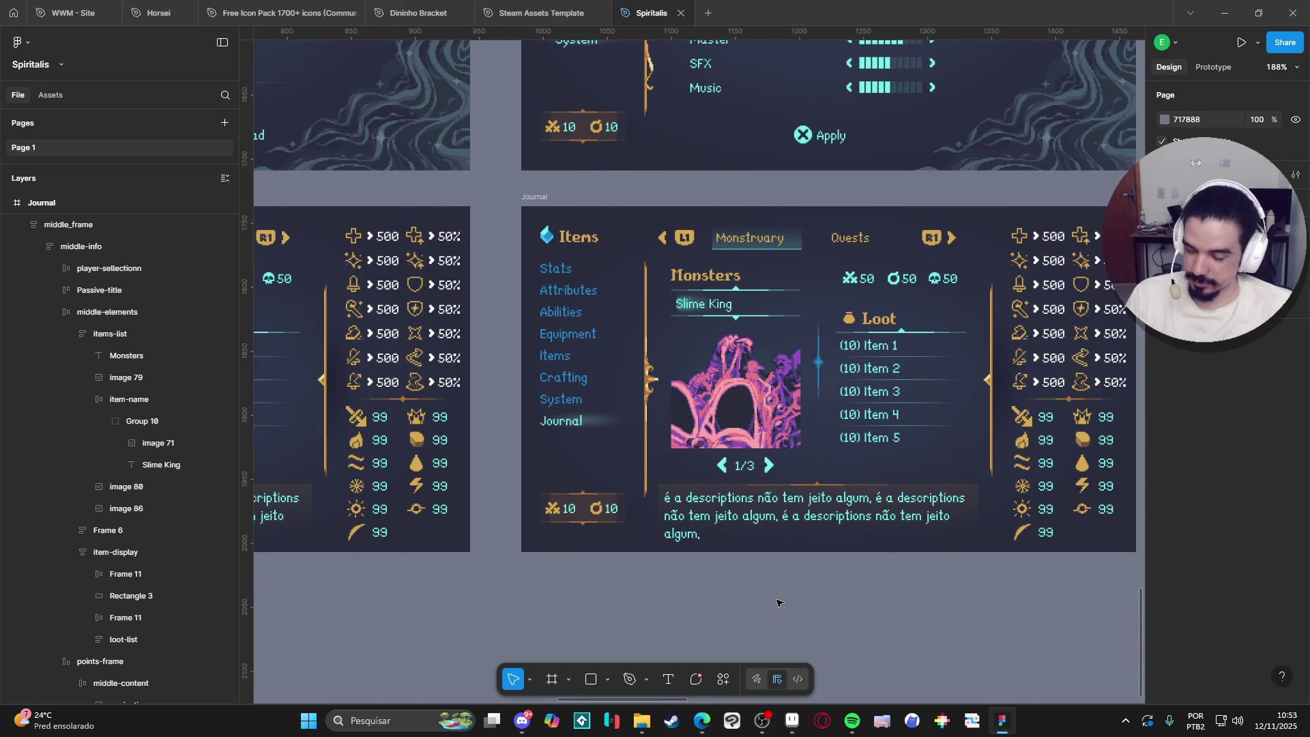
scroll(723, 603, "down", 2, "ctrl")
mouse_move(667, 607)
left_mouse_down()
mouse_move(867, 609)
mouse_move(585, 609)
left_mouse_up()
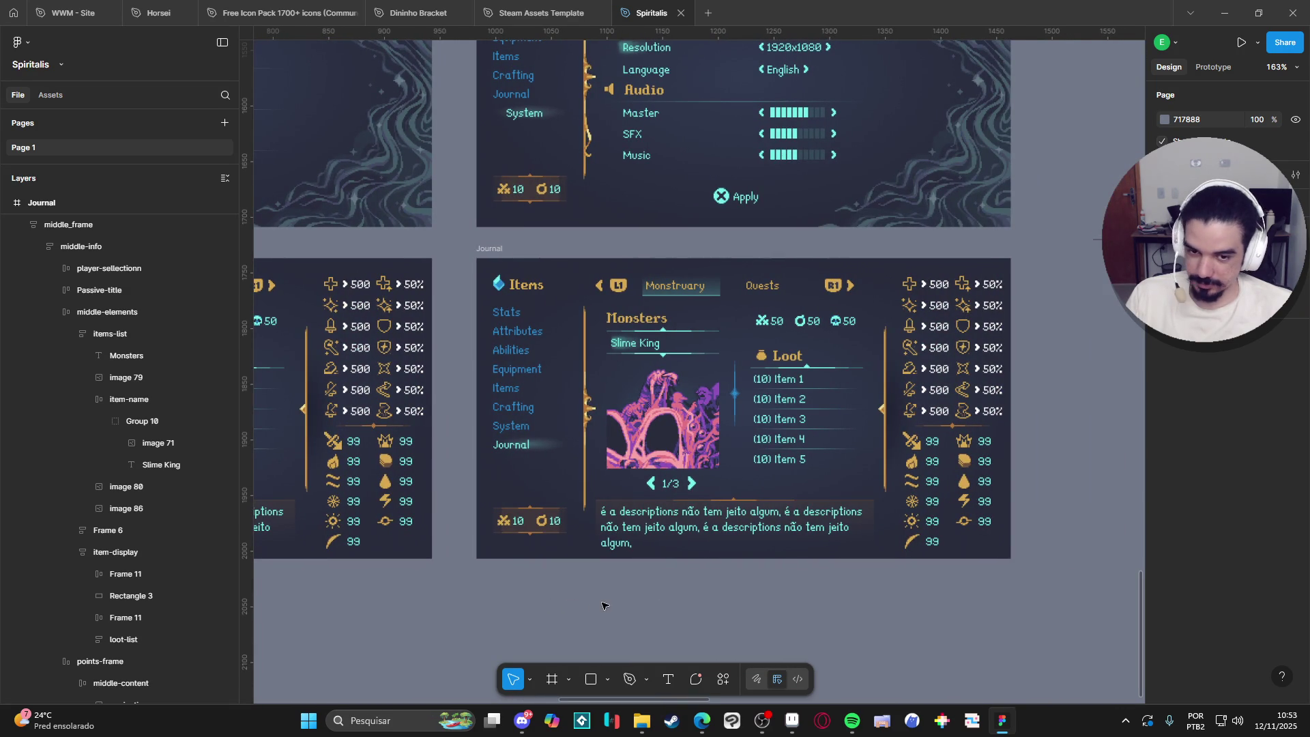
mouse_move(471, 590)
left_mouse_down()
mouse_move(777, 579)
mouse_move(660, 583)
left_mouse_up()
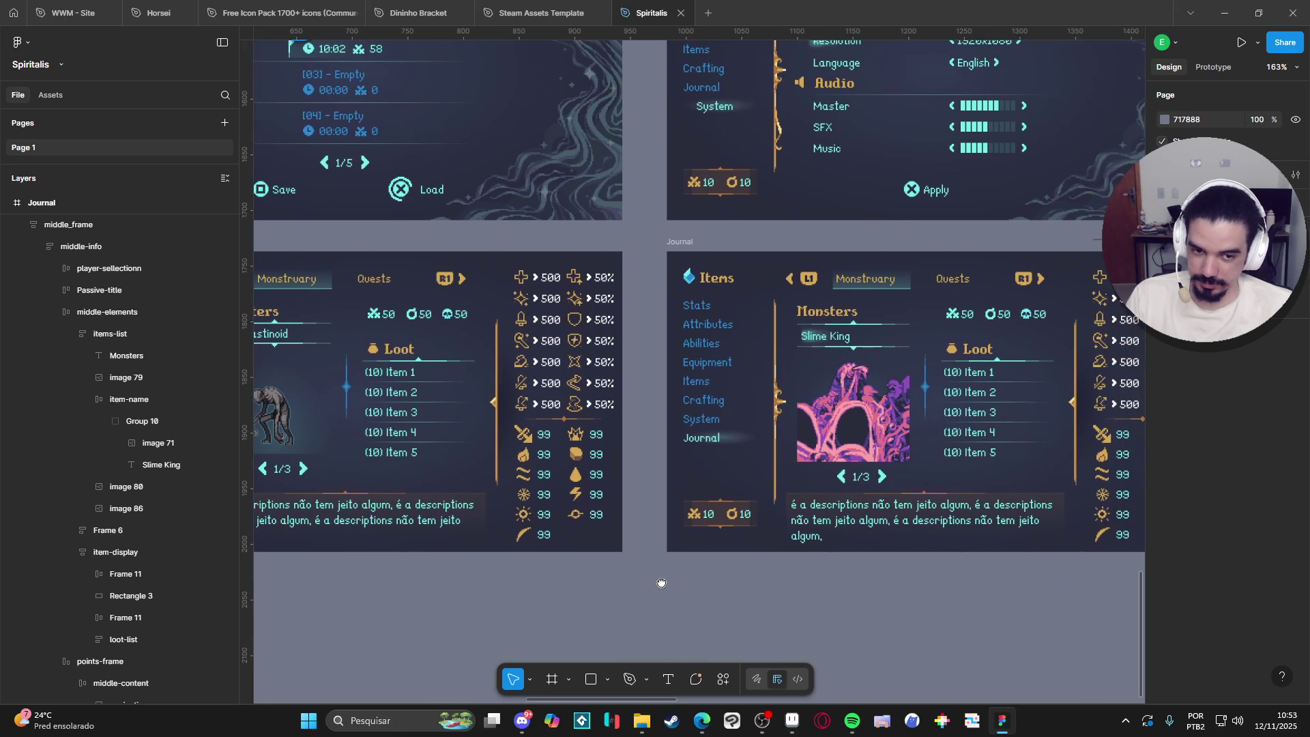
left_click(791, 721)
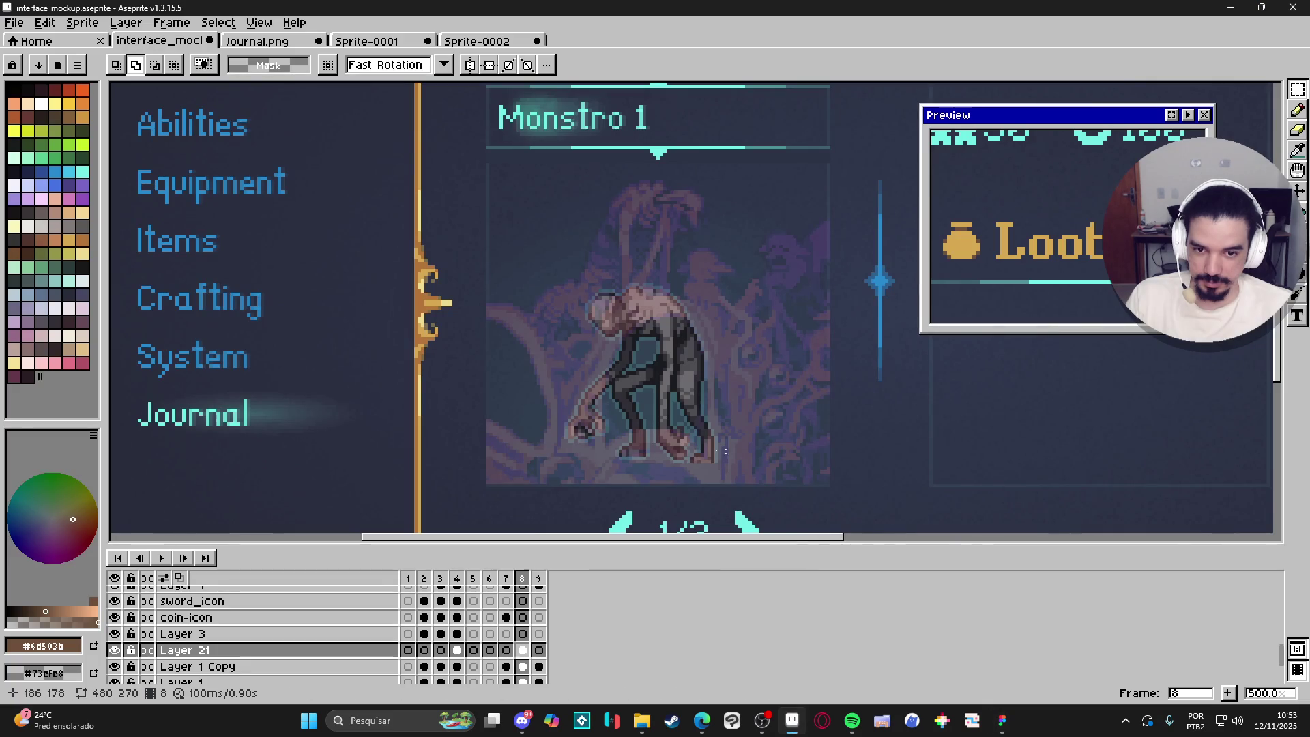
With Layer 21 hidden, sample the monster's teal edge colour from the current layer only.
key("v")
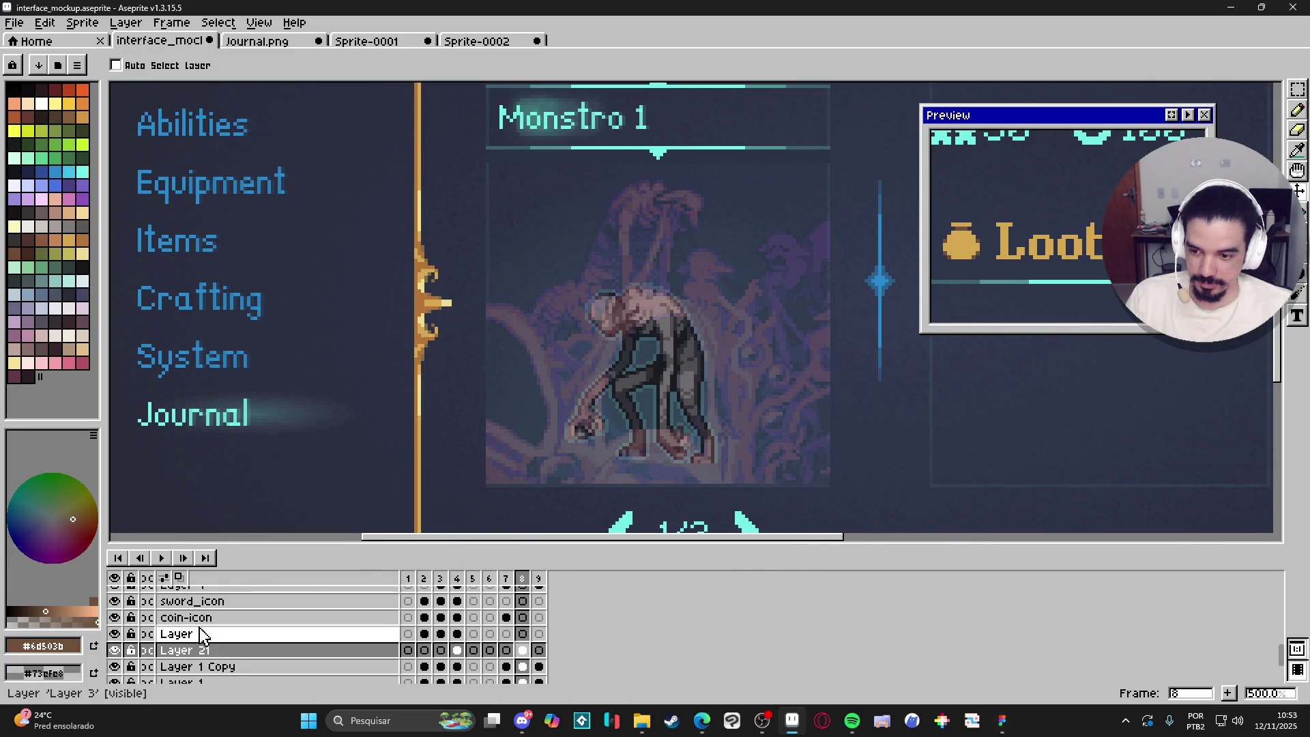
left_click(115, 650)
scroll(595, 409, "up", 2)
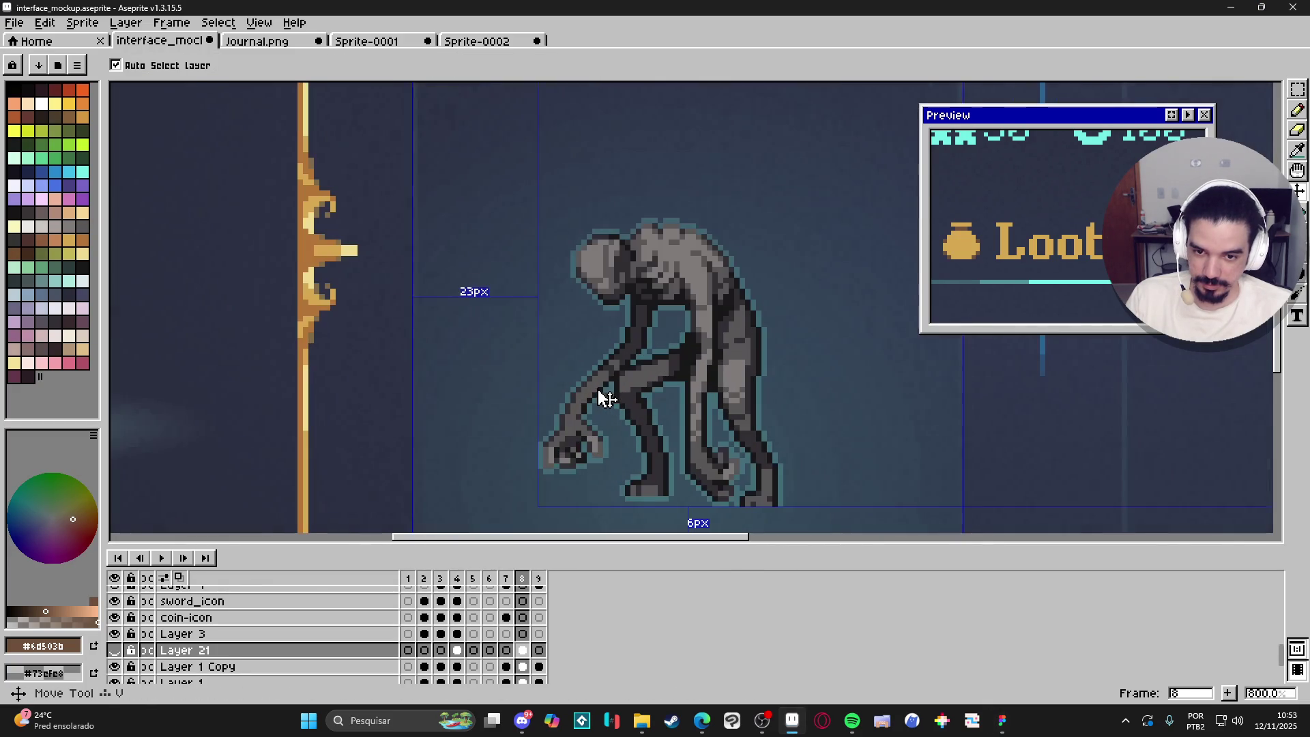
left_click(585, 399, "ctrl")
scroll(585, 399, "up", 6)
key("i")
left_click(389, 68)
left_click(396, 99)
left_click(531, 425)
key("b")
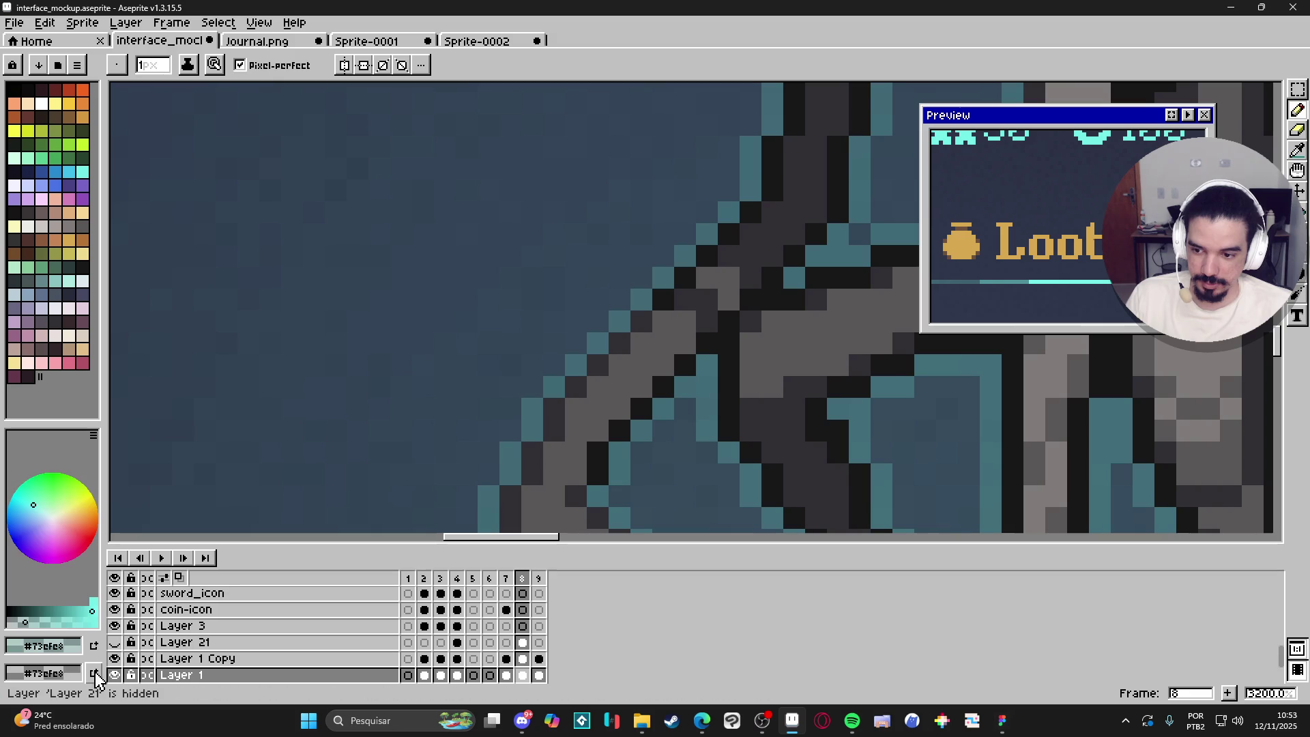
Show Layer 21 again, marquee-select the Monstro 1 panel and open Outline, adjusting its matrix.
left_click(115, 642)
scroll(476, 380, "down", 8)
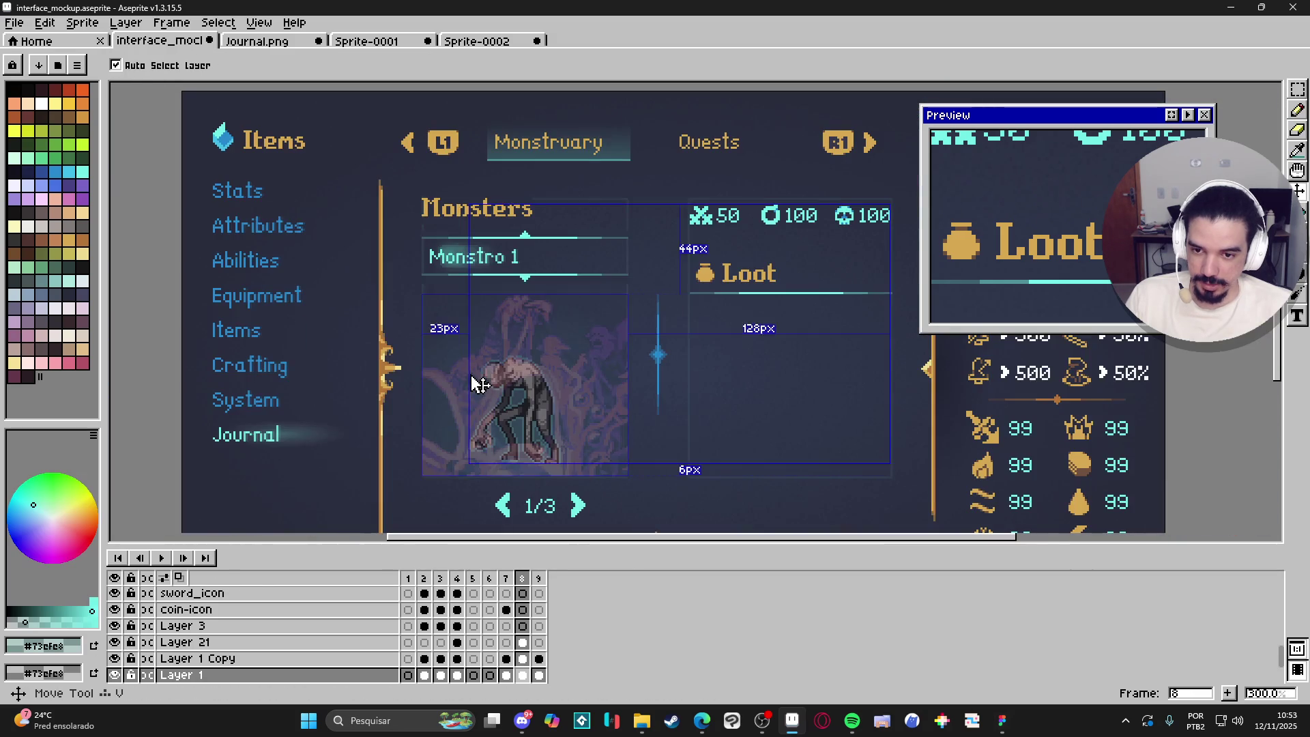
left_click(477, 380, "ctrl")
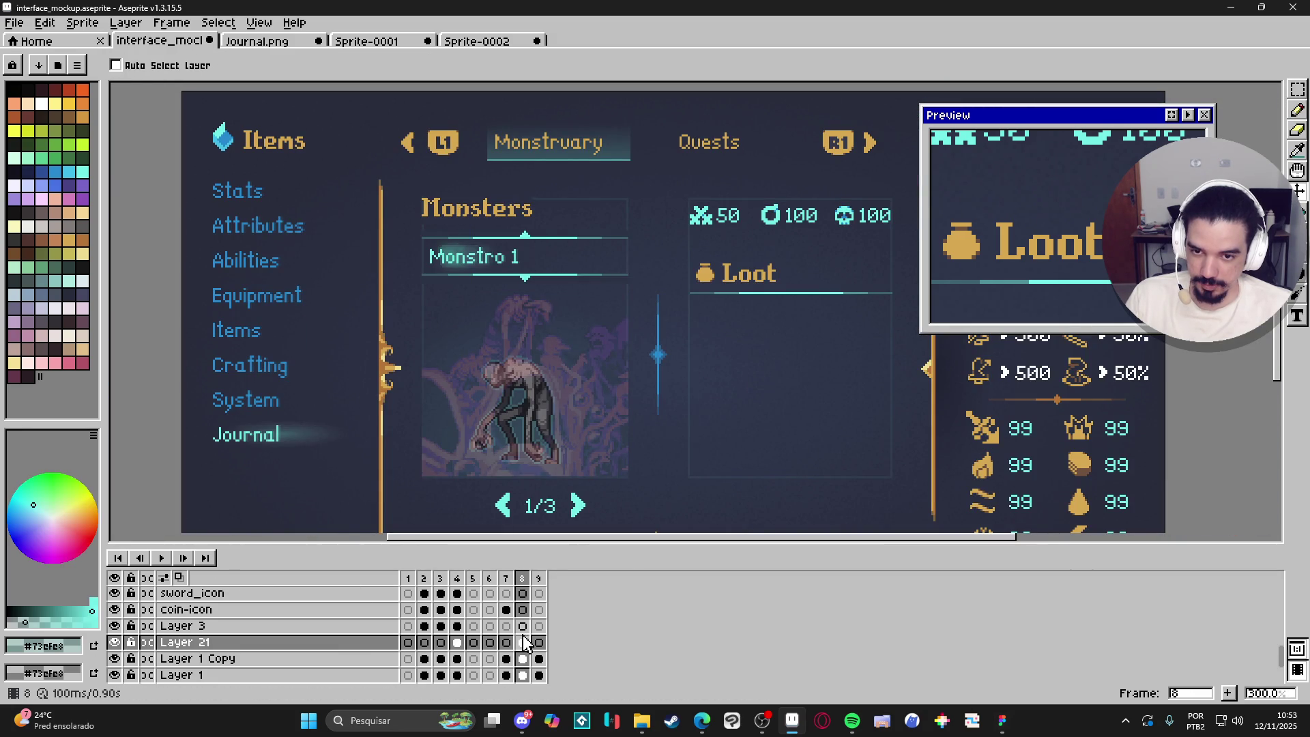
key("m")
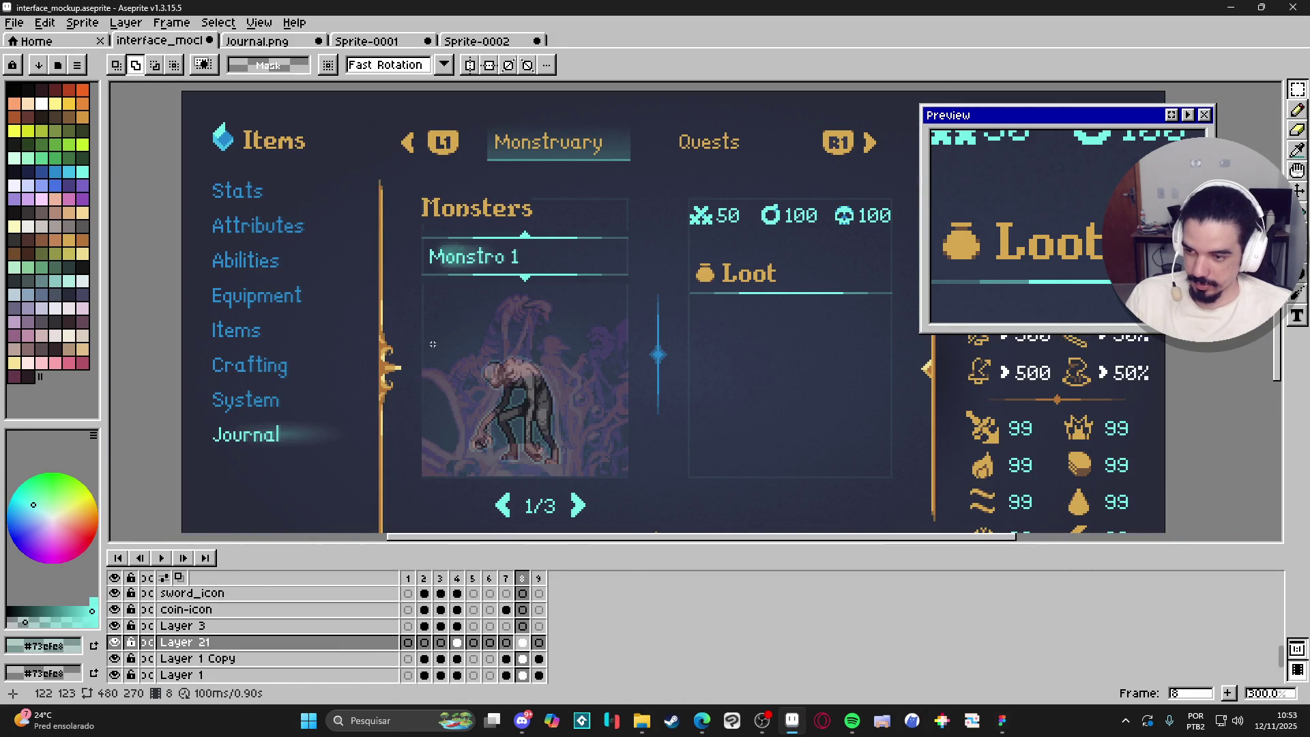
left_click_drag(402, 234, 643, 490)
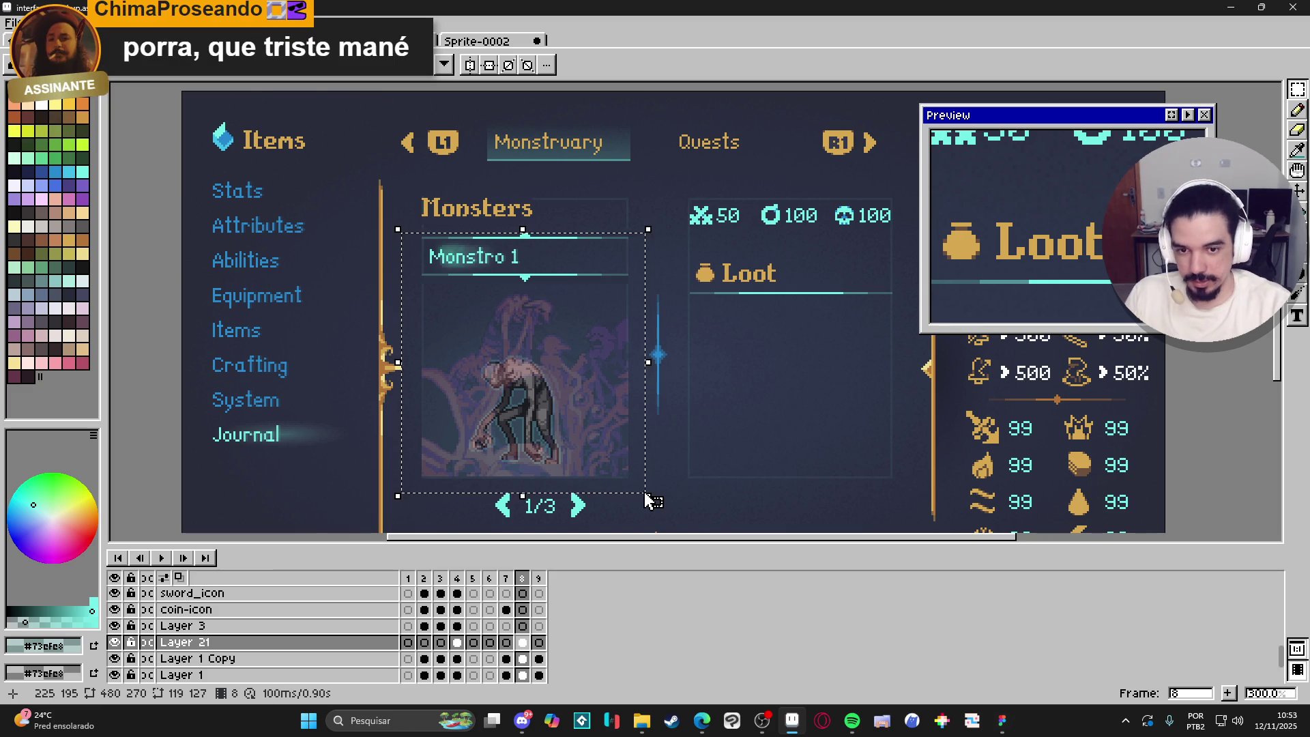
key("shift+o")
left_click(977, 343)
left_click(1020, 344)
left_click(999, 365)
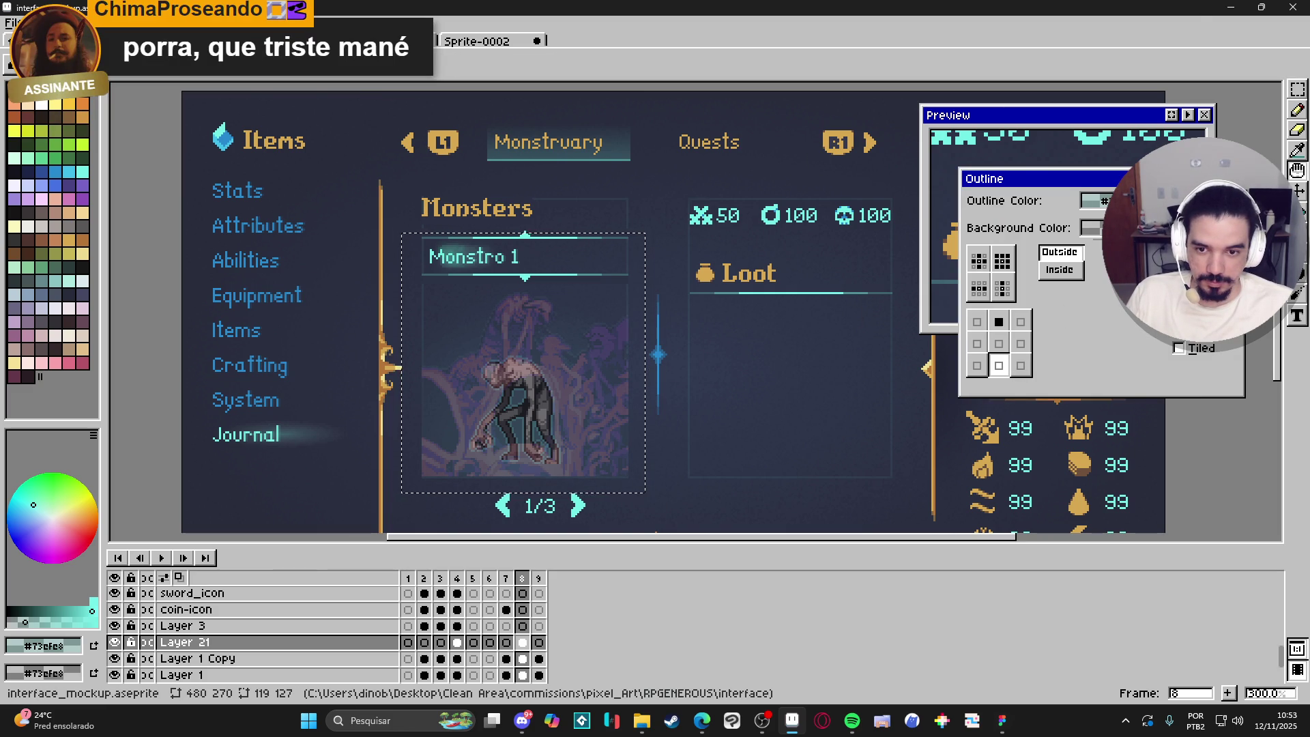
Apply the first outline, then reselect the whole Monstro 1 portrait panel.
key("Return")
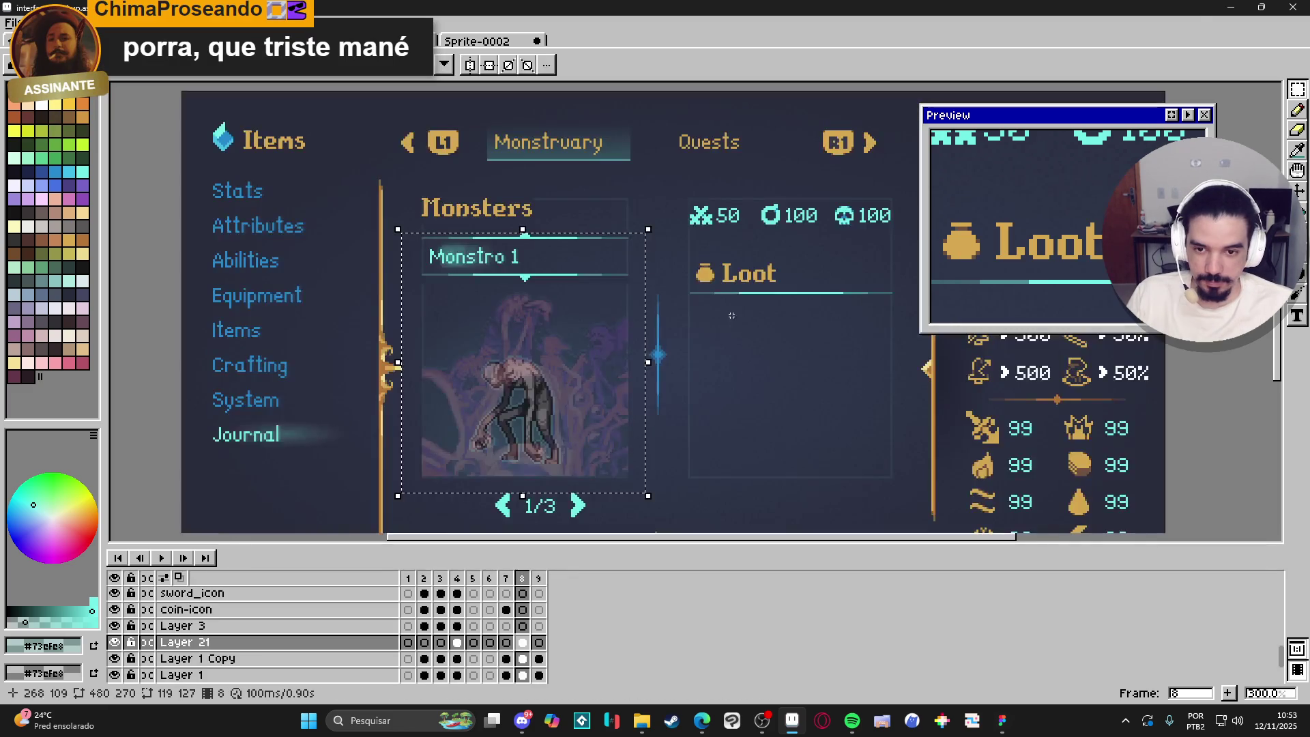
scroll(556, 454, "up", 1)
scroll(555, 453, "up", 1)
mouse_move(737, 444)
left_mouse_down()
mouse_move(775, 444)
mouse_move(678, 401)
left_mouse_up()
left_click(789, 466)
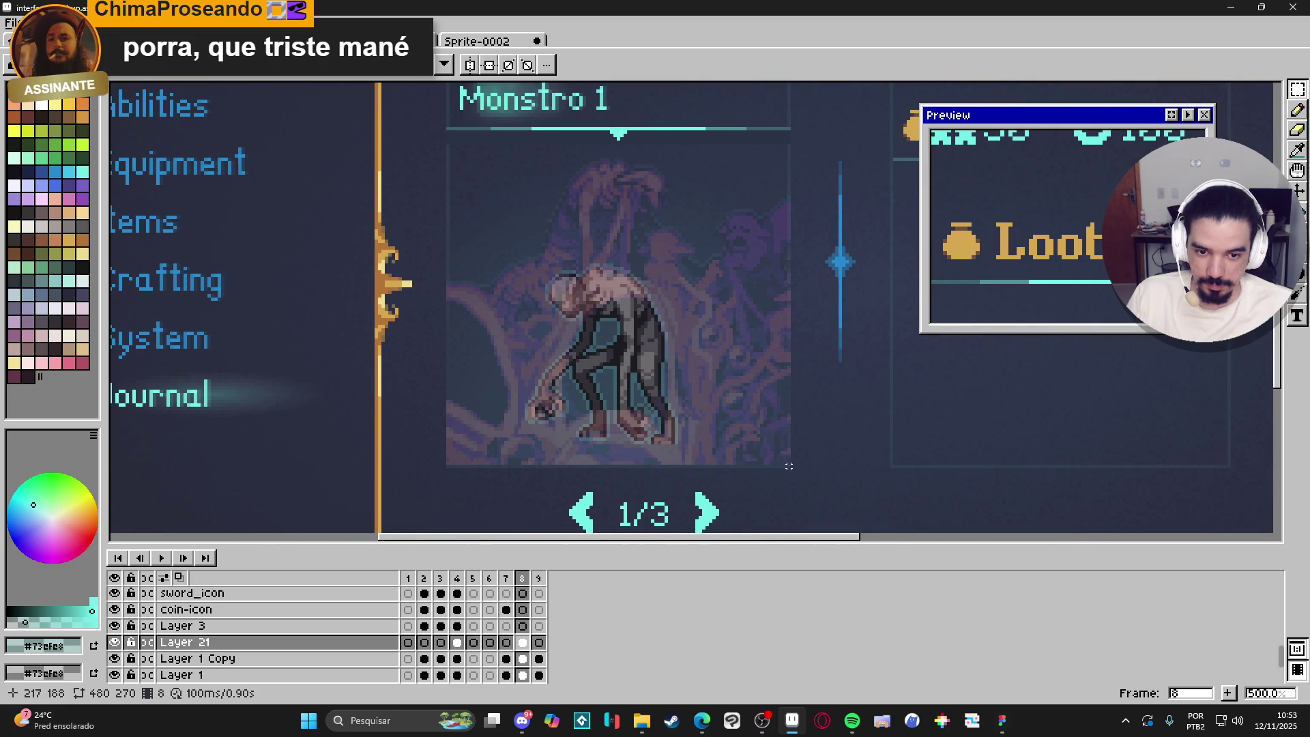
mouse_move(789, 466)
left_mouse_down()
mouse_move(563, 99)
mouse_move(448, 130)
left_mouse_up()
Reopen the Outline effect and try sides-only and single-side direction patterns.
key("shift+o")
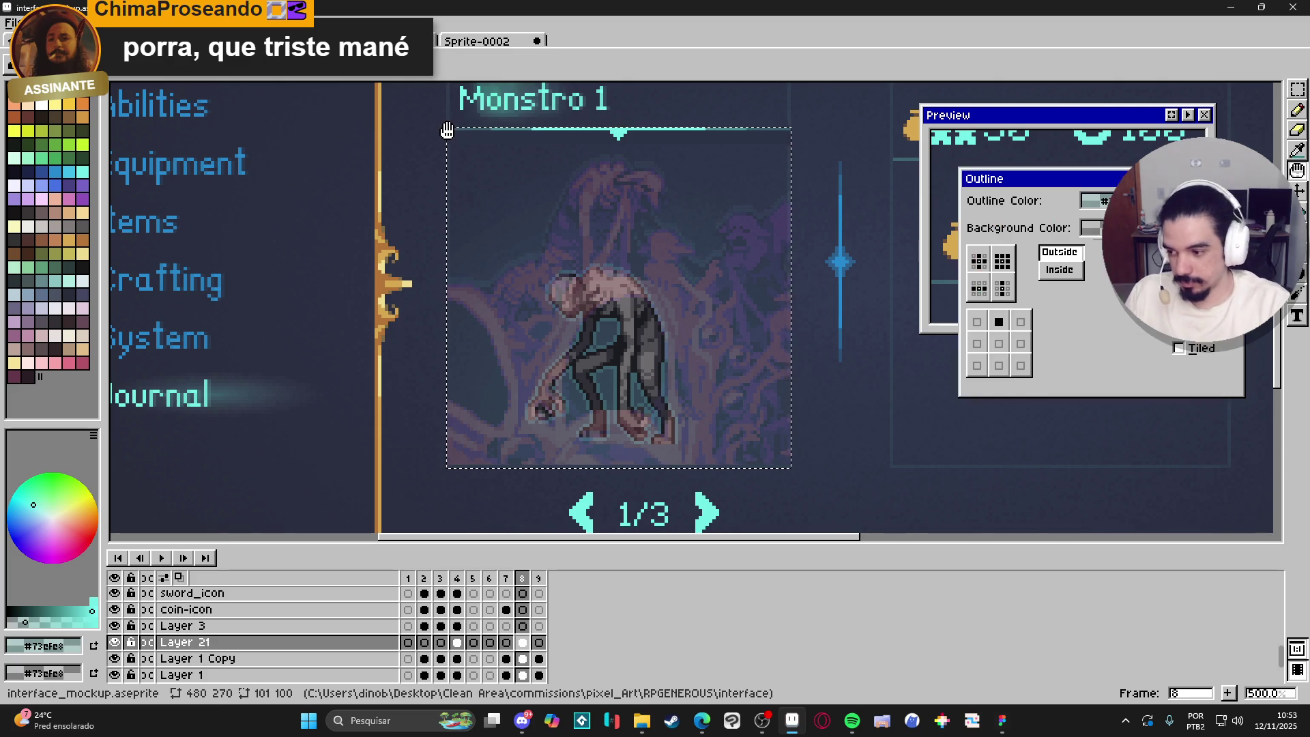
left_click(979, 288)
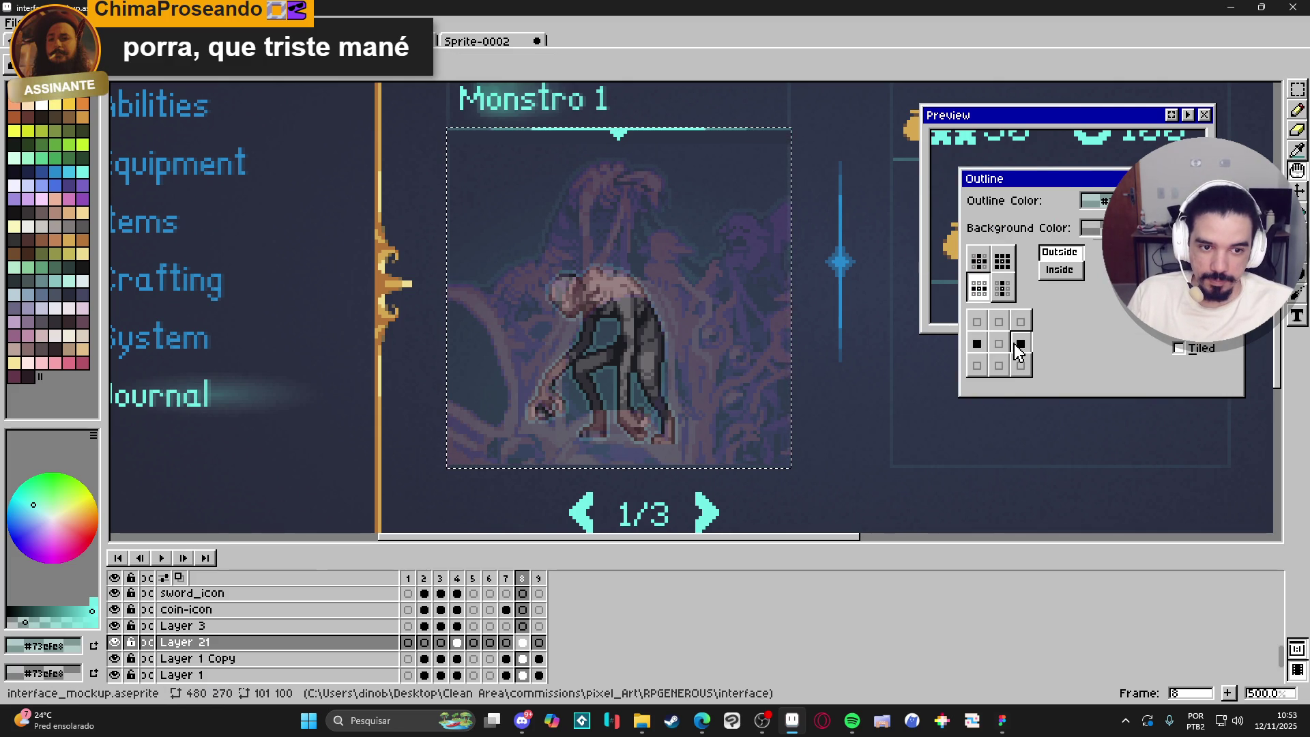
left_click(976, 343)
left_click(977, 321)
left_click(1021, 343)
left_click(1020, 321)
left_click(999, 321)
left_click(1020, 321)
left_click(999, 321)
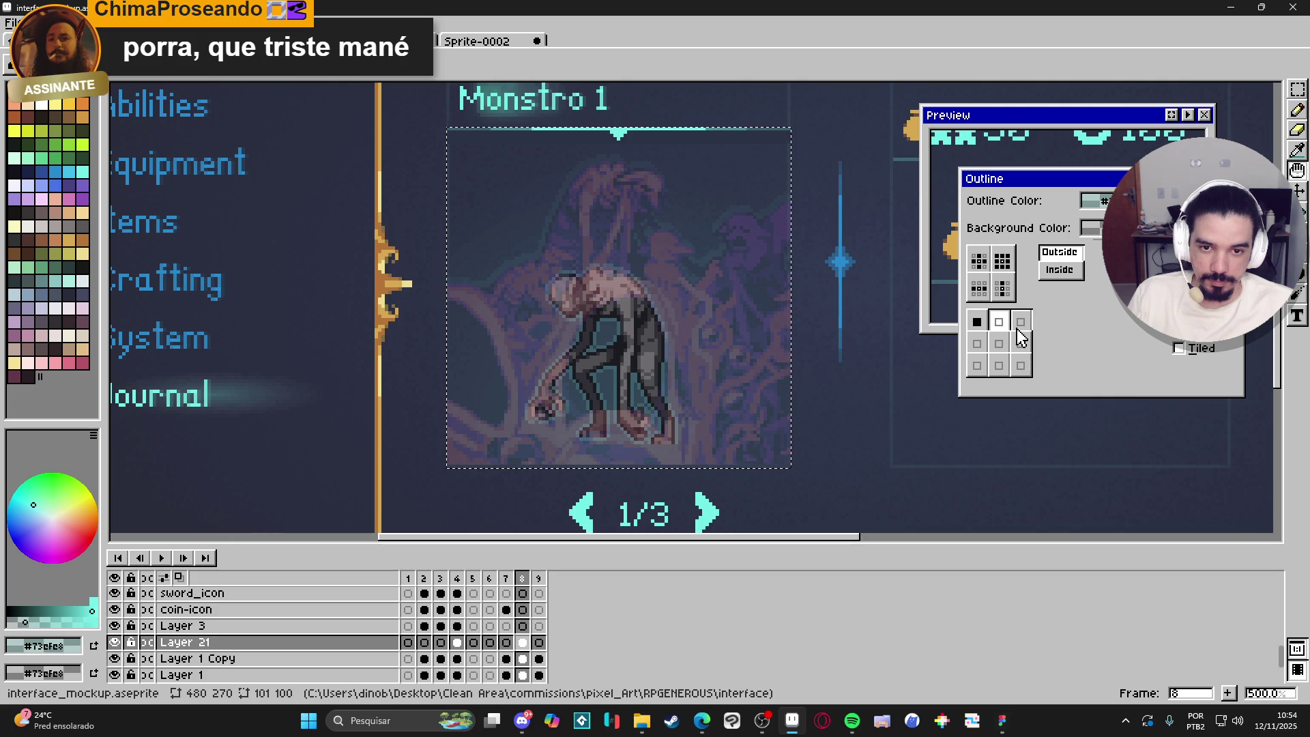
left_click(977, 321)
left_click(977, 343)
left_click(976, 343)
left_click(977, 343)
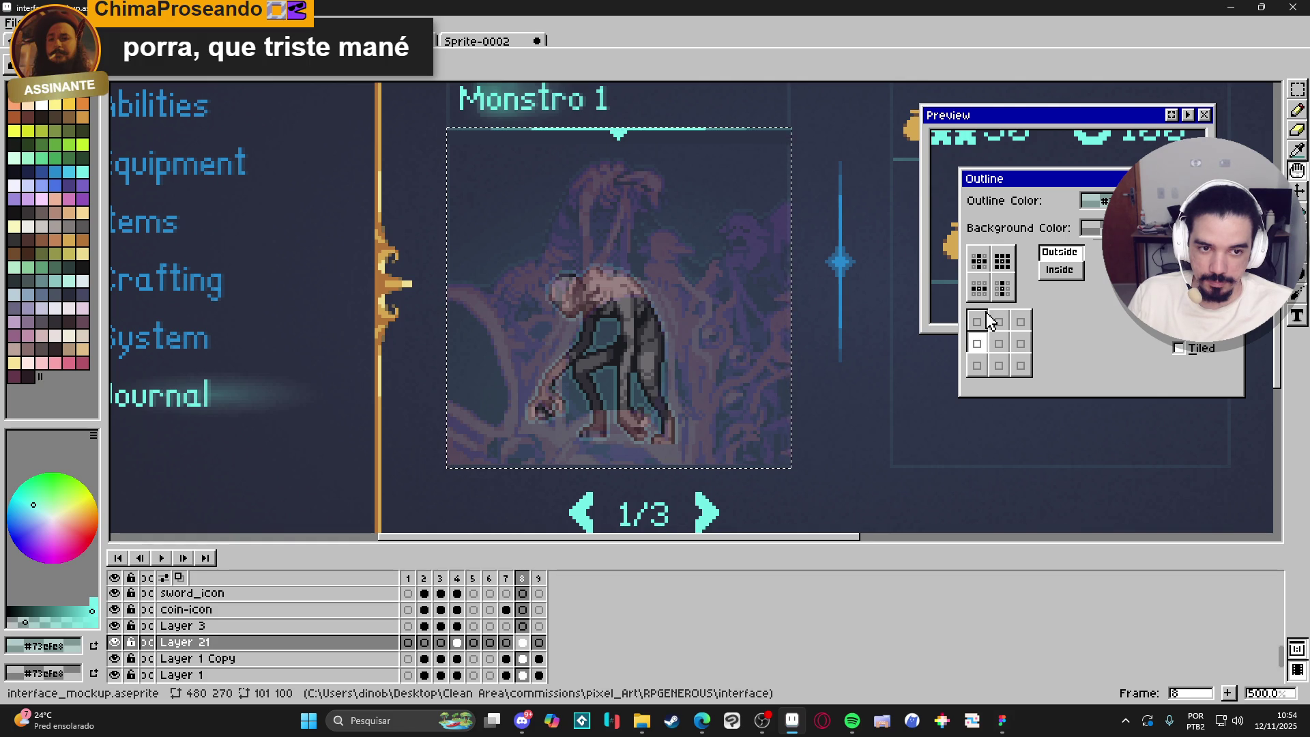
Apply the plus-shaped outline preset, then undo it and deselect.
left_click(978, 261)
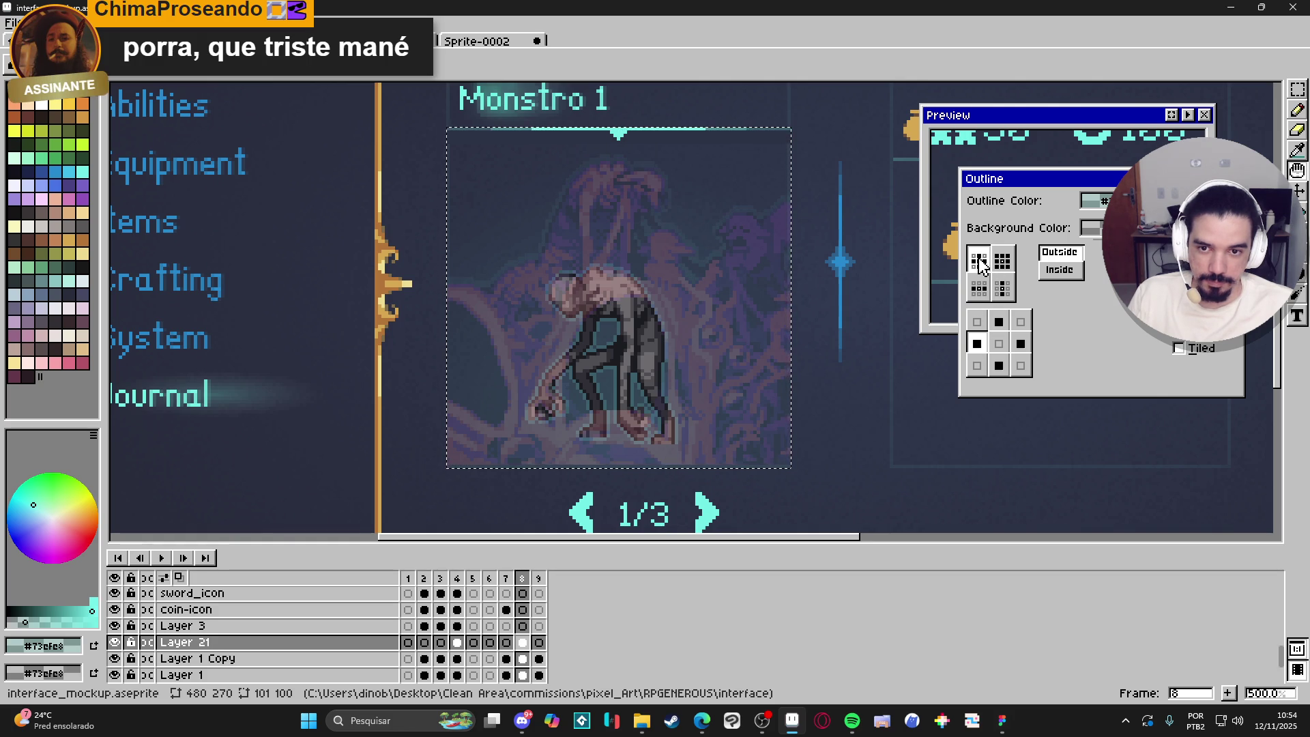
left_click(999, 321)
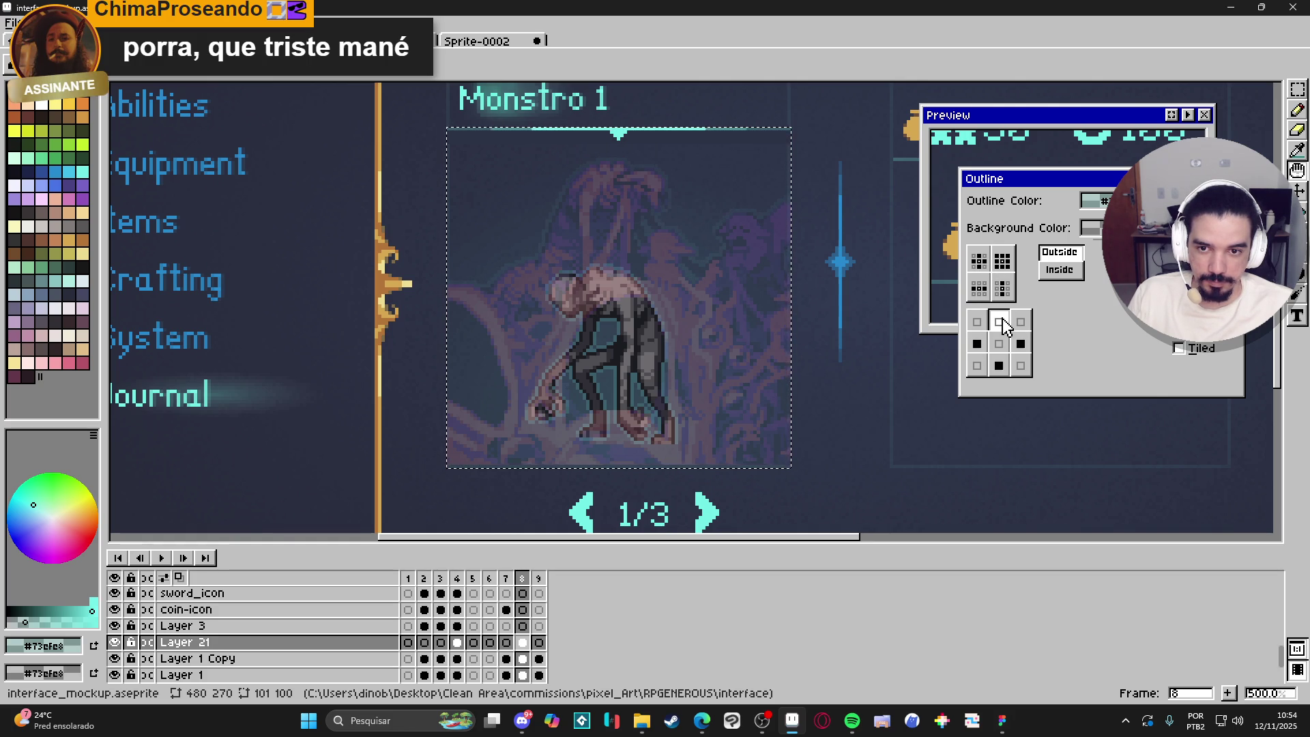
left_click(998, 367)
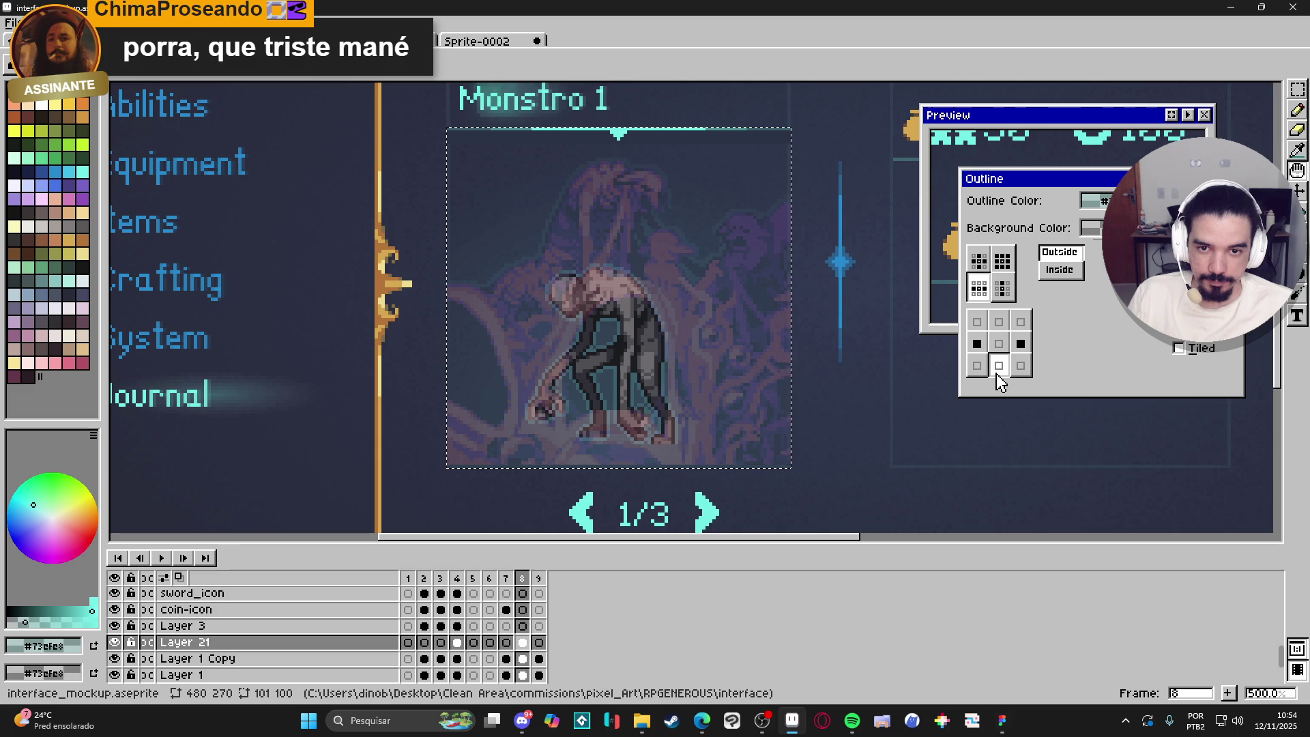
left_click(998, 366)
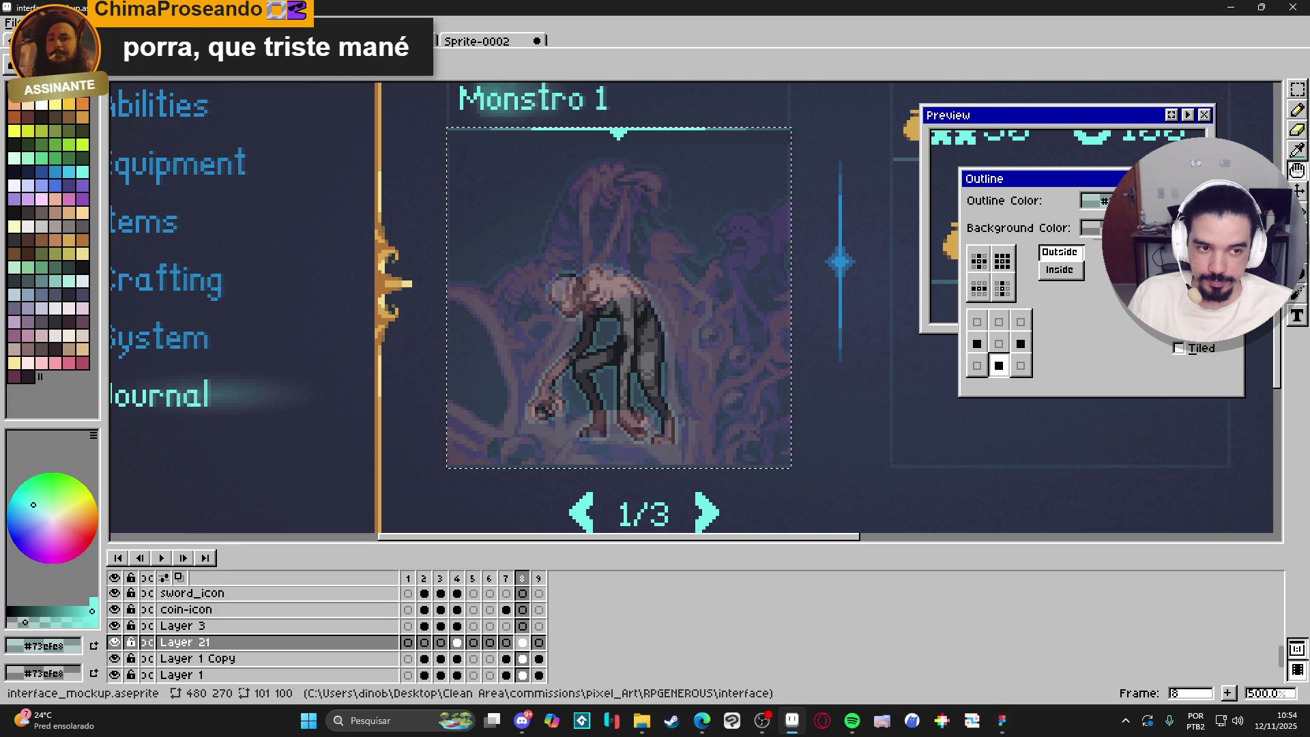
key("Return")
key("ctrl+z")
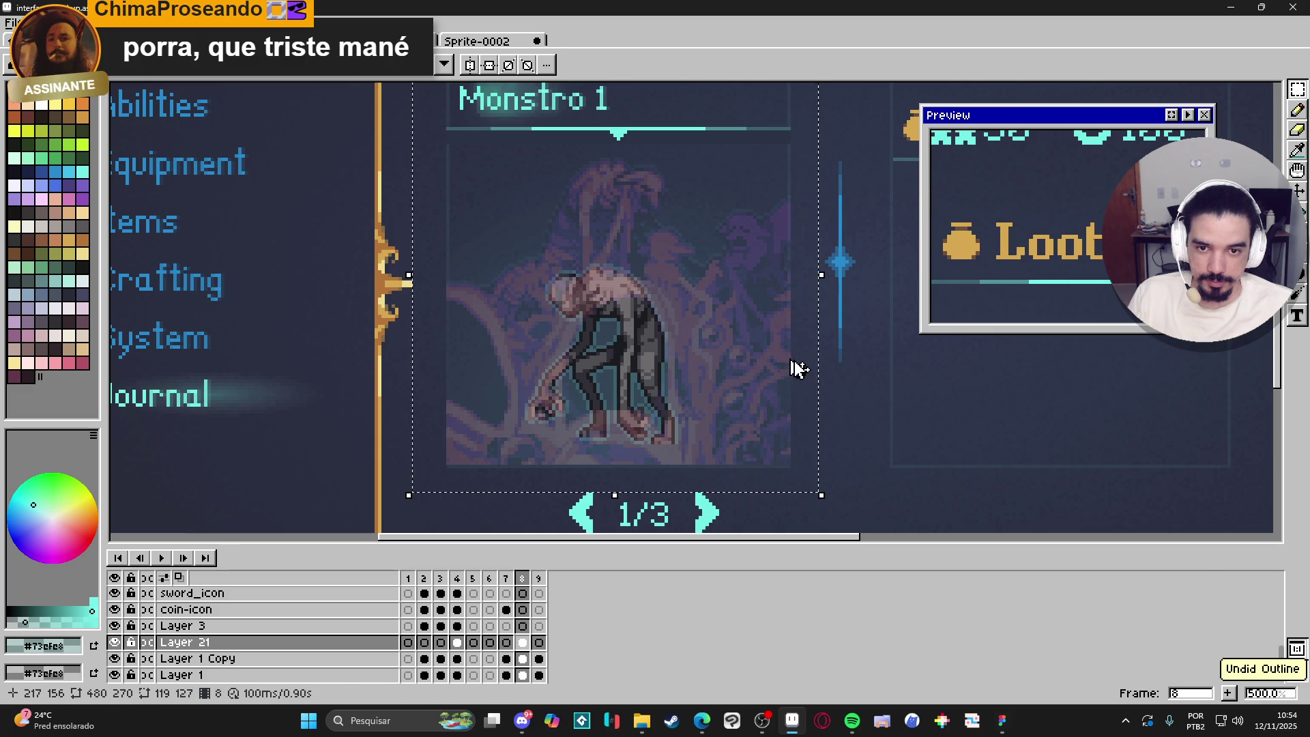
key("ctrl+d")
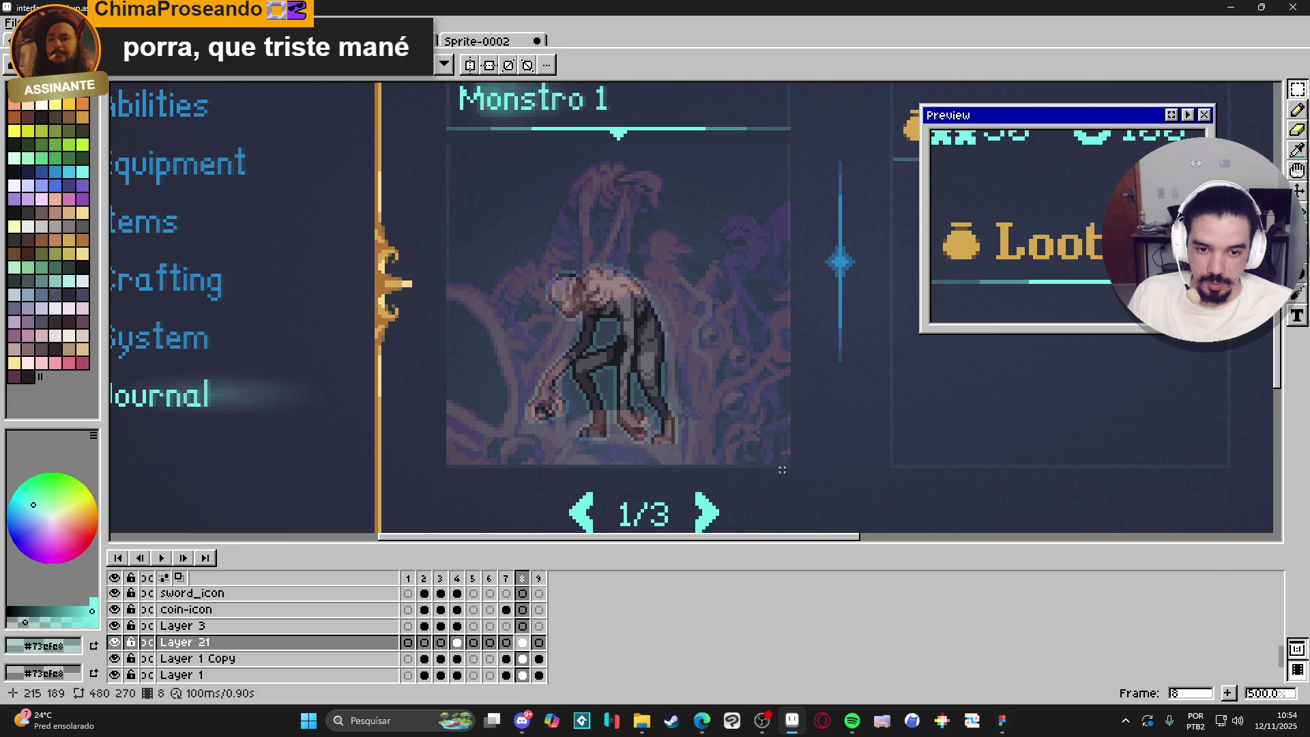
Reselect the Monstro 1 panel and apply a plus-shaped outline to the monster artwork.
mouse_move(789, 465)
left_mouse_down()
mouse_move(472, 129)
mouse_move(448, 145)
left_mouse_up()
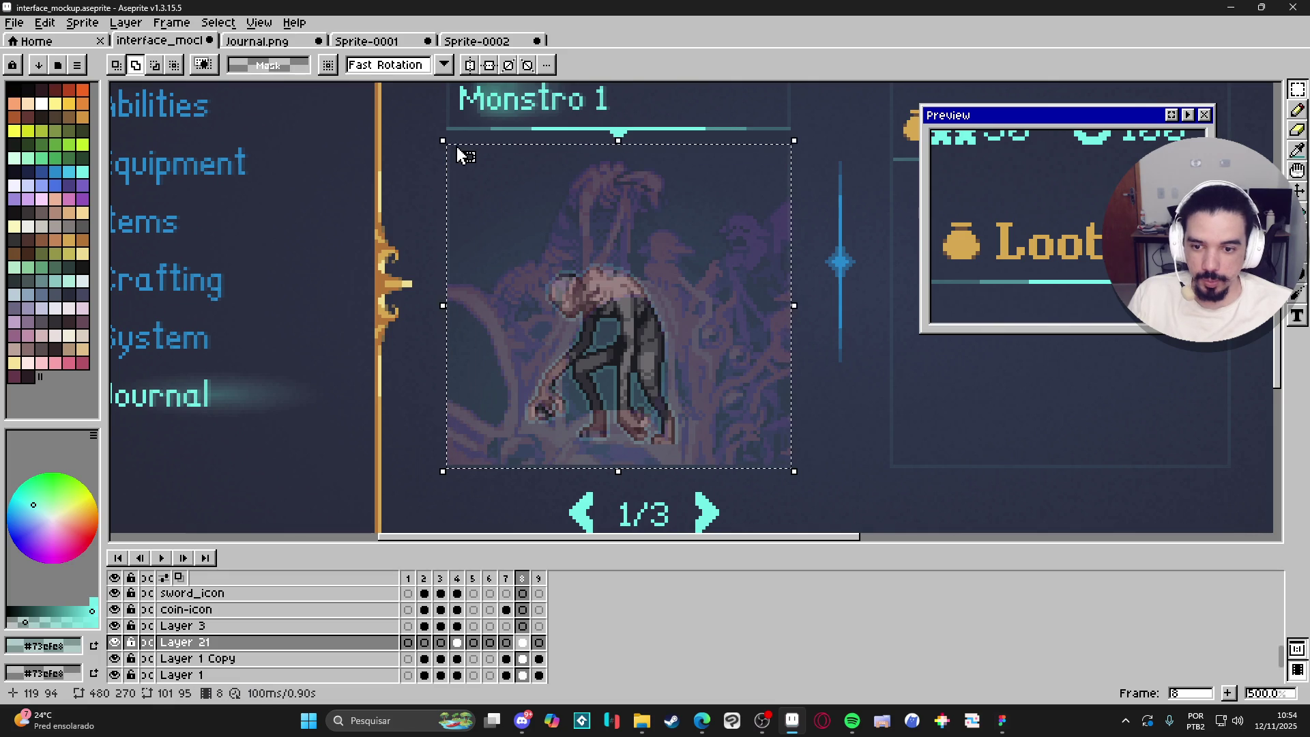
key("shift+o")
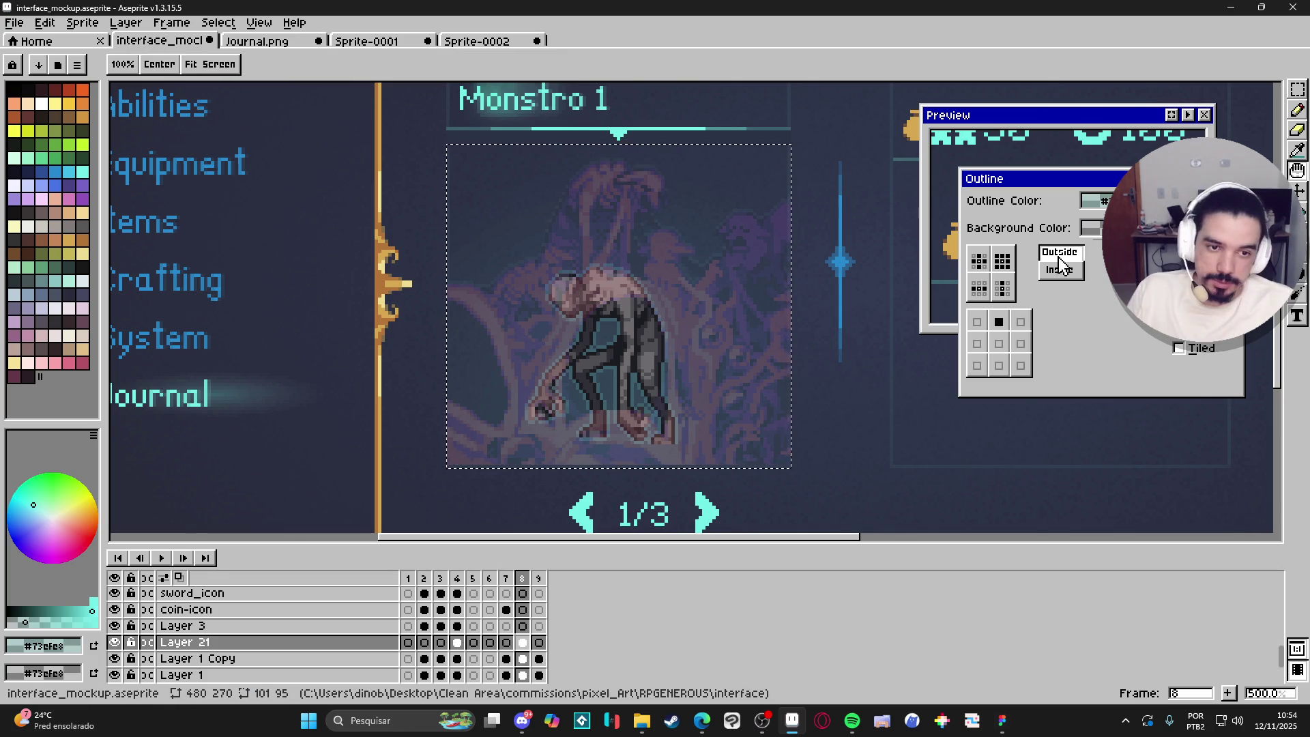
left_click(979, 260)
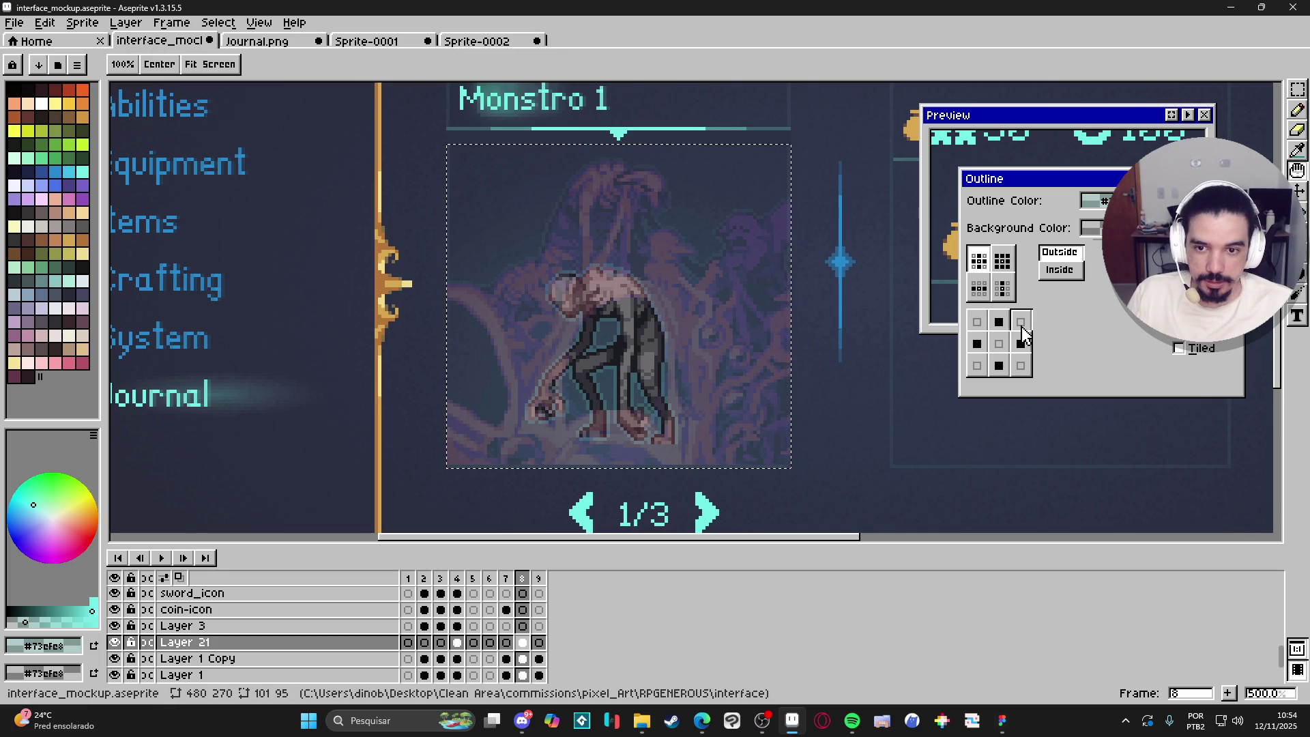
left_click(998, 365)
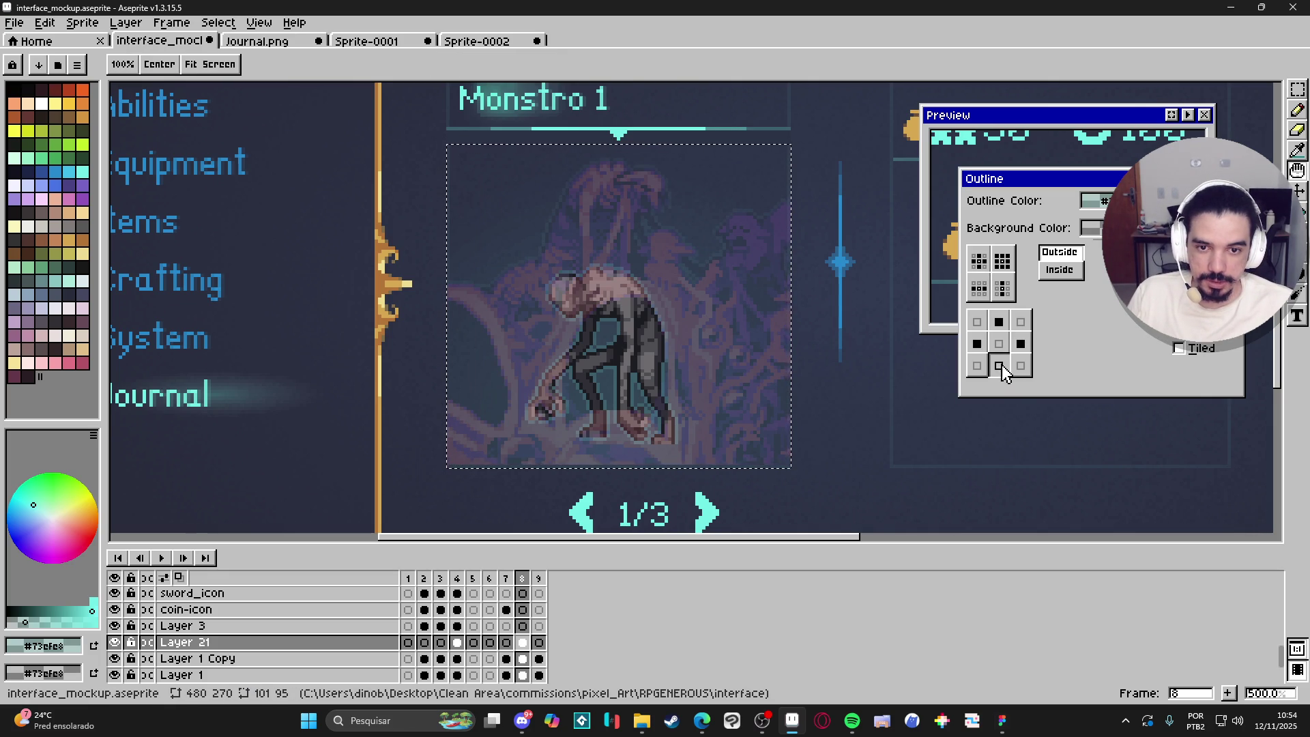
left_click(999, 365)
key("Return")
Pan across the mockup, reselect the Monstro 1 panel area, then deselect it.
scroll(785, 462, "up", 1)
scroll(811, 468, "down", 1)
mouse_move(811, 468)
left_mouse_down()
mouse_move(844, 492)
mouse_move(480, 490)
left_mouse_up()
key("e")
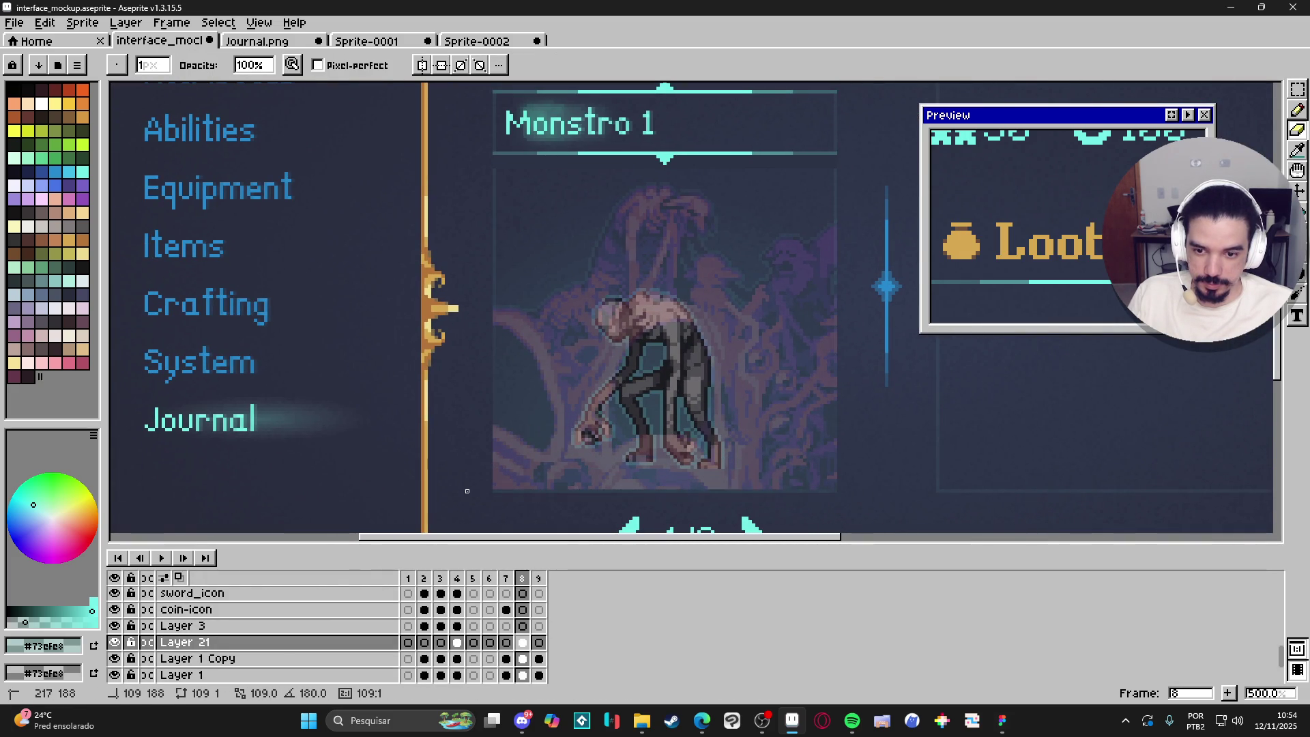
key("m")
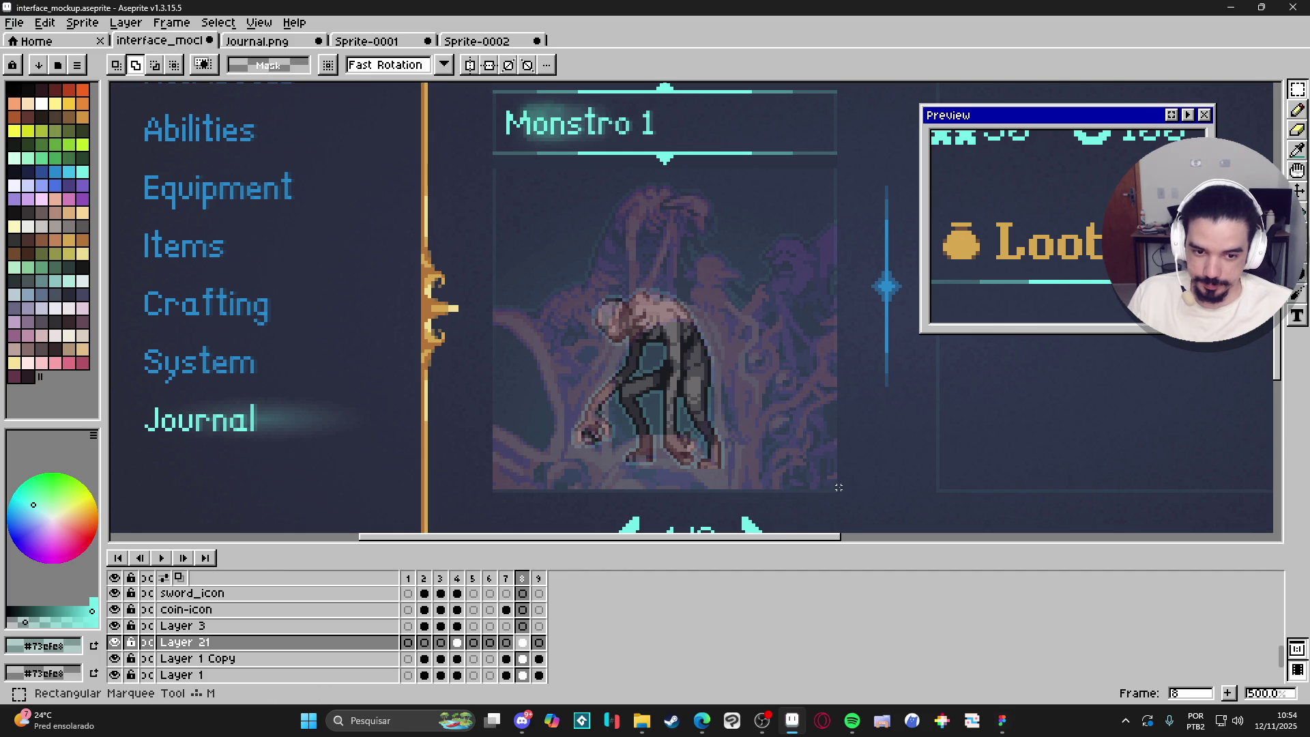
mouse_move(835, 490)
left_mouse_down()
mouse_move(722, 325)
mouse_move(550, 169)
mouse_move(494, 170)
left_mouse_up()
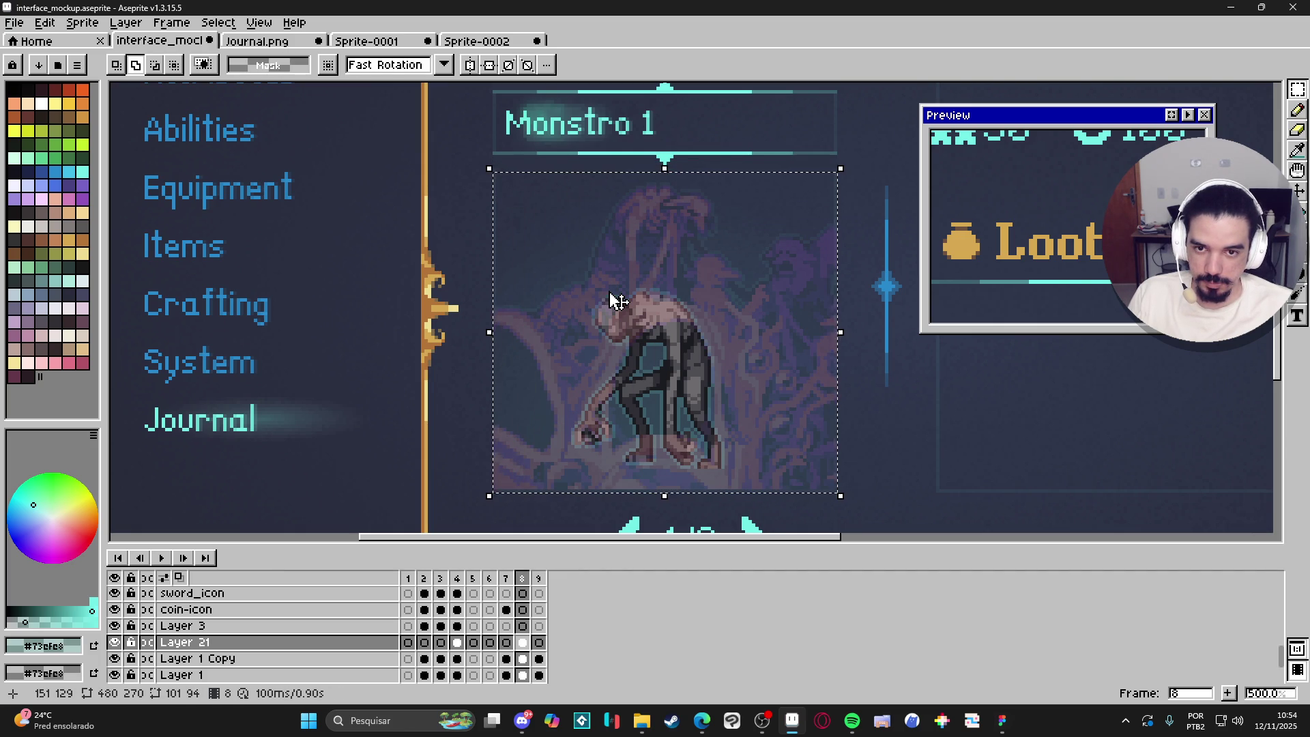
scroll(495, 170, "up", 4)
scroll(489, 164, "down", 3)
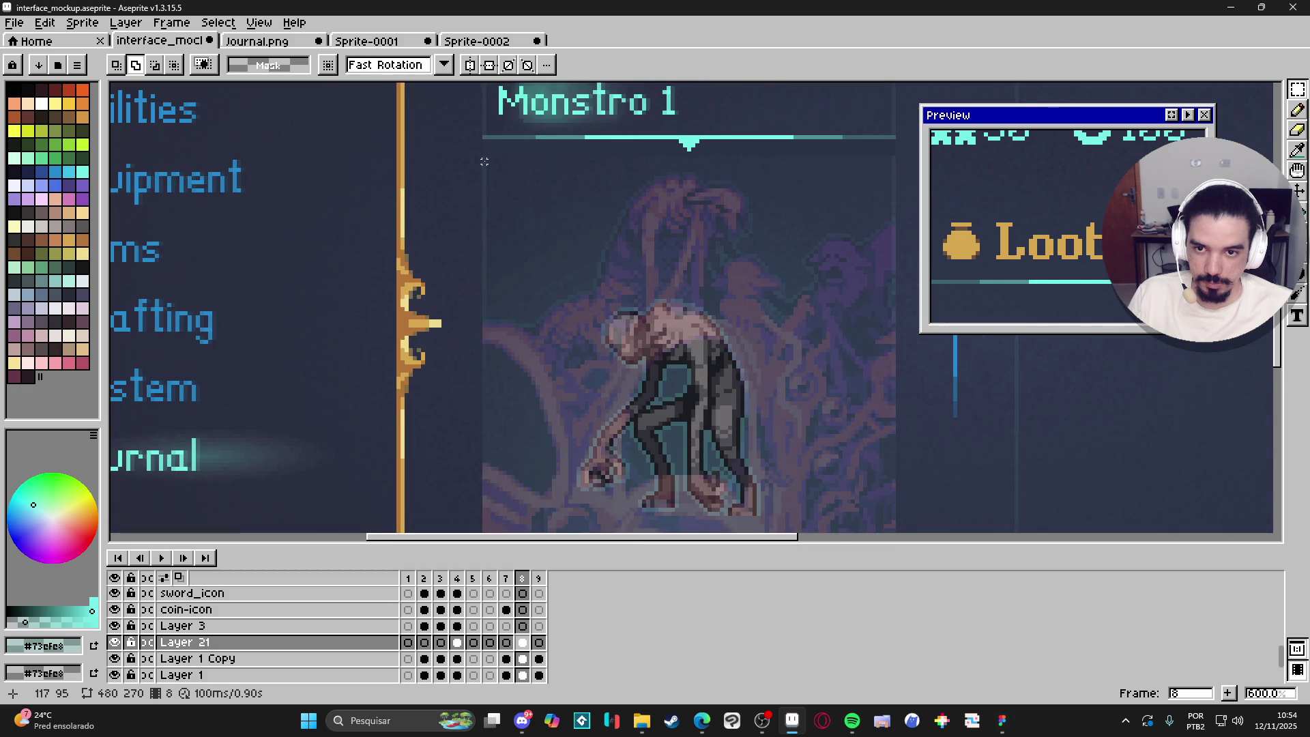
scroll(484, 157, "down", 1)
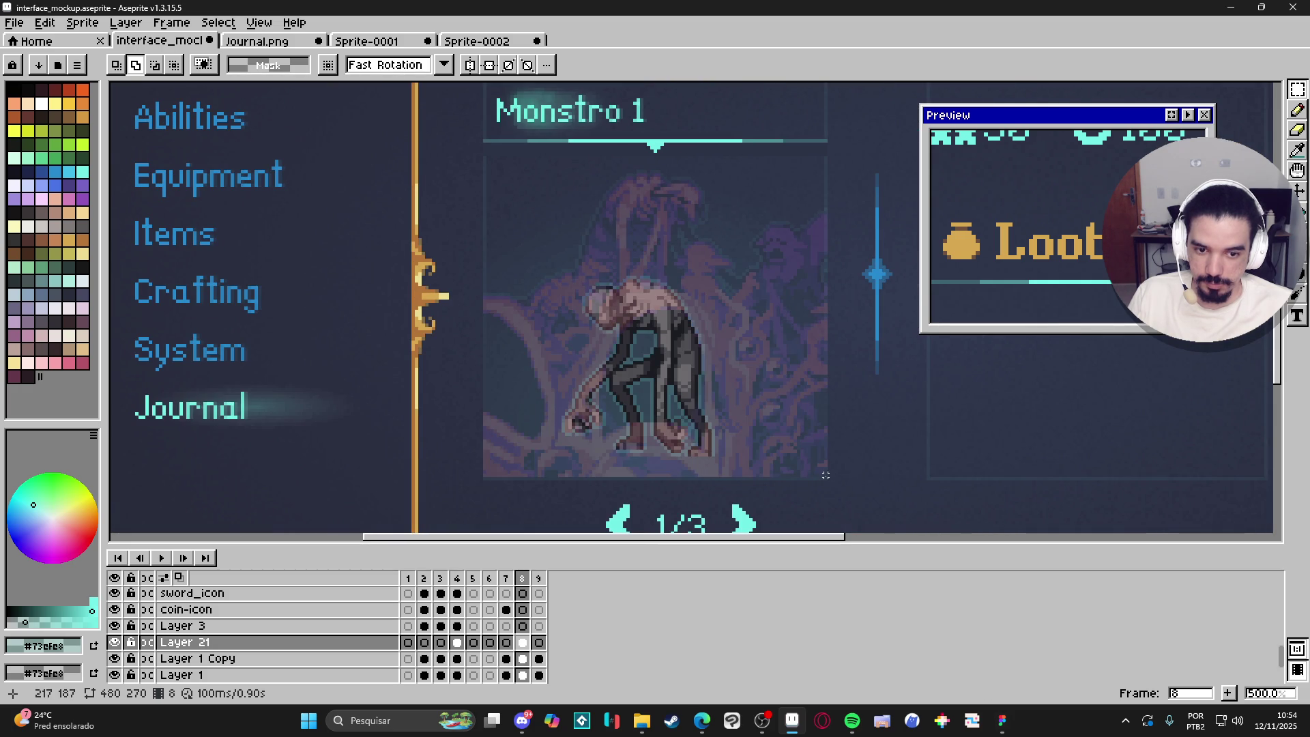
mouse_move(825, 478)
left_mouse_down()
mouse_move(784, 400)
mouse_move(584, 161)
mouse_move(487, 159)
left_mouse_up()
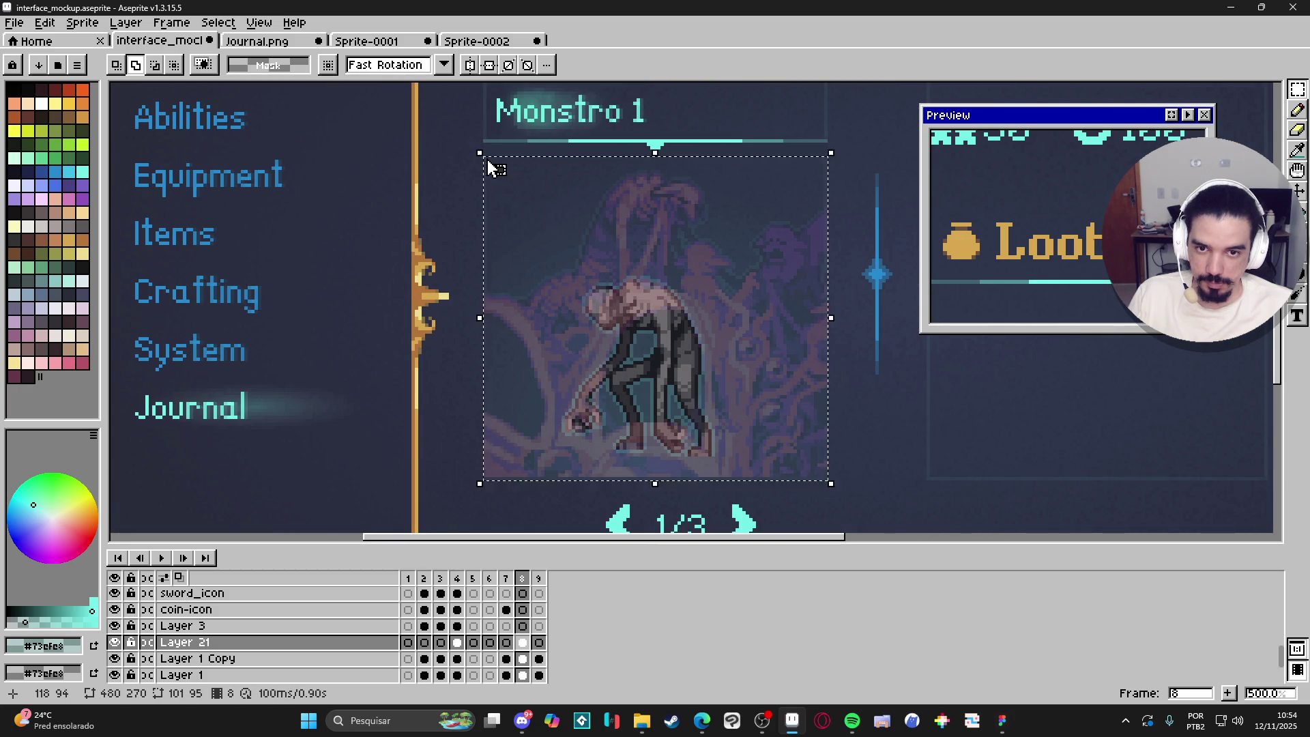
key("ctrl+d")
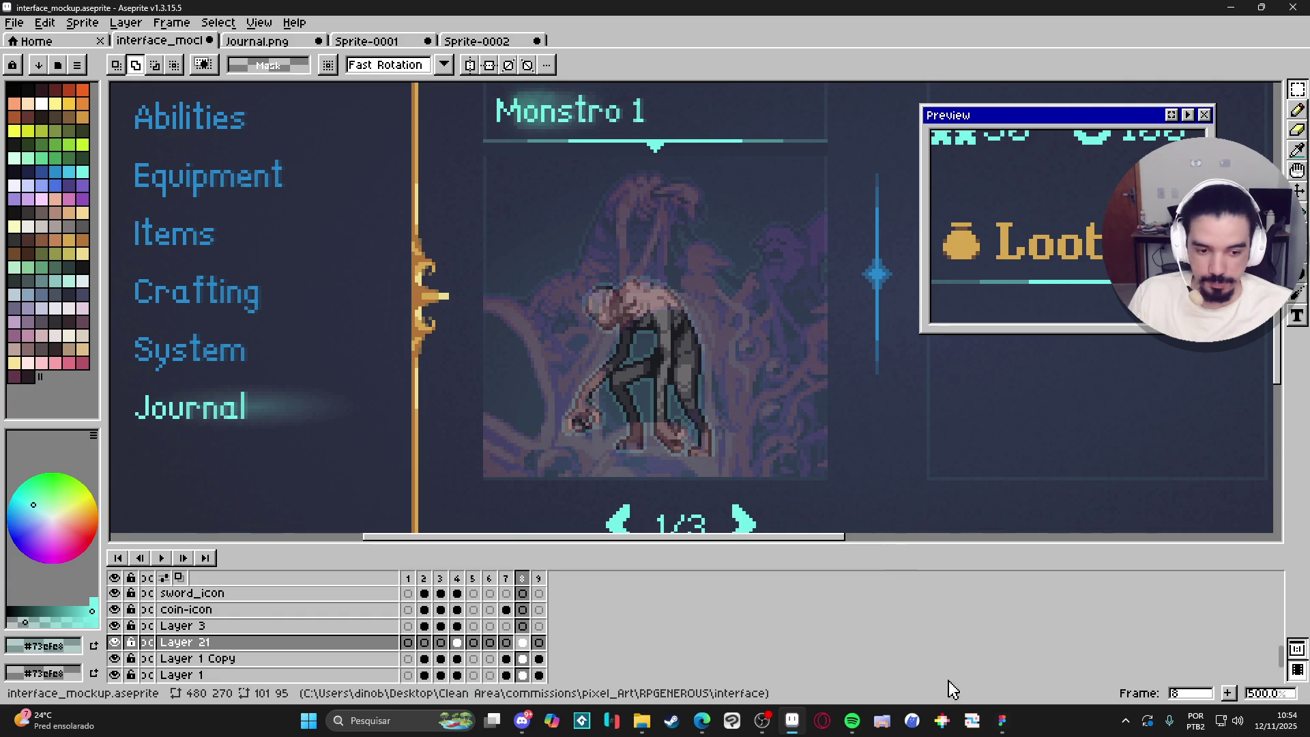
In Figma, paste the new boss image into items-list and delete the old image 86 layer.
left_click(999, 722)
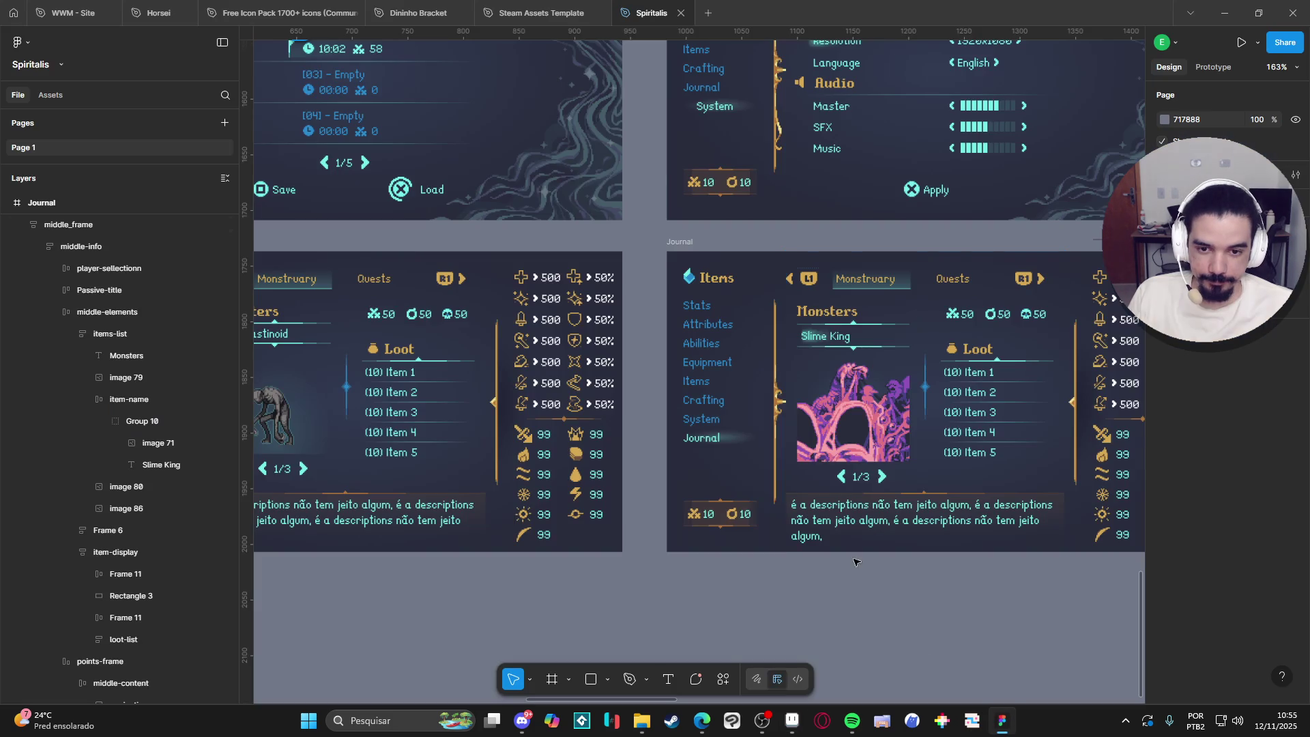
double_click(849, 428)
double_click(850, 428)
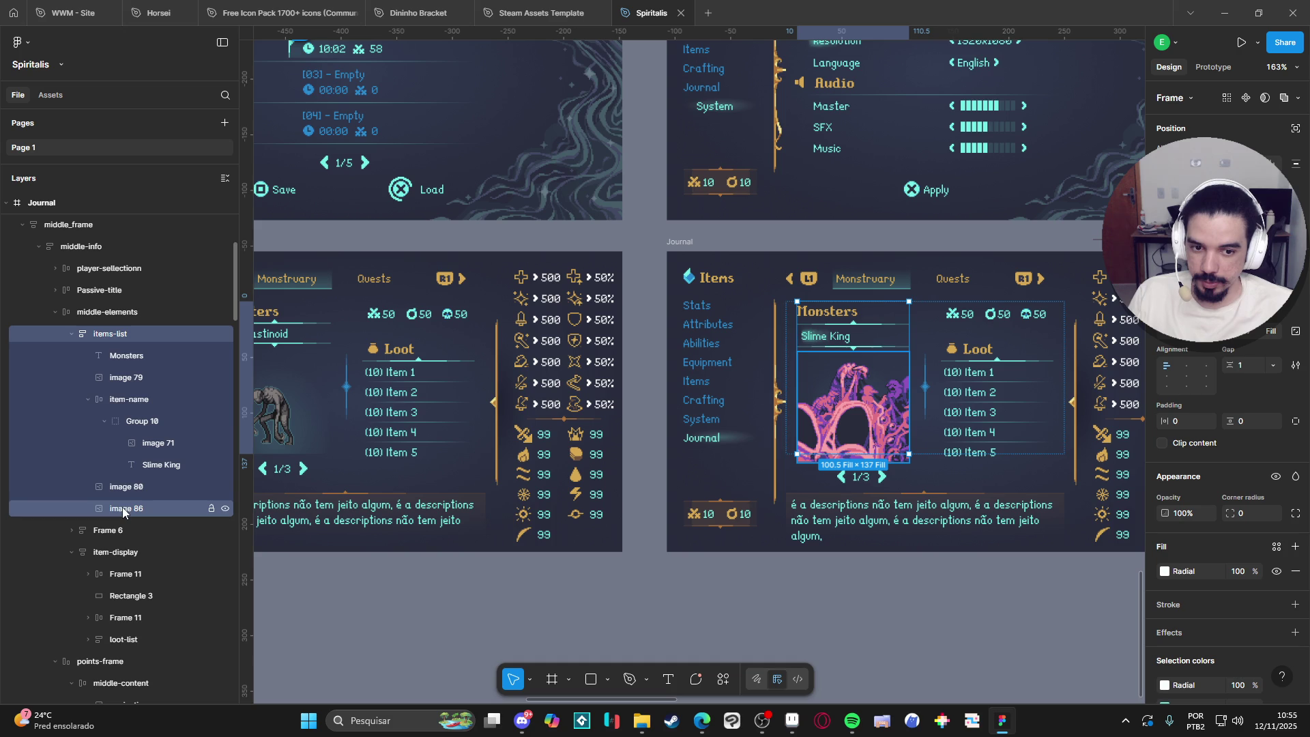
key("ctrl+v")
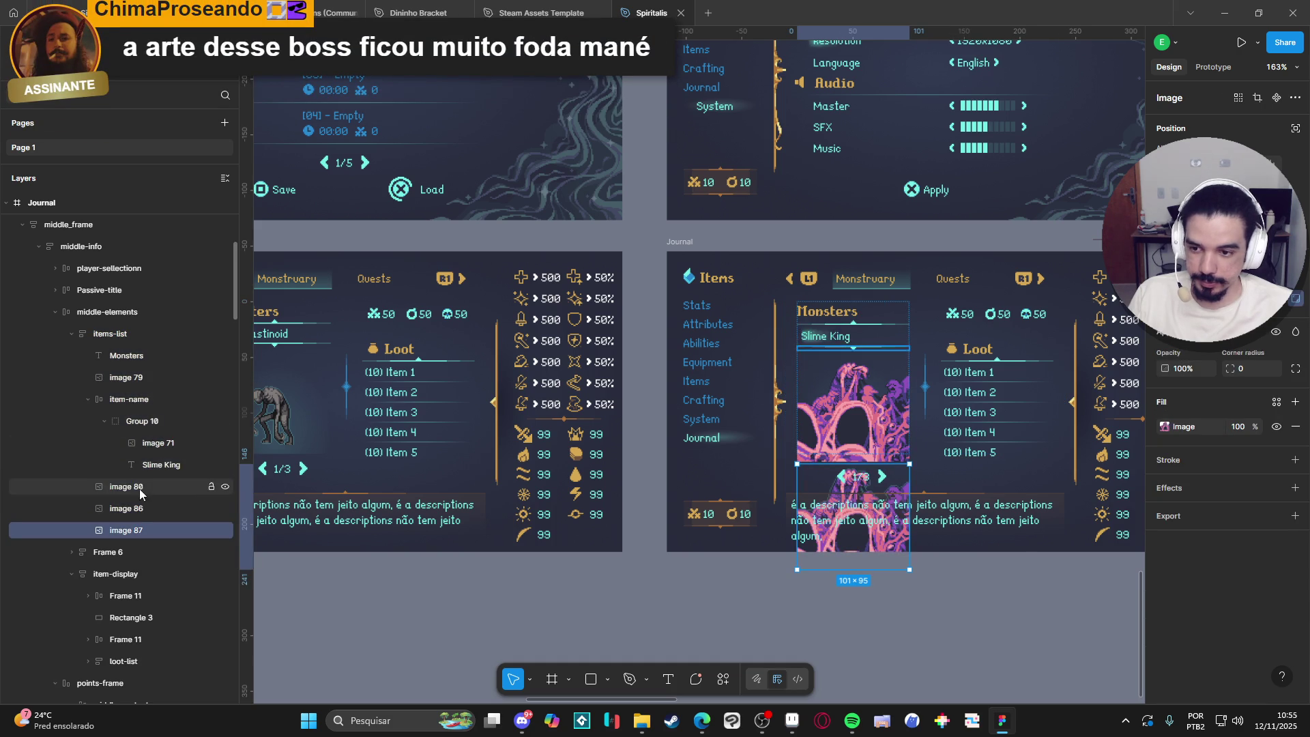
left_click(138, 510)
key("Delete")
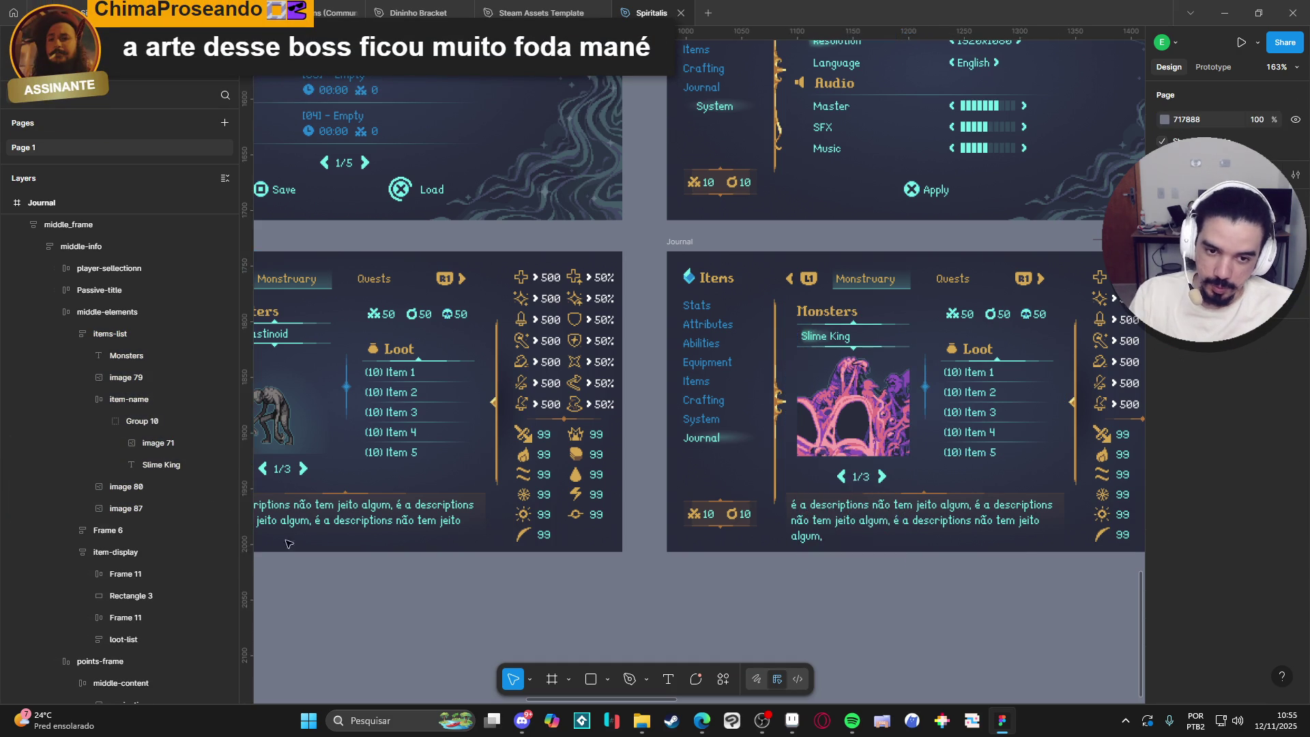
Inspect the Journal layout with the new boss art, then return to Aseprite.
left_click(846, 432)
double_click(846, 432)
double_click(846, 432)
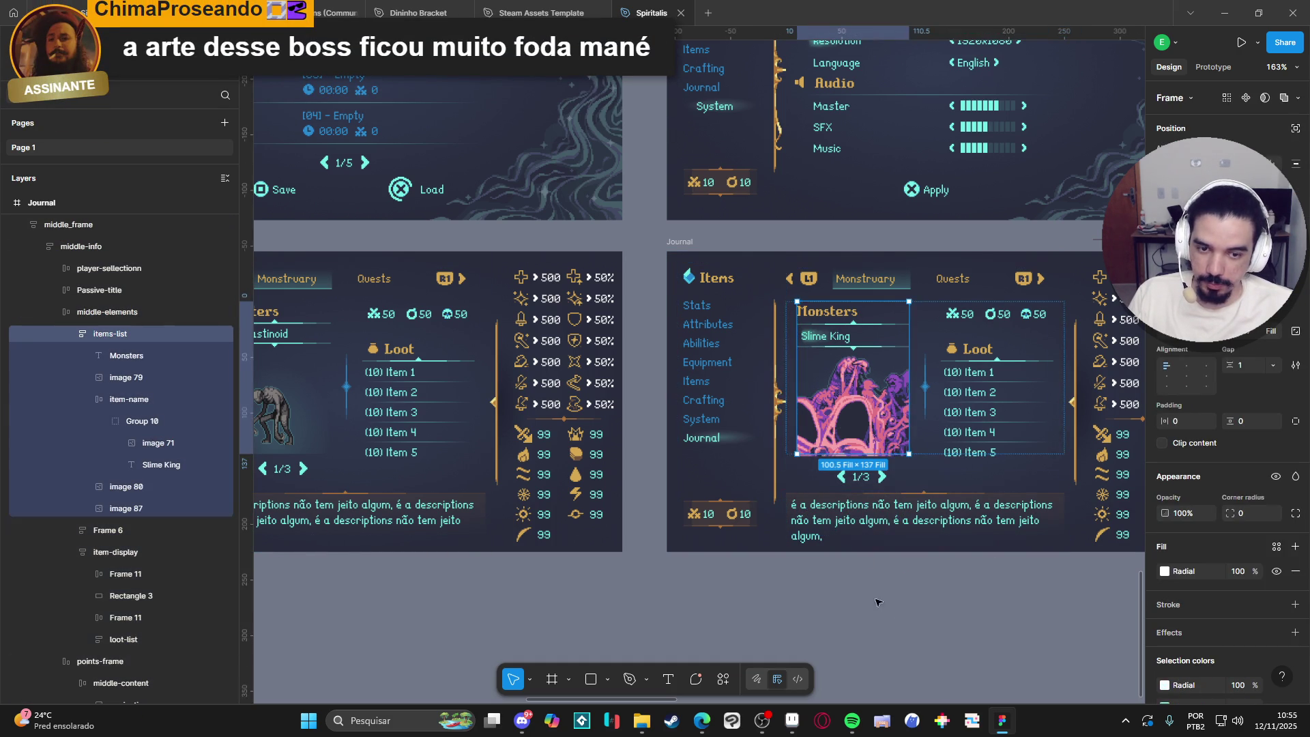
left_click(738, 571)
scroll(738, 570, "right", 3)
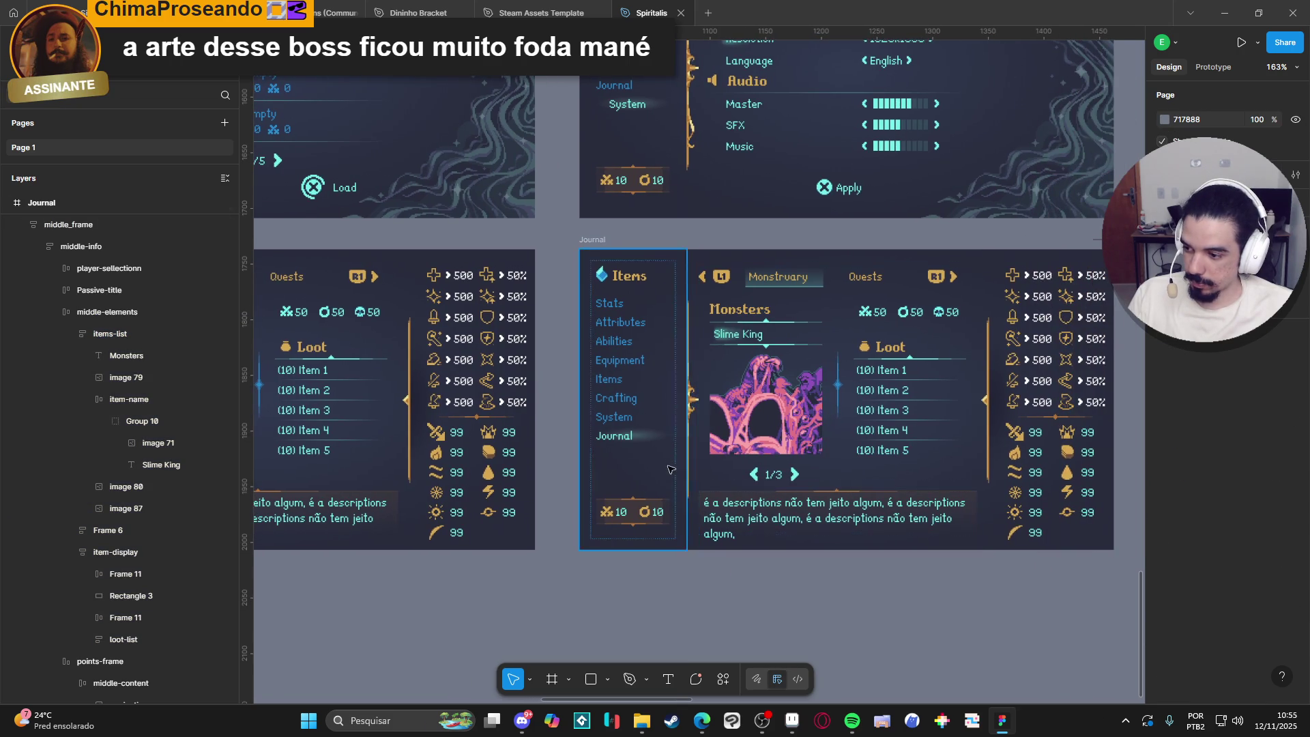
scroll(661, 428, "up", 5, "ctrl")
scroll(661, 428, "down", 2, "ctrl")
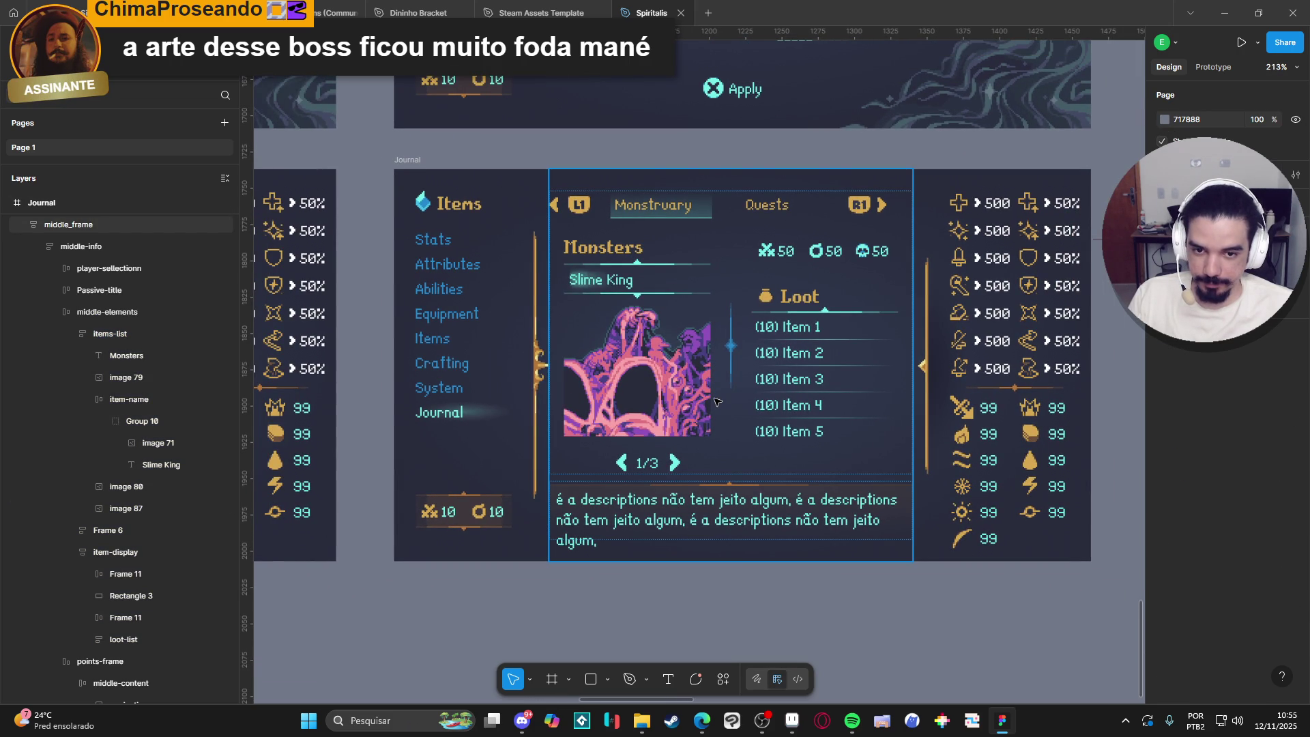
scroll(502, 399, "down", 2, "ctrl")
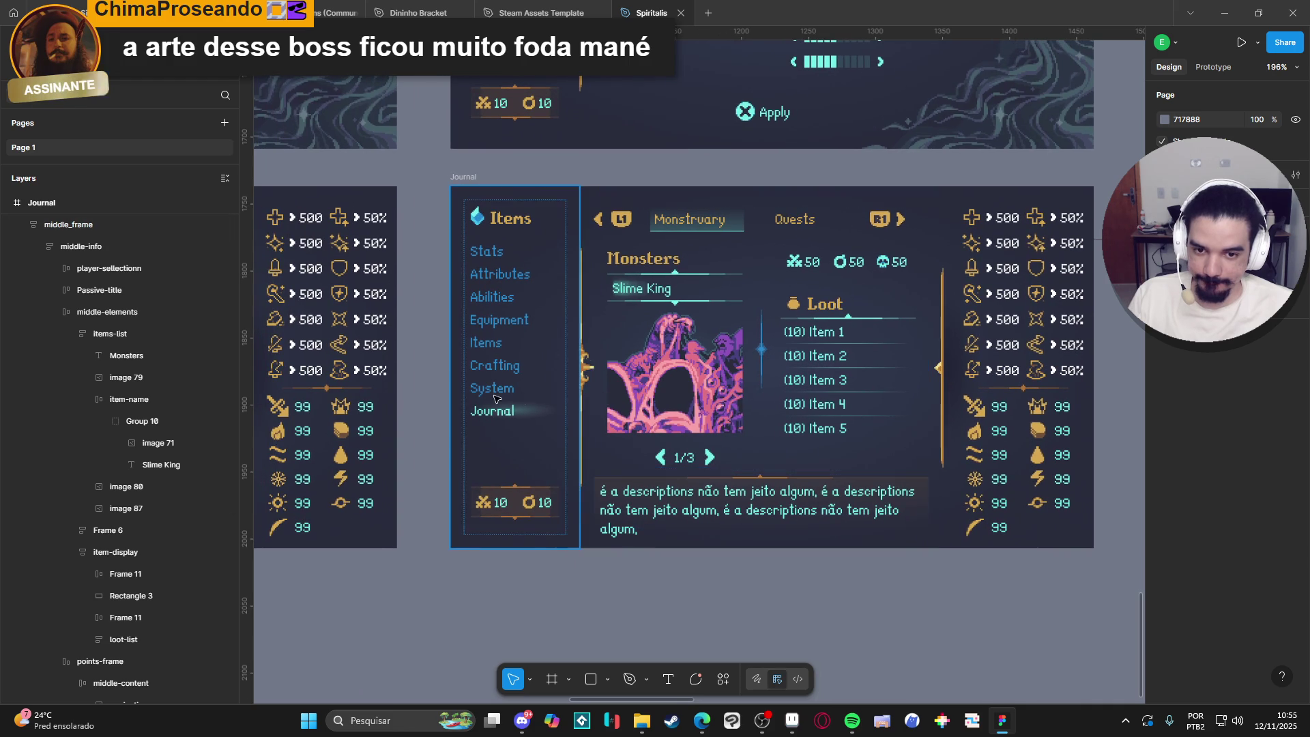
scroll(498, 398, "left", 2)
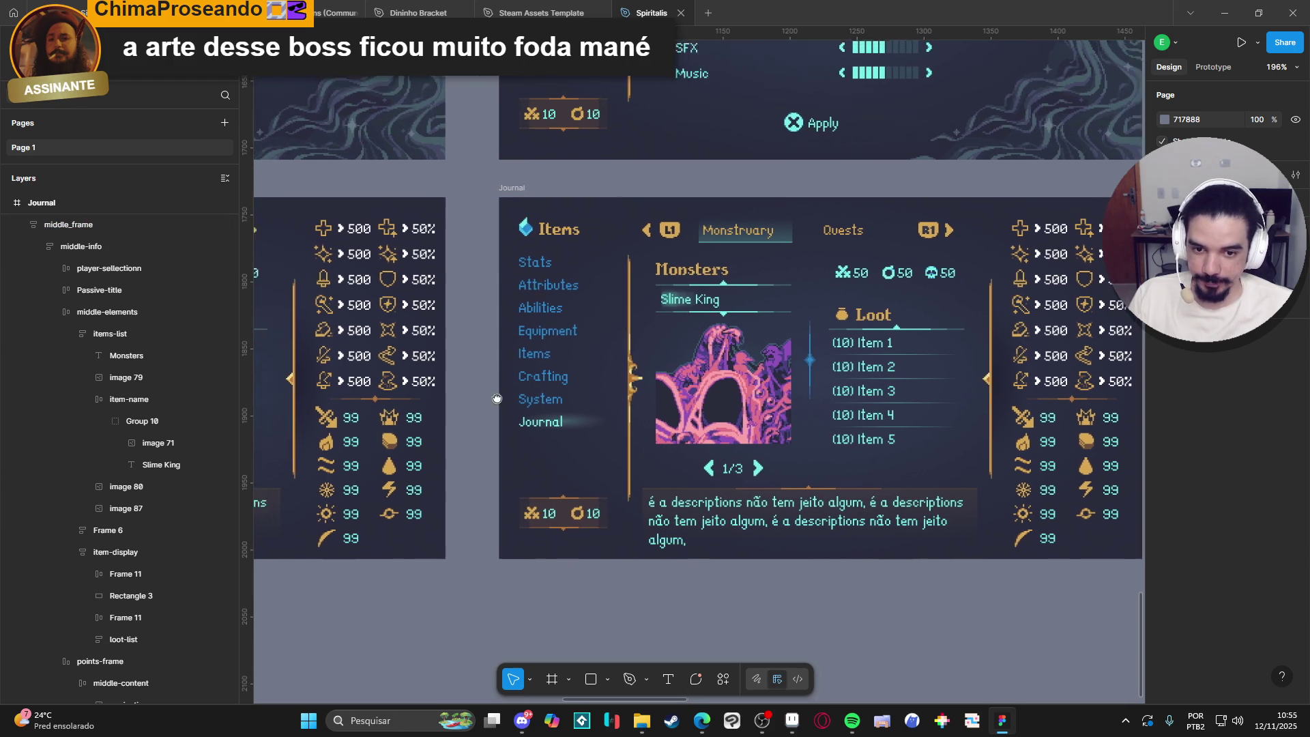
scroll(490, 396, "left", 5)
scroll(490, 396, "down", 1, "ctrl")
scroll(732, 519, "right", 5)
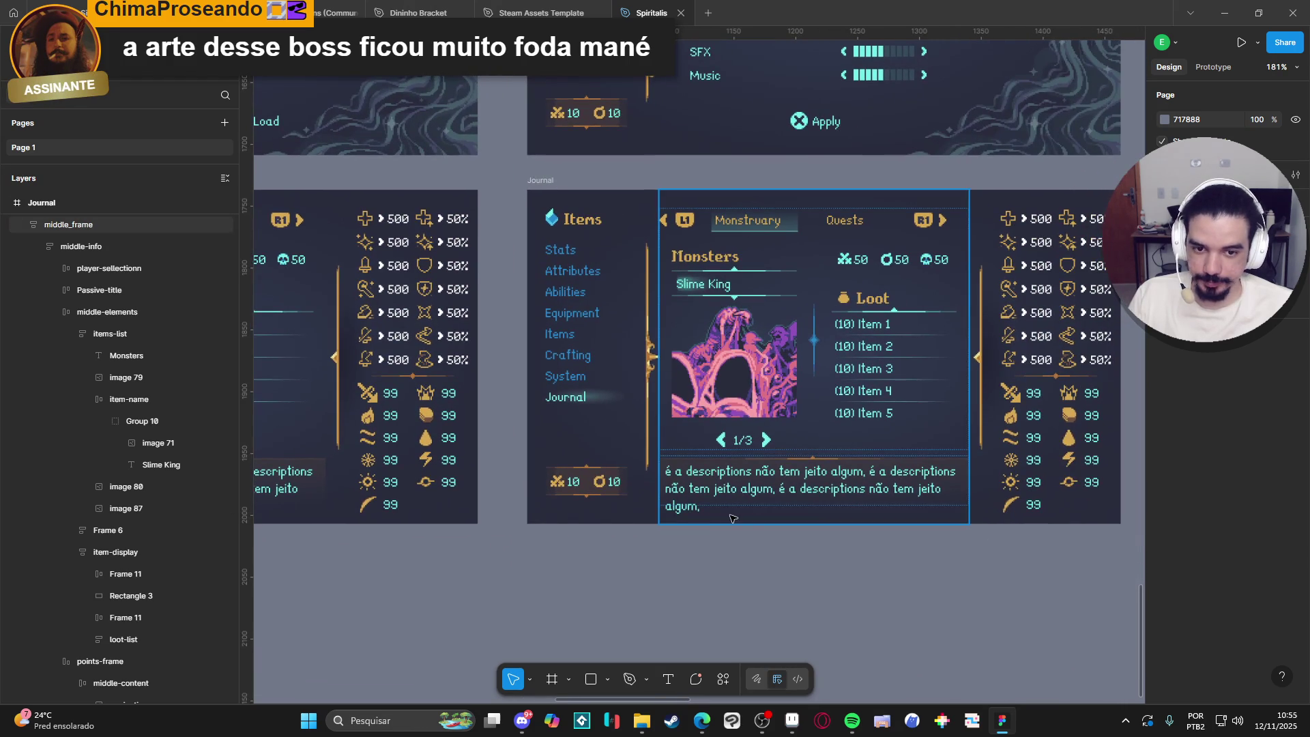
scroll(749, 524, "up", 1, "ctrl")
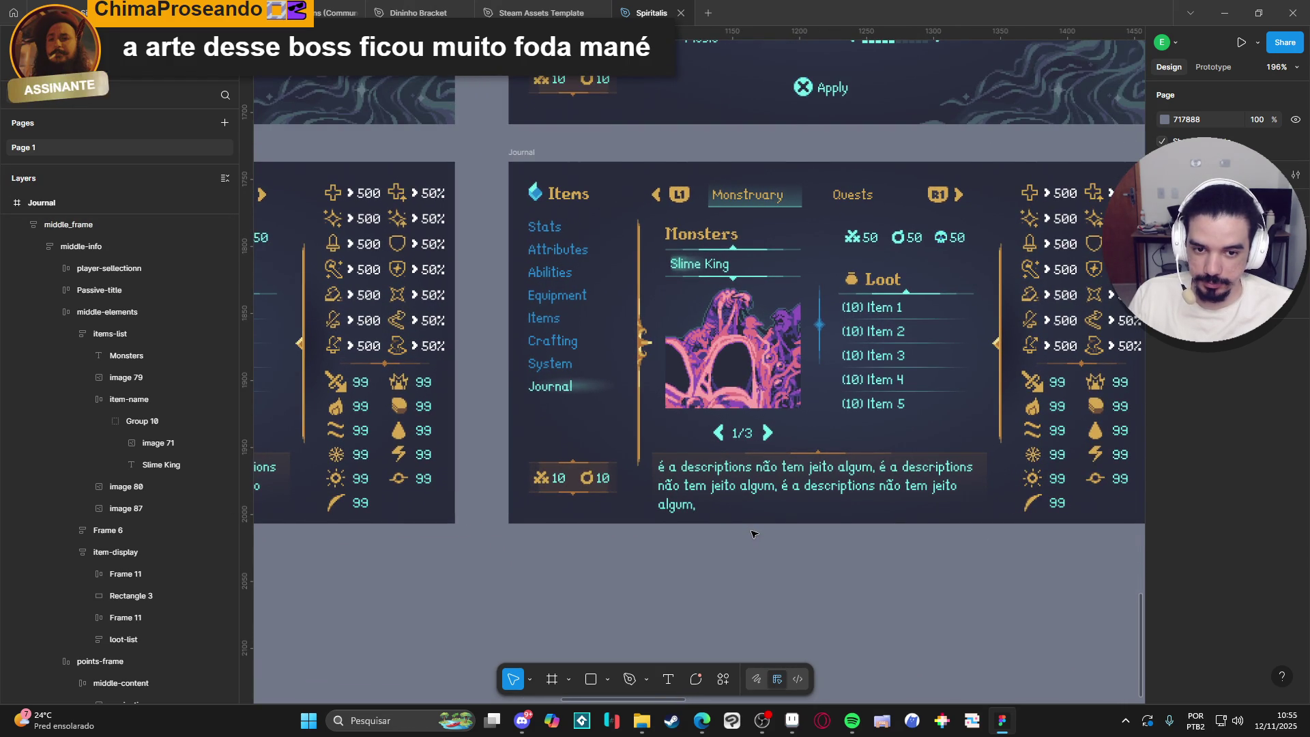
left_click(792, 723)
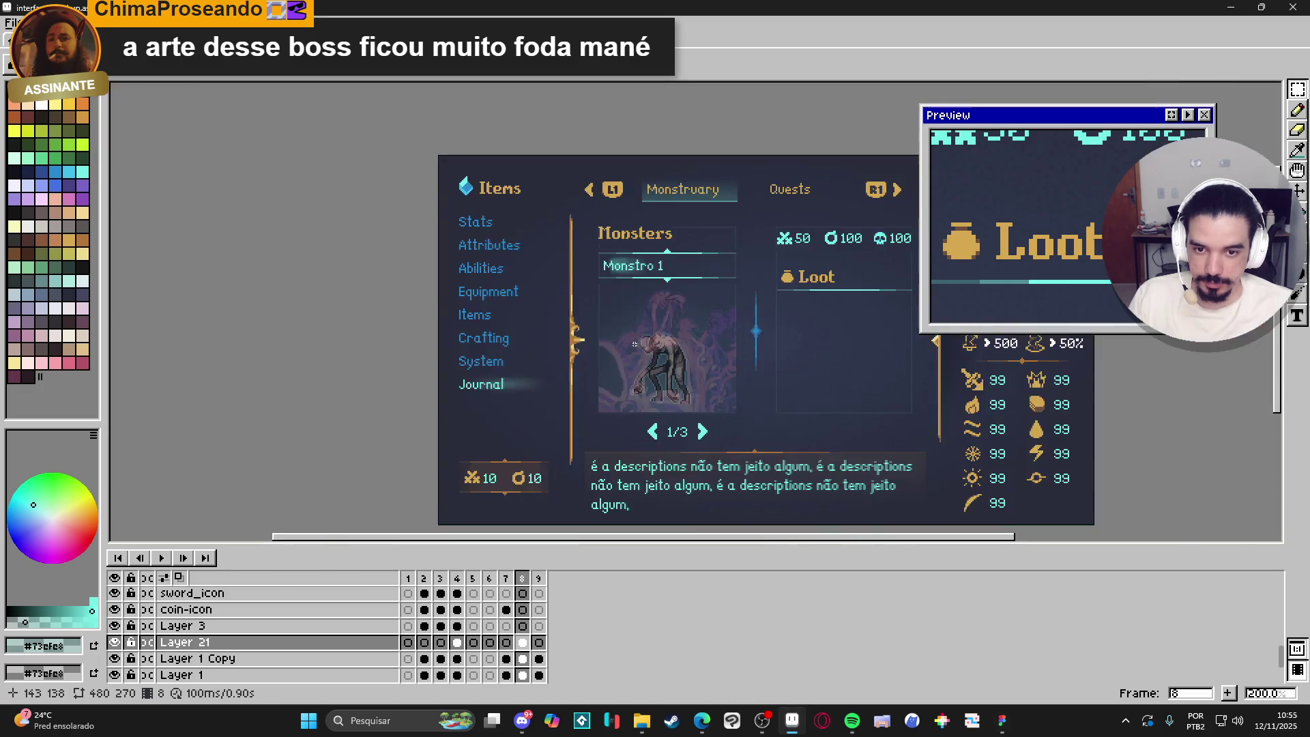
Close Sprite-0002 and the boss sprite, discarding their unsaved changes.
left_click(445, 72)
key("ctrl+w")
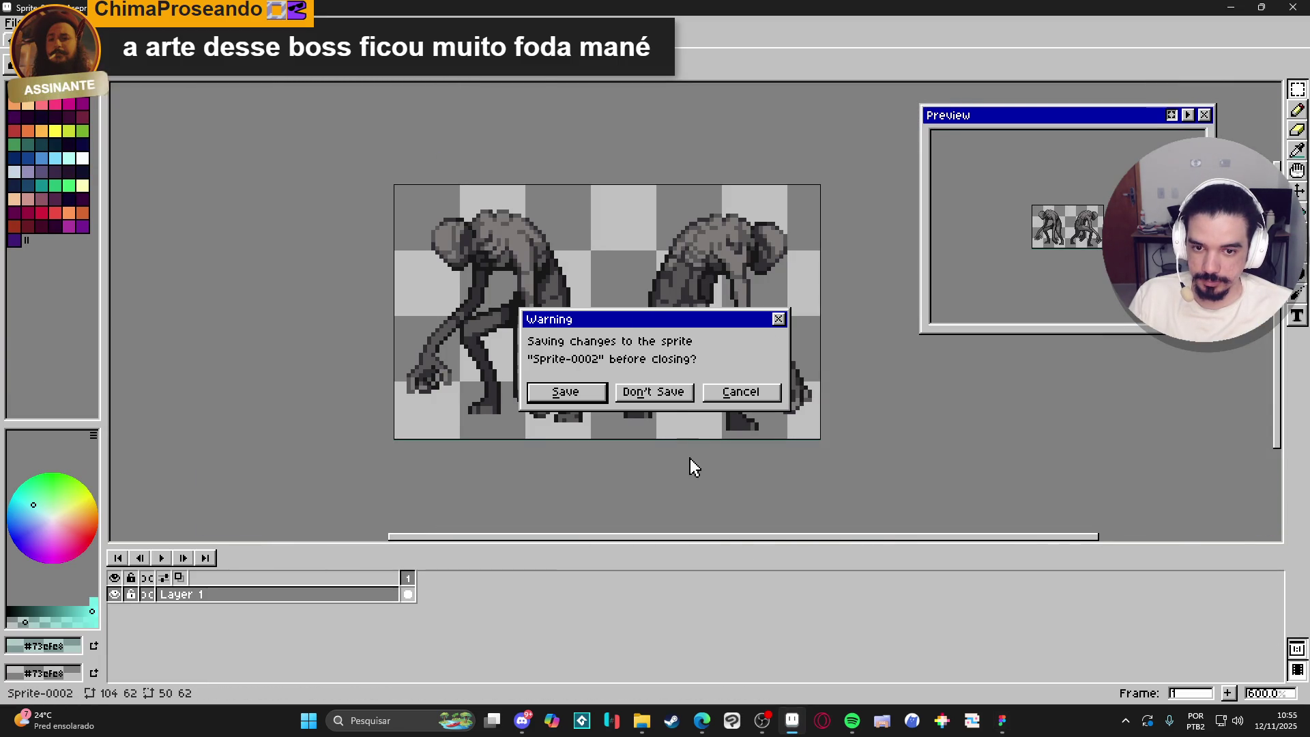
left_click(669, 399)
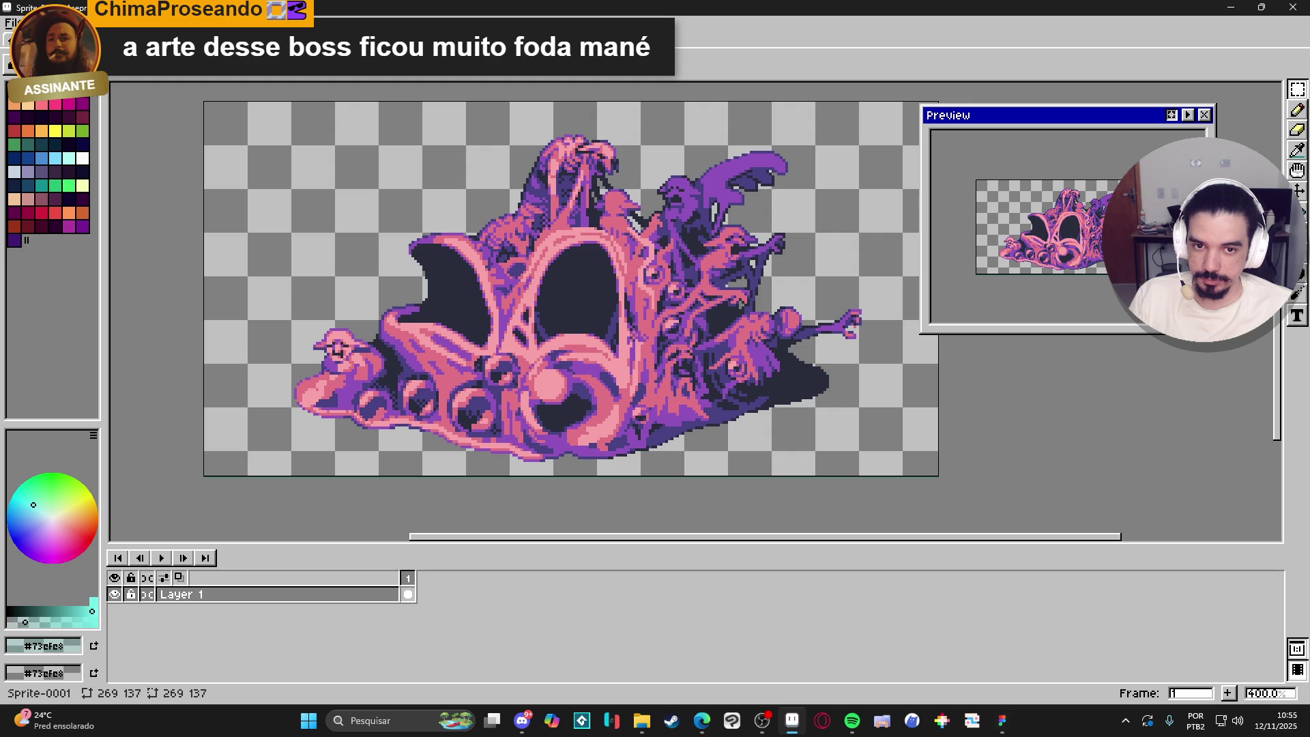
key("ctrl+w")
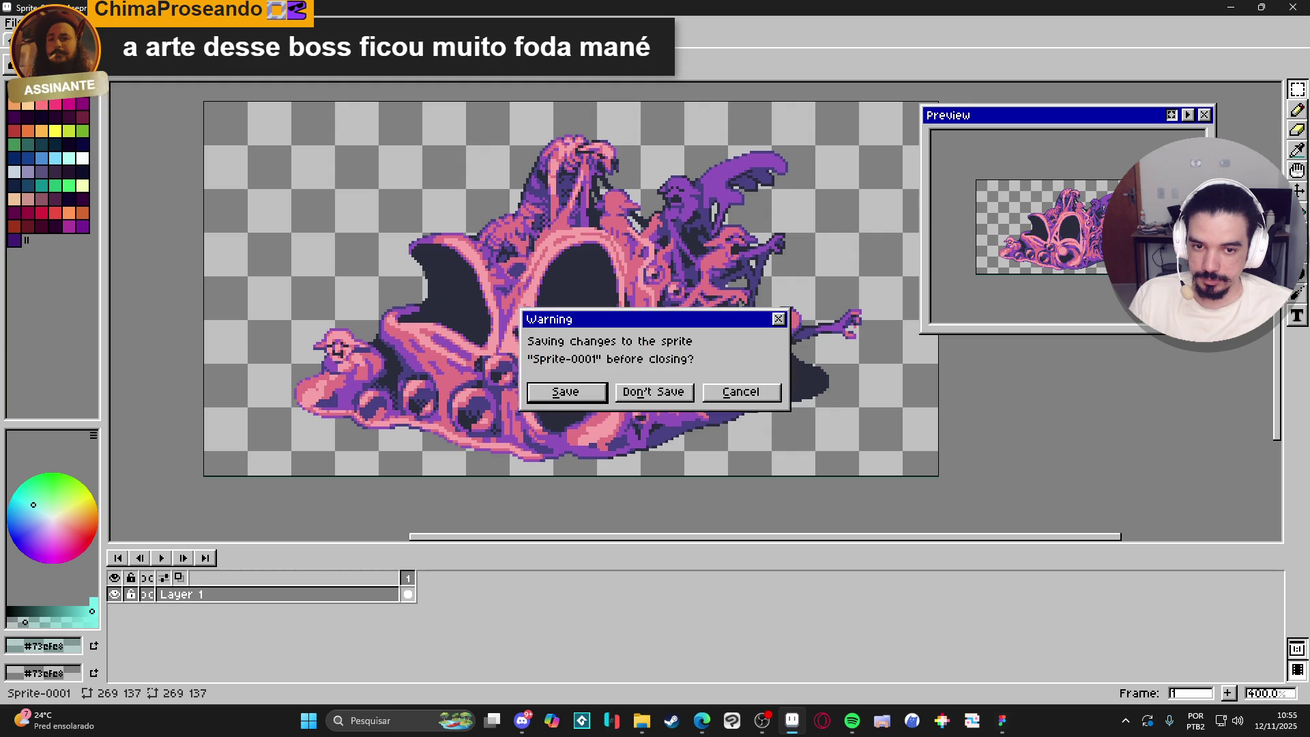
left_click(643, 396)
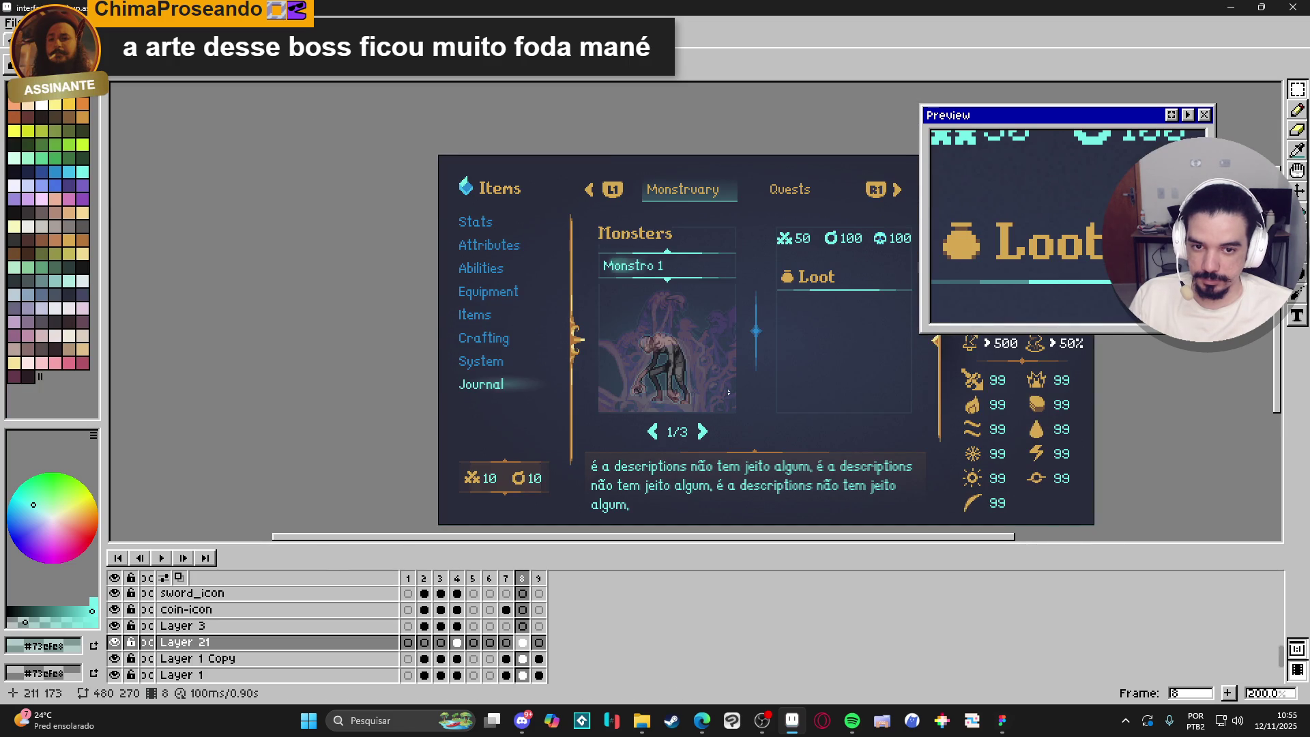
Save interface_mockup.aseprite, hide Layer 21's purple backdrop, and bring Figma forward.
key("ctrl+s")
scroll(597, 321, "up", 1)
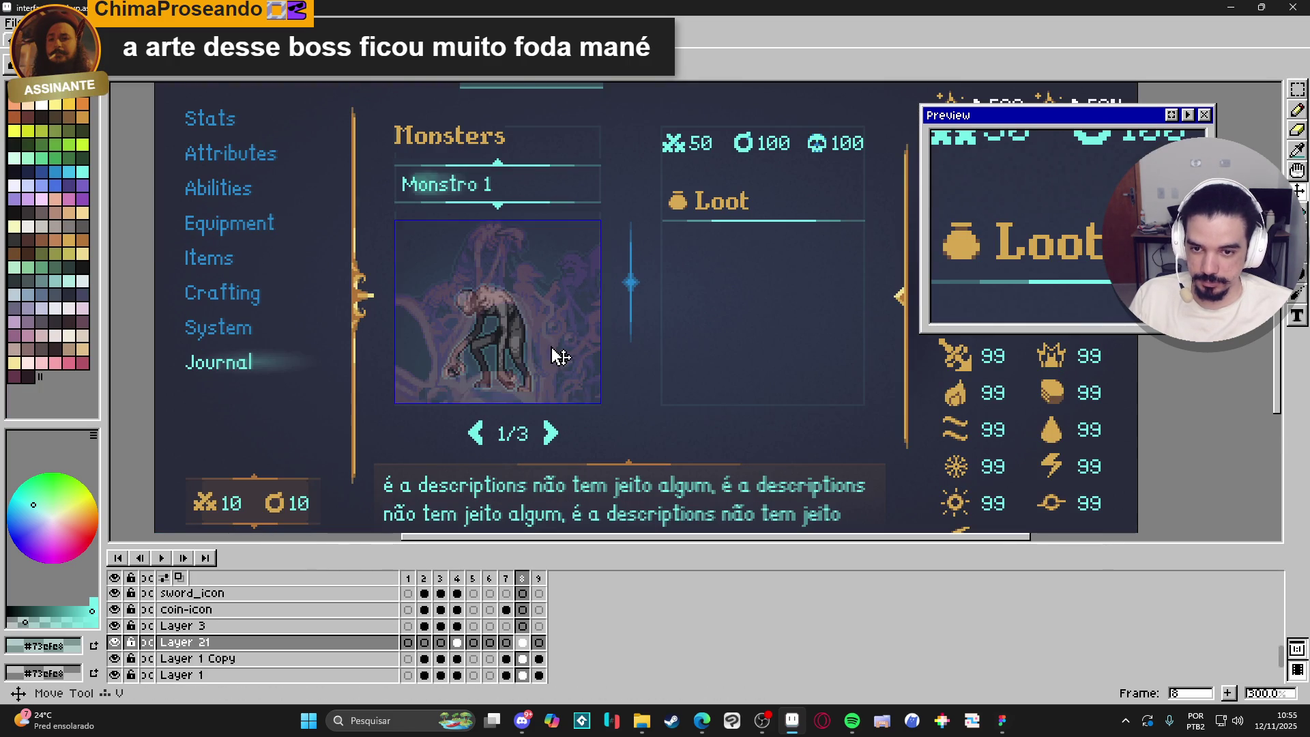
left_click(114, 642)
scroll(544, 421, "down", 1)
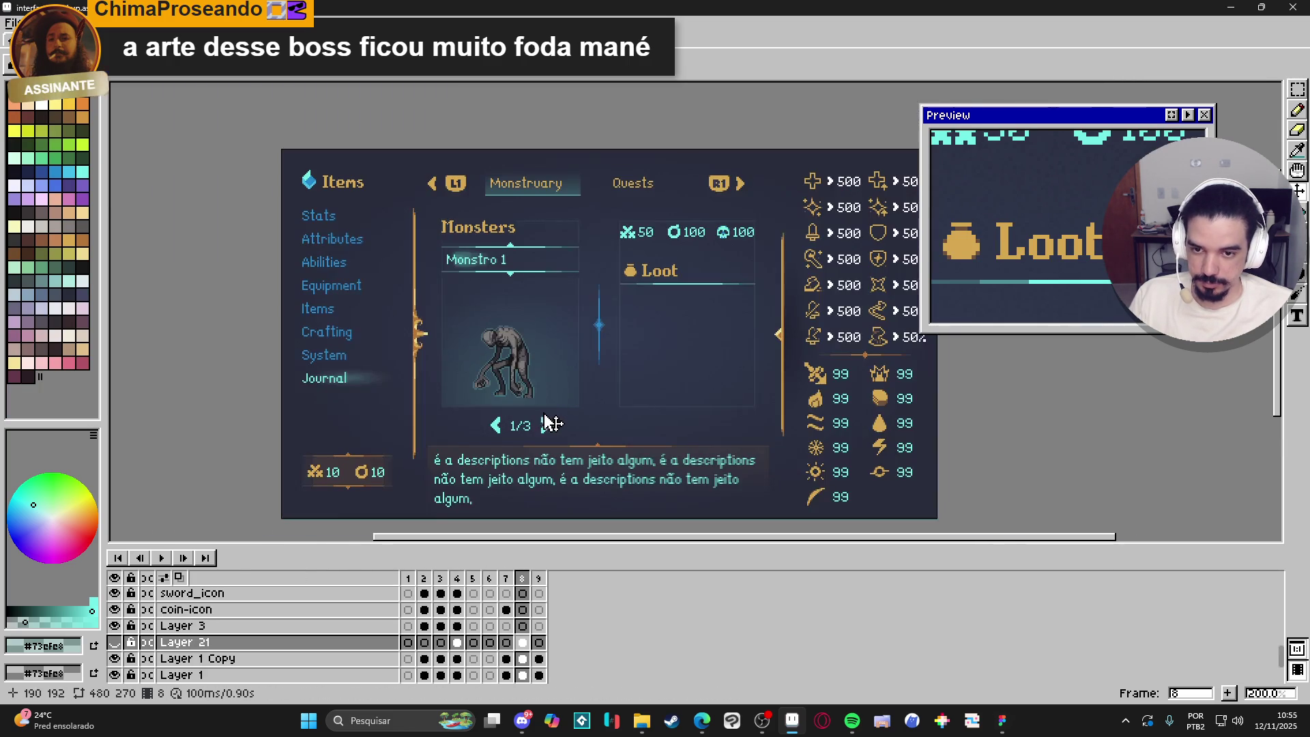
left_click(1003, 721)
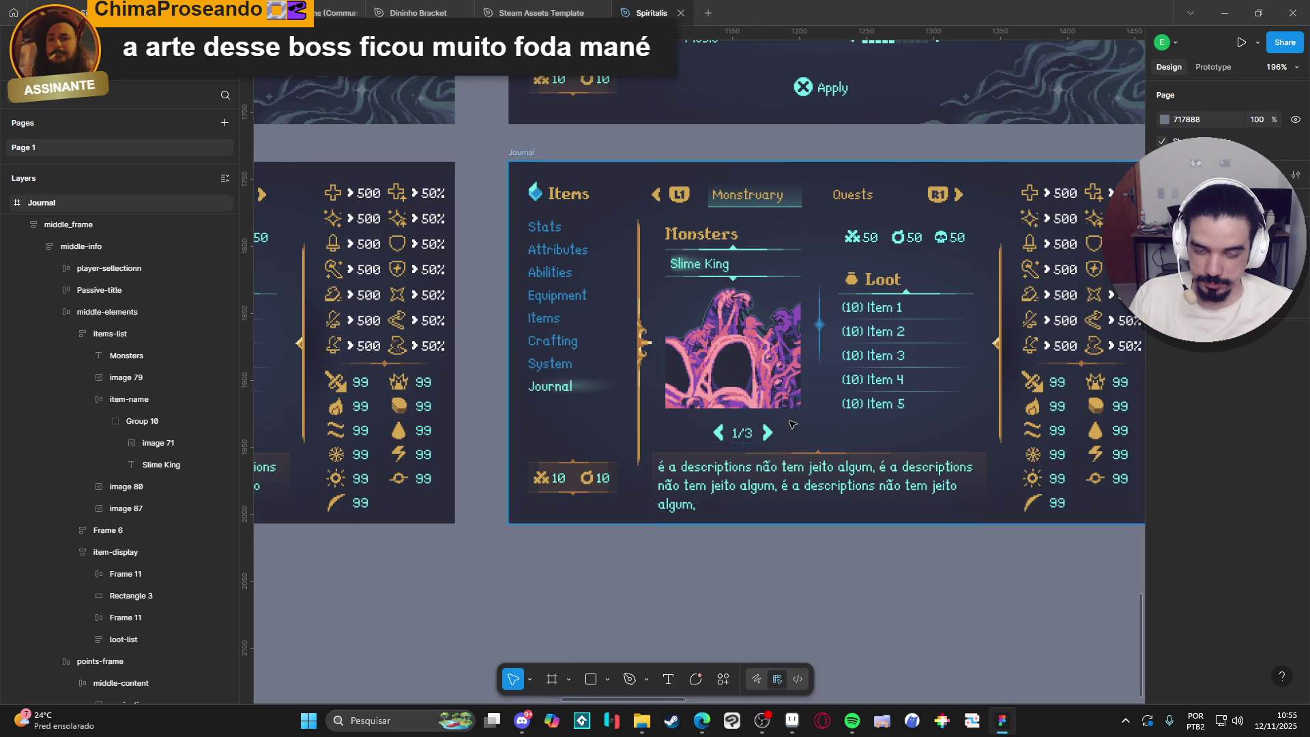
Zoom and pan the canvas onto the System - Save/Load frame's save-slot list.
scroll(668, 439, "down", 5)
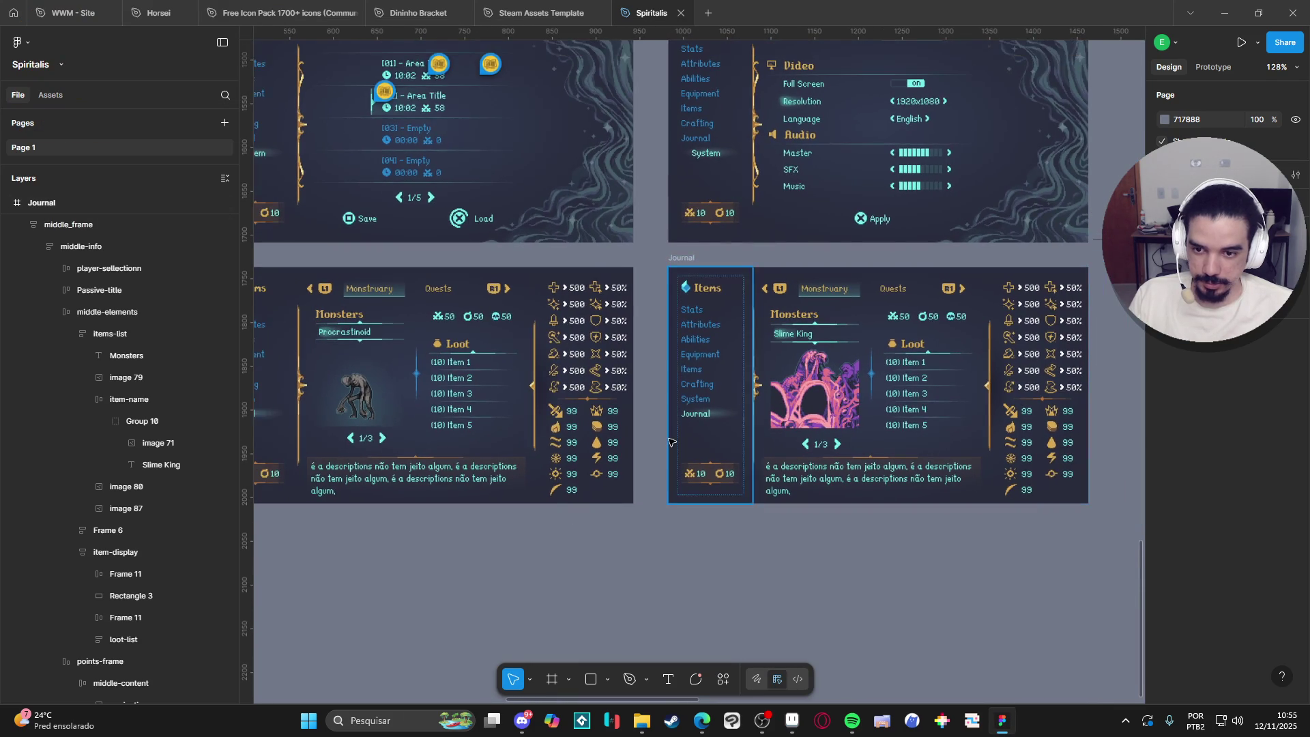
left_click_drag(649, 442, 696, 433)
scroll(440, 393, "down", 1)
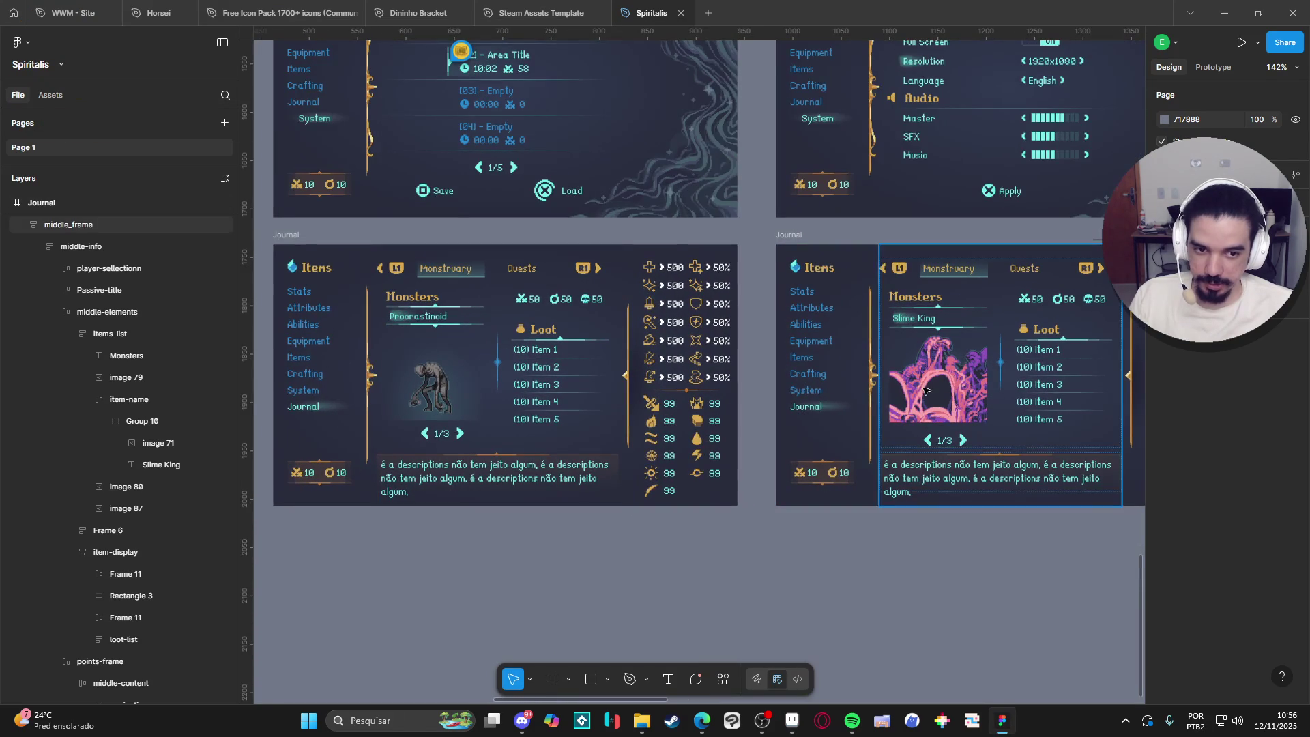
scroll(882, 401, "up", 2)
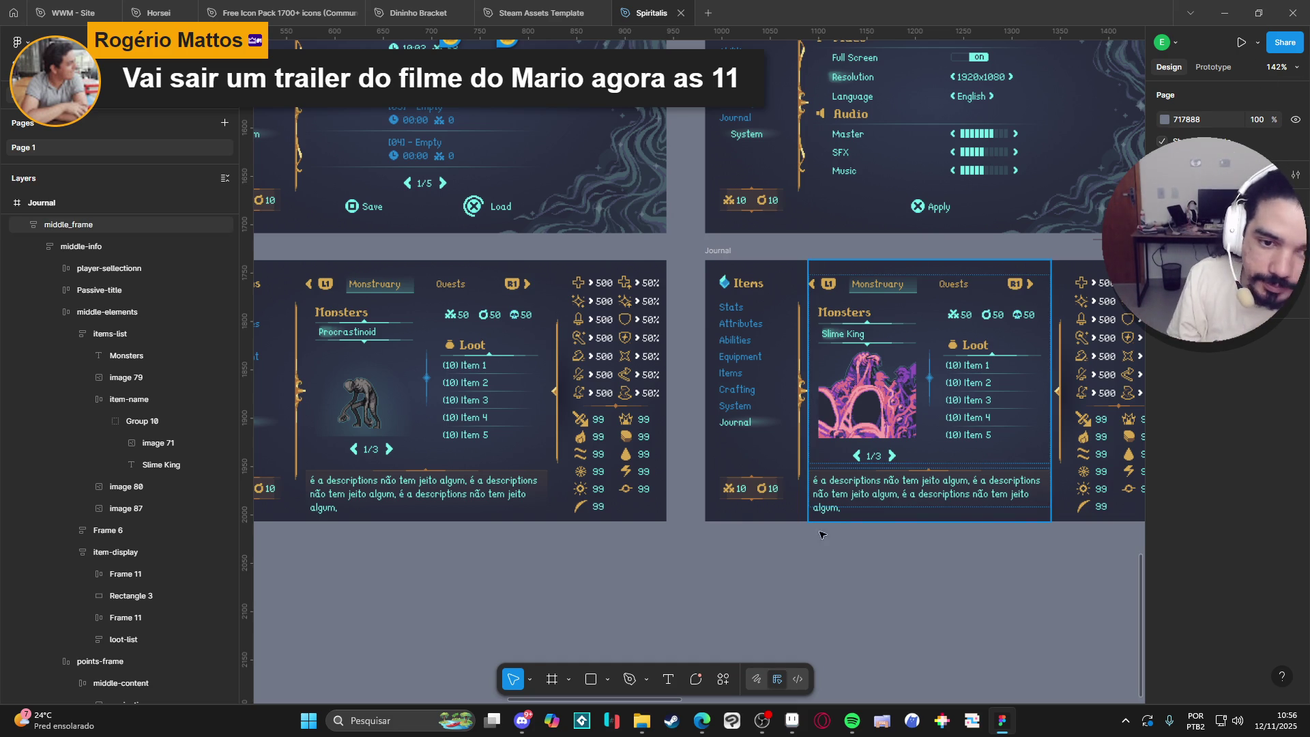
scroll(721, 549, "down", 5)
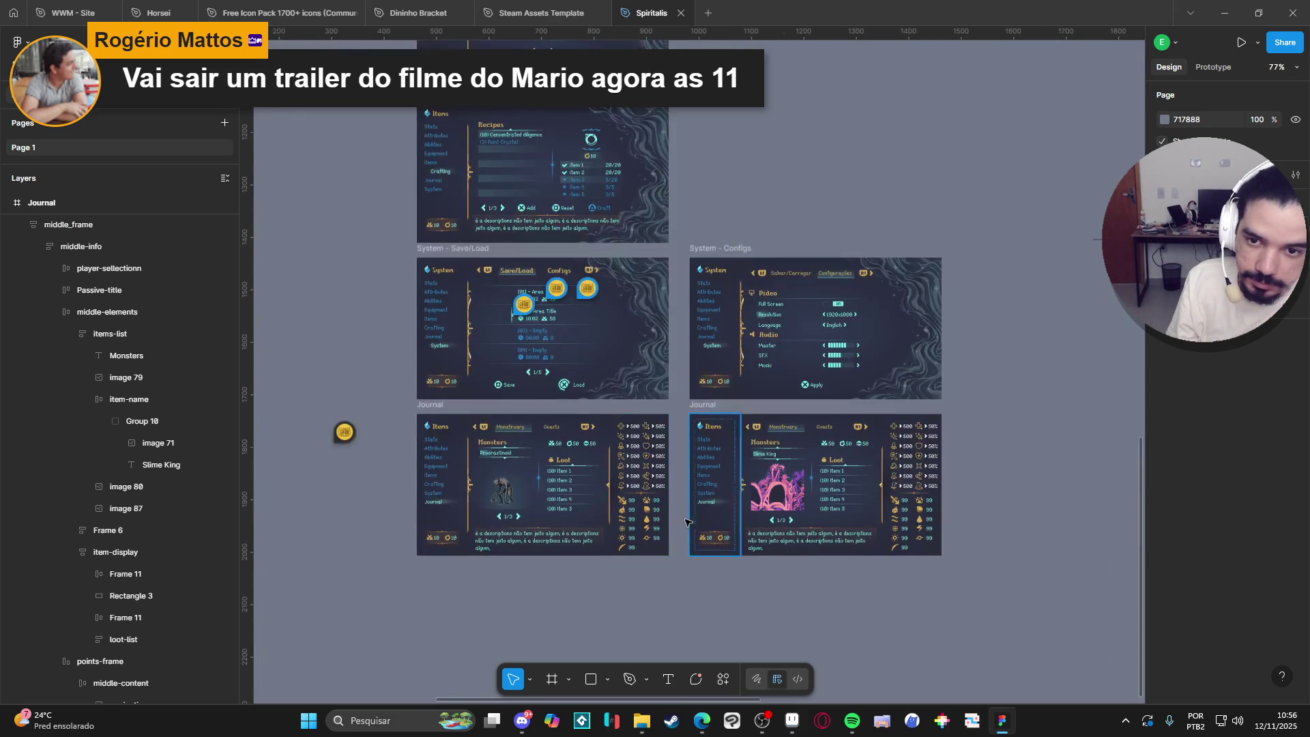
scroll(517, 301, "up", 5)
mouse_move(517, 301)
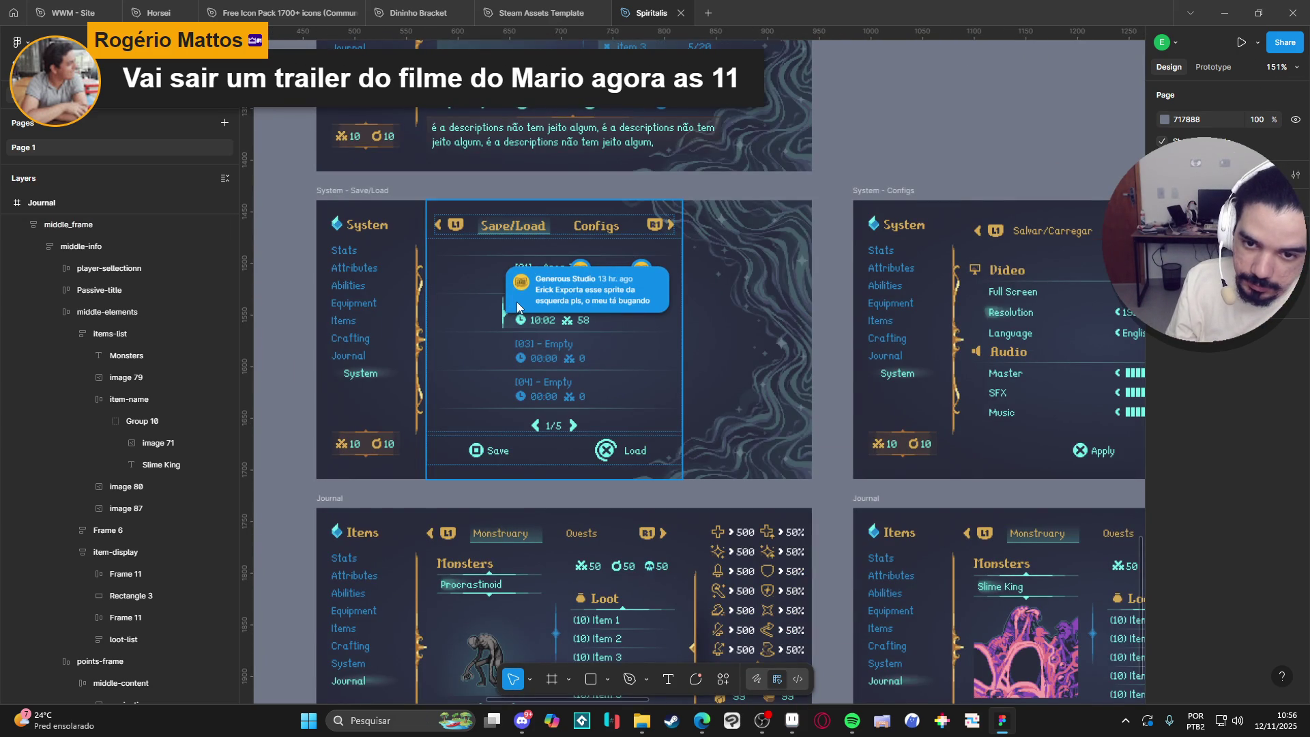
scroll(514, 299, "up", 4)
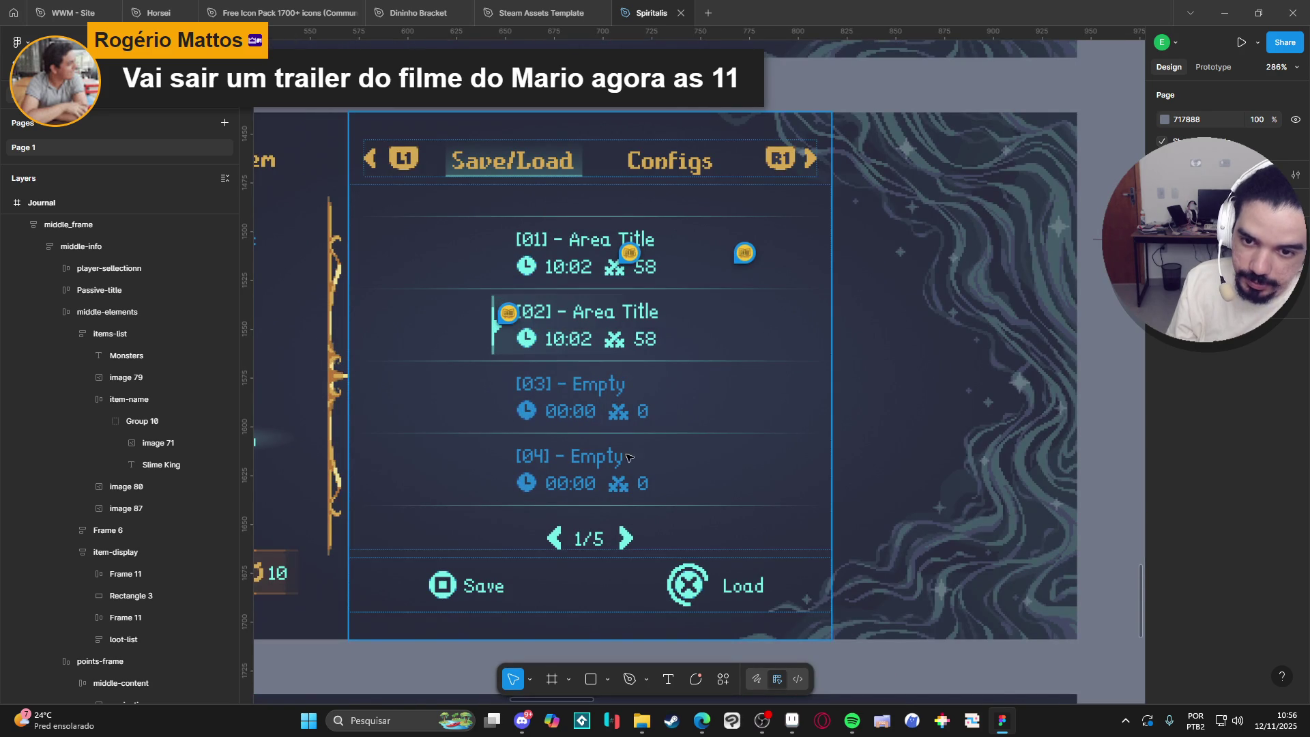
Select the '[02] - Area Title' slot row (Frame 7) on the canvas and in Layers.
left_click(495, 345)
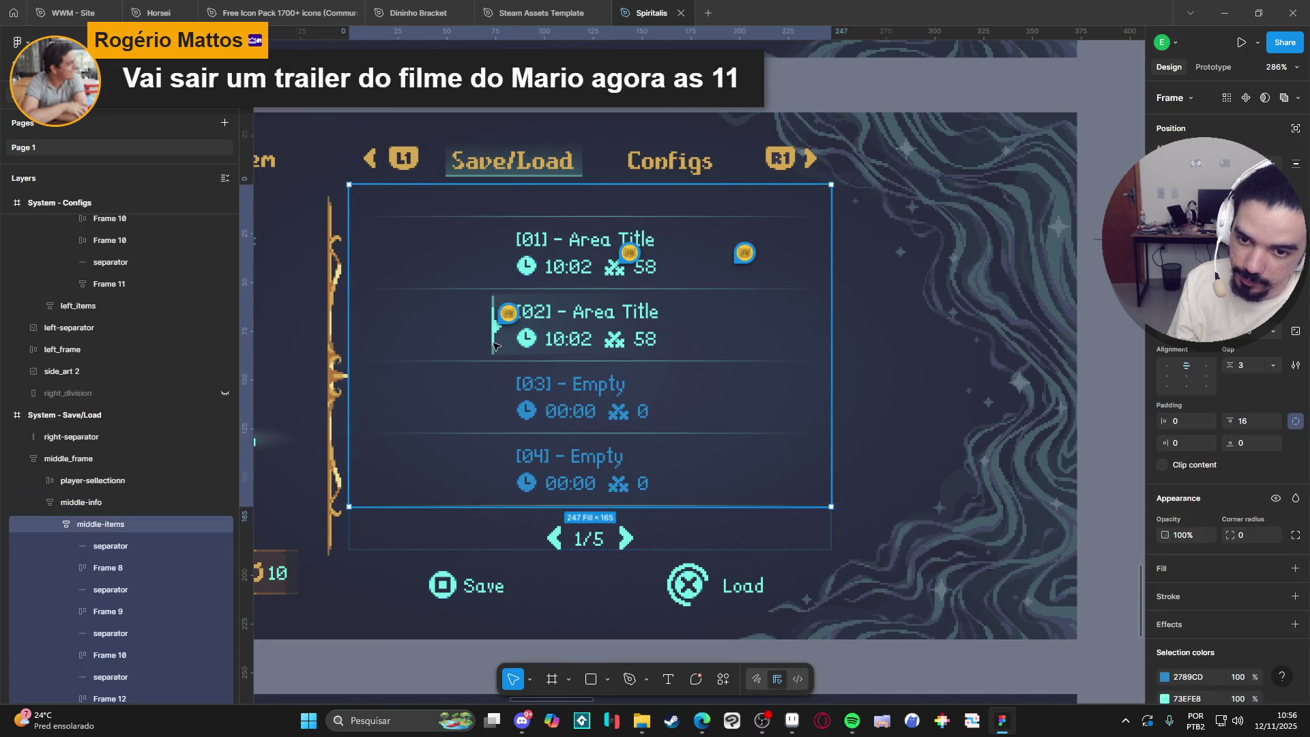
double_click(495, 345)
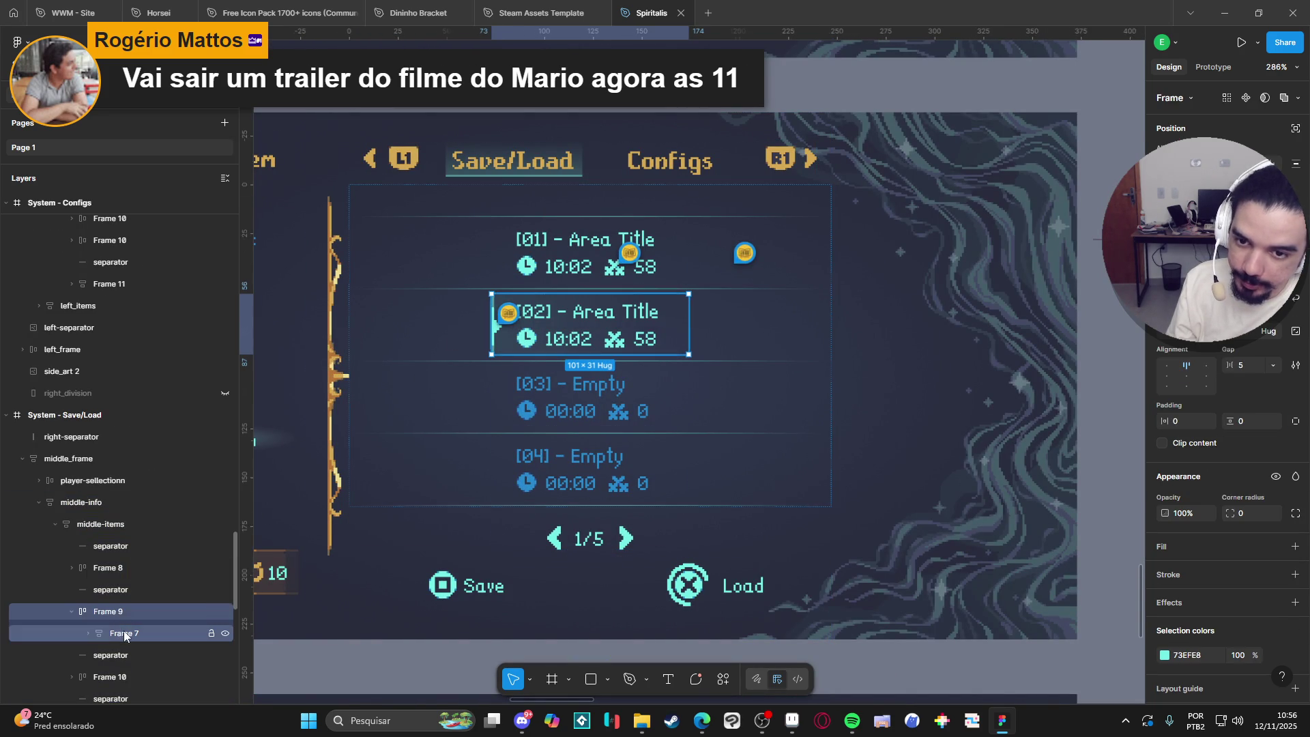
left_click(225, 633)
left_click(224, 634)
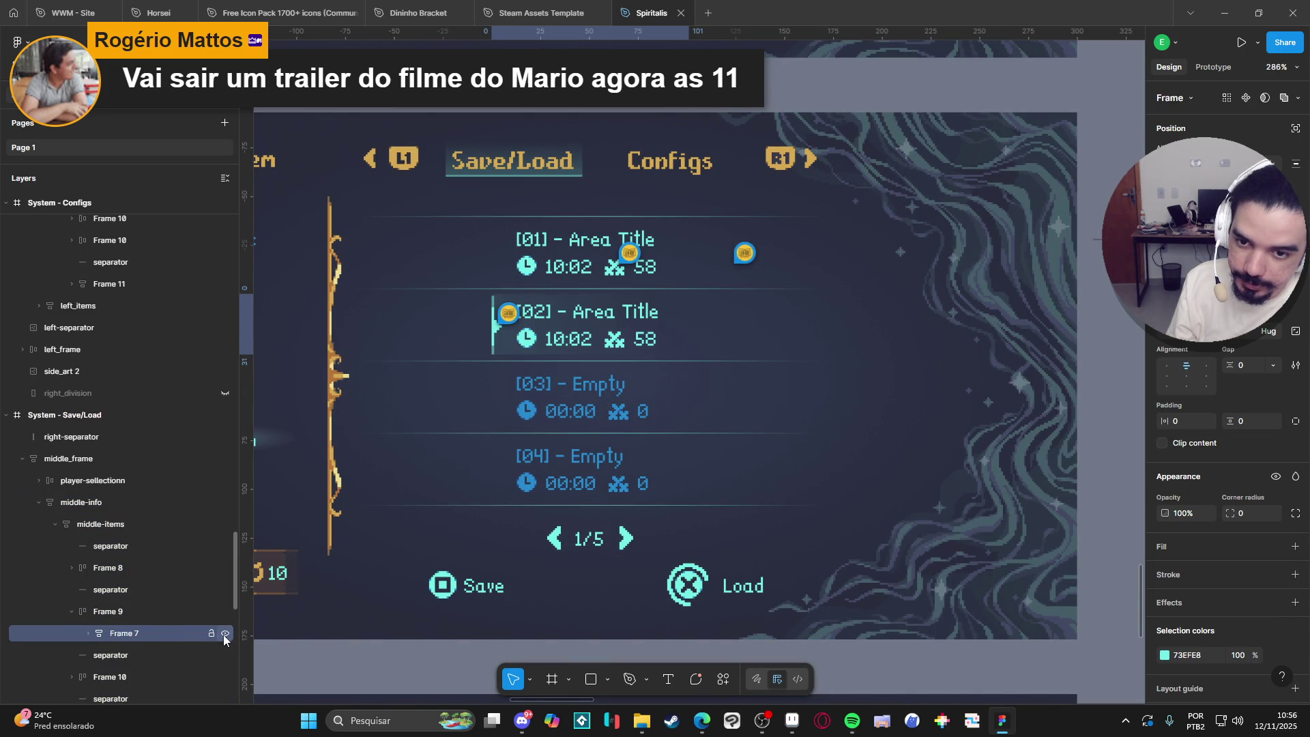
left_click(143, 636)
scroll(144, 636, "down", 3)
Expand Group 8 and hide its 'save' layer, blanking slot 02's text and stats.
left_click(89, 429)
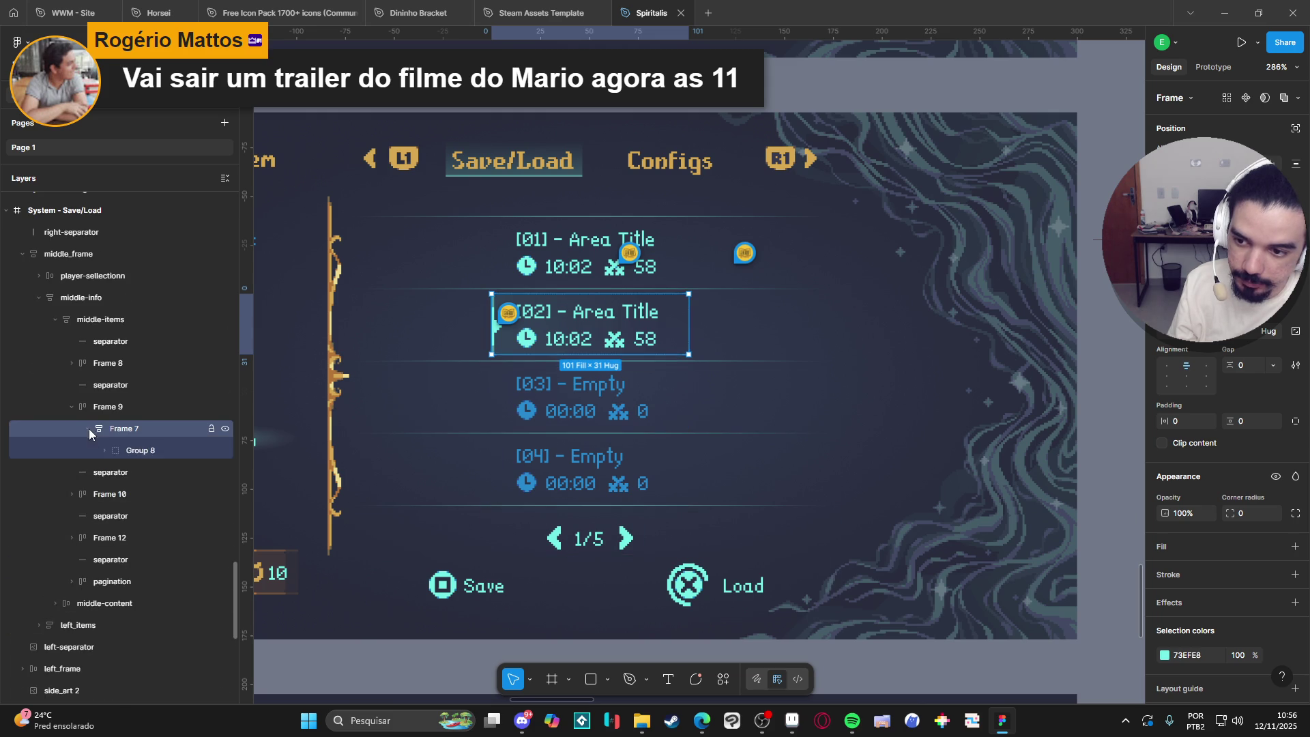
left_click(104, 450)
left_click(225, 472)
left_click(225, 472)
left_click(224, 495)
left_click(223, 496)
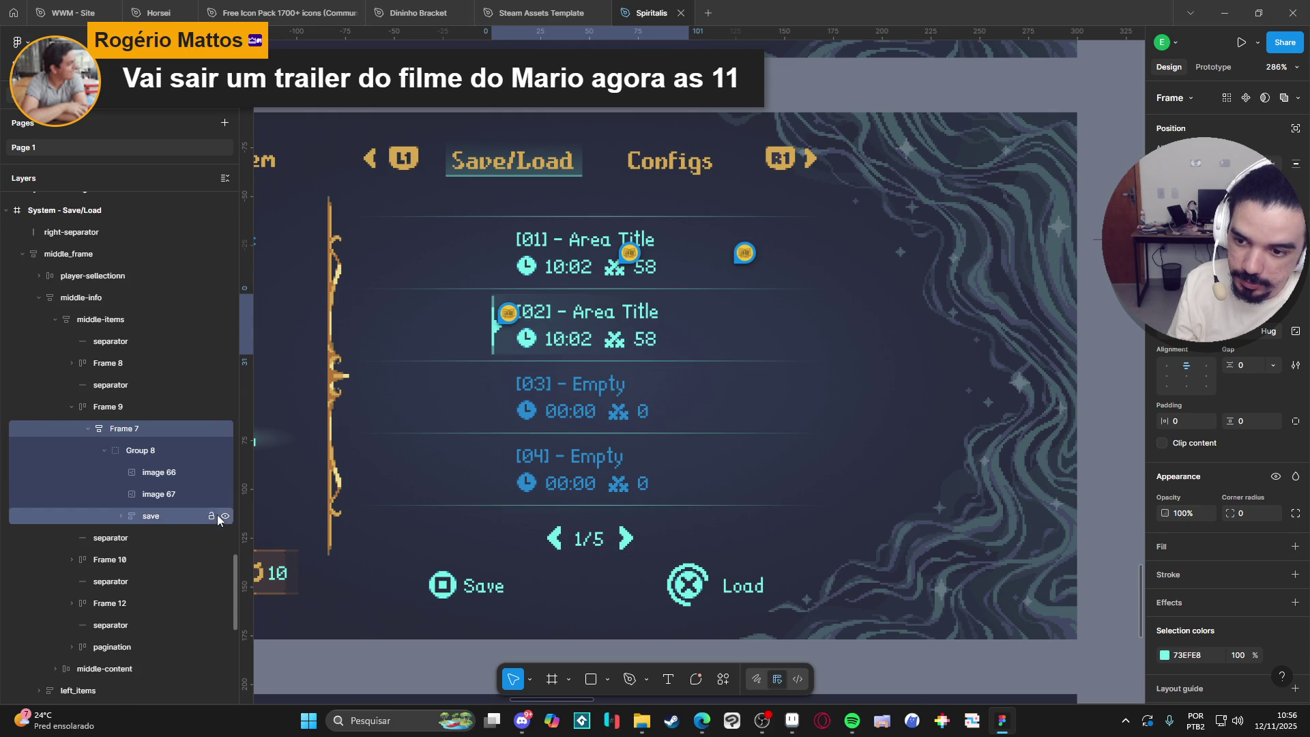
left_click(225, 517)
left_click(224, 516)
left_click(225, 517)
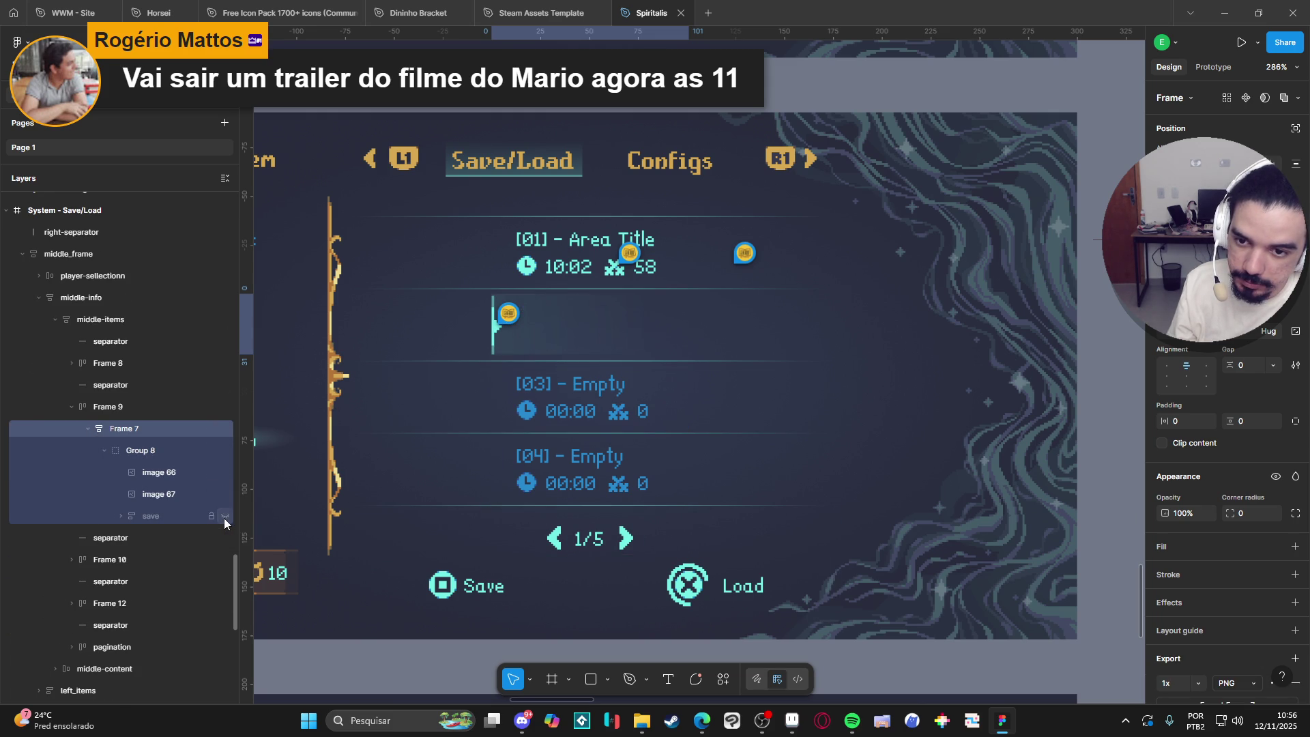
left_click(117, 428)
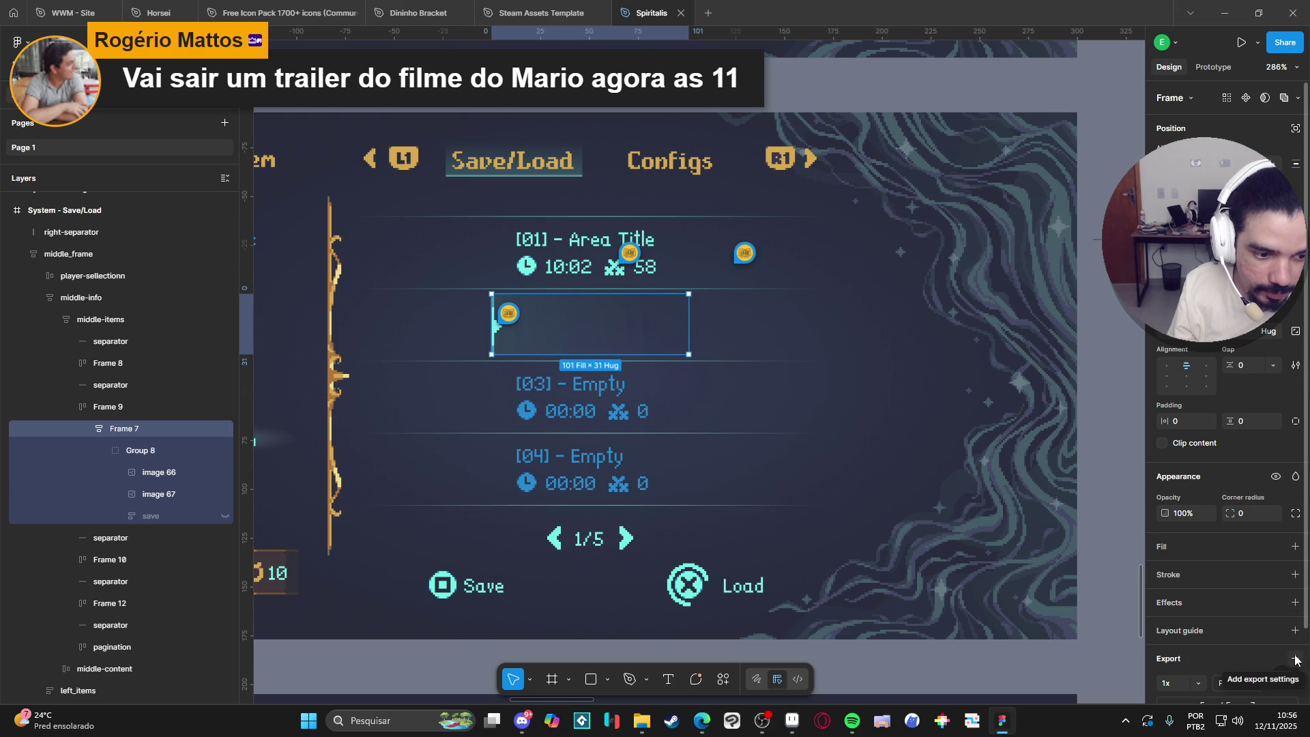
Export Frame 7 at 4x as PNG spr_save_load_sellector into the nav_icns folder.
scroll(1289, 614, "down", 2)
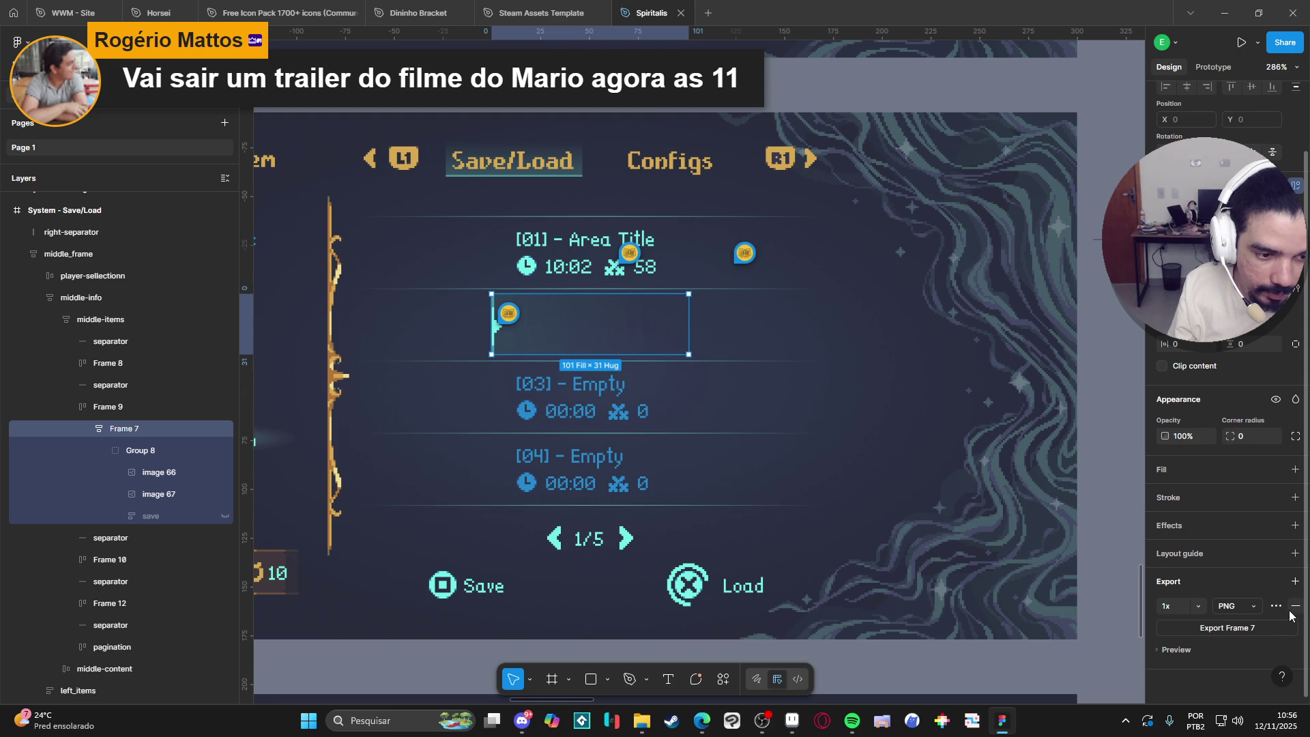
left_click(1197, 607)
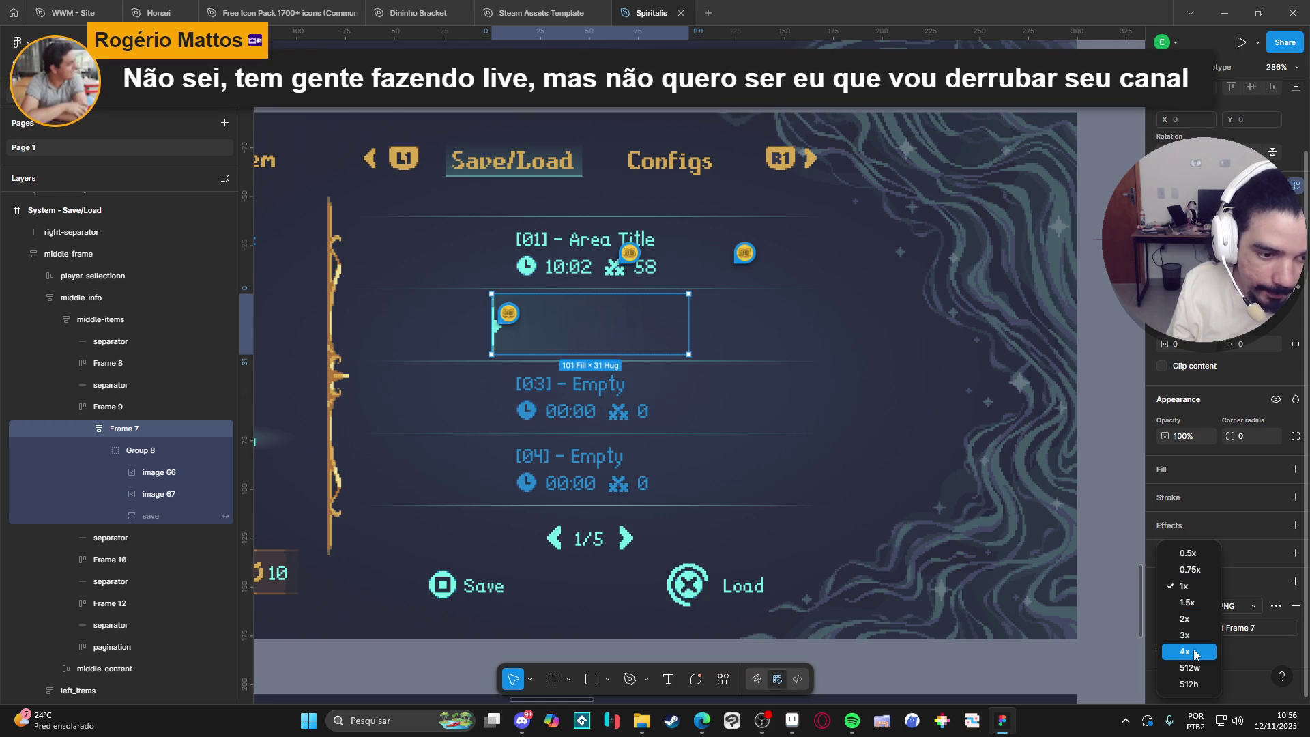
left_click(1175, 686)
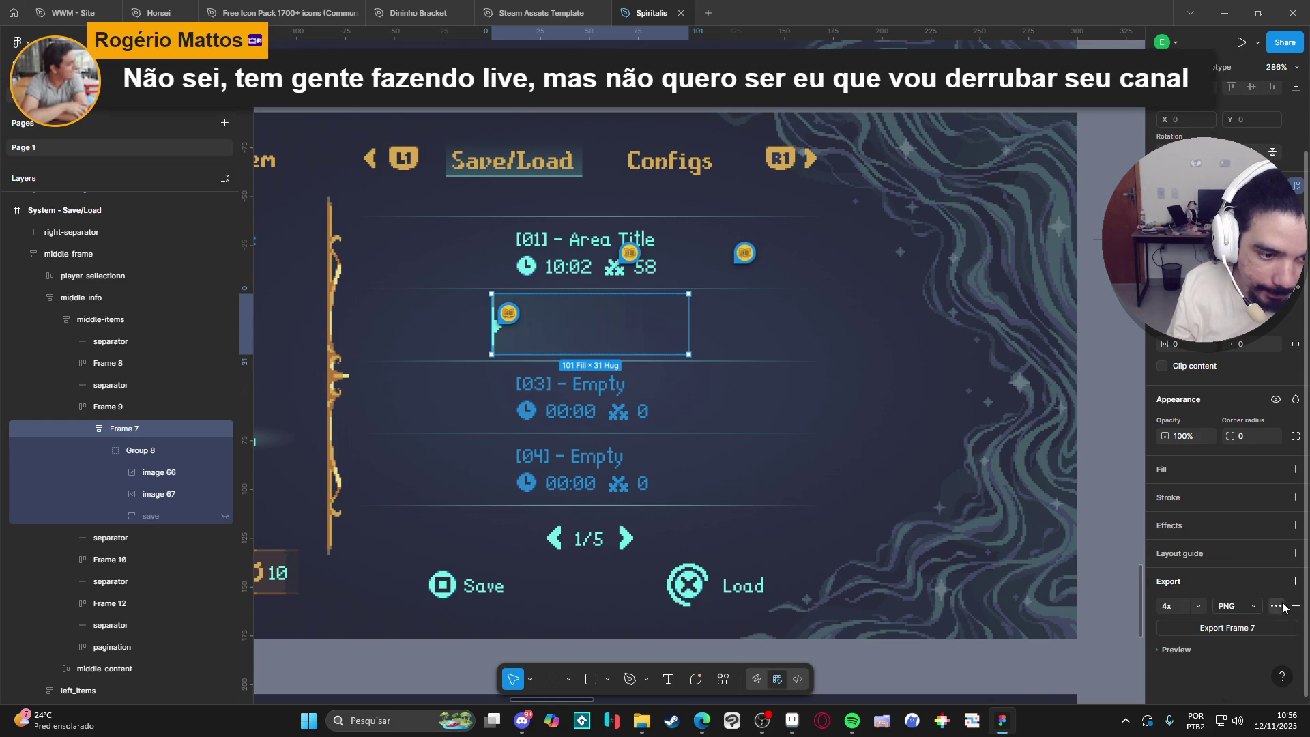
left_click(1277, 606)
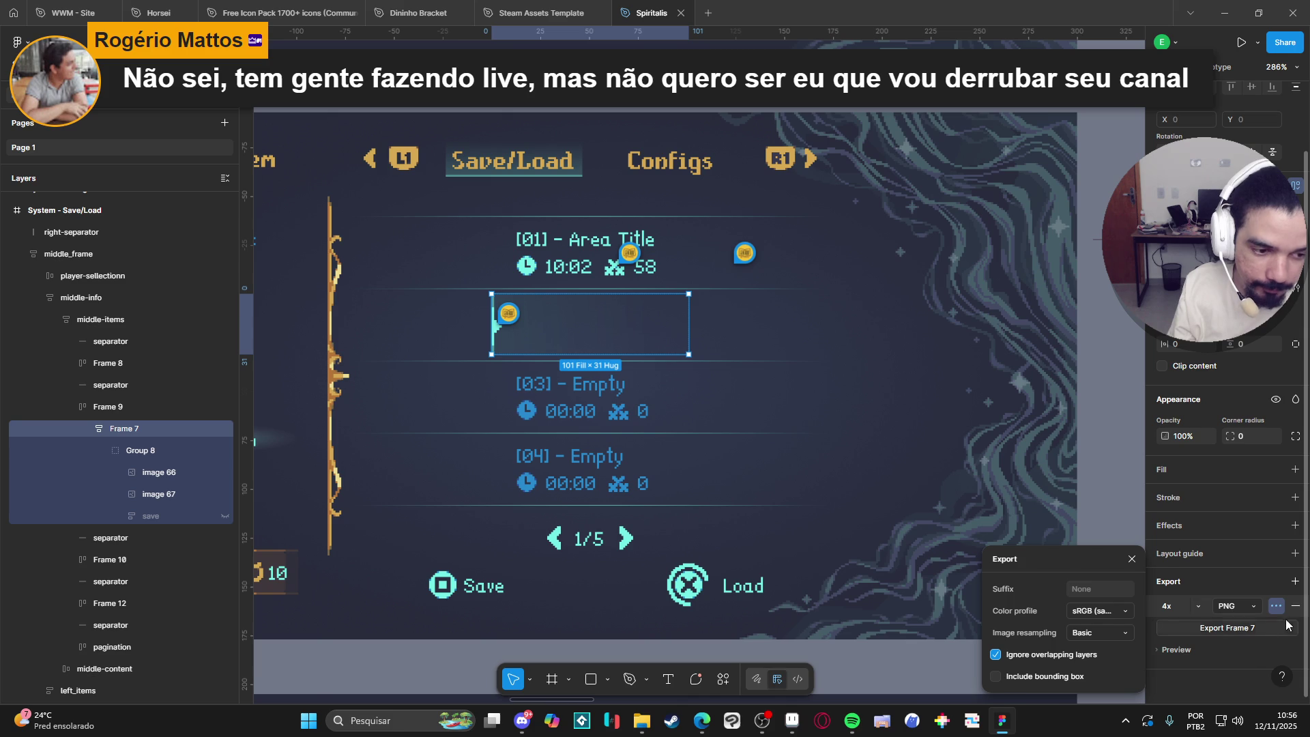
left_click(1246, 627)
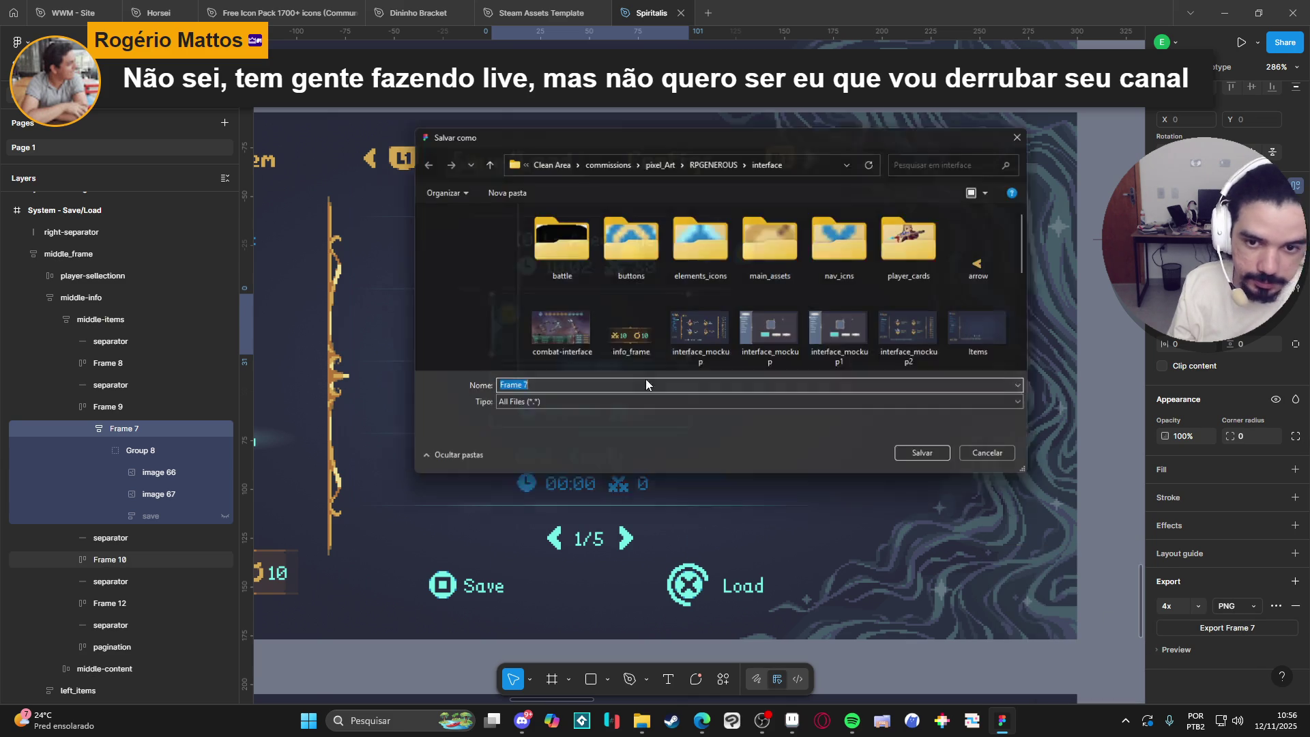
type("sav")
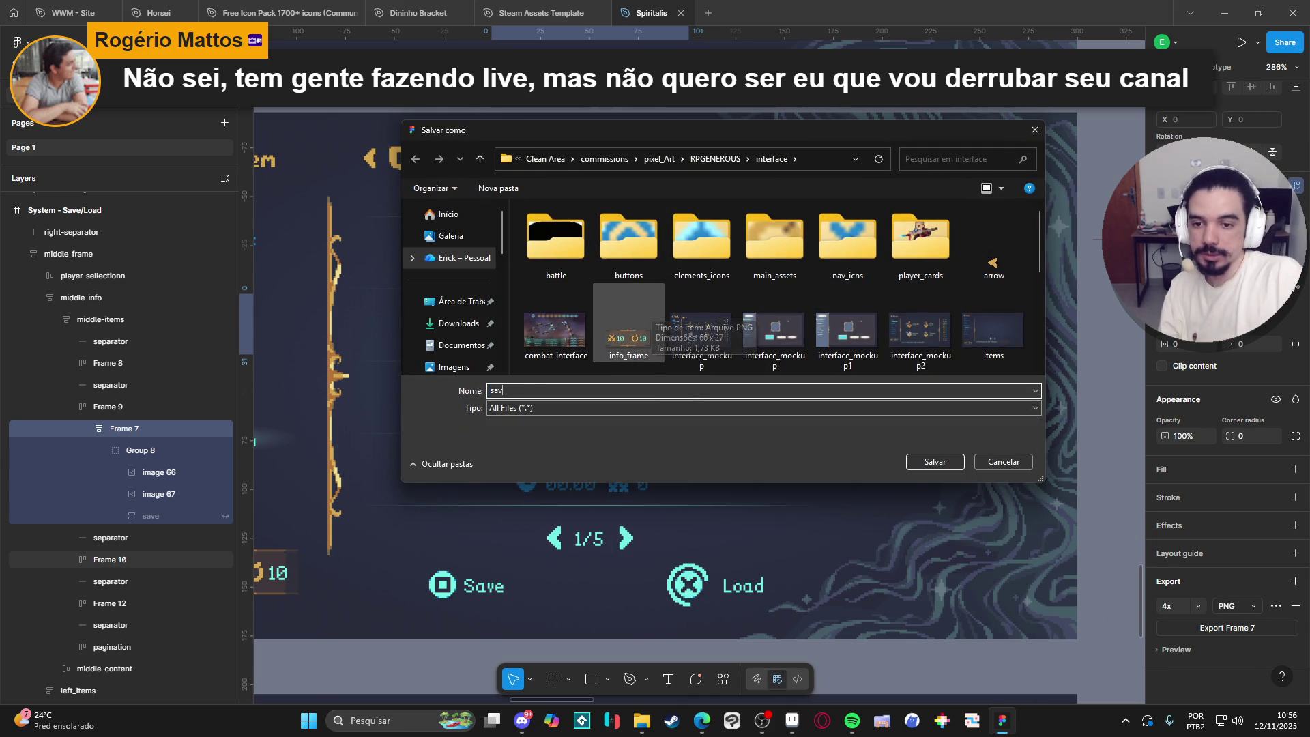
type("e_load_spsellector")
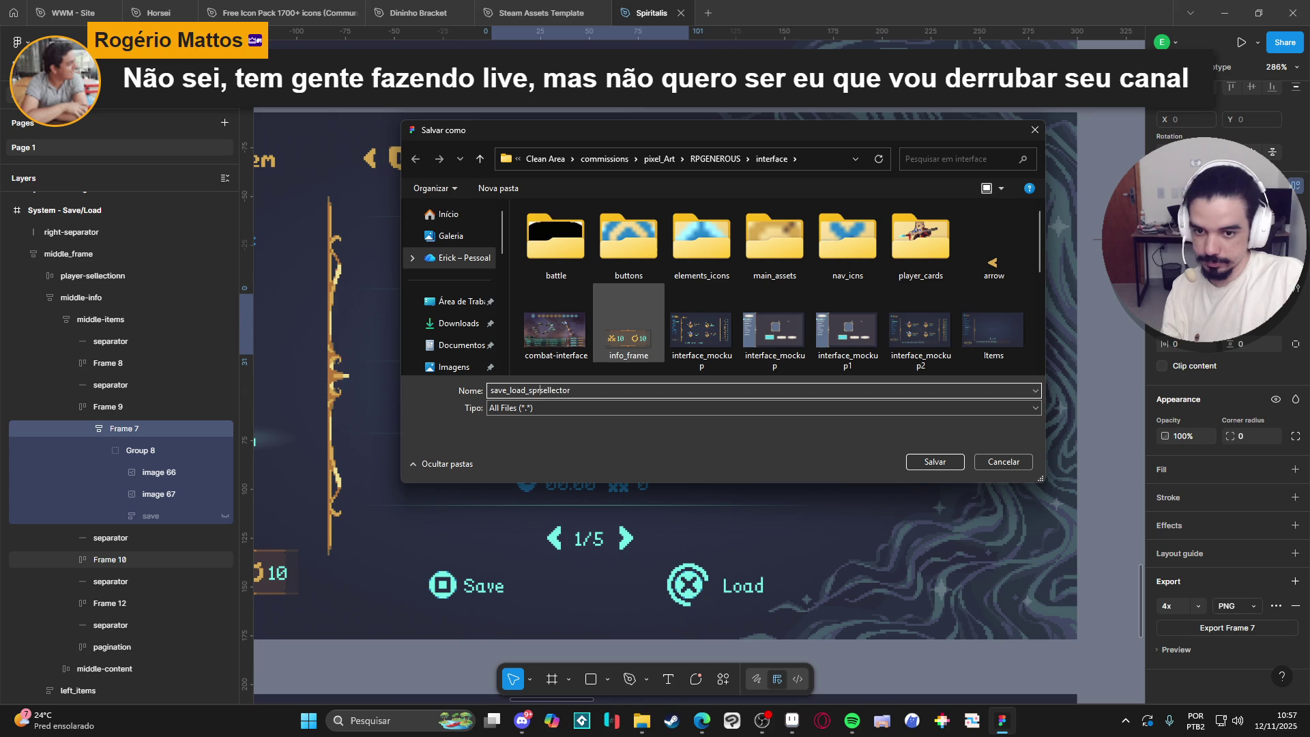
key("ctrl+a")
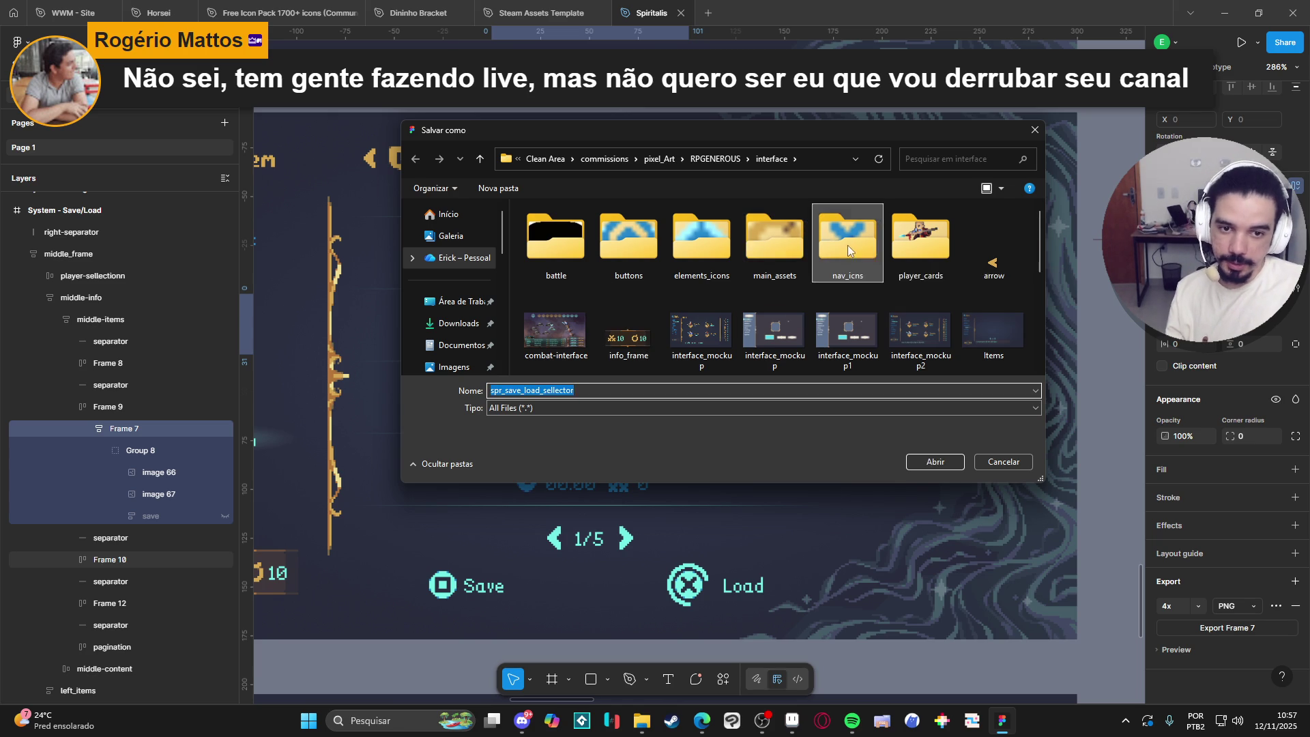
double_click(847, 244)
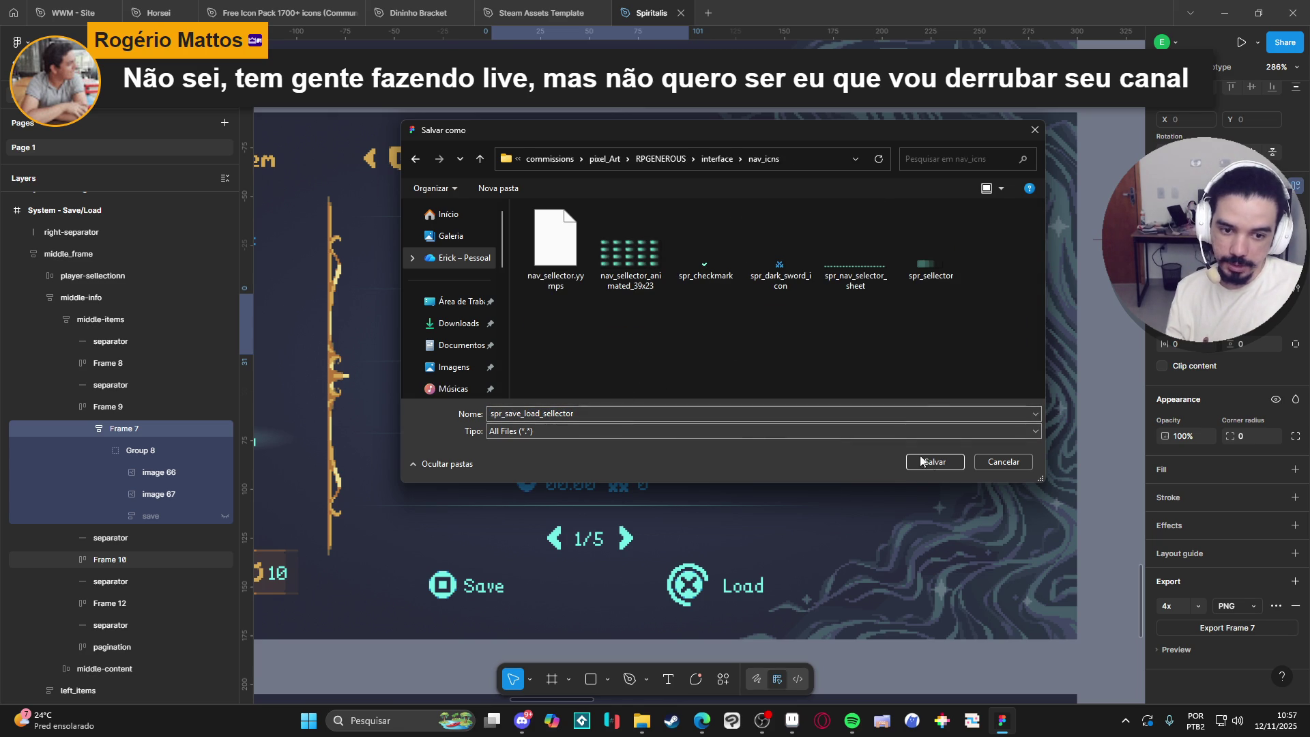
left_click(931, 462)
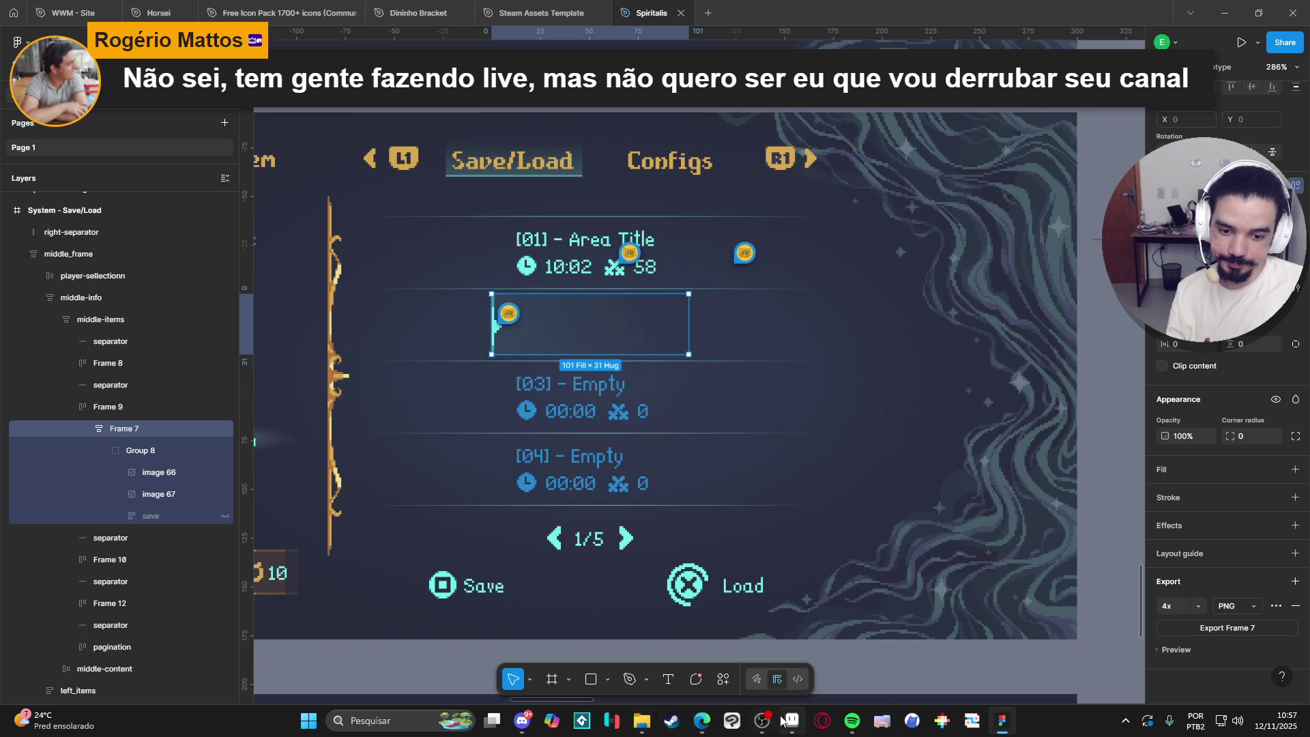
left_click(791, 721)
mouse_move(642, 721)
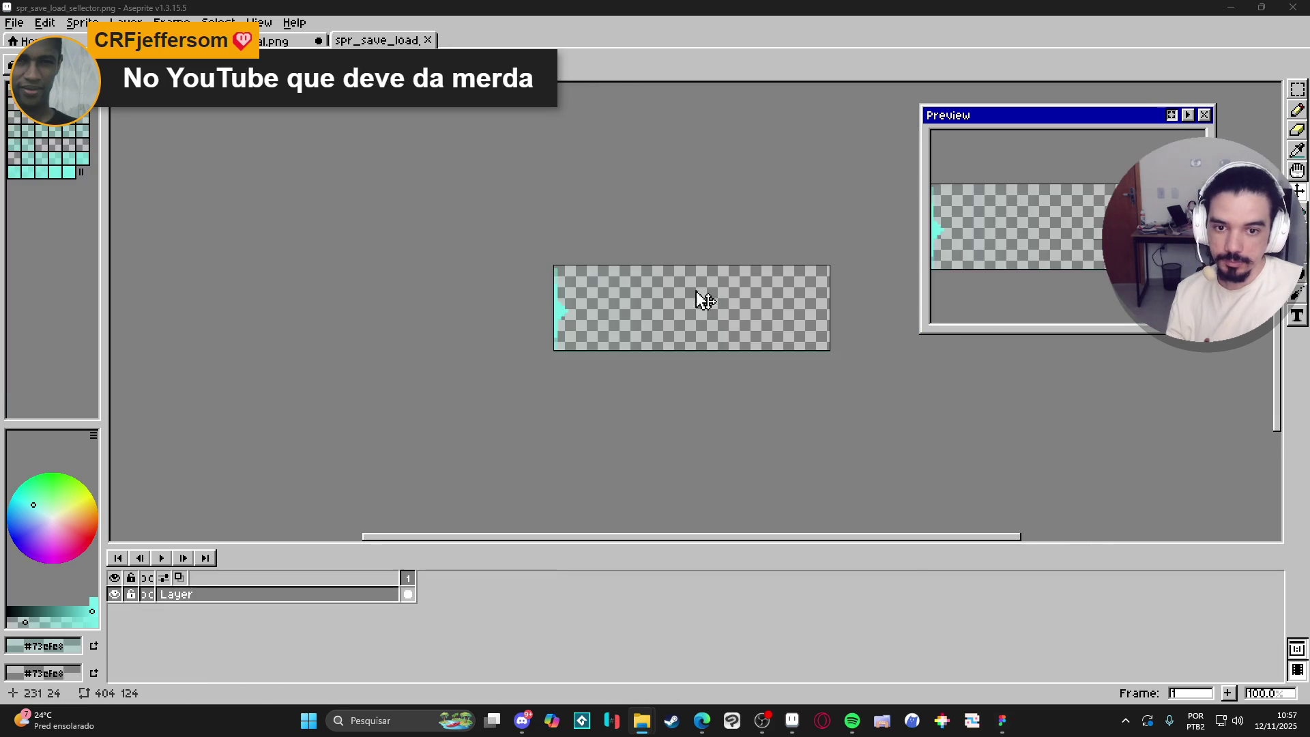
Close and reopen the save/load selector sprite, panning toward its cyan edge.
scroll(683, 307, "up", 1)
scroll(639, 321, "down", 1)
left_click(429, 40)
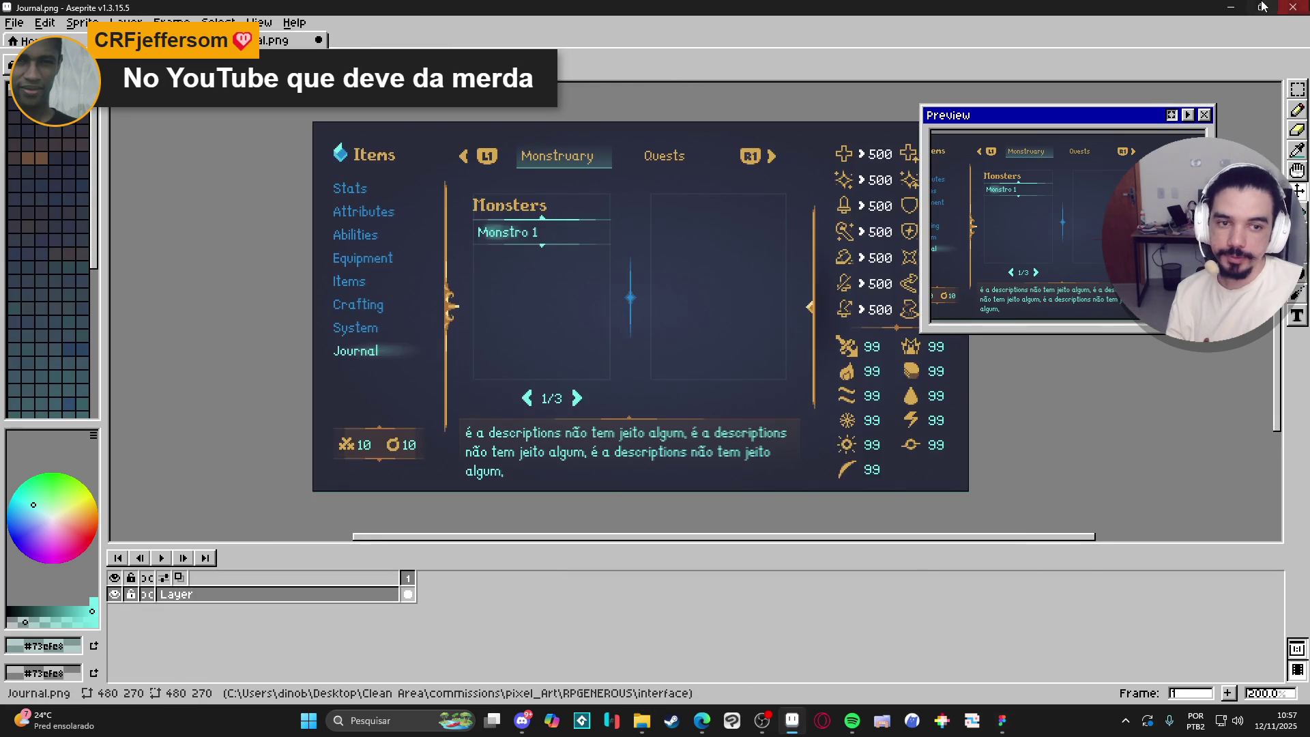
key("ctrl+shift+t")
scroll(565, 313, "up", 1)
left_click_drag(564, 313, 330, 242)
Switch to the interface mockup document and show frame 7's Save/Load screen.
scroll(355, 281, "up", 3)
scroll(360, 283, "down", 4)
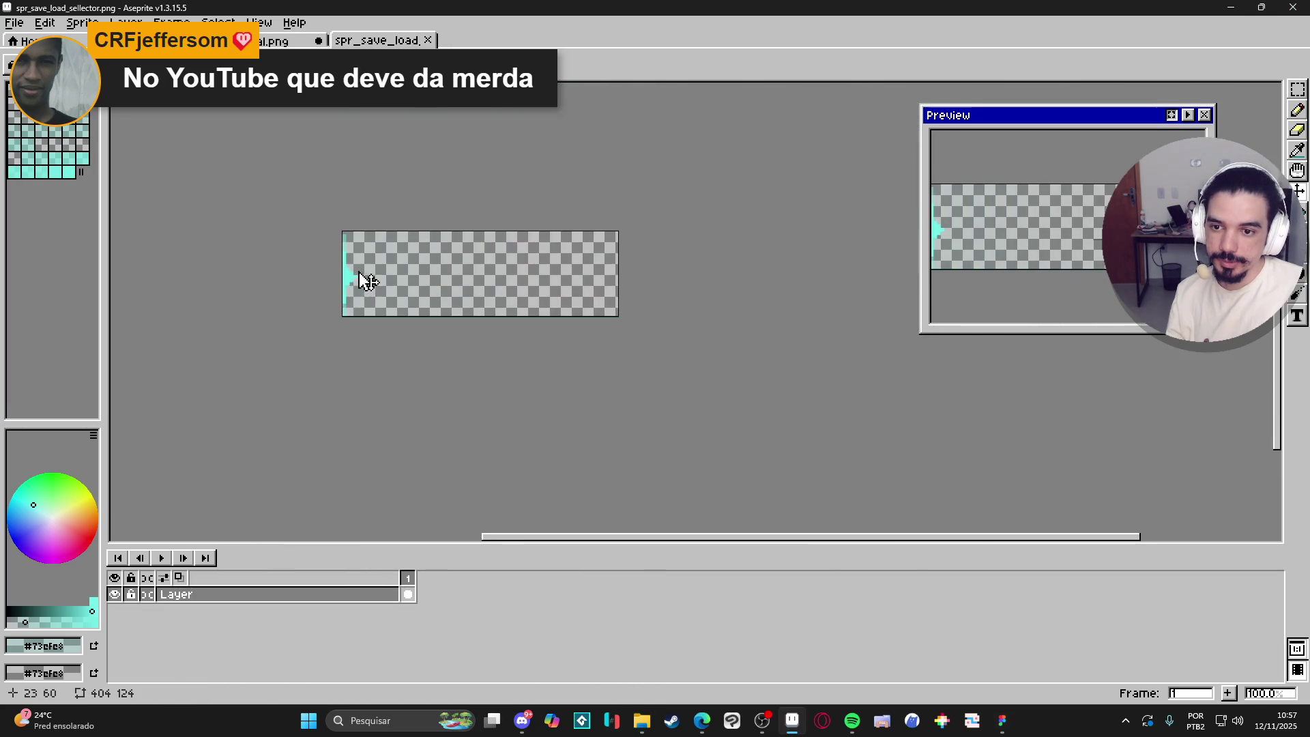
scroll(342, 257, "up", 2)
scroll(363, 280, "up", 1)
scroll(367, 284, "down", 1)
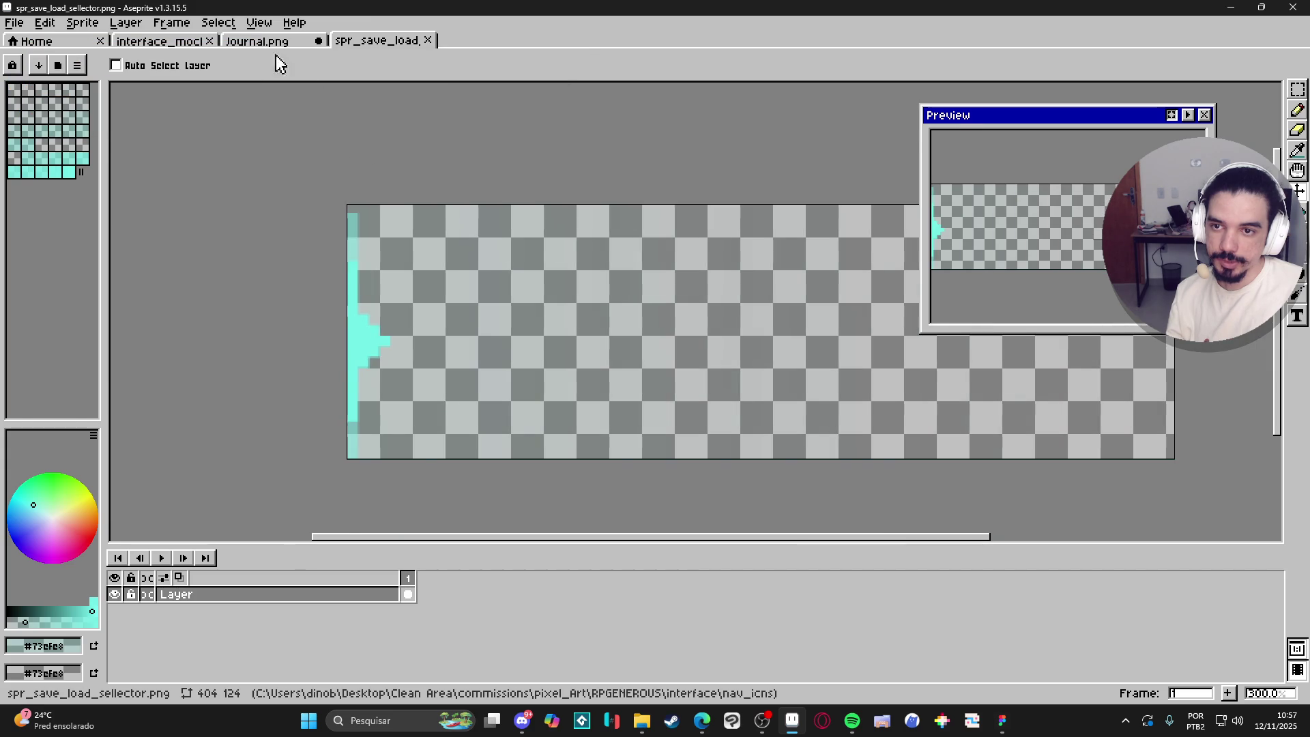
left_click(273, 41)
left_click(160, 41)
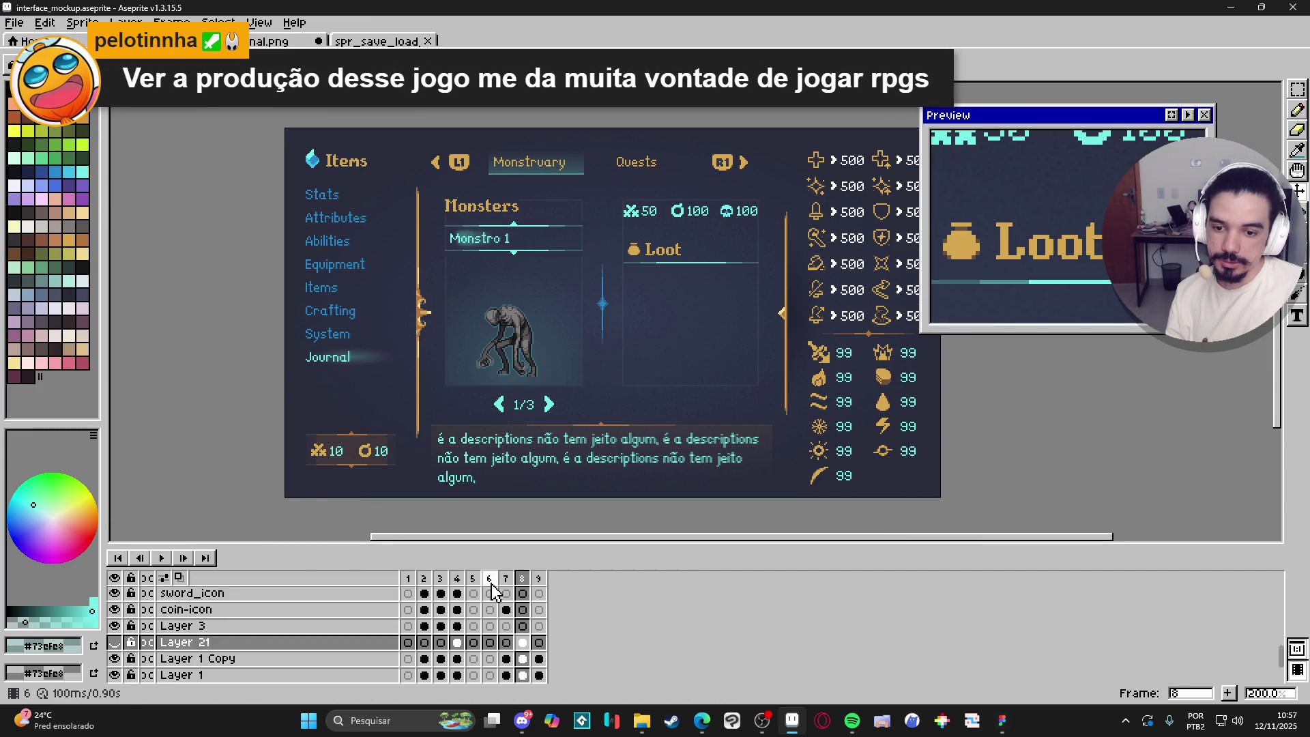
left_click(505, 578)
Make Layer 4, then Layer 12, the active layer.
scroll(500, 284, "up", 4)
scroll(499, 284, "up", 3)
scroll(520, 362, "down", 4)
scroll(512, 362, "up", 2)
left_click(503, 367, "ctrl")
scroll(503, 367, "up", 2)
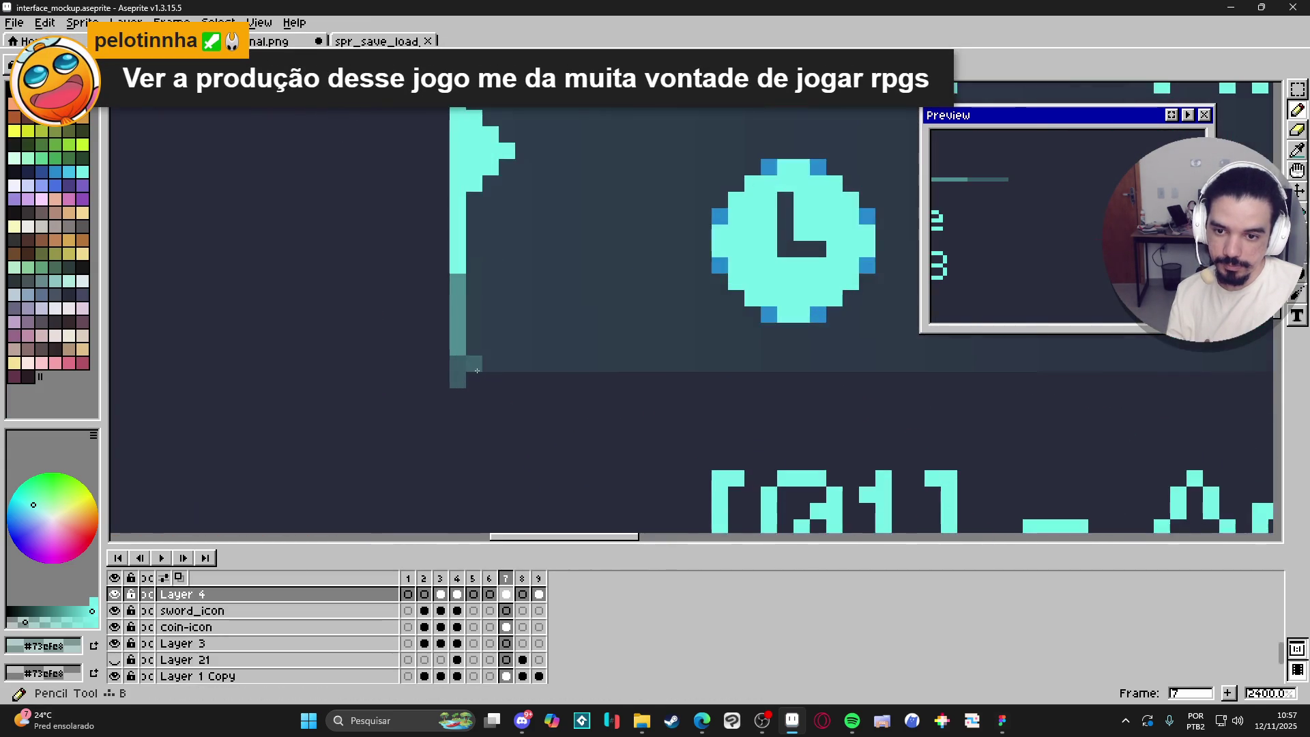
scroll(479, 362, "down", 2)
scroll(469, 380, "up", 2)
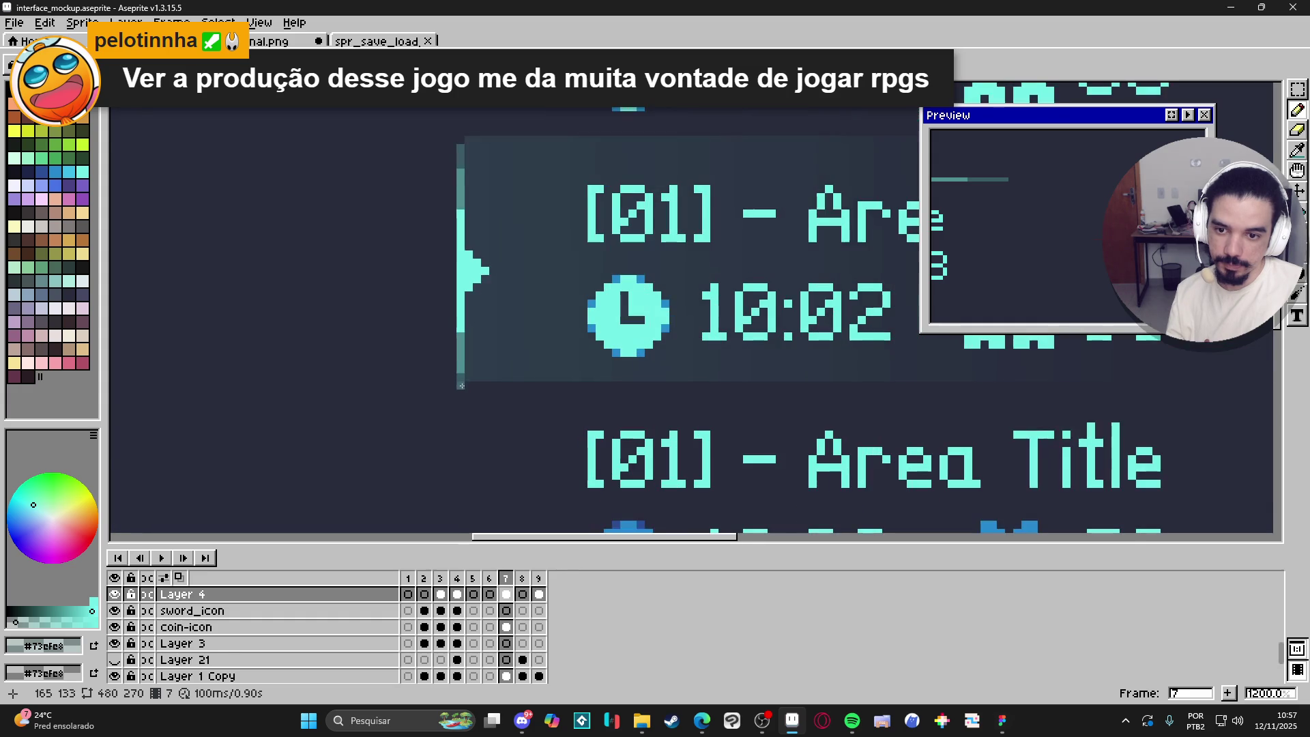
left_click(468, 393, "ctrl")
Try selecting, deleting and outlining parts of the highlighted save slot, undoing each change.
scroll(468, 395, "down", 2)
left_click_drag(419, 277, 462, 490)
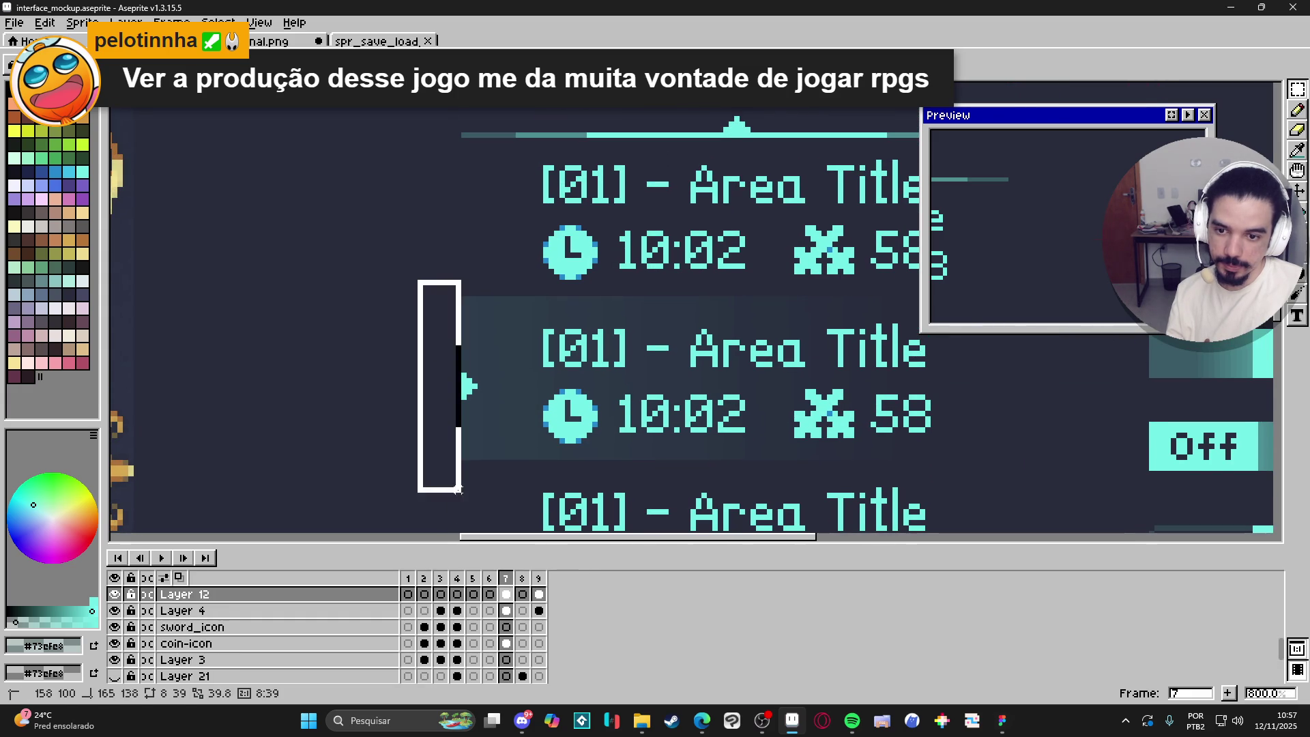
key("ctrl+d")
scroll(478, 393, "down", 2)
scroll(477, 395, "up", 1)
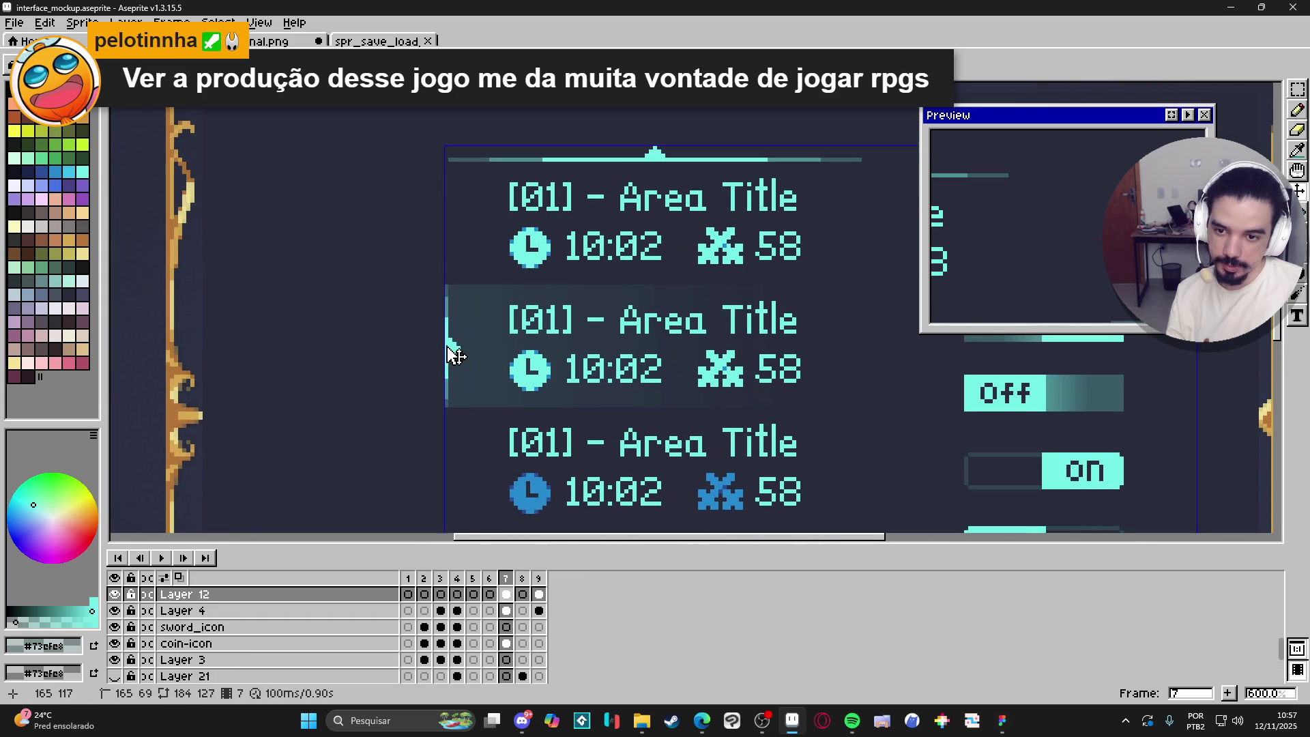
left_click_drag(409, 258, 468, 444)
key("Delete")
key("ctrl+d")
key("ctrl+z")
key("ctrl+z")
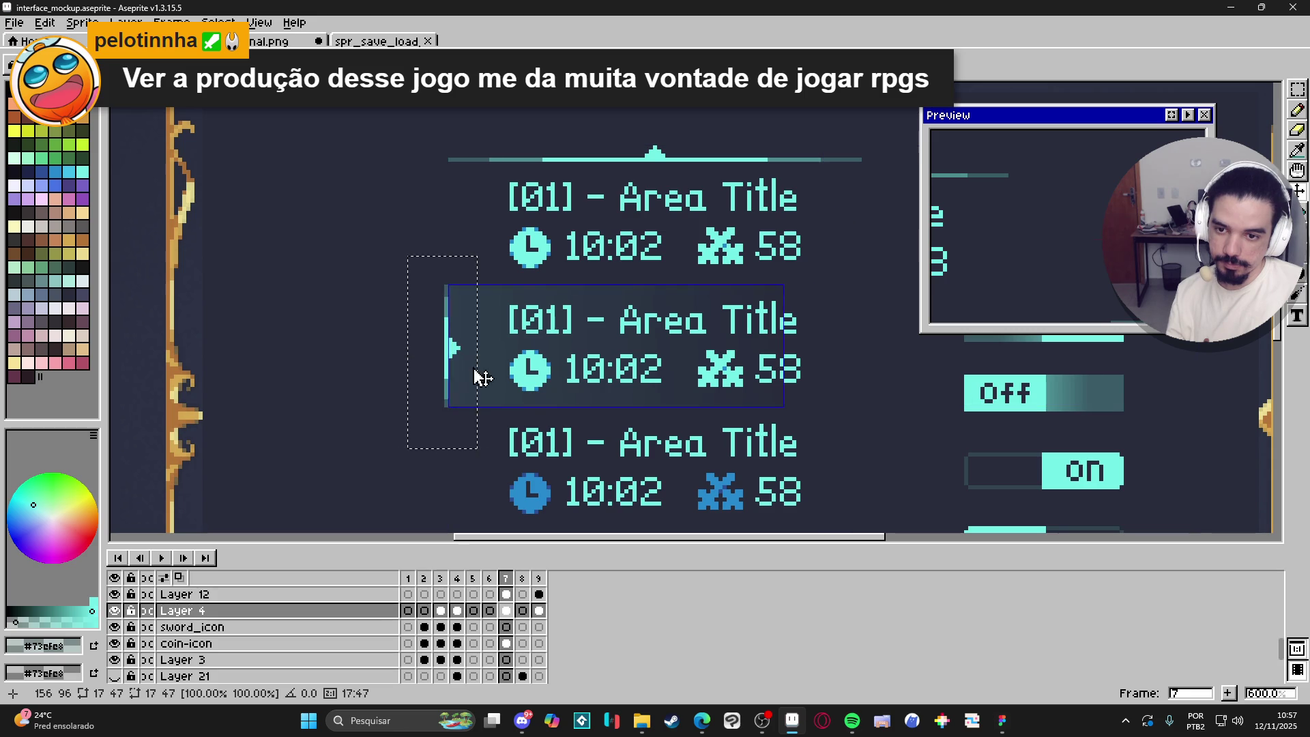
left_click_drag(444, 285, 855, 412)
key("ctrl+z")
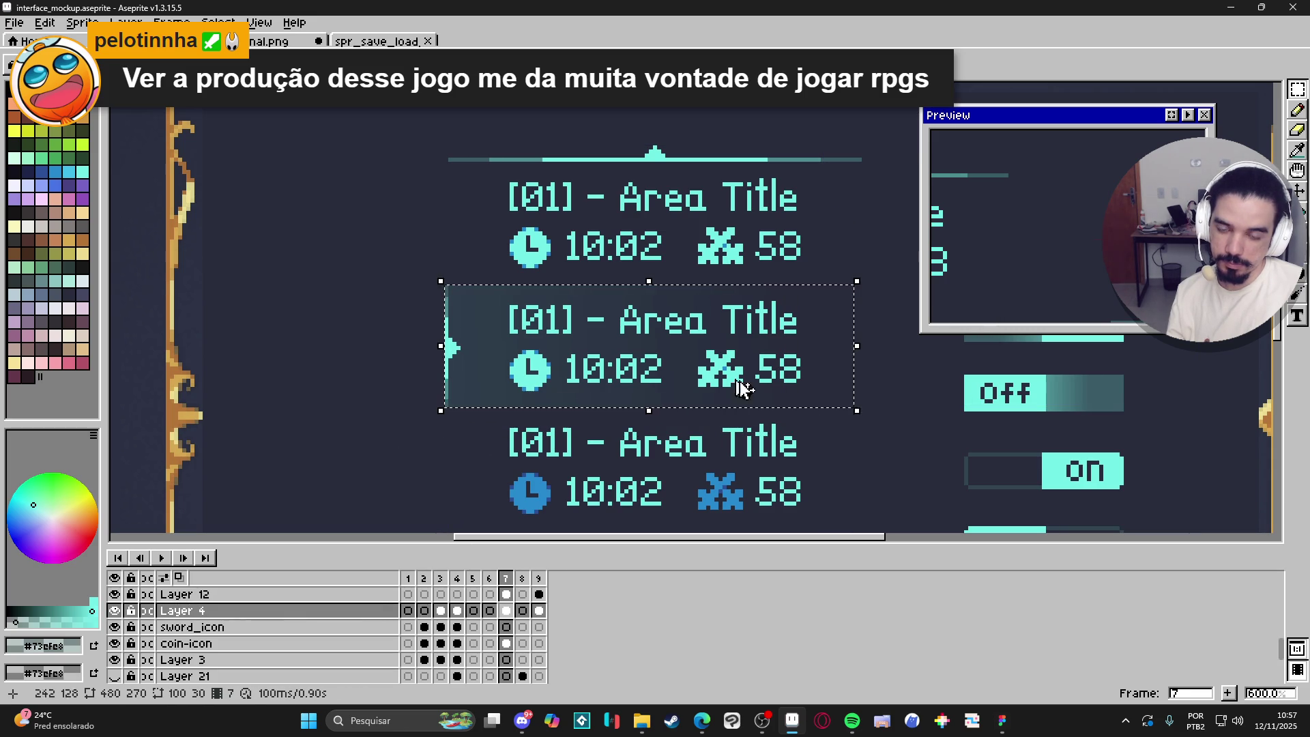
Create a new 100×30 transparent sprite and close the old save/load selector document.
left_click(19, 24)
left_click(20, 38)
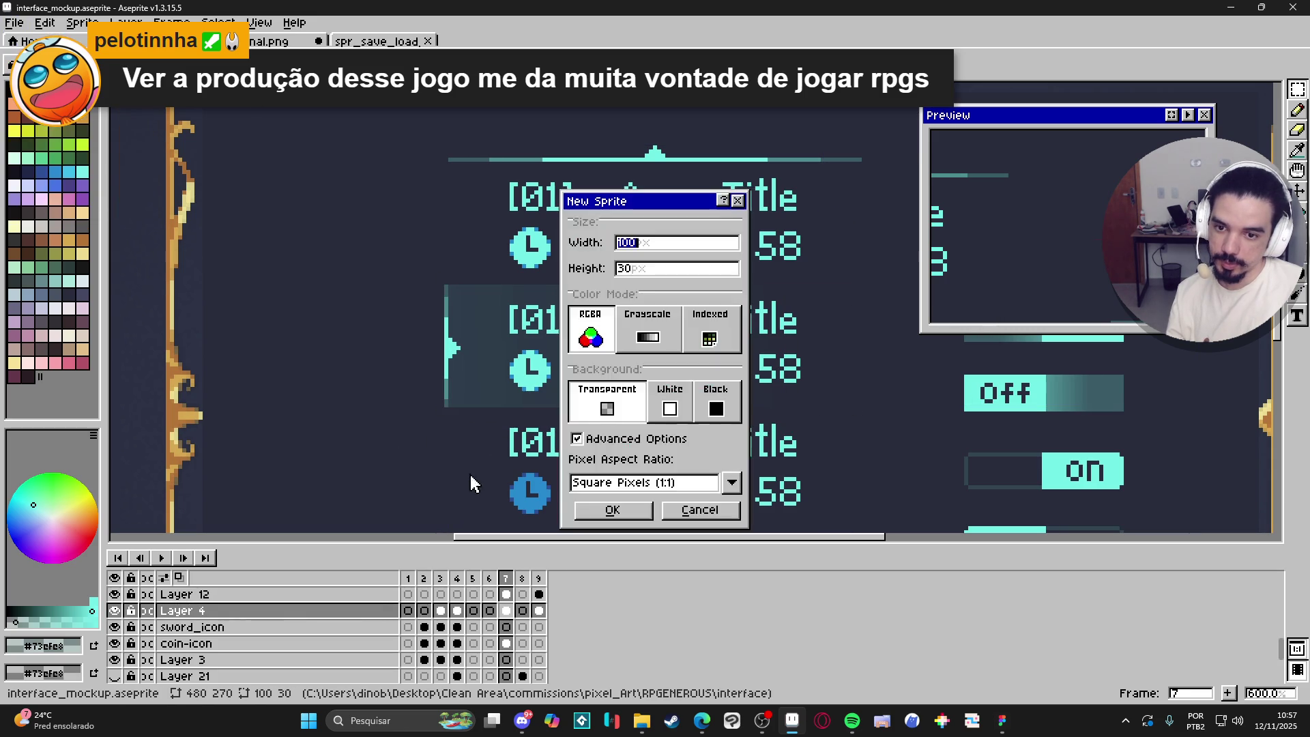
left_click(609, 510)
left_click(428, 41)
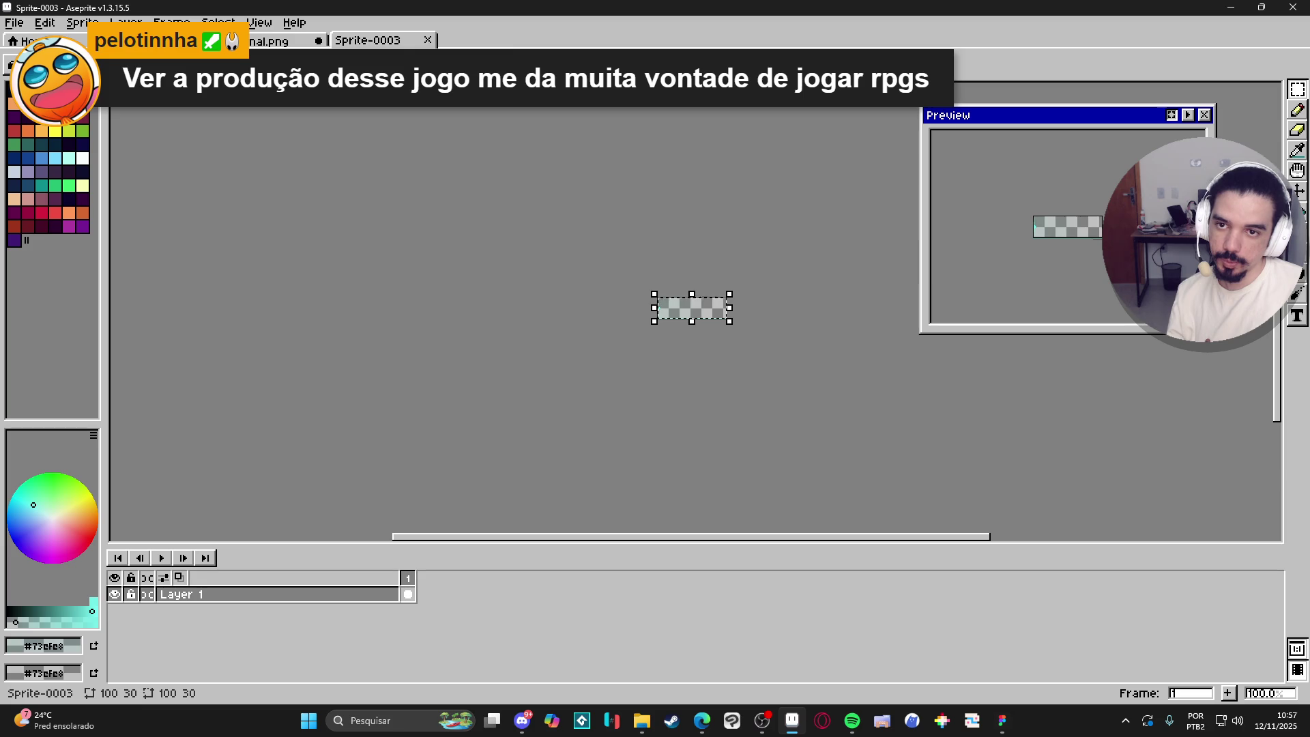
Save the new sprite as PNG spr_save_load_sellector.png, replacing the existing file, and return to Figma.
left_click(14, 23)
left_click(89, 108)
left_click(791, 522)
left_click(764, 437)
type("spr_save_load_sellector.png")
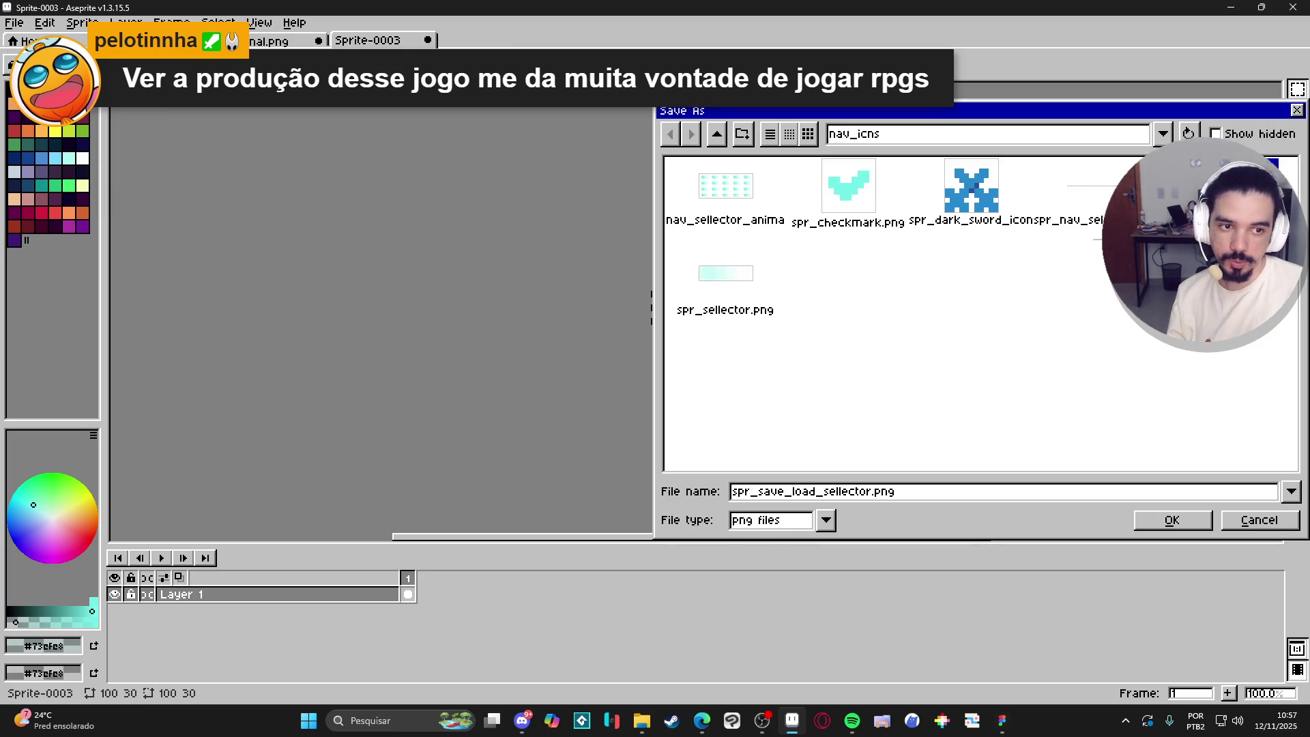
key("Return")
left_click(566, 395)
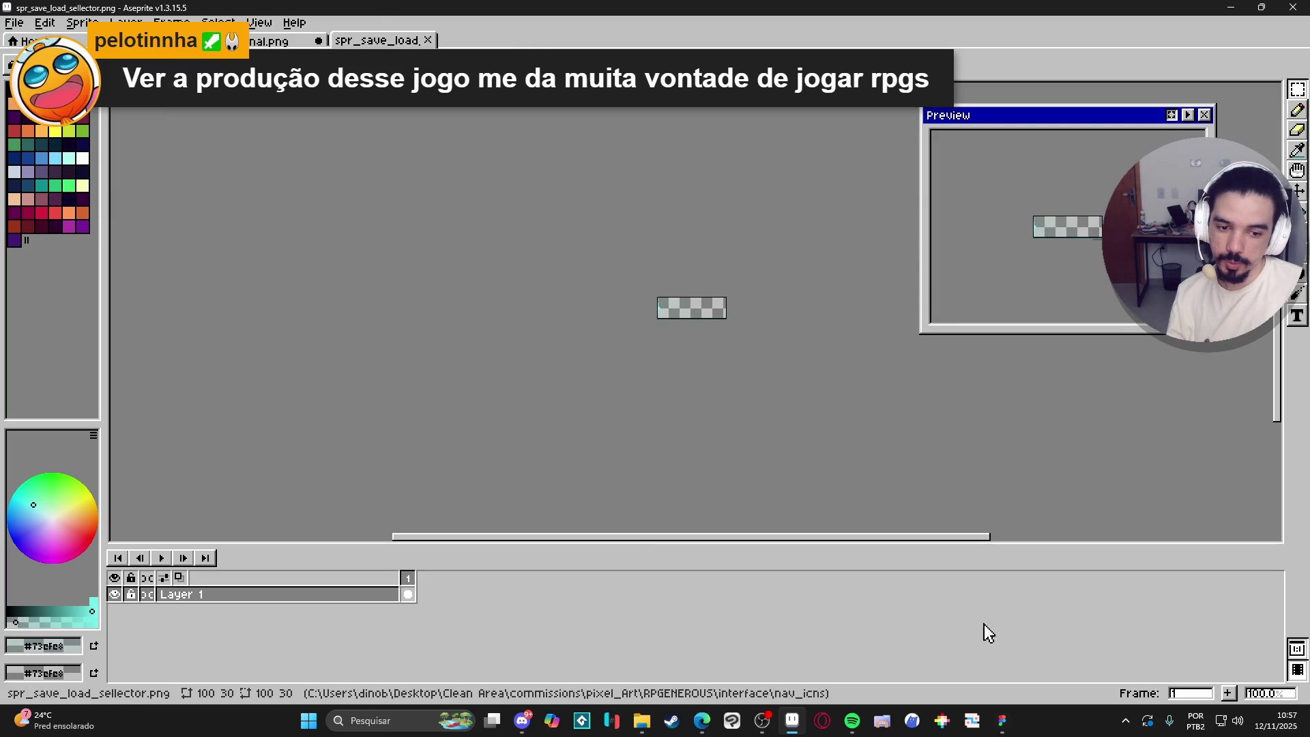
left_click(997, 720)
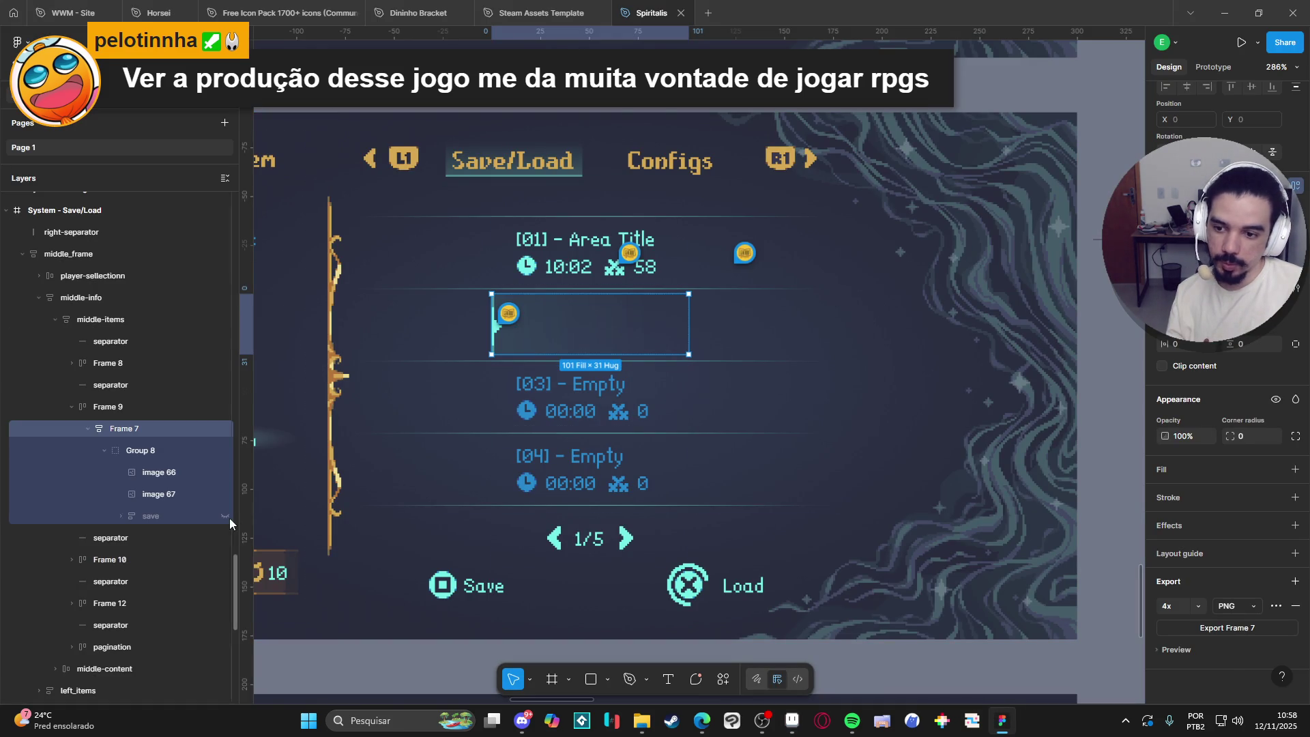
Unhide the 'save' layer so slot 02's Area Title shows, resolve the sprite export comment, and return to Aseprite.
left_click(225, 517)
left_click_drag(592, 439, 656, 377)
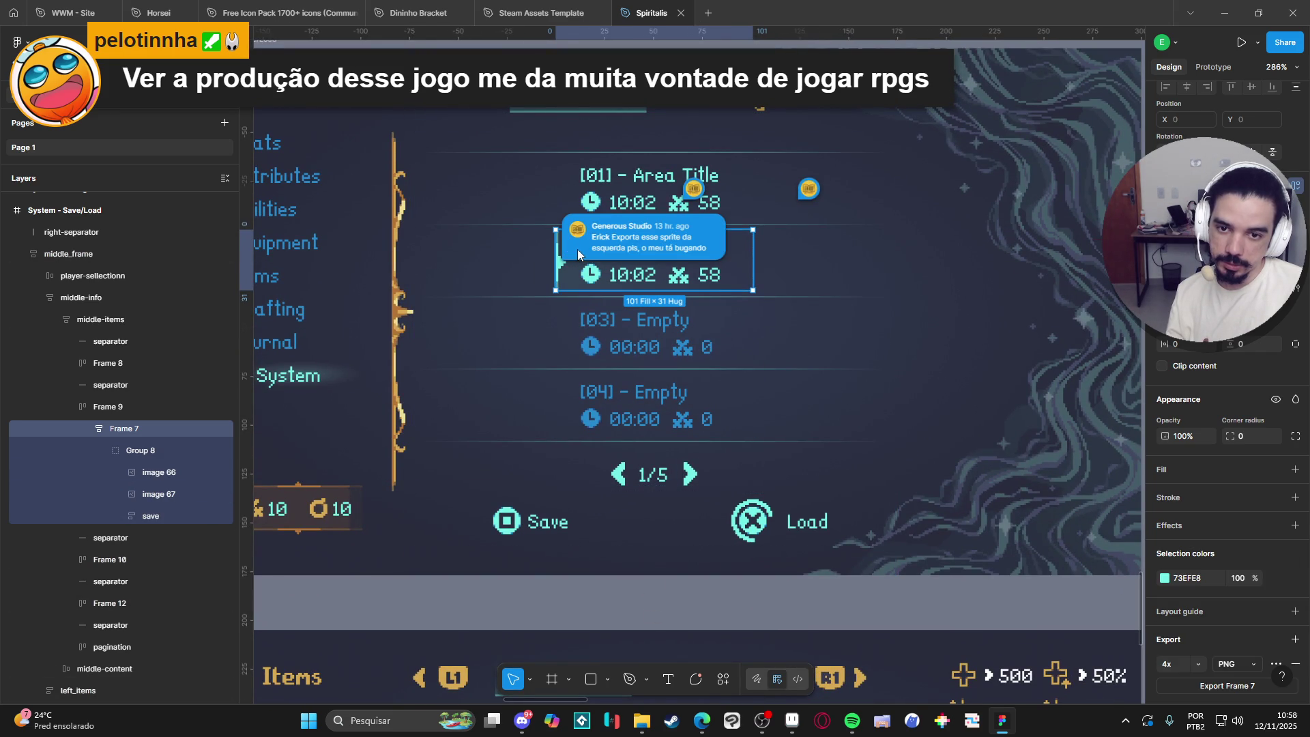
left_click(577, 256)
left_click(809, 236)
mouse_move(693, 196)
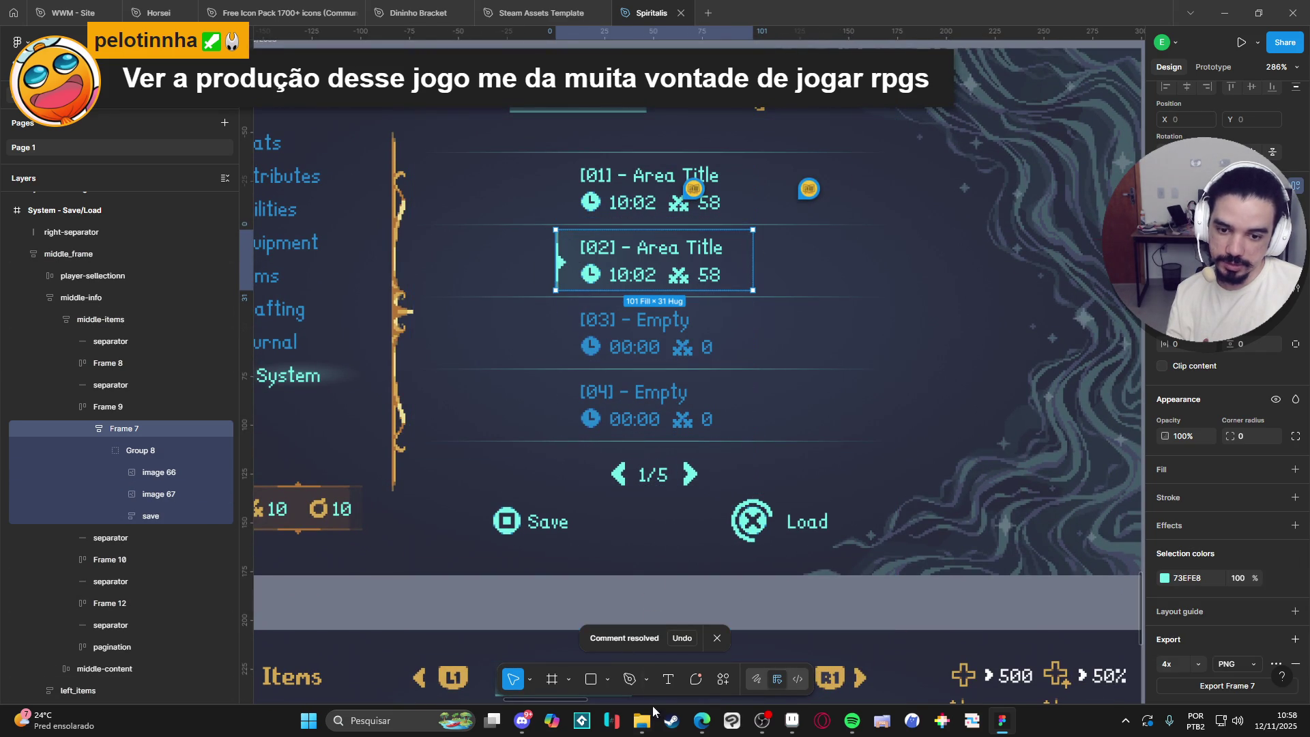
left_click(792, 720)
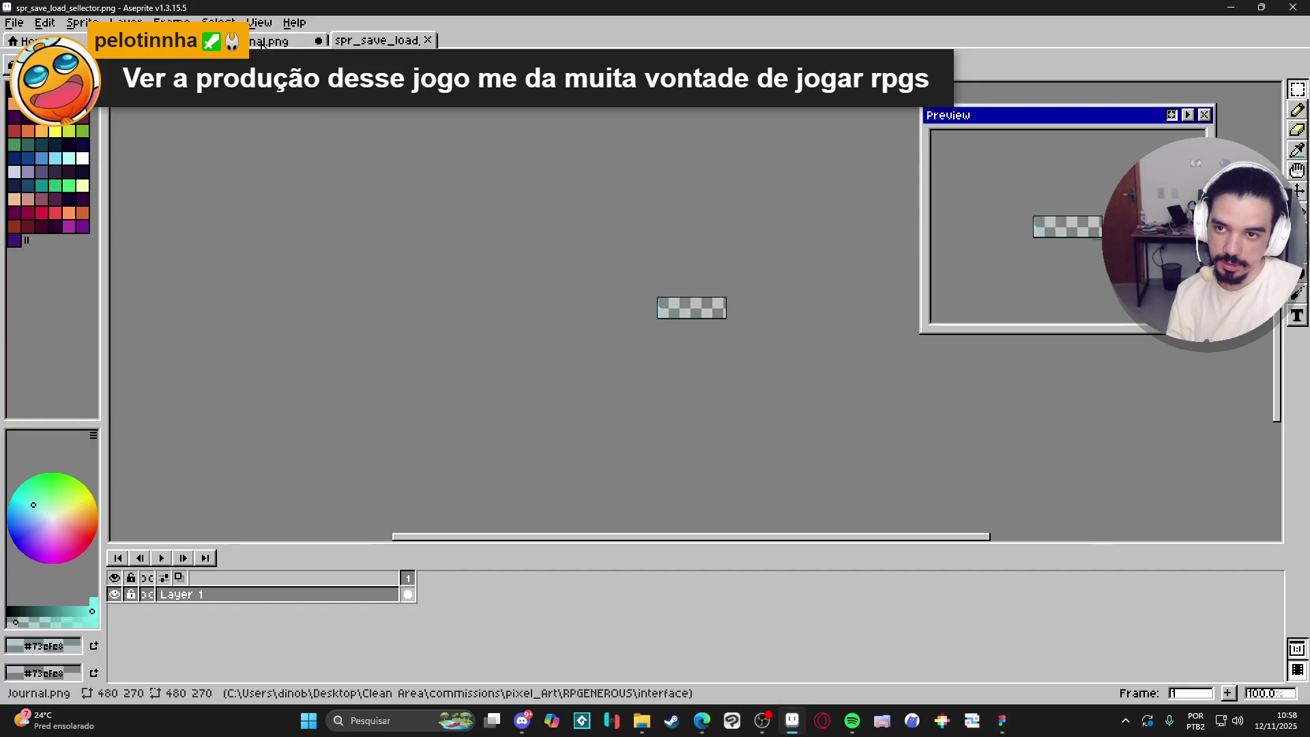
Select and copy the light sword icon from the first save slot in the interface mockup.
key("ctrl+Tab")
key("ctrl+Tab")
scroll(601, 420, "up", 4)
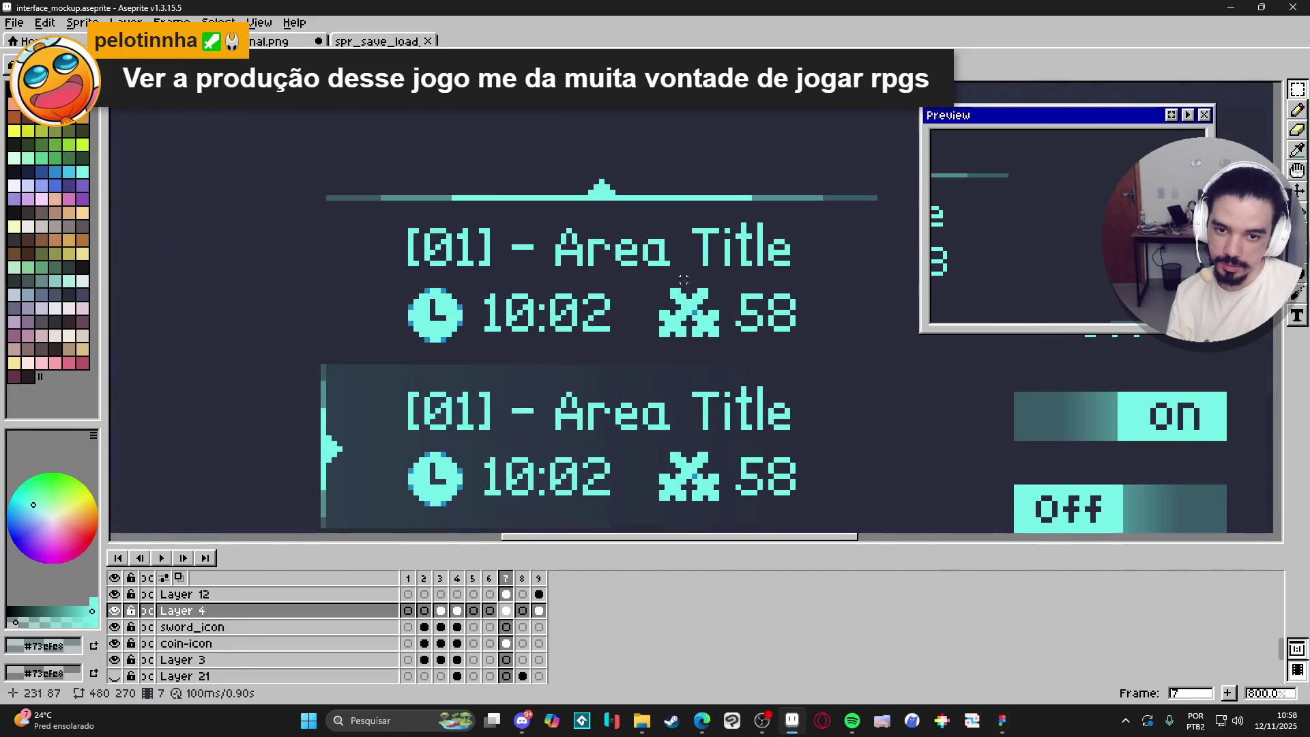
key("m")
key("Up")
mouse_move(644, 281)
left_mouse_down()
mouse_move(723, 362)
mouse_move(709, 351)
mouse_move(738, 351)
left_mouse_up()
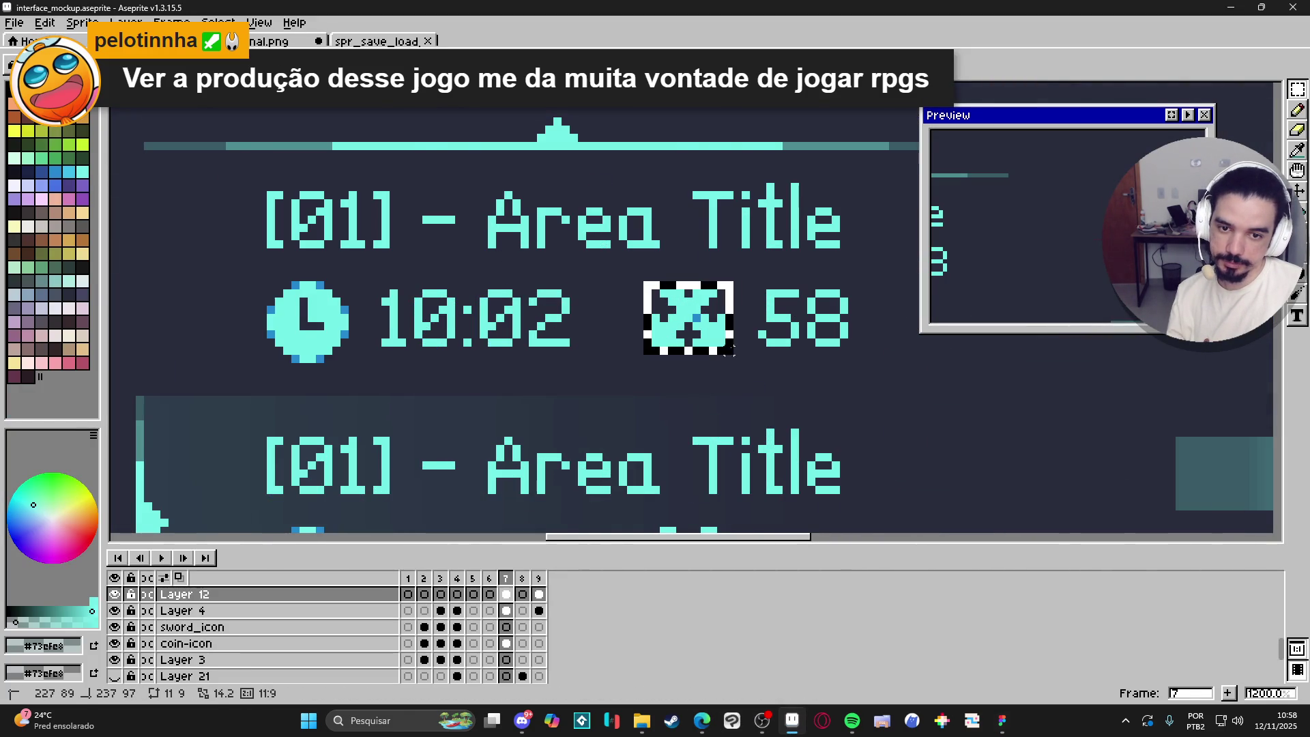
scroll(737, 352, "up", 1)
key("ctrl+d")
key("v")
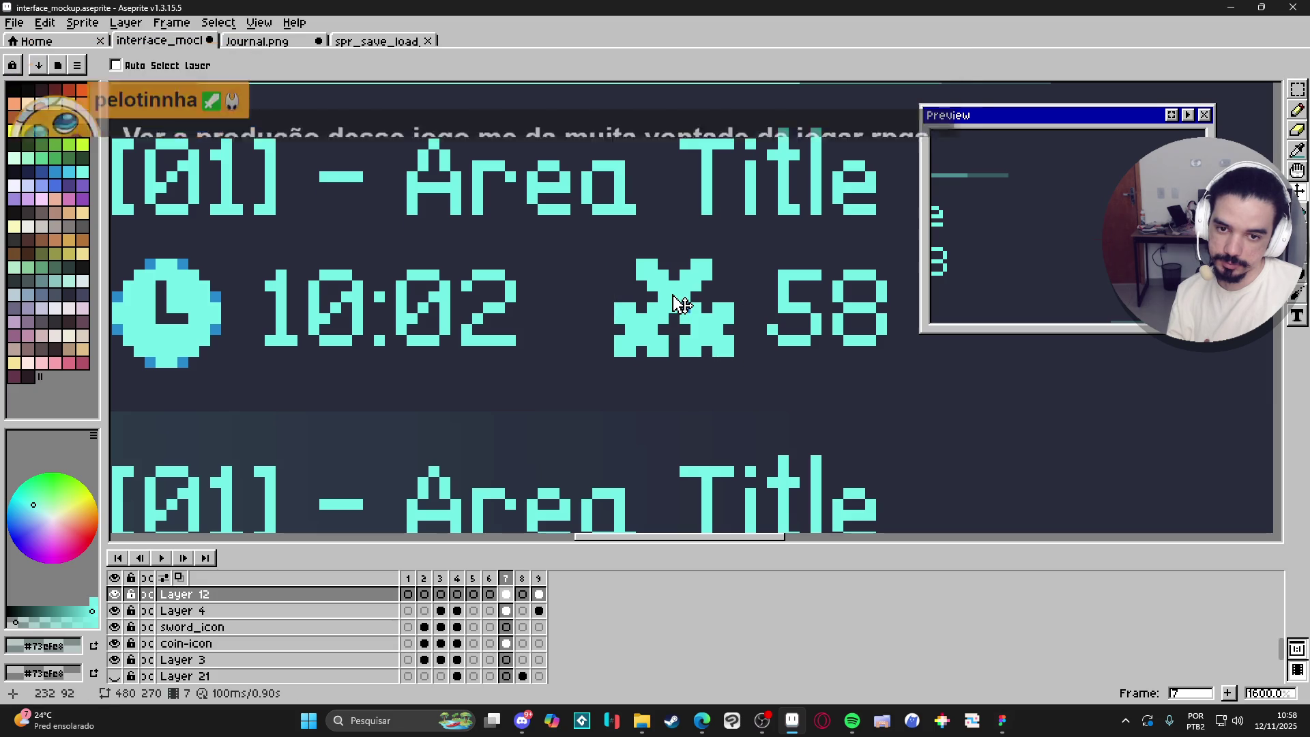
Paste the sword icon into a new 11×9 sprite.
left_click(14, 23)
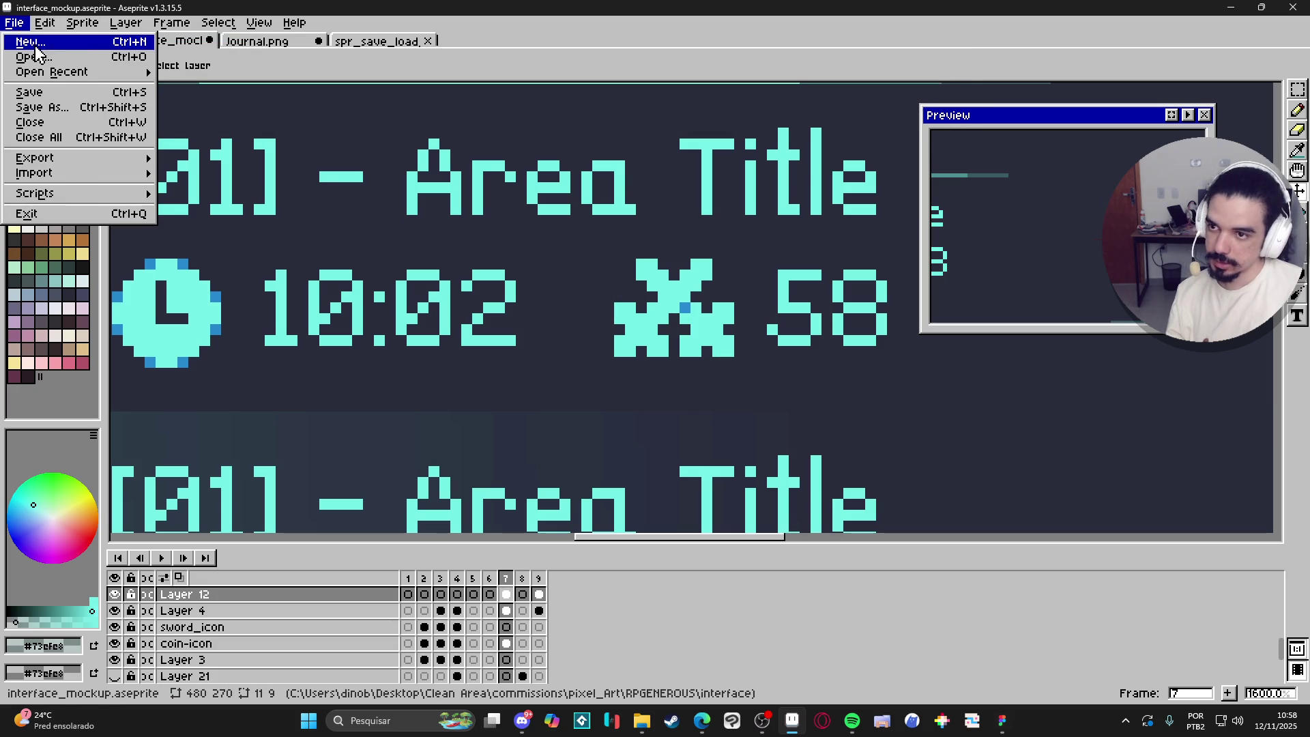
left_click(31, 42)
left_click(610, 516)
key("ctrl+v")
scroll(696, 327, "up", 5)
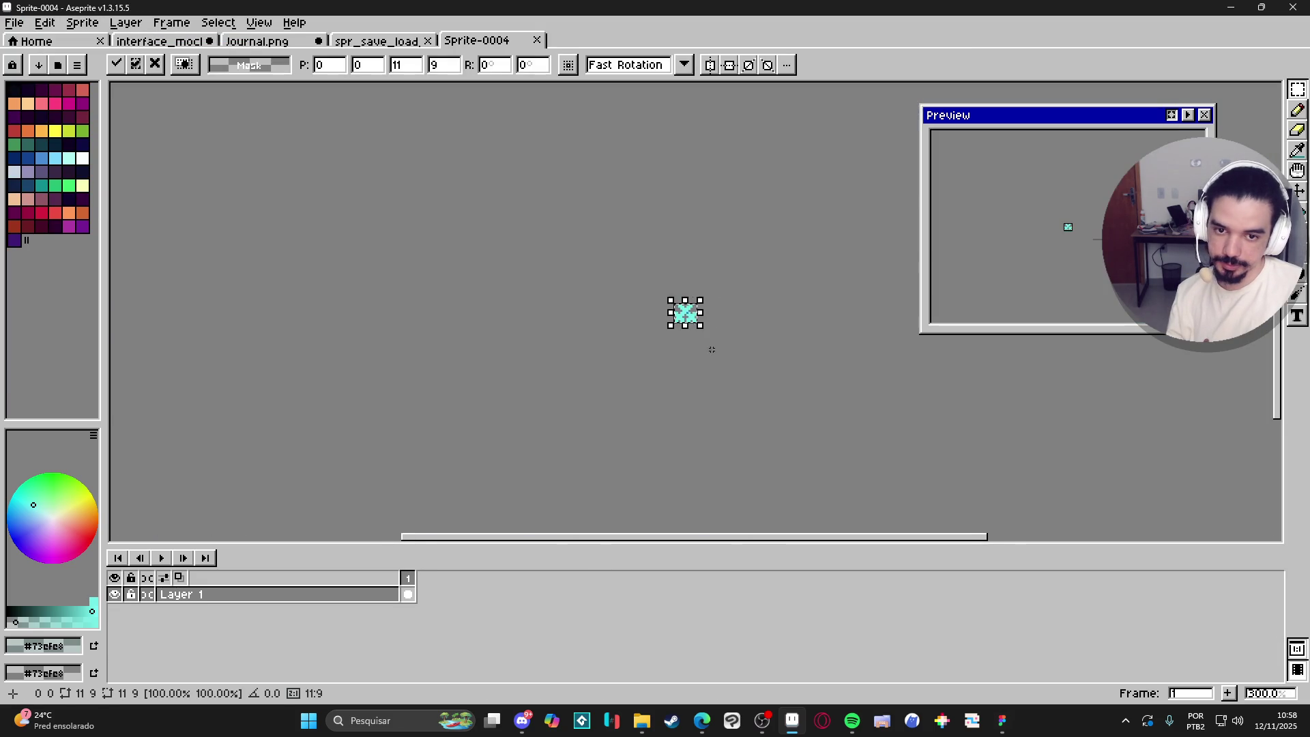
Save the sprite as PNG spr_light_sword_icon.png, changing 'dark' to 'light' in the reused name.
left_click(13, 22)
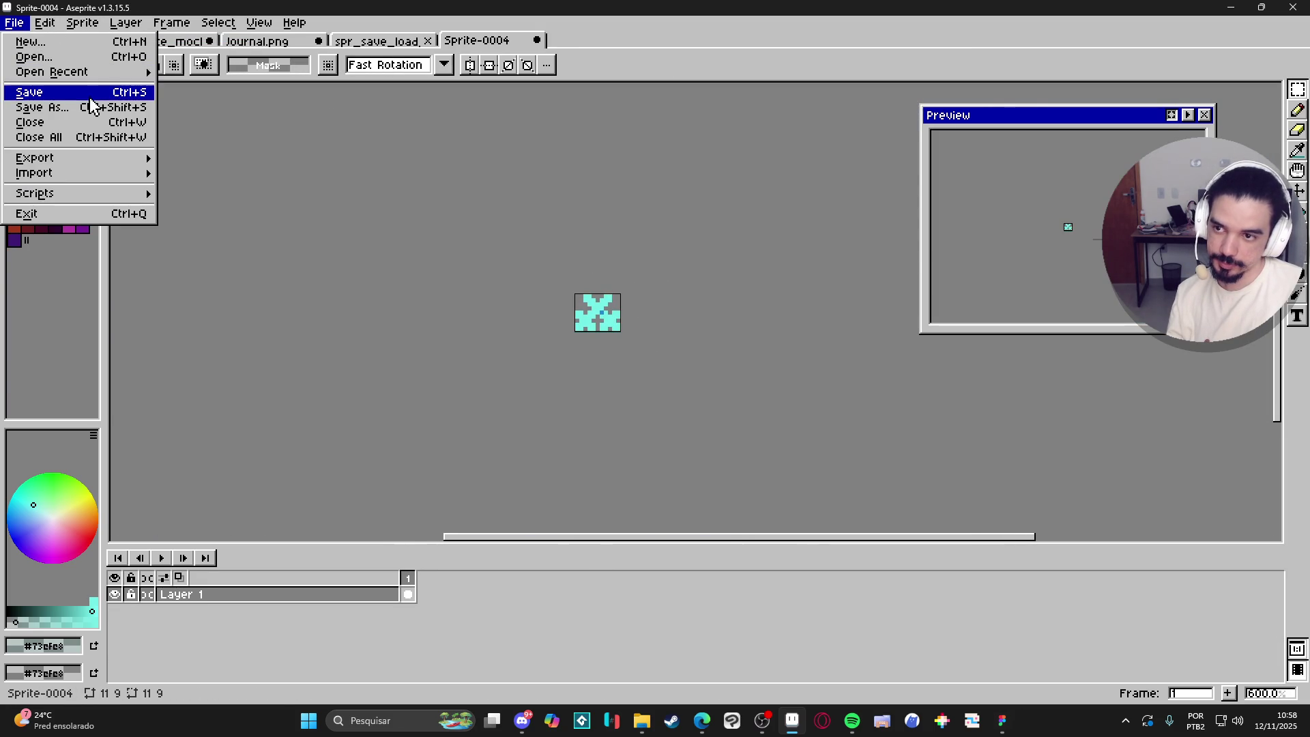
left_click(27, 105)
left_click(777, 520)
left_click(771, 437)
left_click(961, 204)
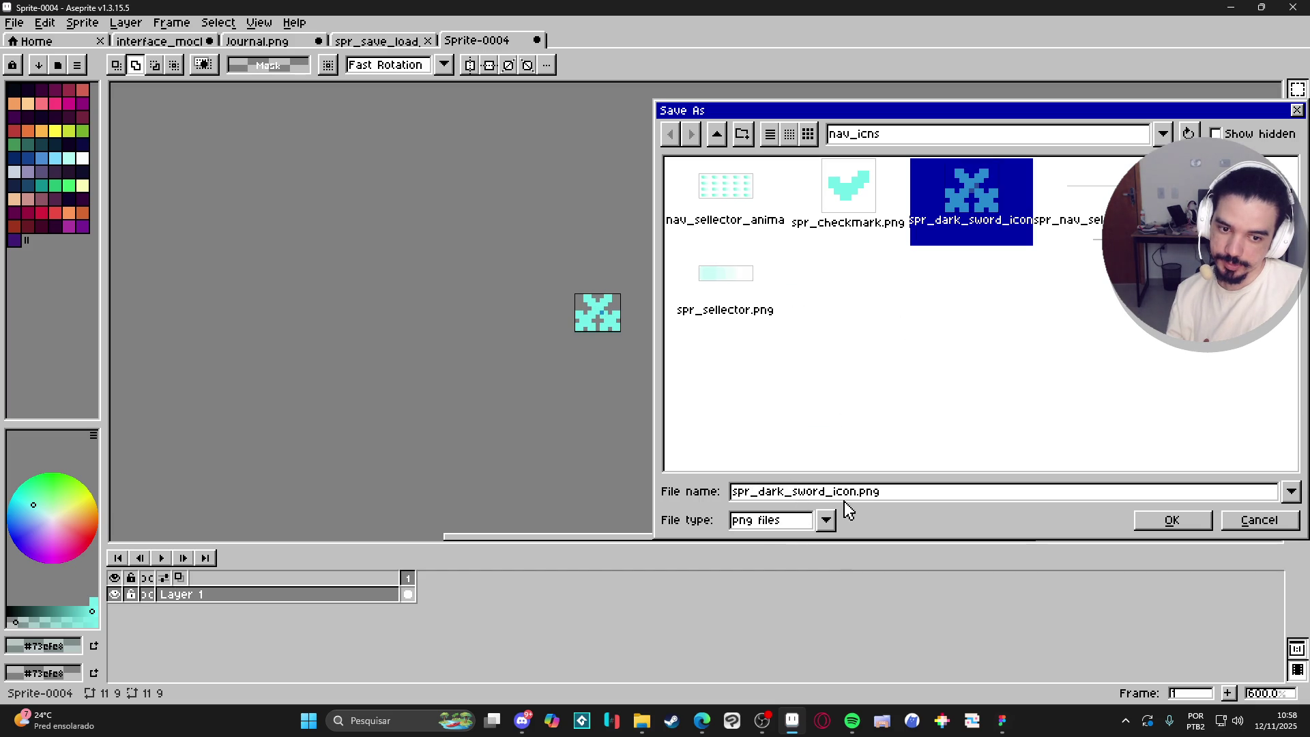
left_click(778, 491)
double_click(761, 497)
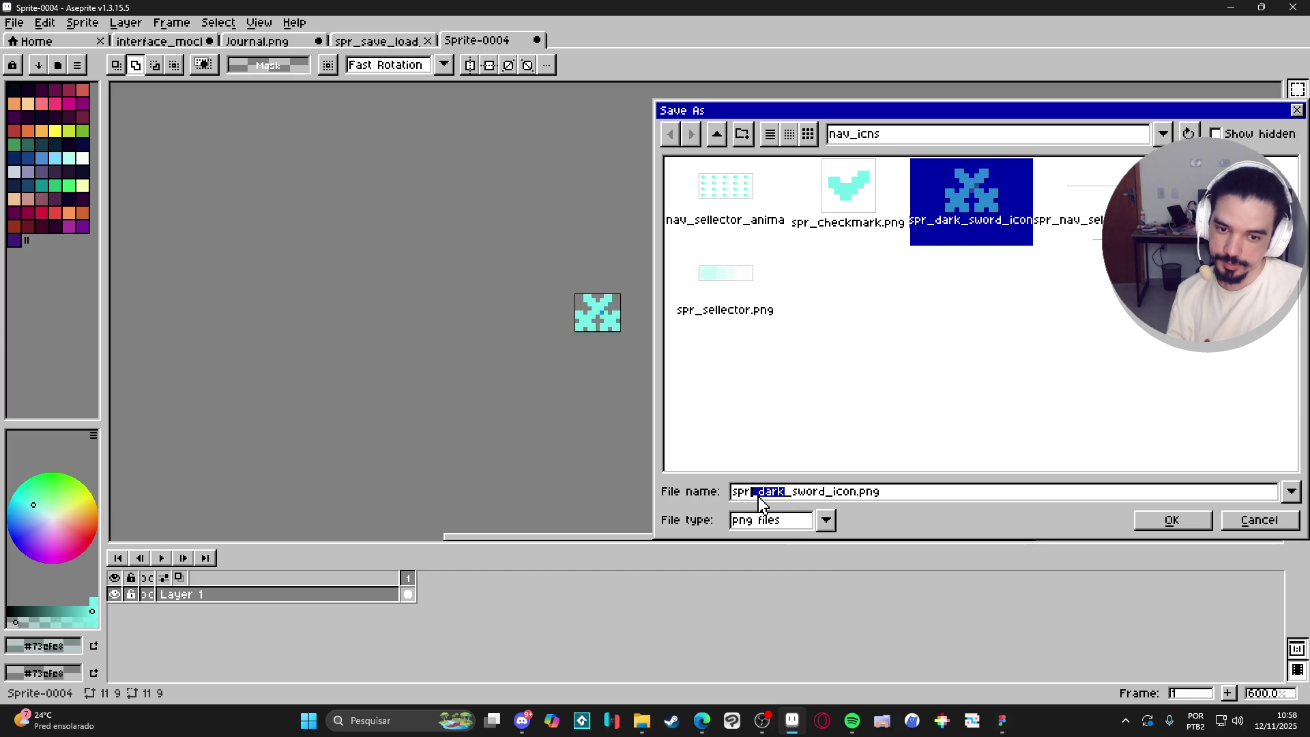
double_click(767, 496)
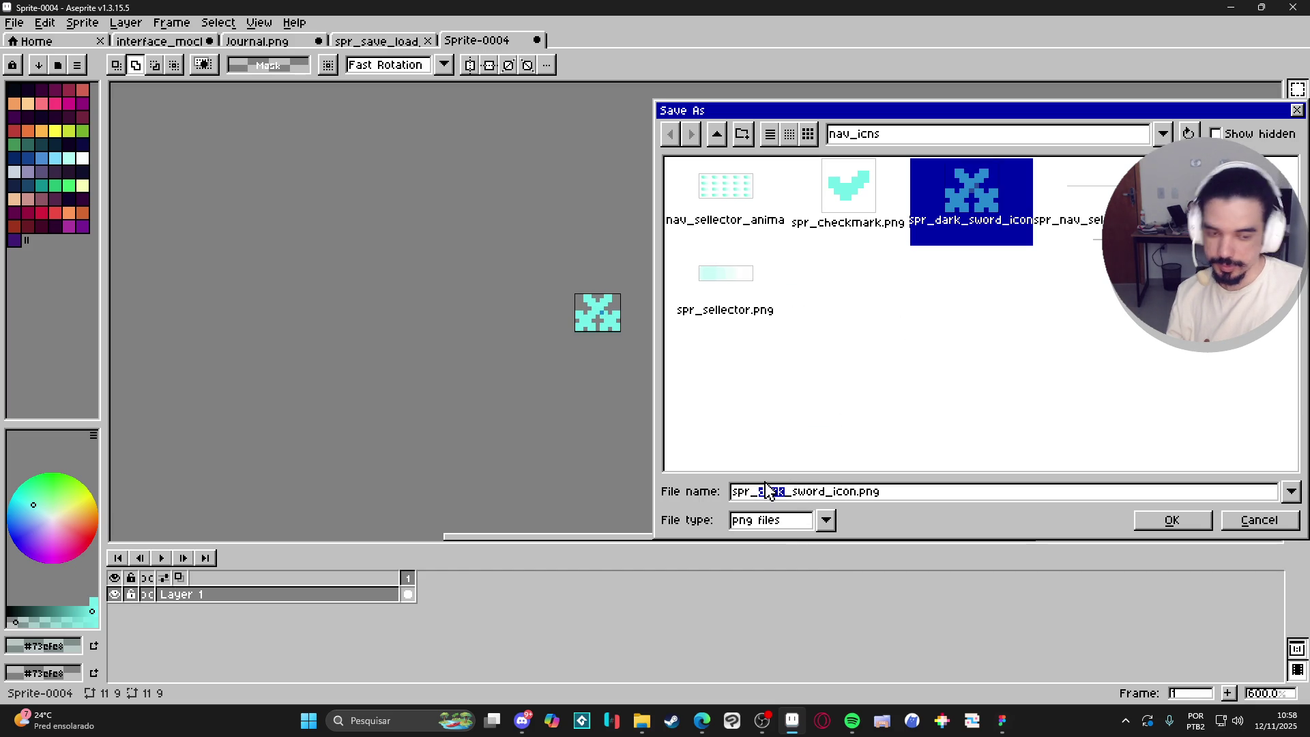
type("light")
key("Return")
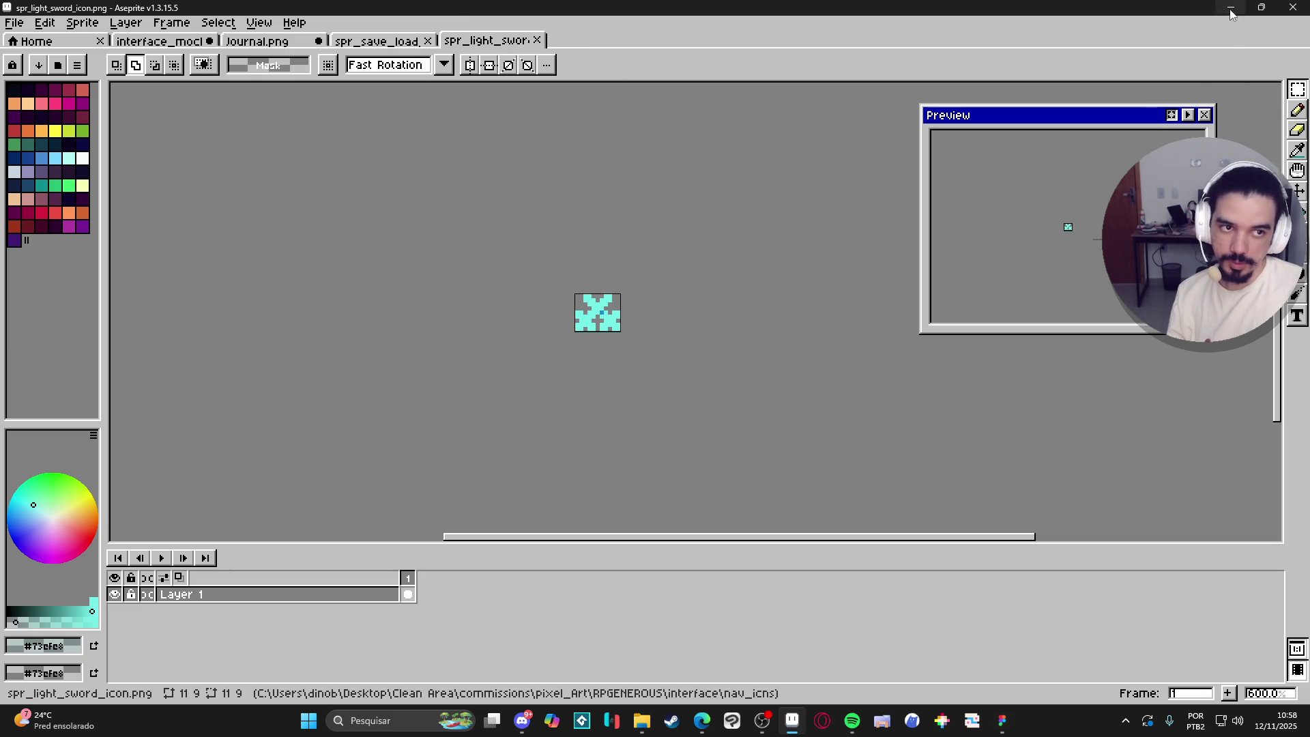
key("alt+Tab")
Resolve the comment asking for the light version export, then zoom out on the mockup.
mouse_move(697, 188)
left_click(824, 184)
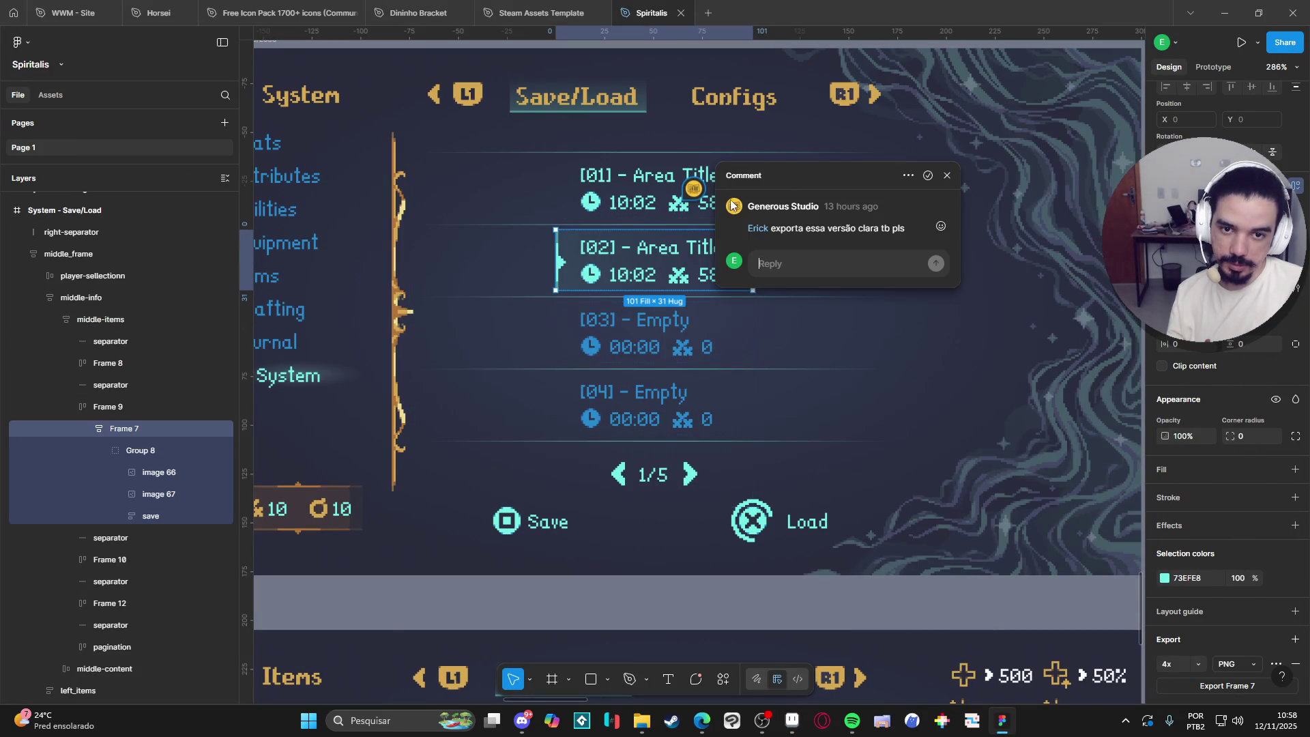
left_click(918, 176)
mouse_move(816, 195)
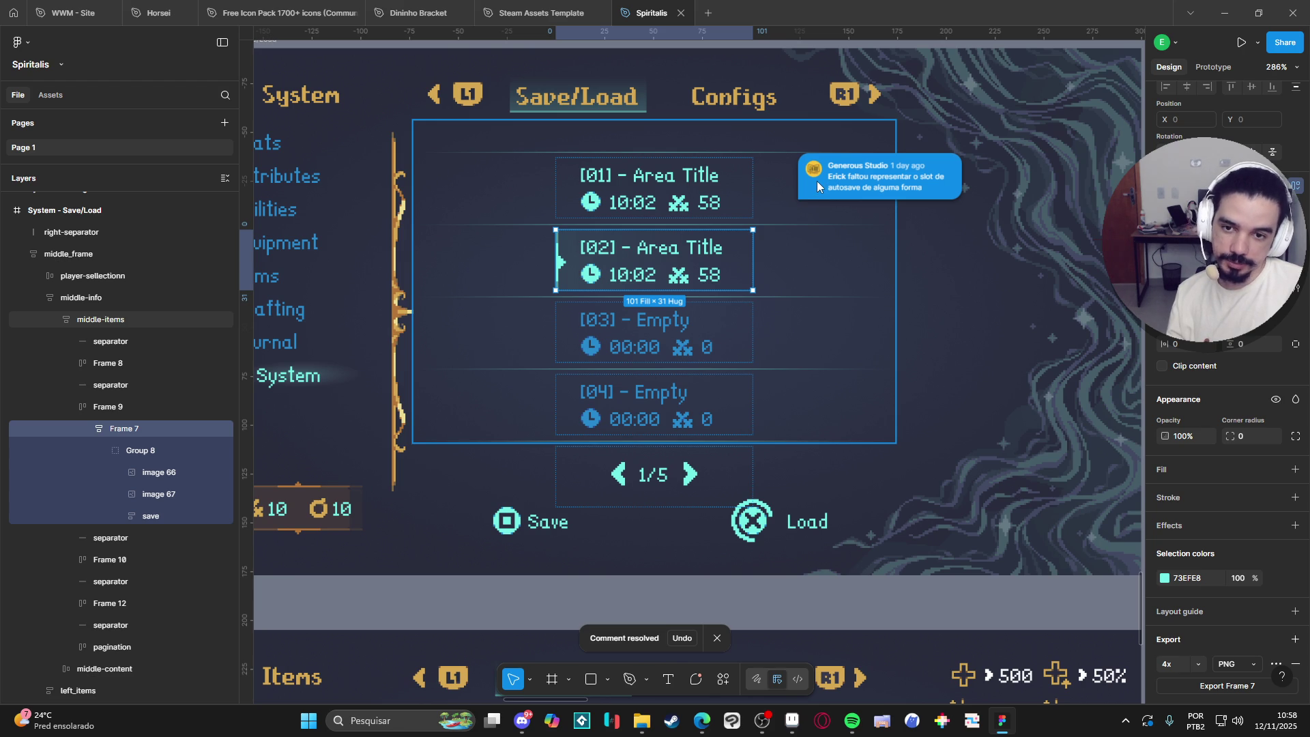
scroll(789, 273, "down", 3)
scroll(789, 273, "down", 2)
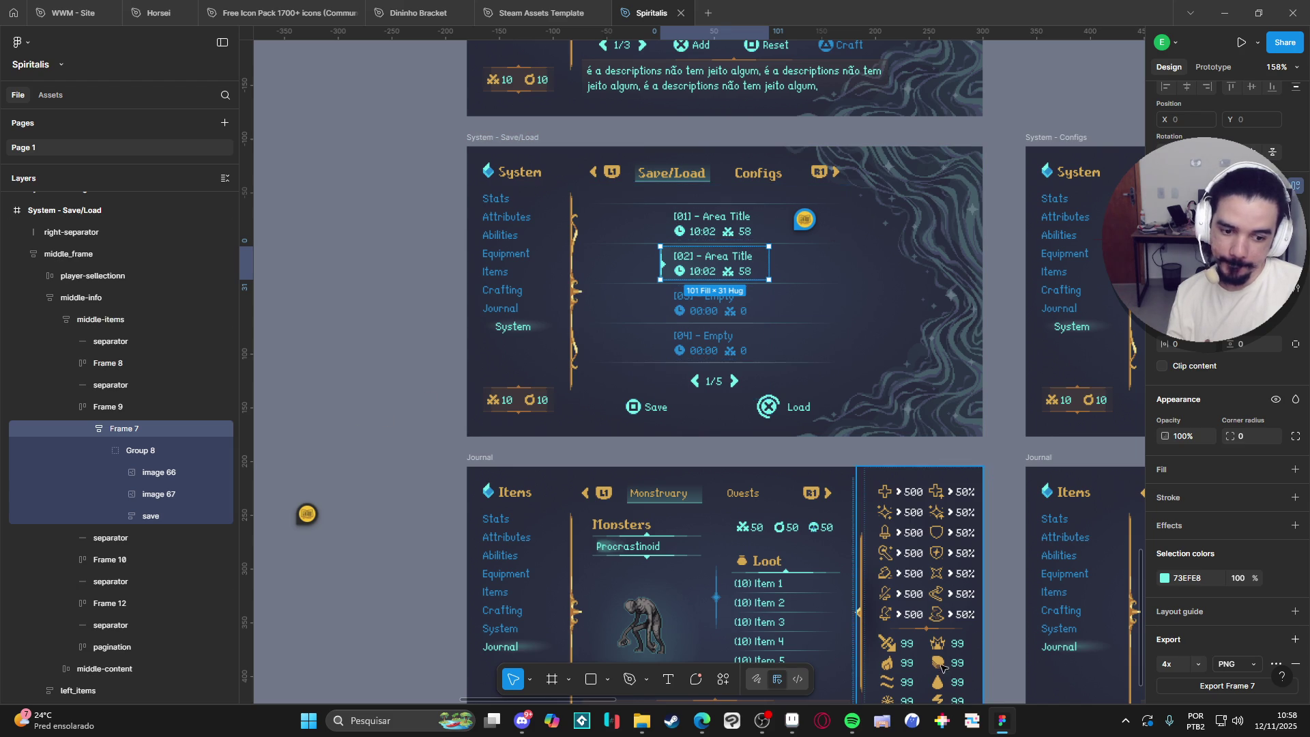
Glance at Aseprite's Journal and interface mockup documents, then minimize Aseprite back to Figma.
left_click(791, 721)
left_click(263, 41)
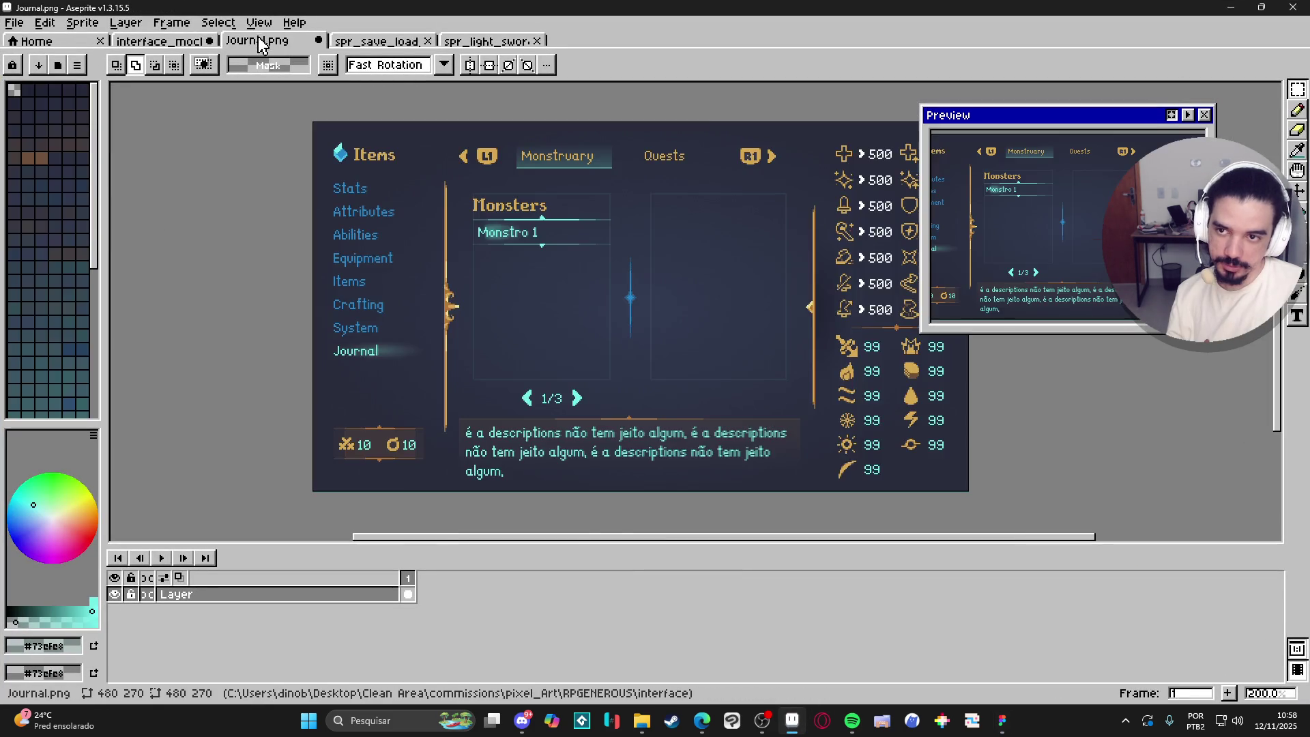
left_click(159, 41)
scroll(475, 261, "down", 3)
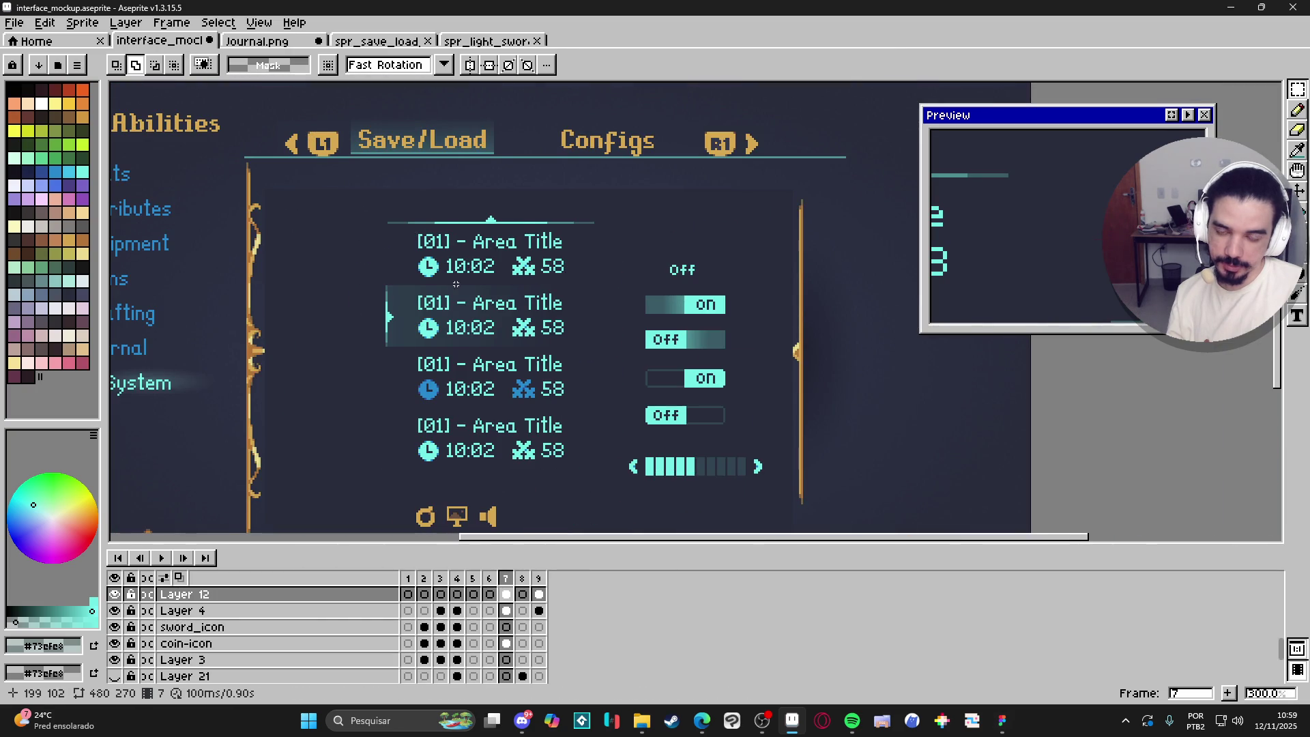
scroll(506, 247, "down", 2)
scroll(498, 219, "up", 2)
left_click(1237, 6)
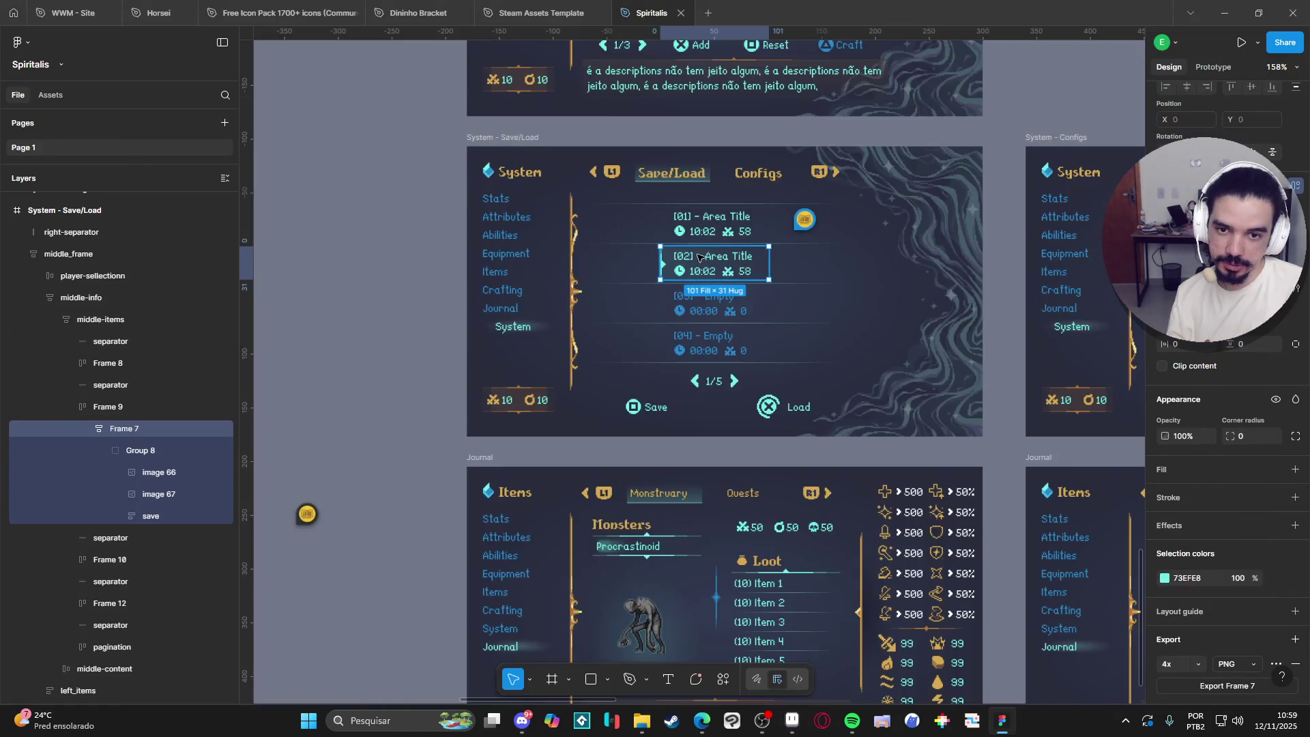
Inspect the Save/Load screen's middle_frame panel and slot list, then switch to the Aseprite mockup.
mouse_move(801, 223)
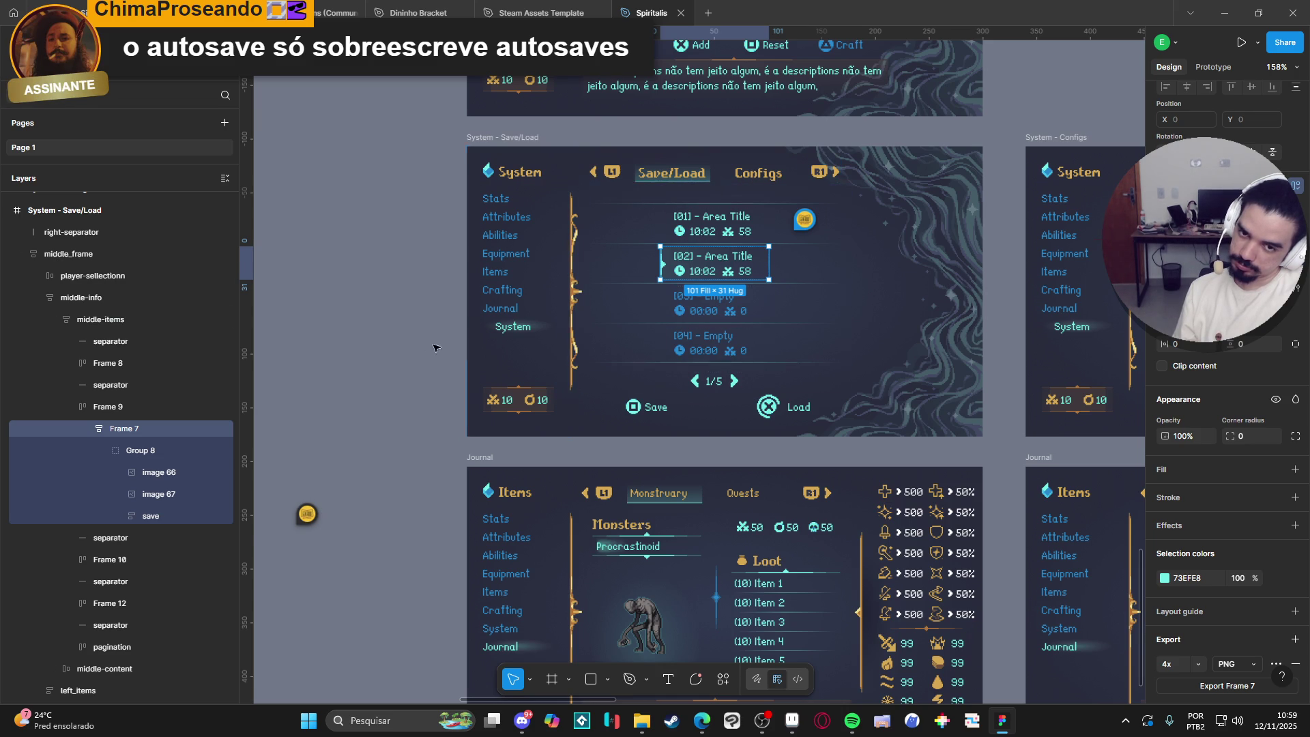
left_click(400, 333)
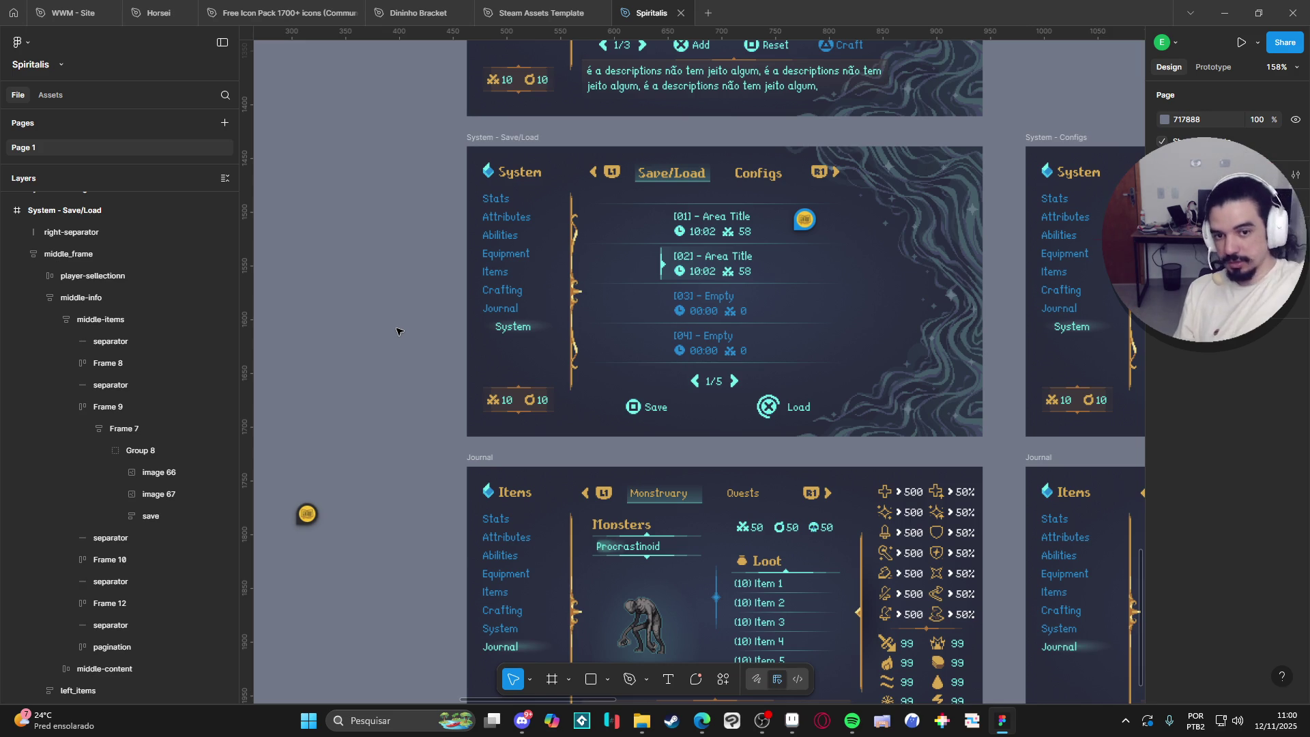
left_click(696, 236)
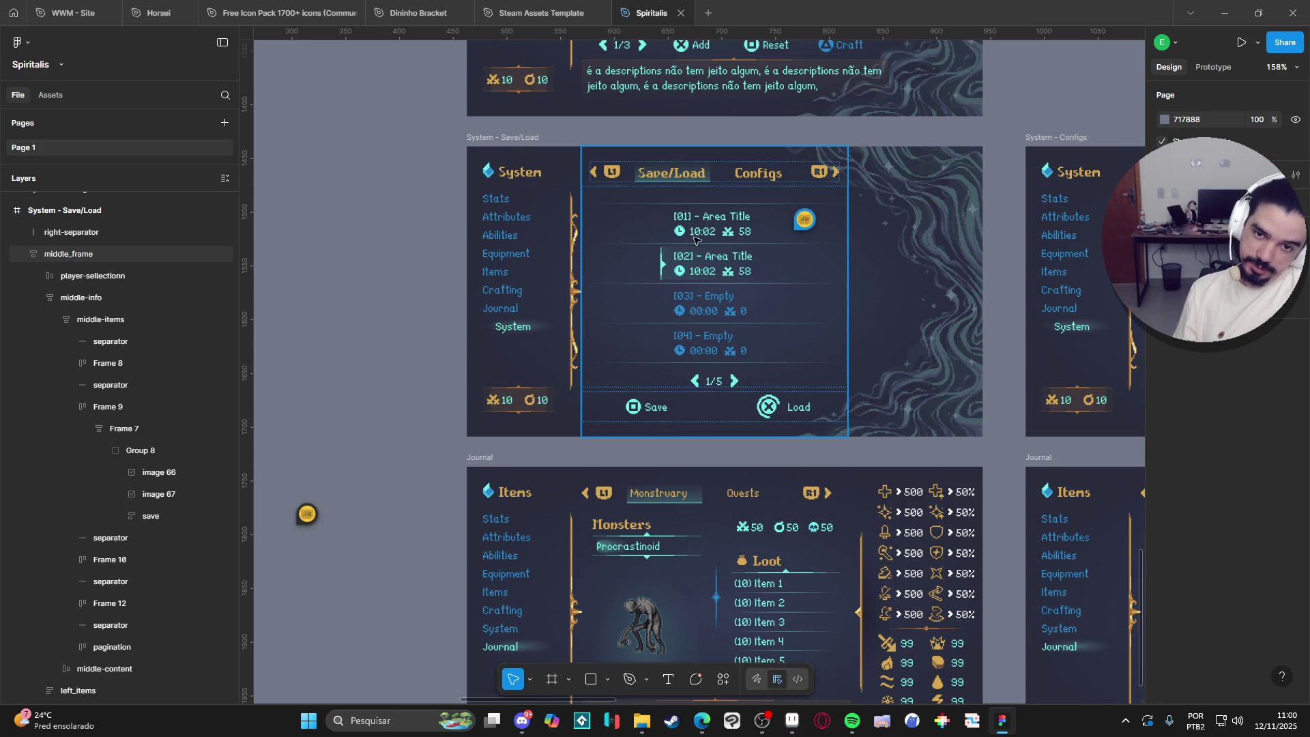
mouse_move(800, 211)
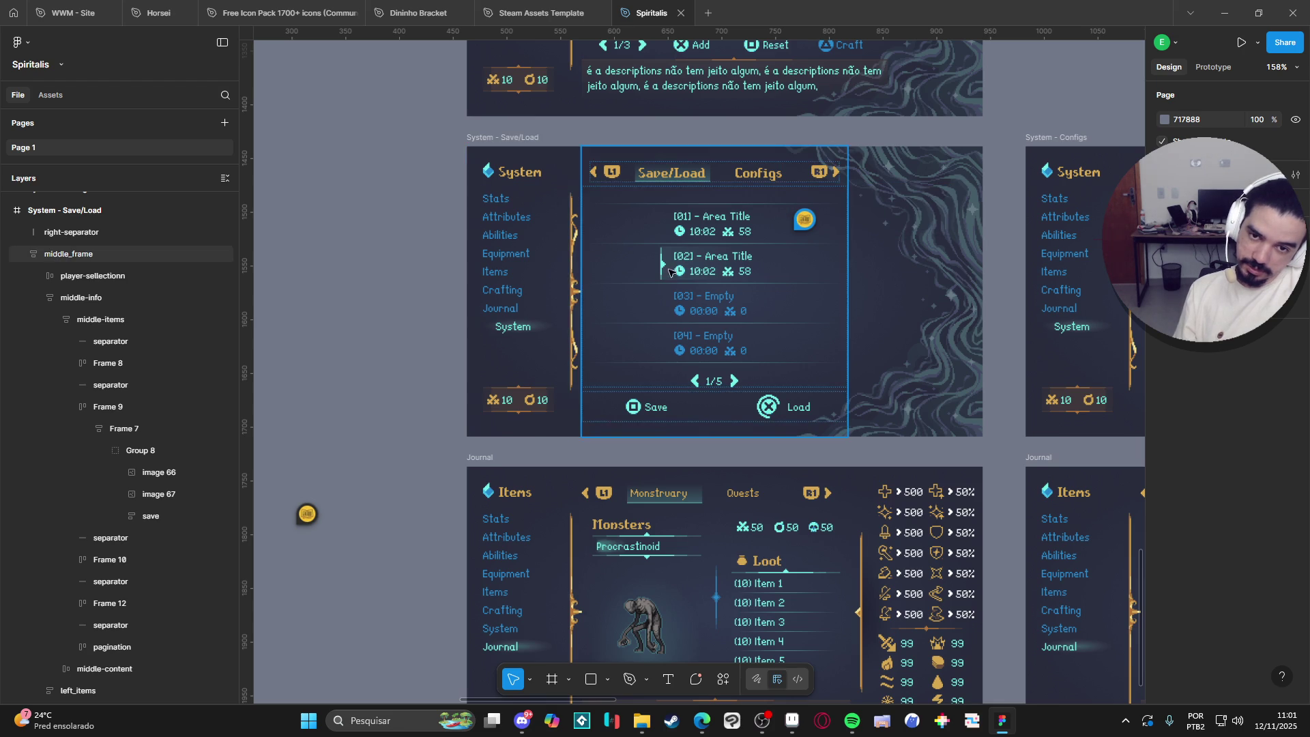
key("Escape")
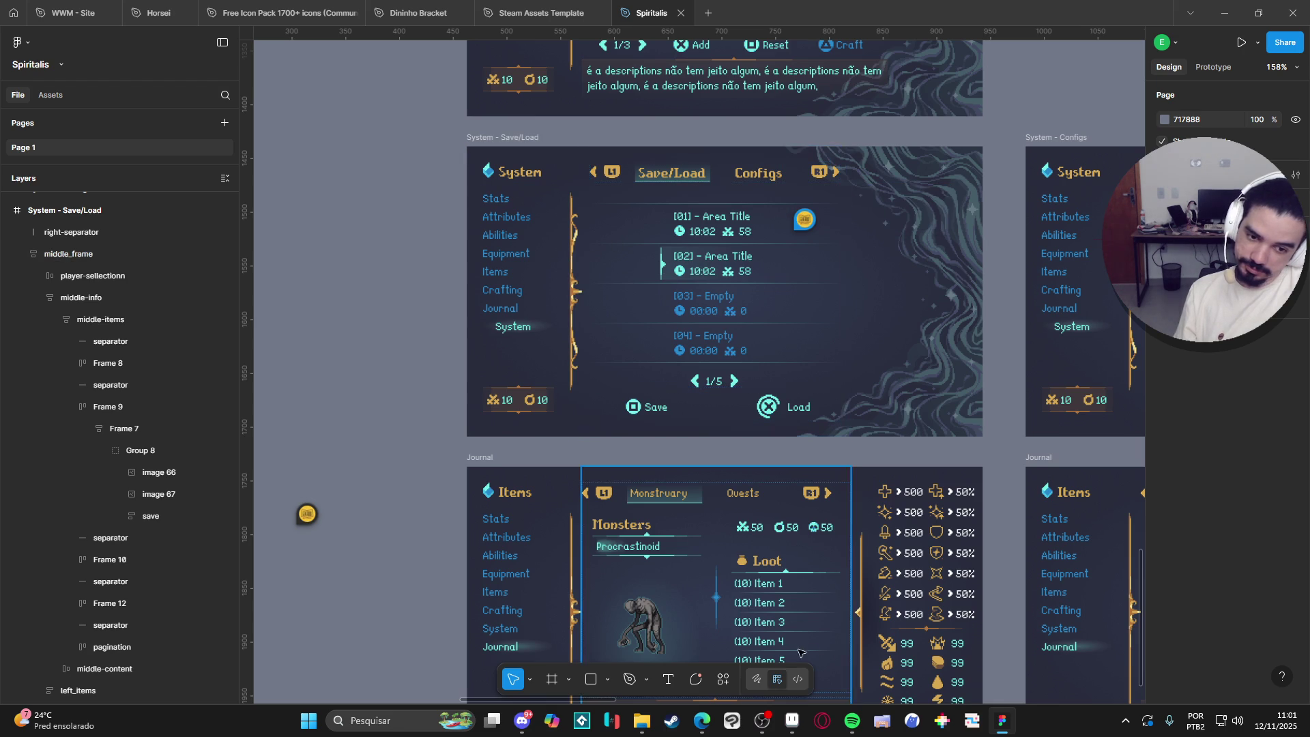
scroll(724, 317, "up", 4)
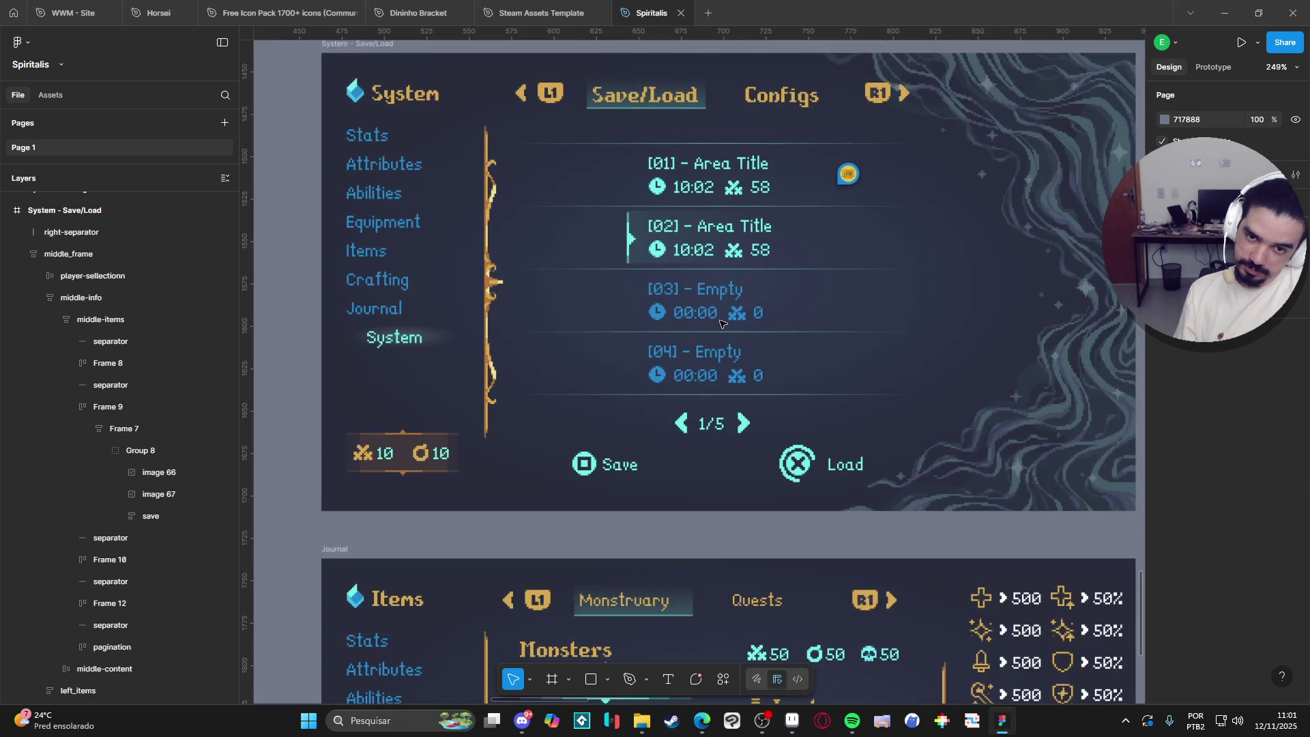
left_click(792, 721)
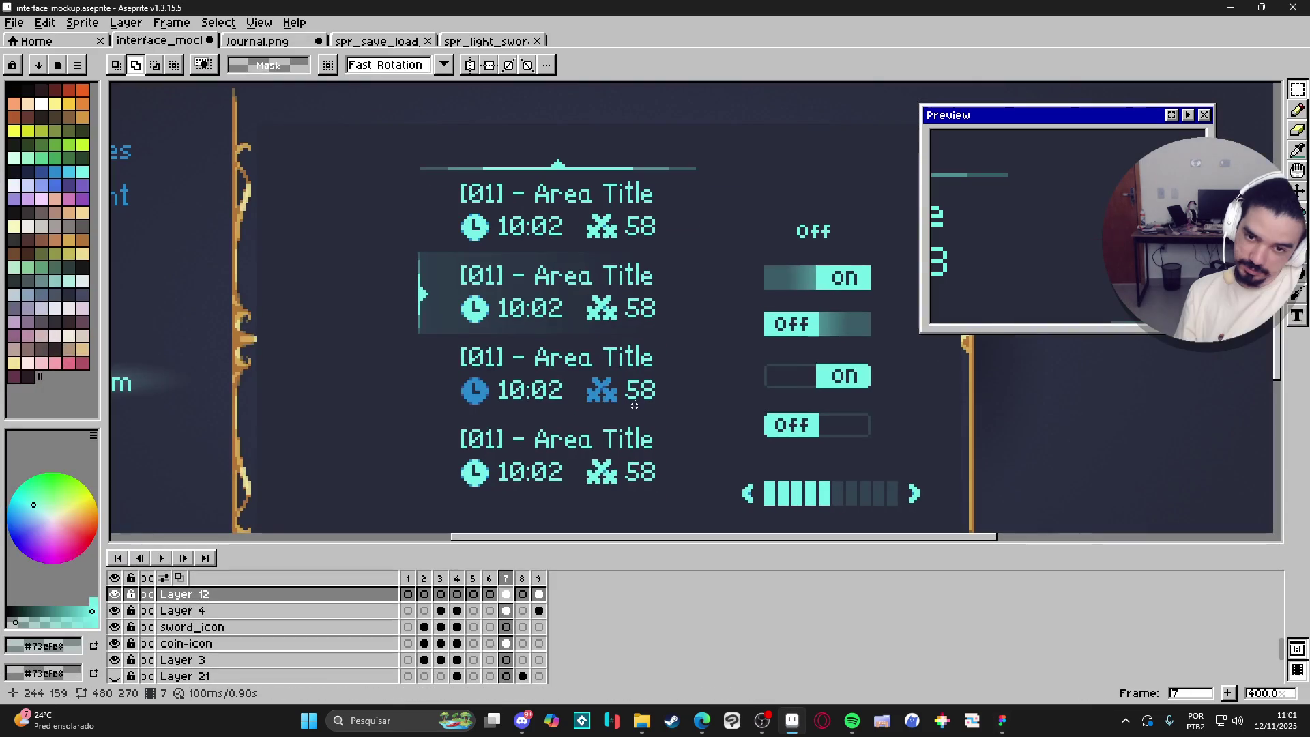
Turn off Auto Select Layer and eyedrop the clock icon's cyan #73efe8 as the drawing colour.
scroll(437, 301, "down", 1)
left_click_drag(534, 310, 614, 311)
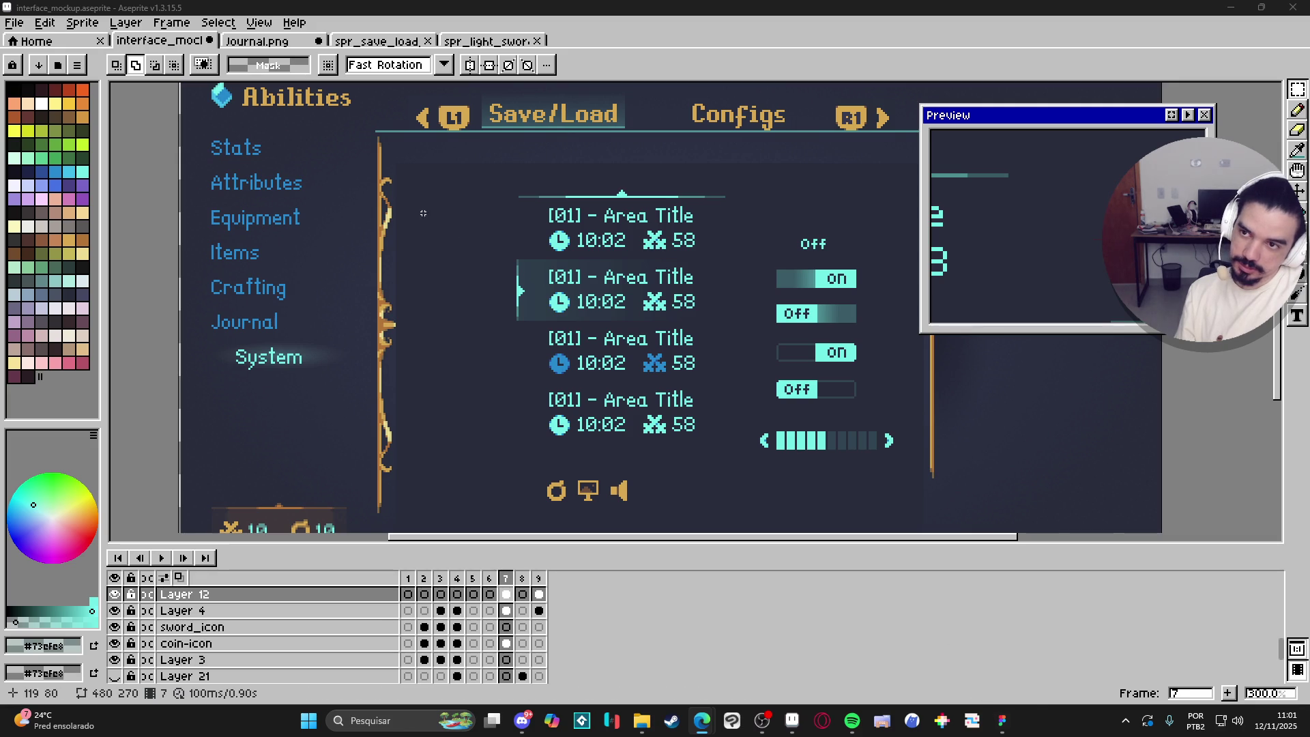
scroll(554, 326, "up", 2)
key("v")
key("ctrl")
key("b")
left_click(566, 305, "alt")
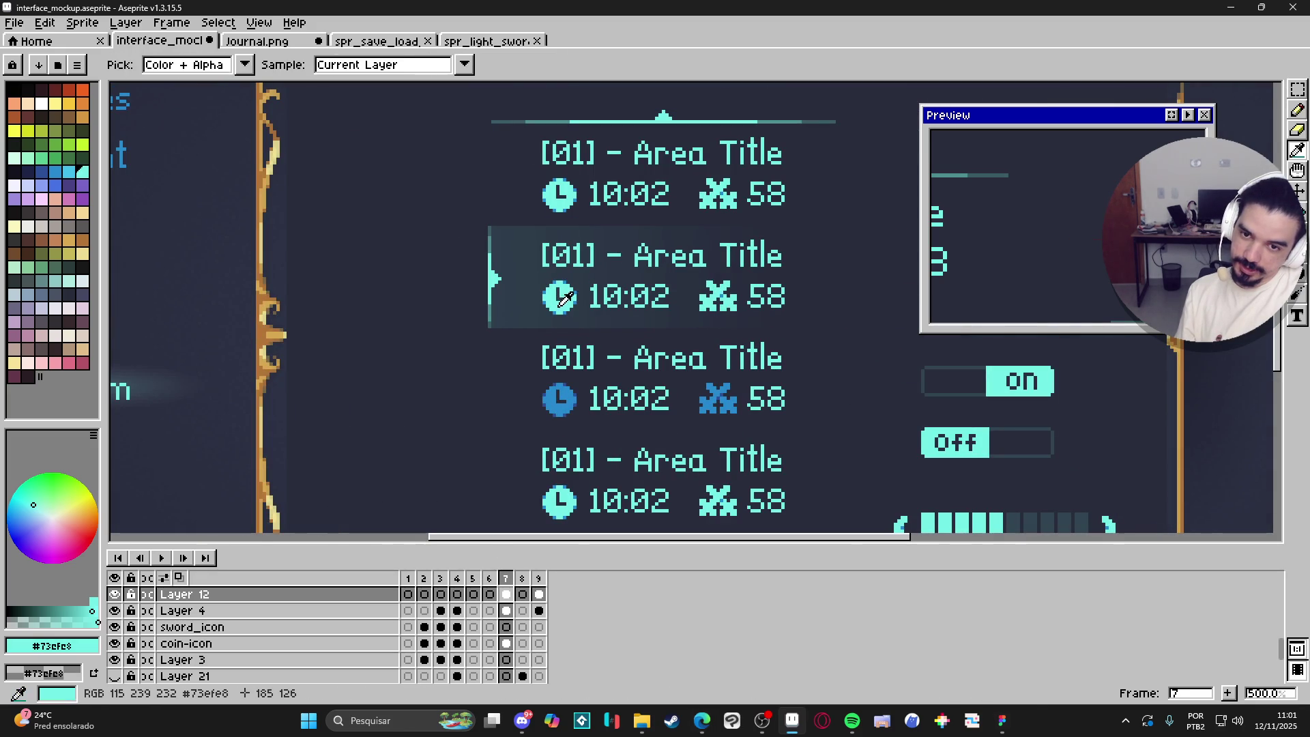
scroll(505, 617, "up", 4)
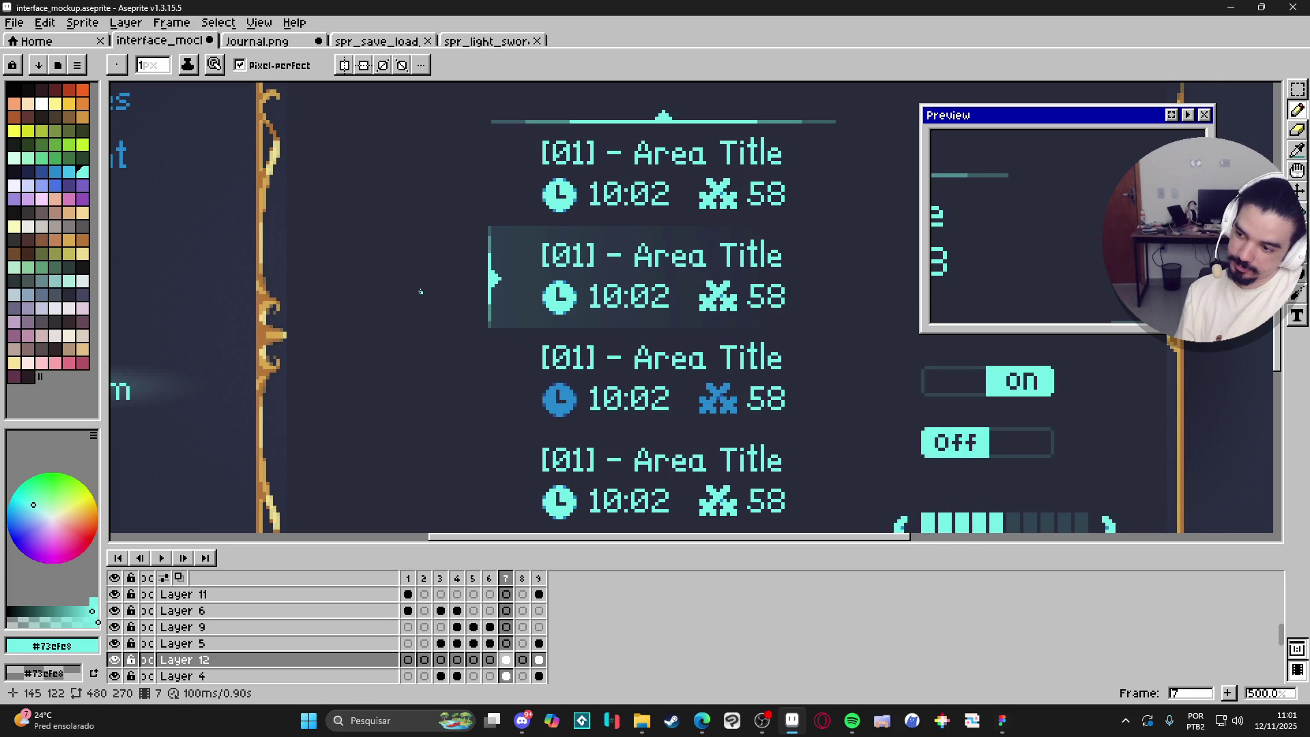
scroll(420, 287, "up", 3)
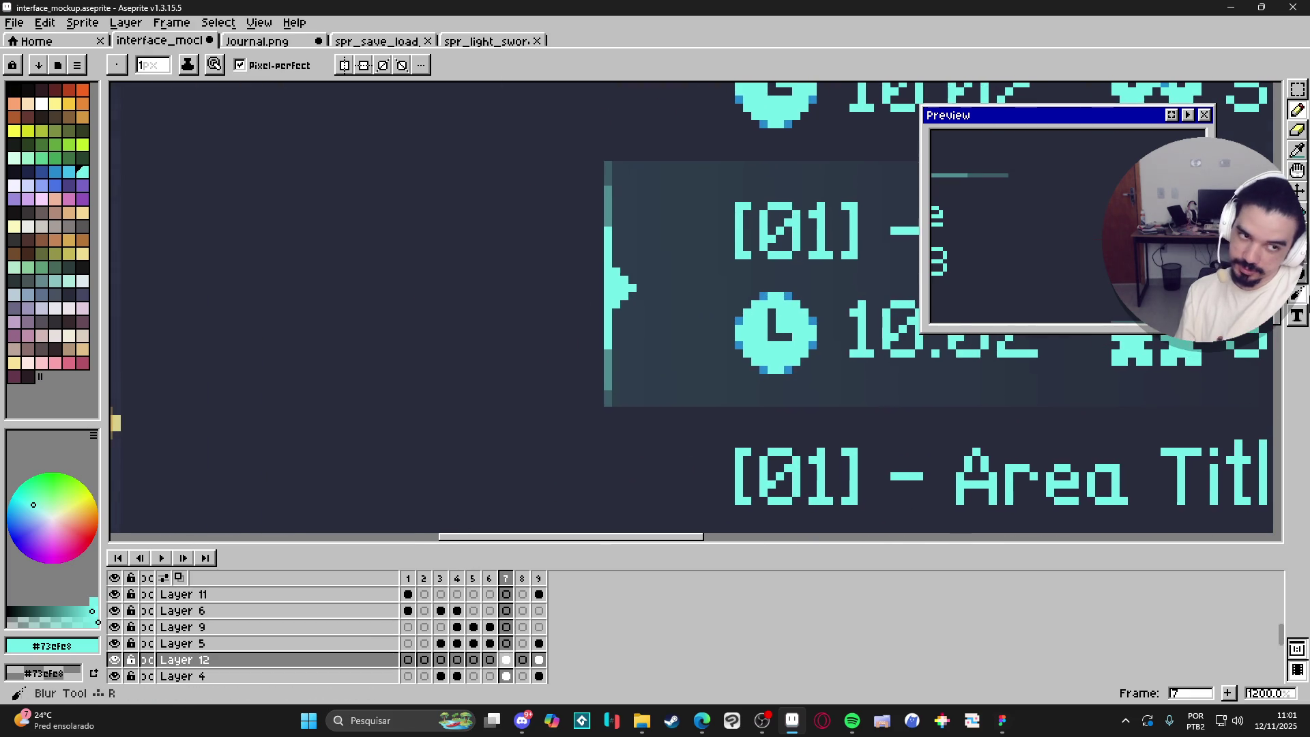
scroll(525, 302, "down", 3)
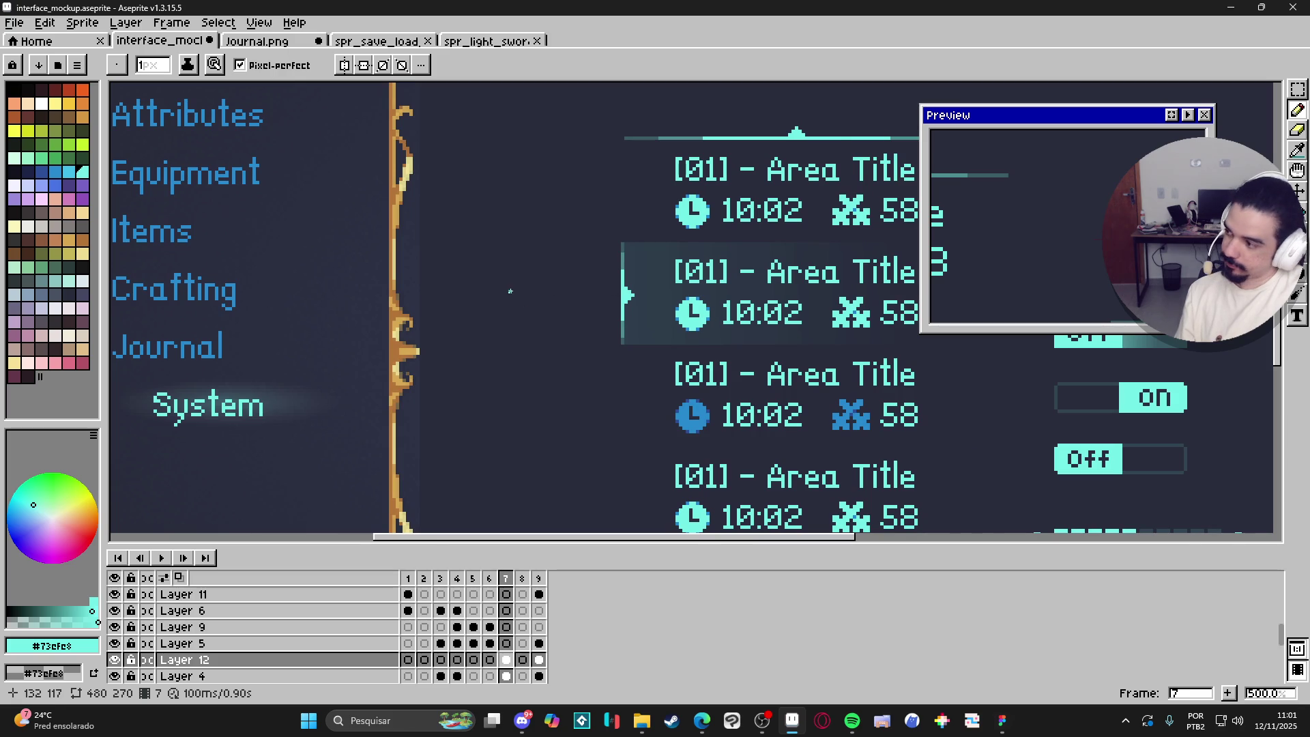
scroll(510, 291, "up", 2)
scroll(580, 307, "down", 2)
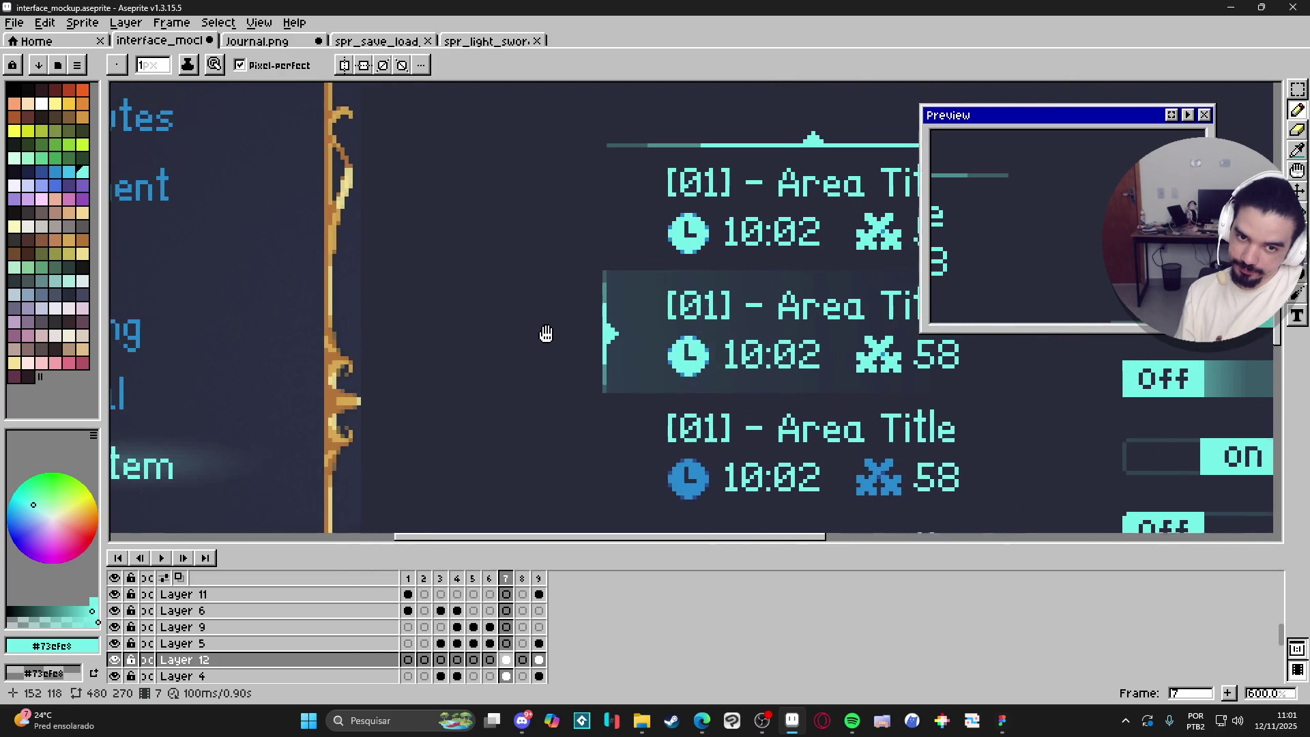
scroll(655, 337, "up", 5)
Copy the second slot's clock icon to a spot left of the slot.
key("m")
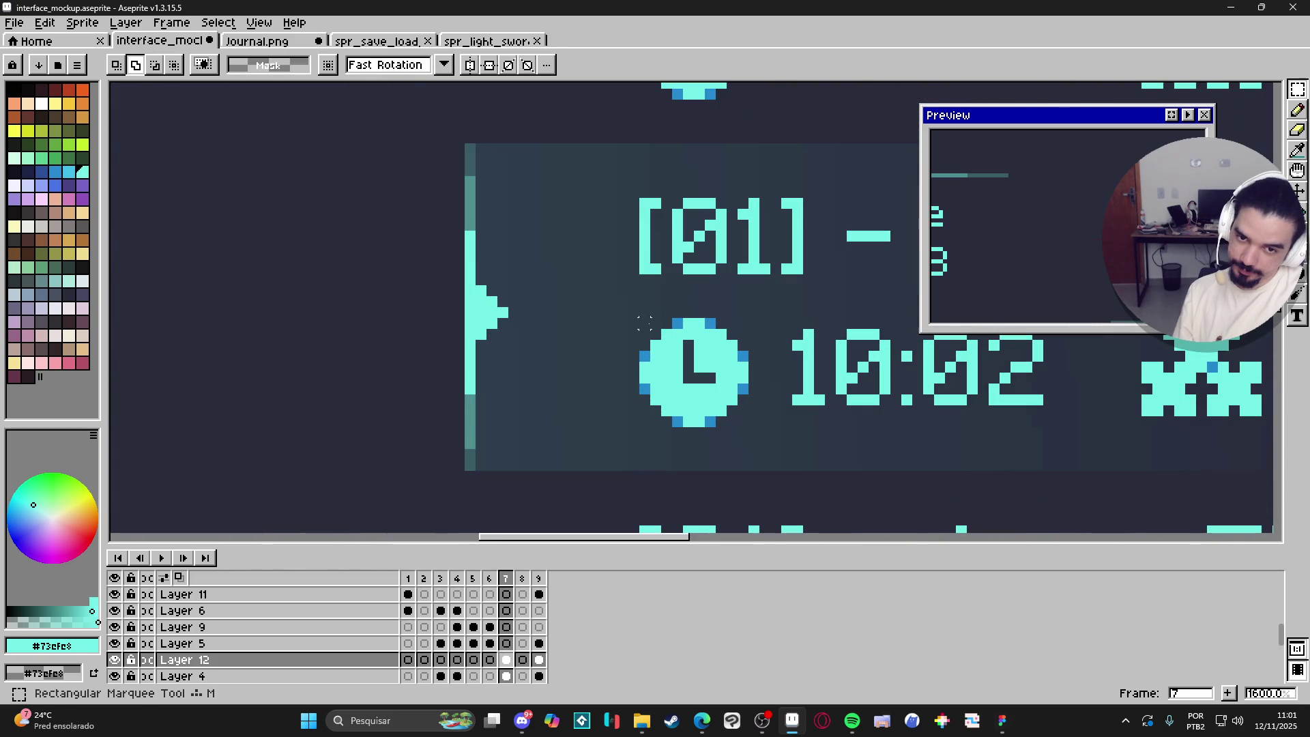
left_click_drag(645, 323, 743, 432)
scroll(743, 443, "down", 3)
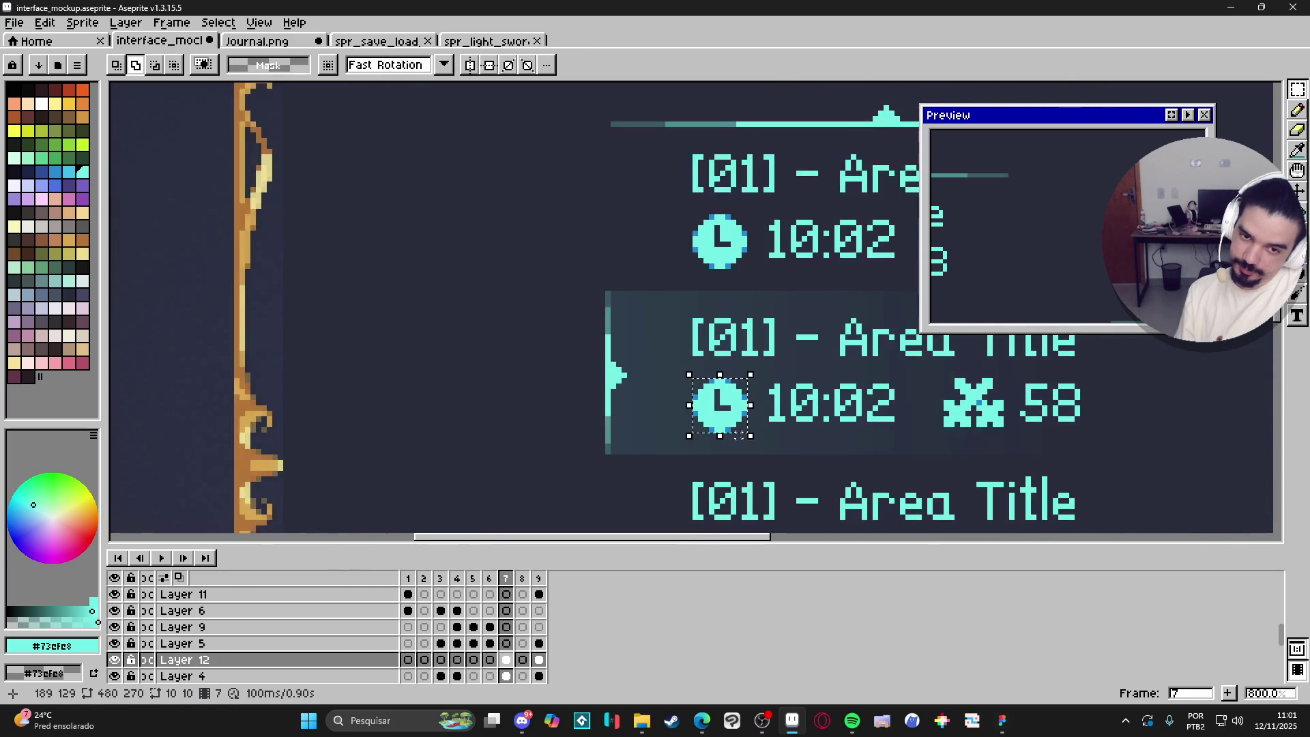
left_click_drag(884, 408, 614, 414)
scroll(604, 399, "up", 3)
scroll(600, 395, "up", 2)
key("b")
key("ctrl+d")
Fill the copied clock solid cyan with the Pencil, covering its edges and hands.
left_click(520, 313)
mouse_move(512, 314)
left_mouse_down()
mouse_move(502, 312)
mouse_move(648, 328)
mouse_move(652, 440)
mouse_move(638, 460)
mouse_move(504, 460)
mouse_move(518, 365)
mouse_move(501, 329)
left_mouse_up()
left_click(518, 329)
left_click(518, 436)
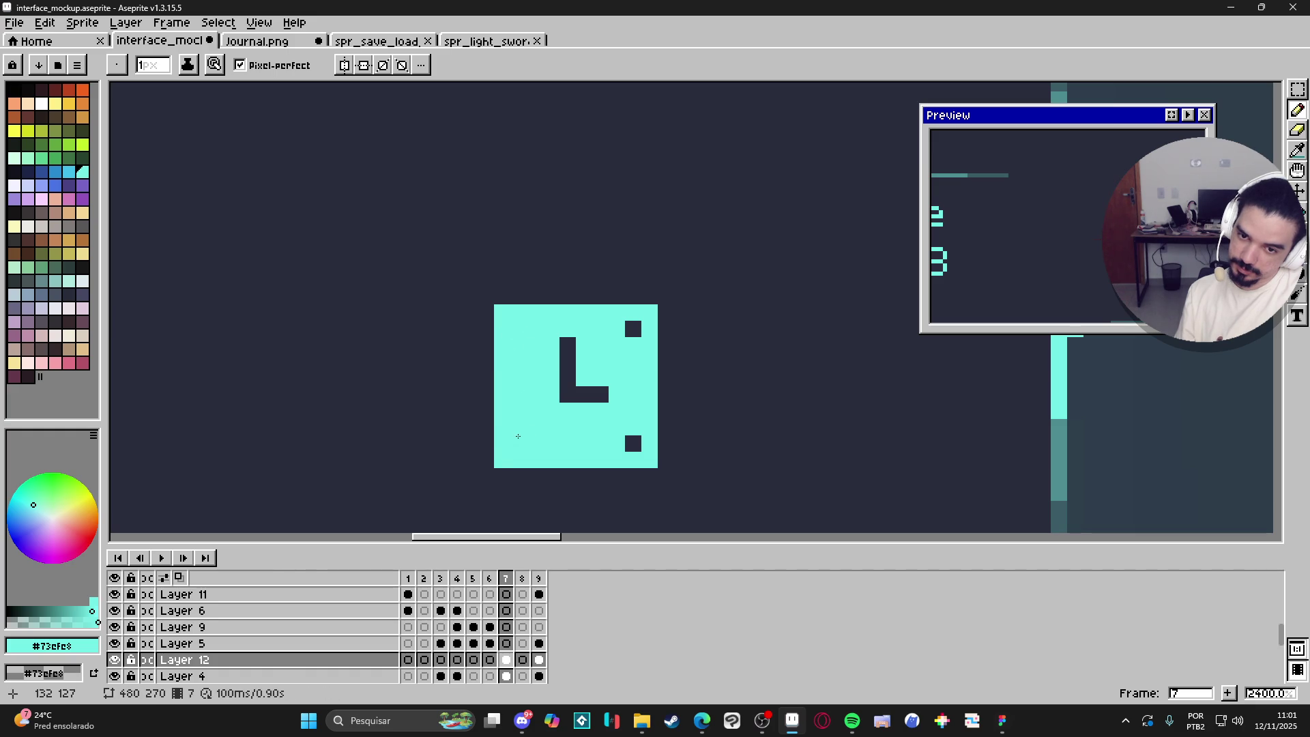
left_click(633, 328)
left_click_drag(567, 341, 560, 390)
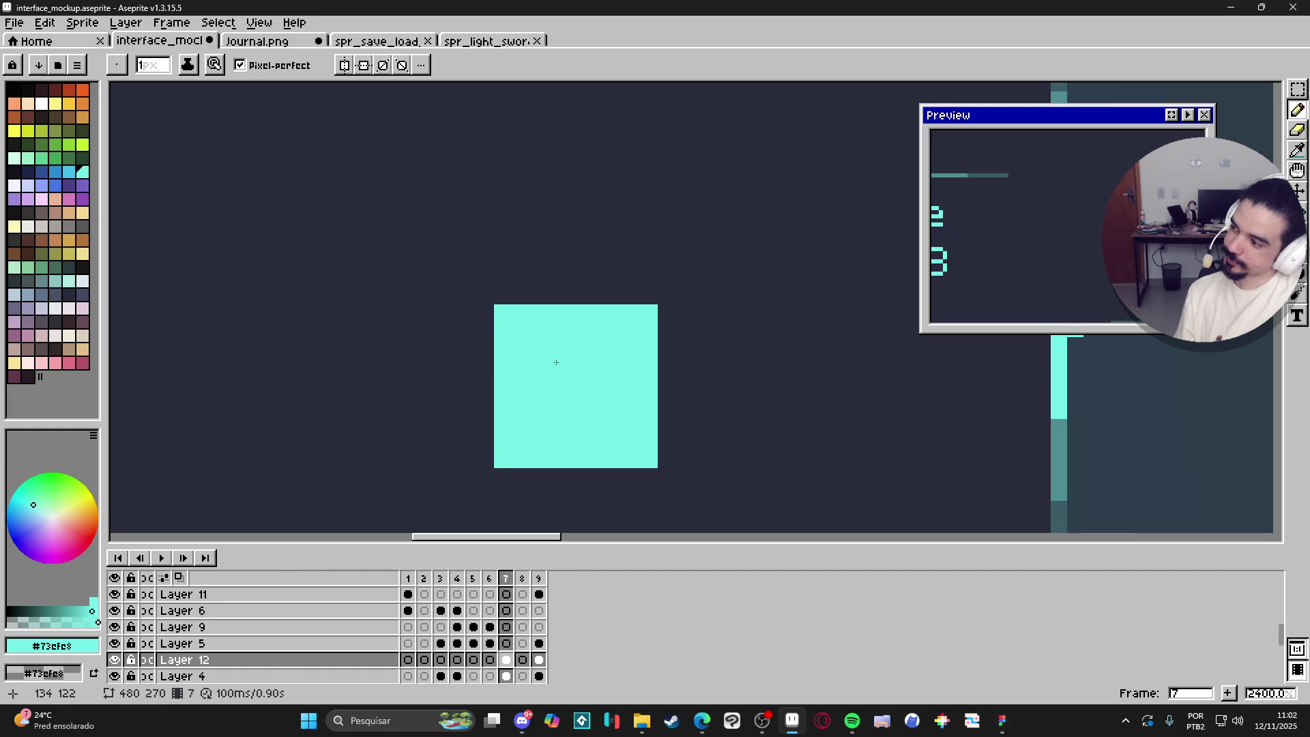
Erase a stepped top-right corner and two bottom notches to form the floppy-disk shape.
key("e")
left_click(650, 312)
left_click(633, 312)
left_click(649, 329)
left_click(649, 345)
left_click(632, 329)
left_click(616, 312)
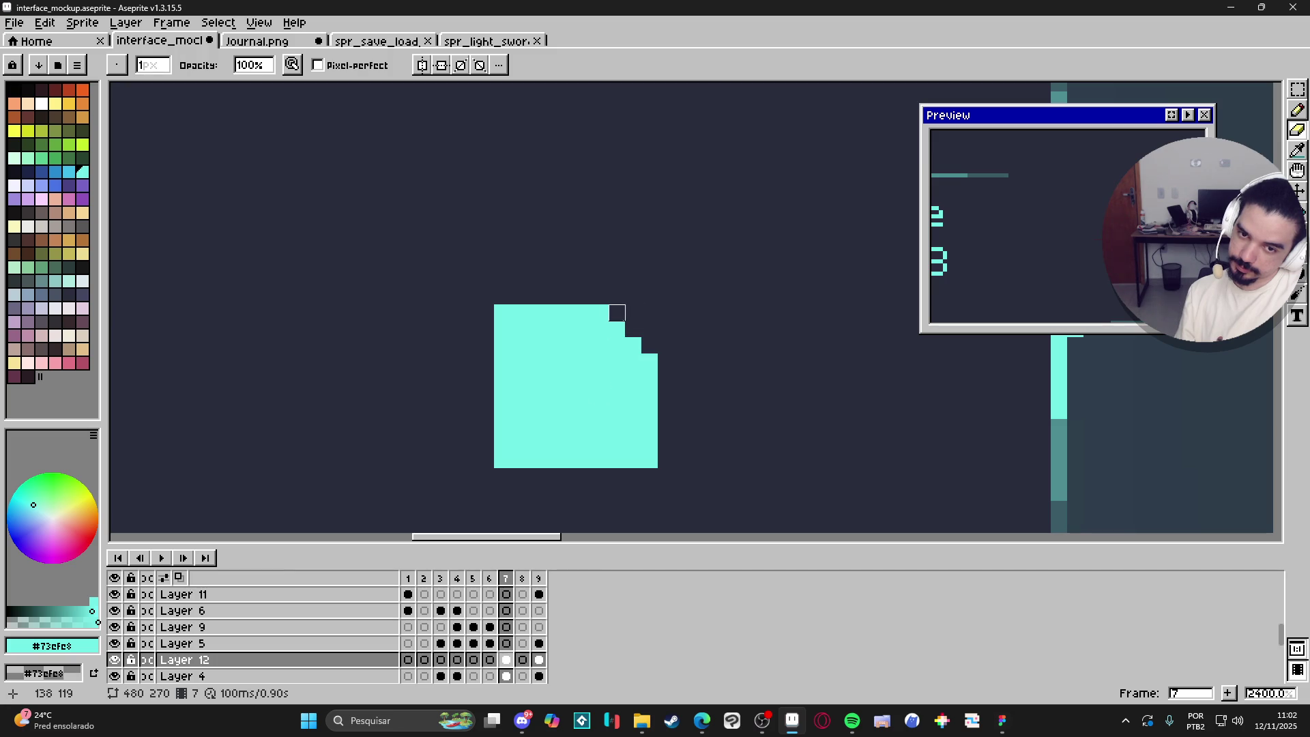
left_click_drag(535, 460, 535, 427)
left_click_drag(616, 459, 600, 410)
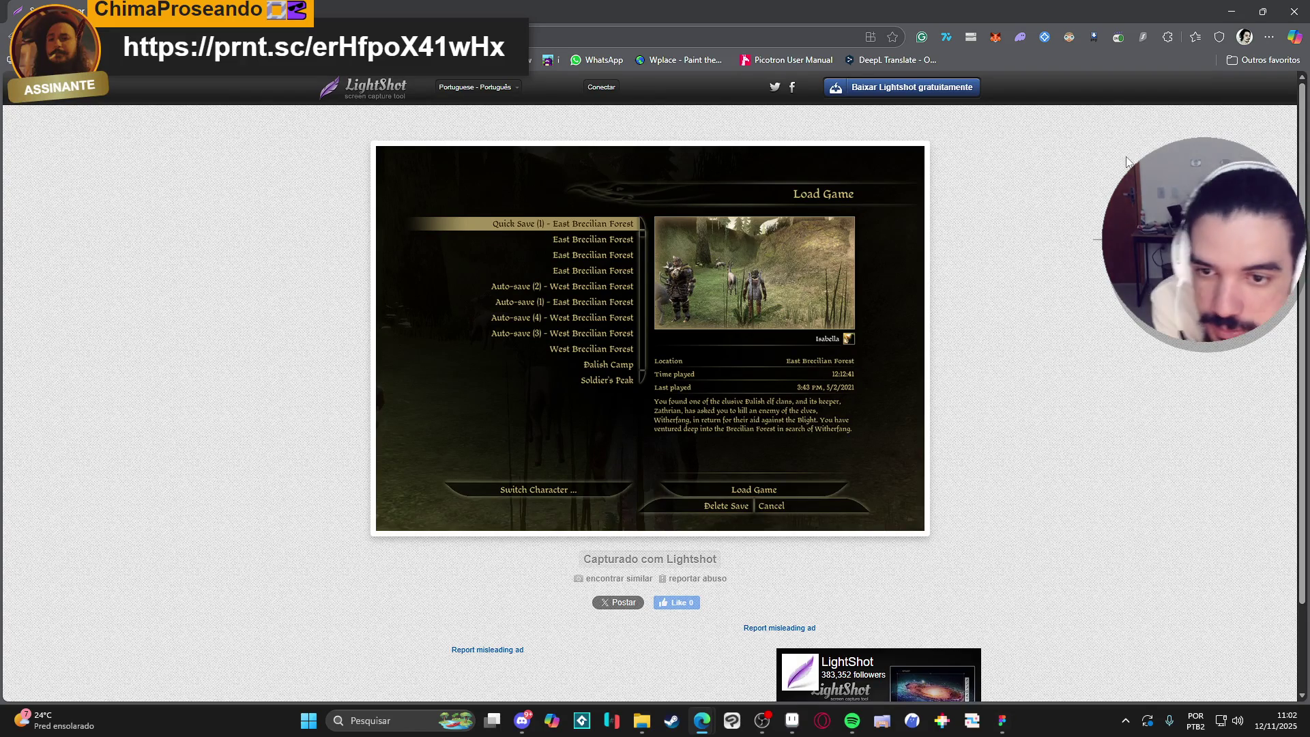
View the Lightshot Load Game reference screenshot, dismiss its context menu, and return to Aseprite.
right_click(993, 189)
left_click(800, 6)
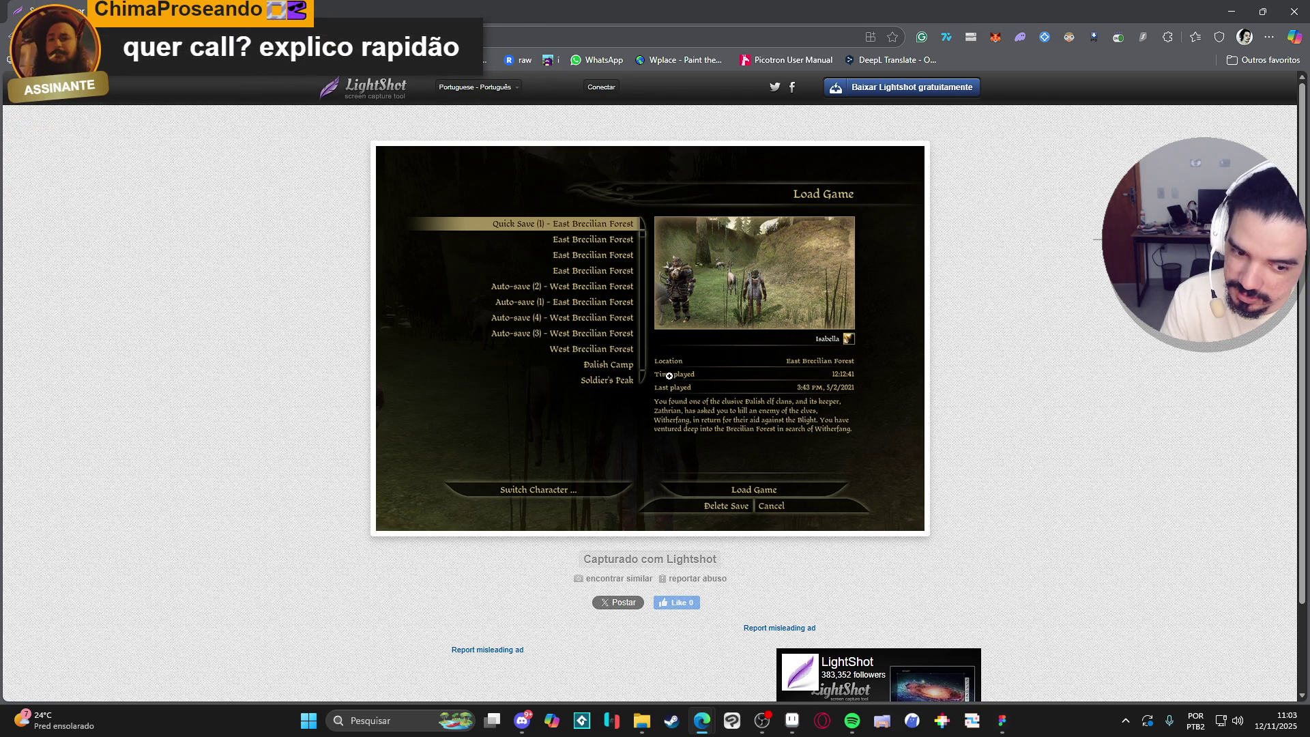
left_click(790, 730)
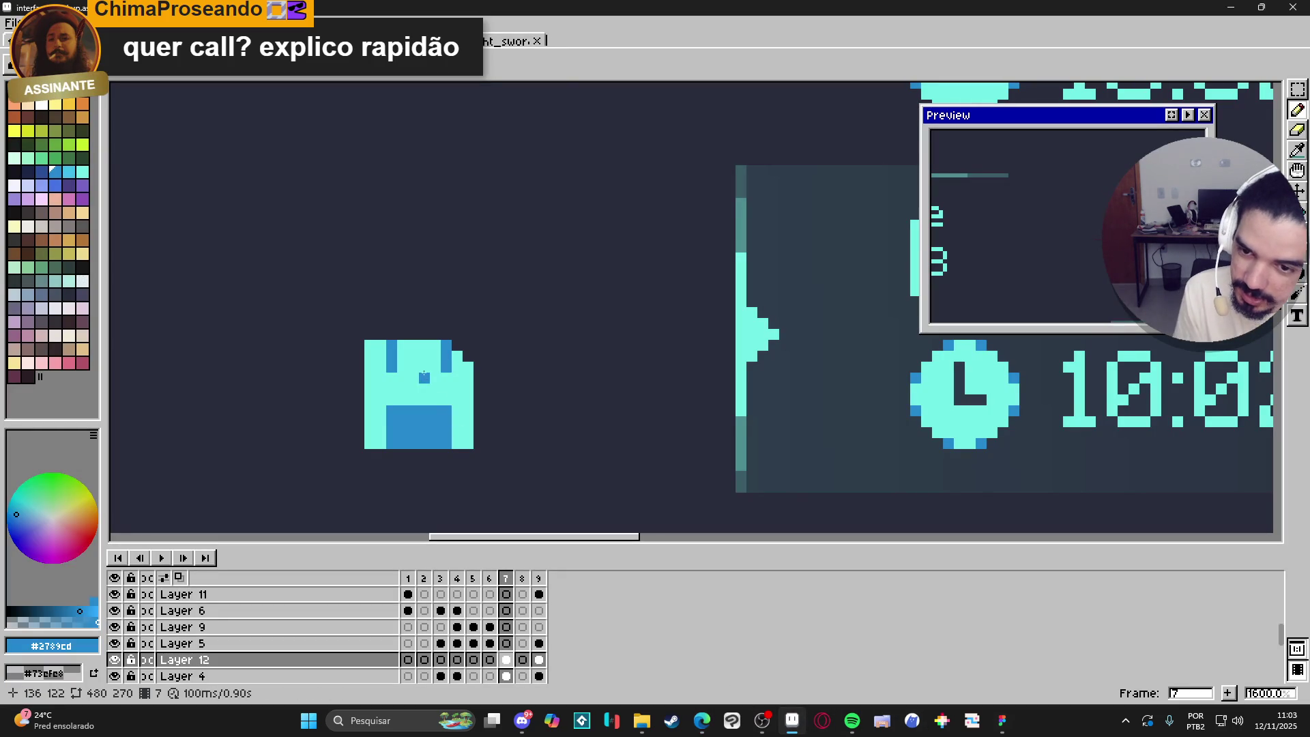
left_click_drag(433, 372, 405, 366)
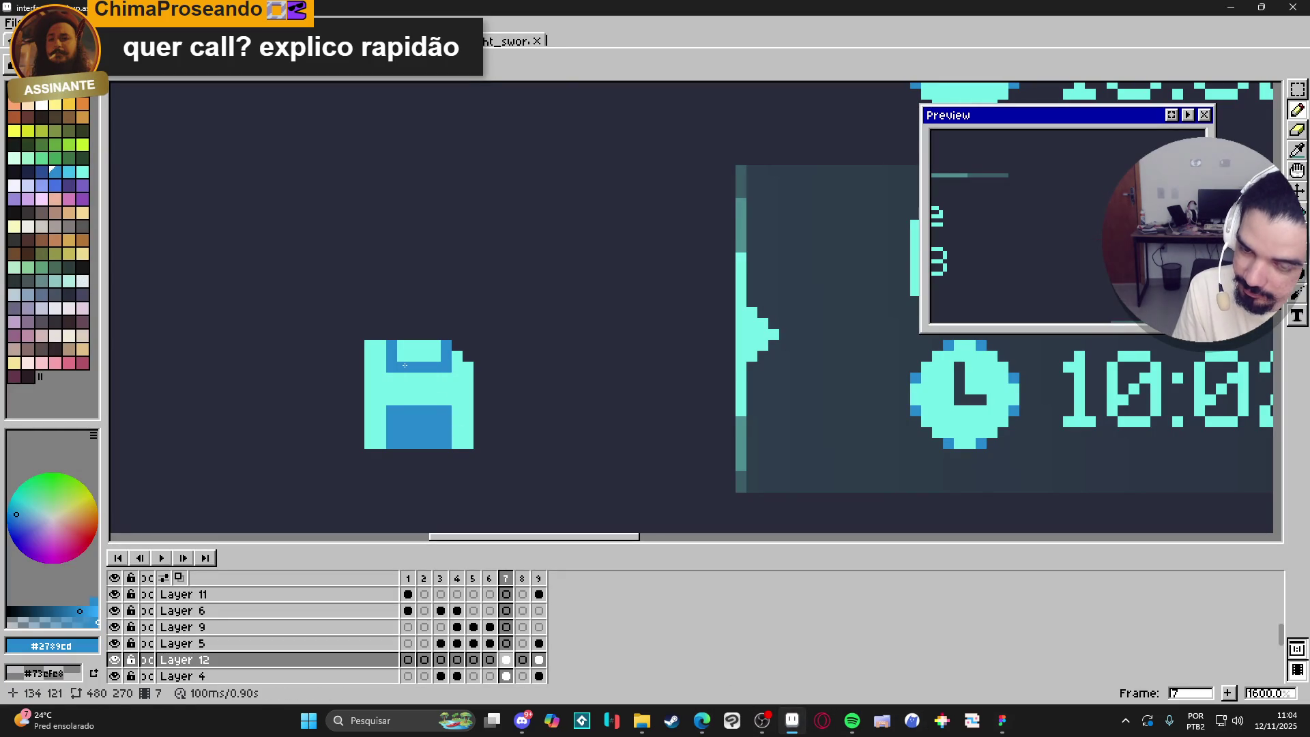
scroll(385, 350, "down", 6)
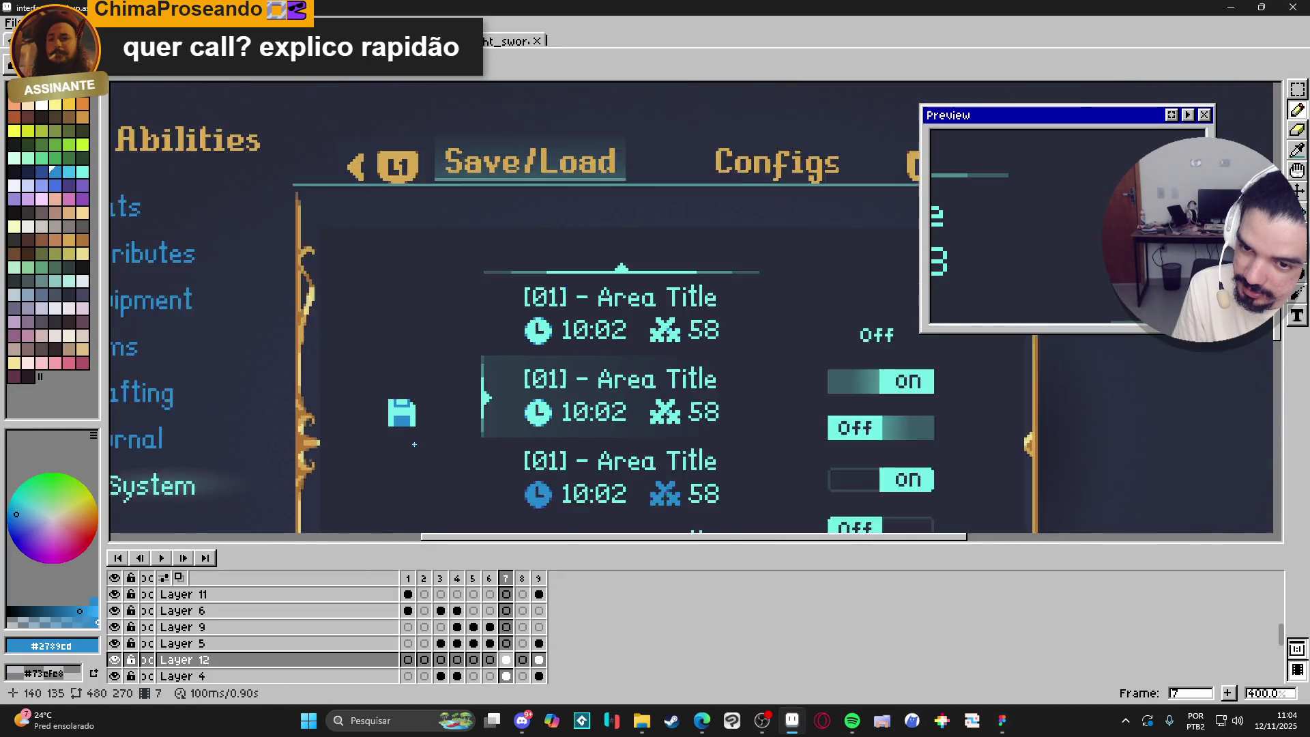
scroll(414, 444, "up", 6)
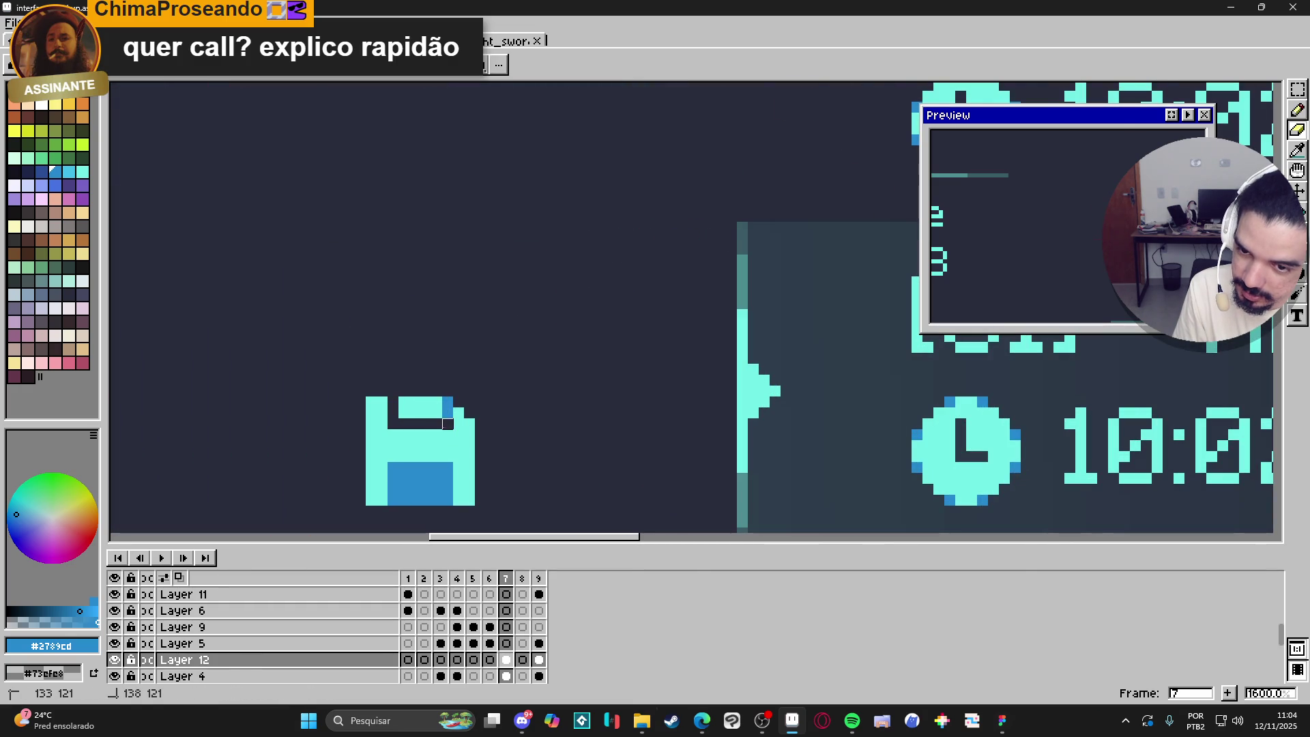
scroll(449, 434, "down", 4)
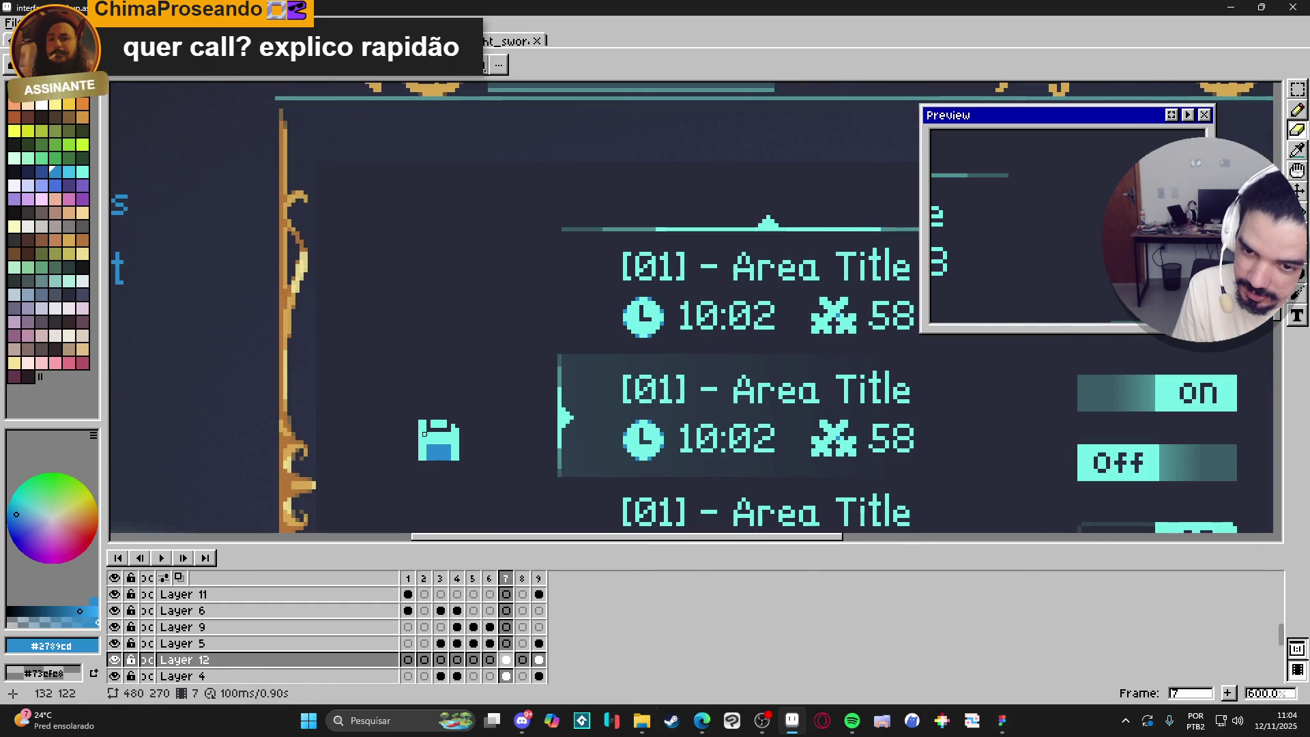
scroll(432, 419, "up", 4)
scroll(433, 419, "down", 6)
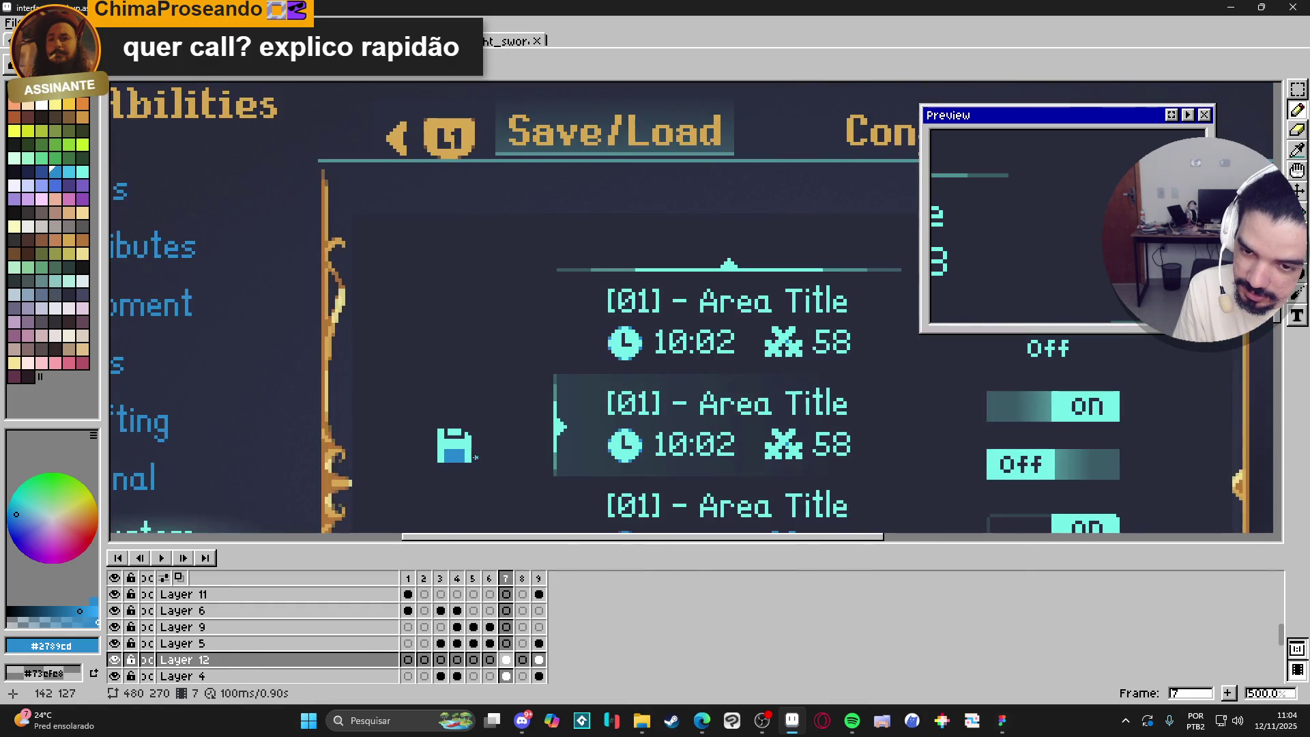
scroll(524, 383, "down", 2)
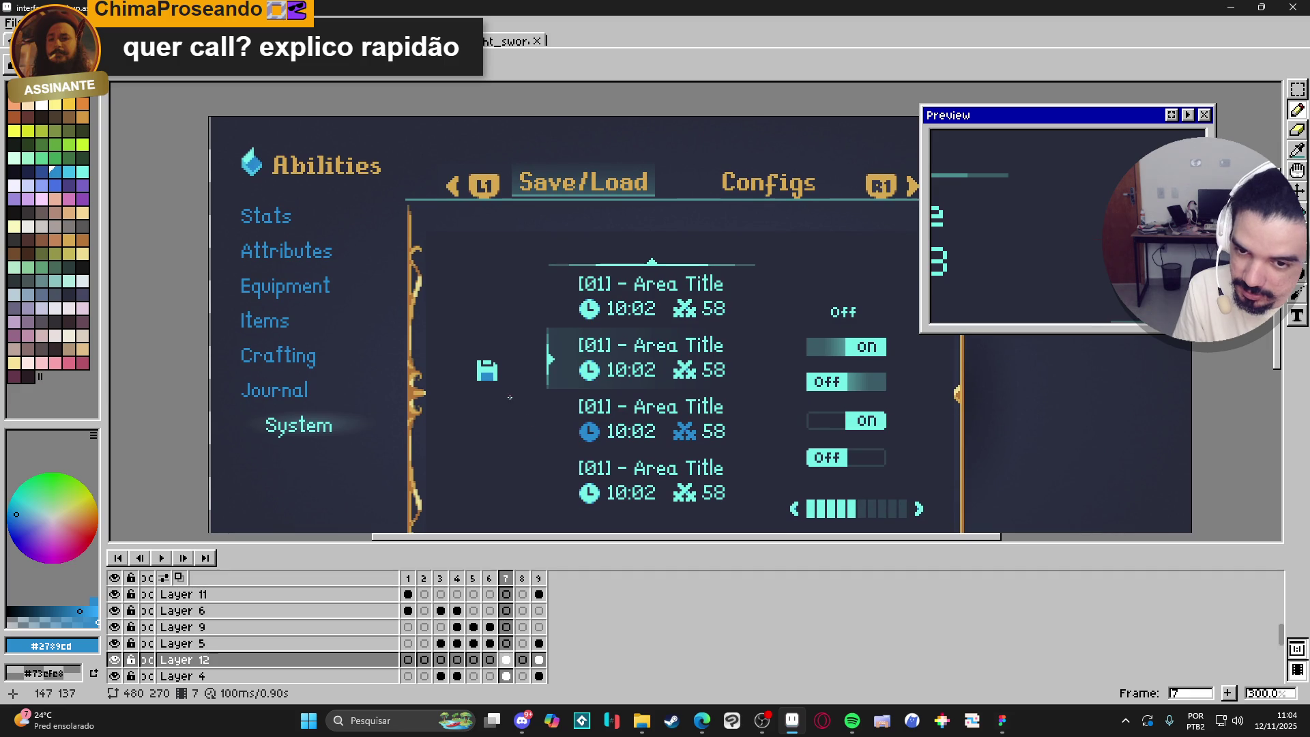
scroll(496, 386, "down", 2)
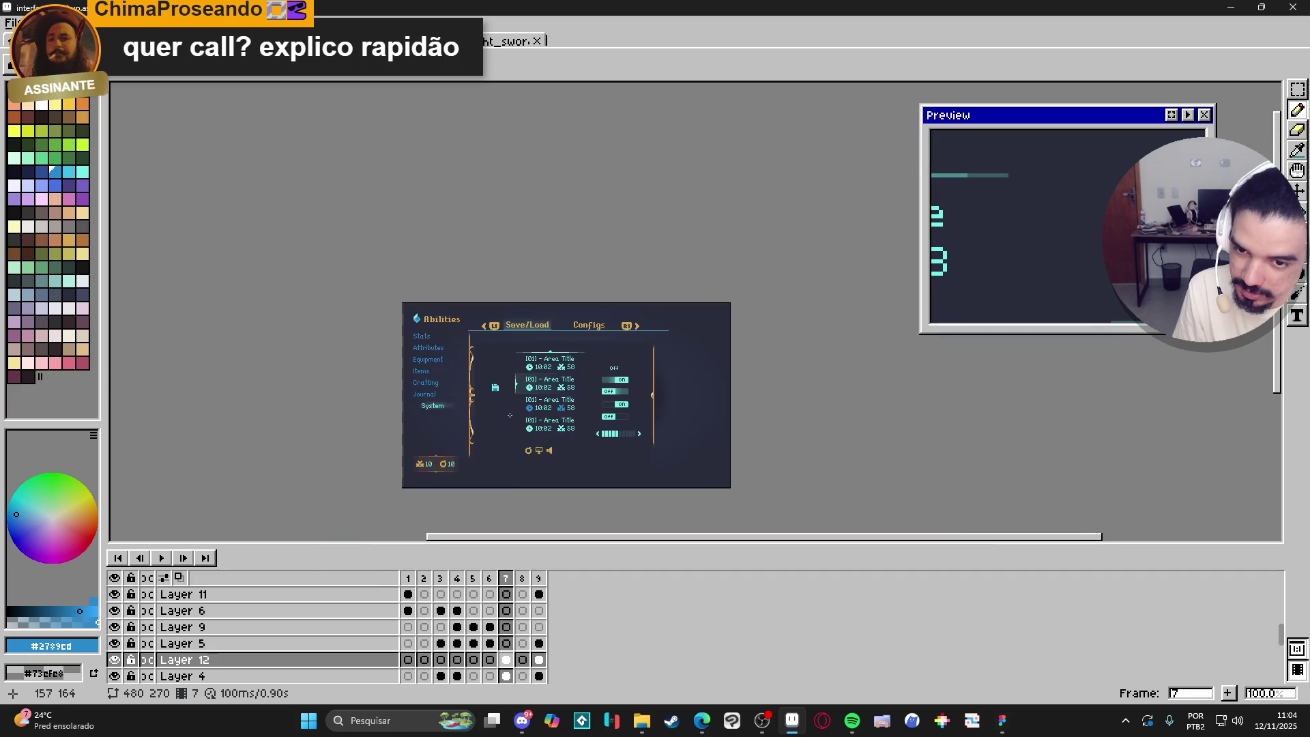
scroll(501, 402, "up", 2)
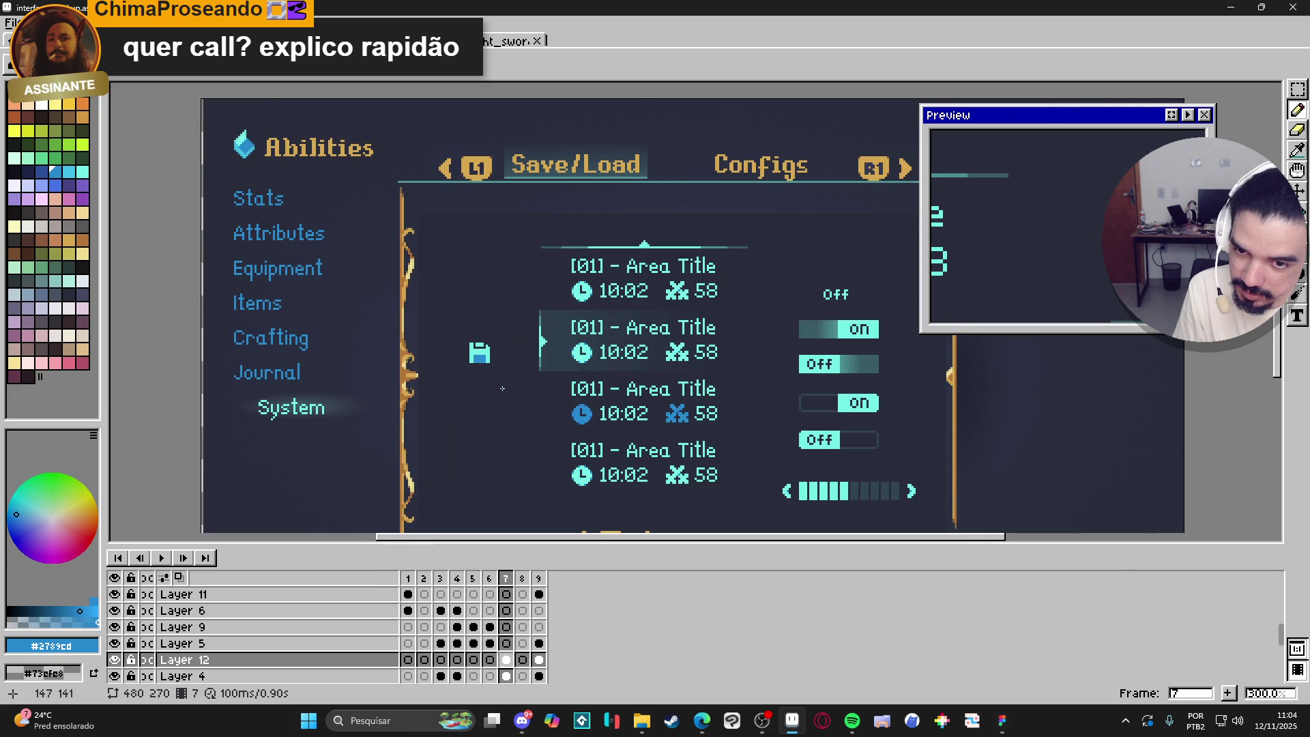
scroll(487, 360, "up", 2)
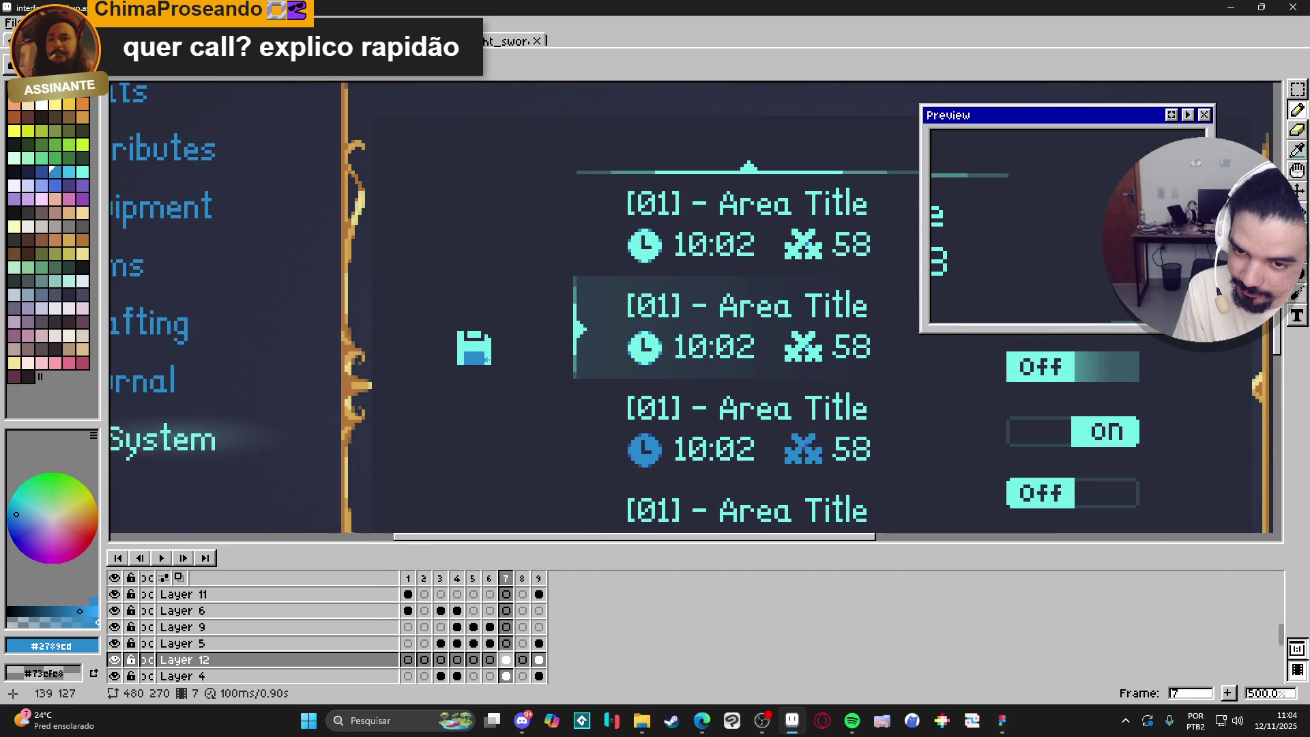
scroll(487, 359, "up", 1)
scroll(487, 360, "down", 3)
scroll(485, 370, "up", 1)
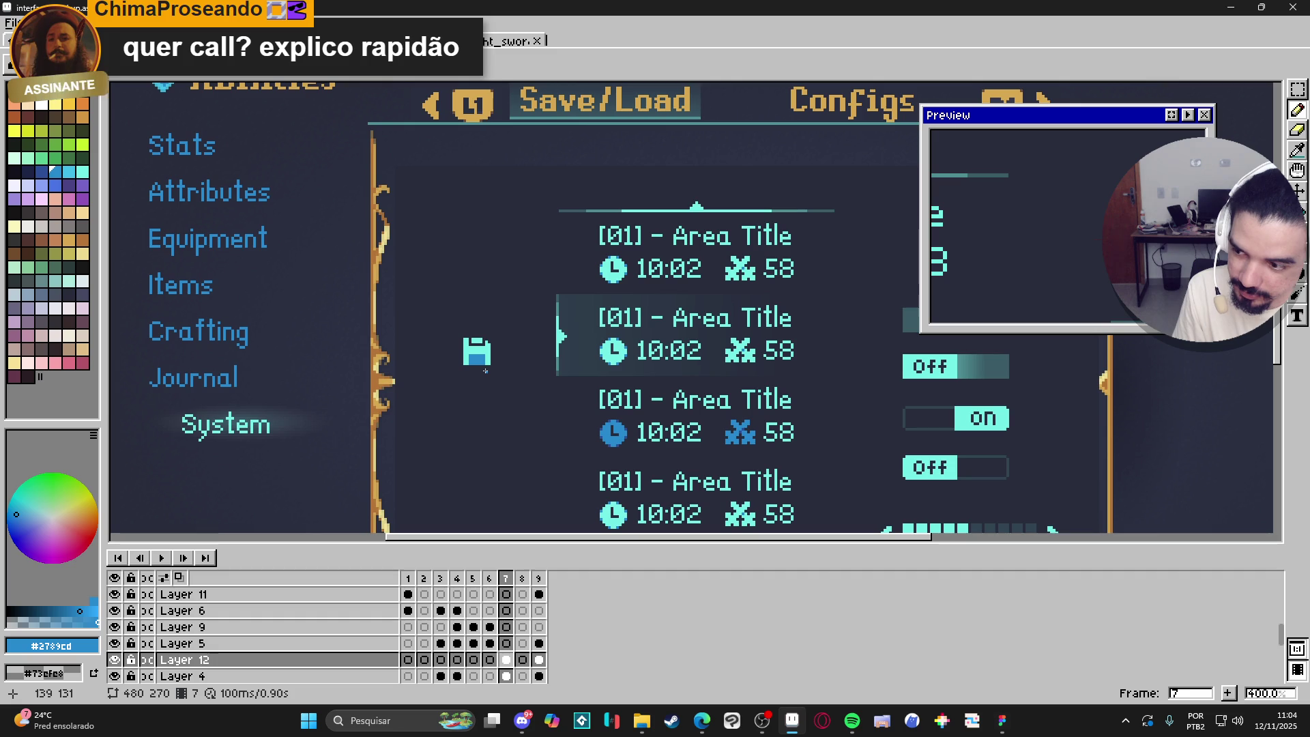
scroll(485, 371, "down", 2)
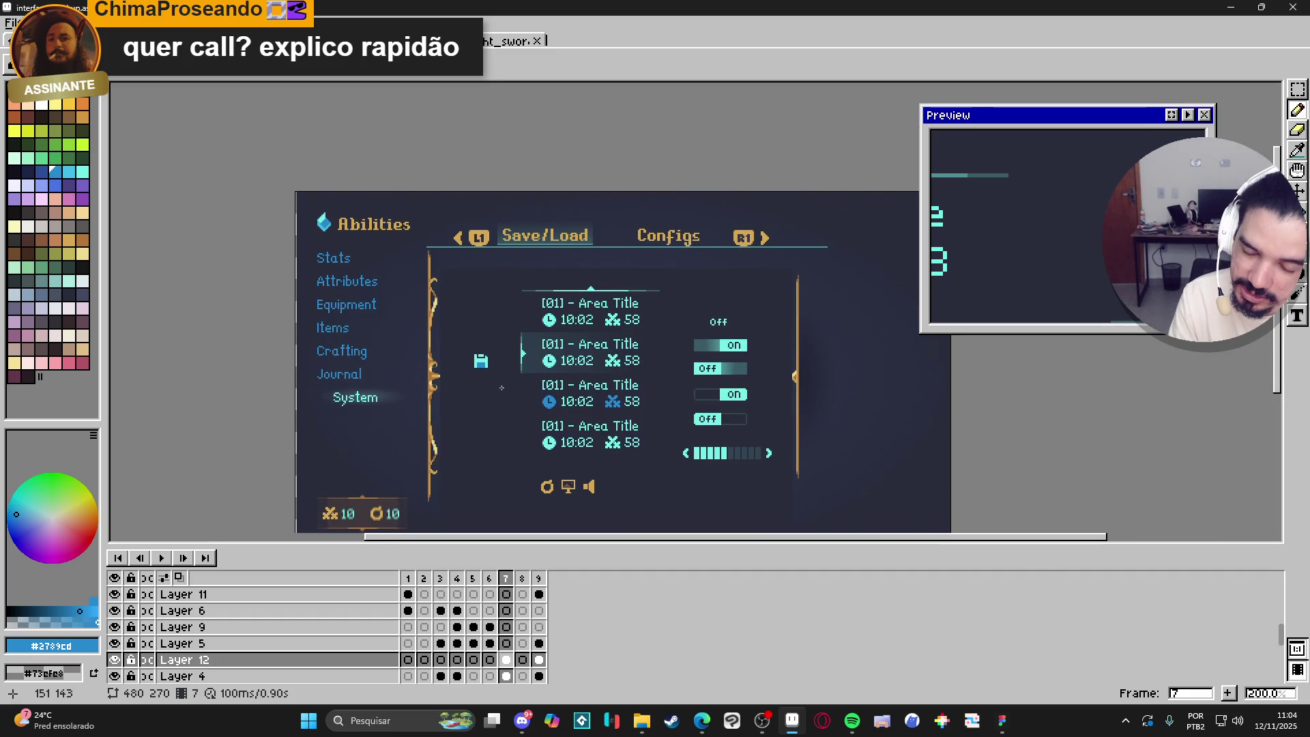
scroll(502, 387, "down", 1)
scroll(480, 358, "up", 4)
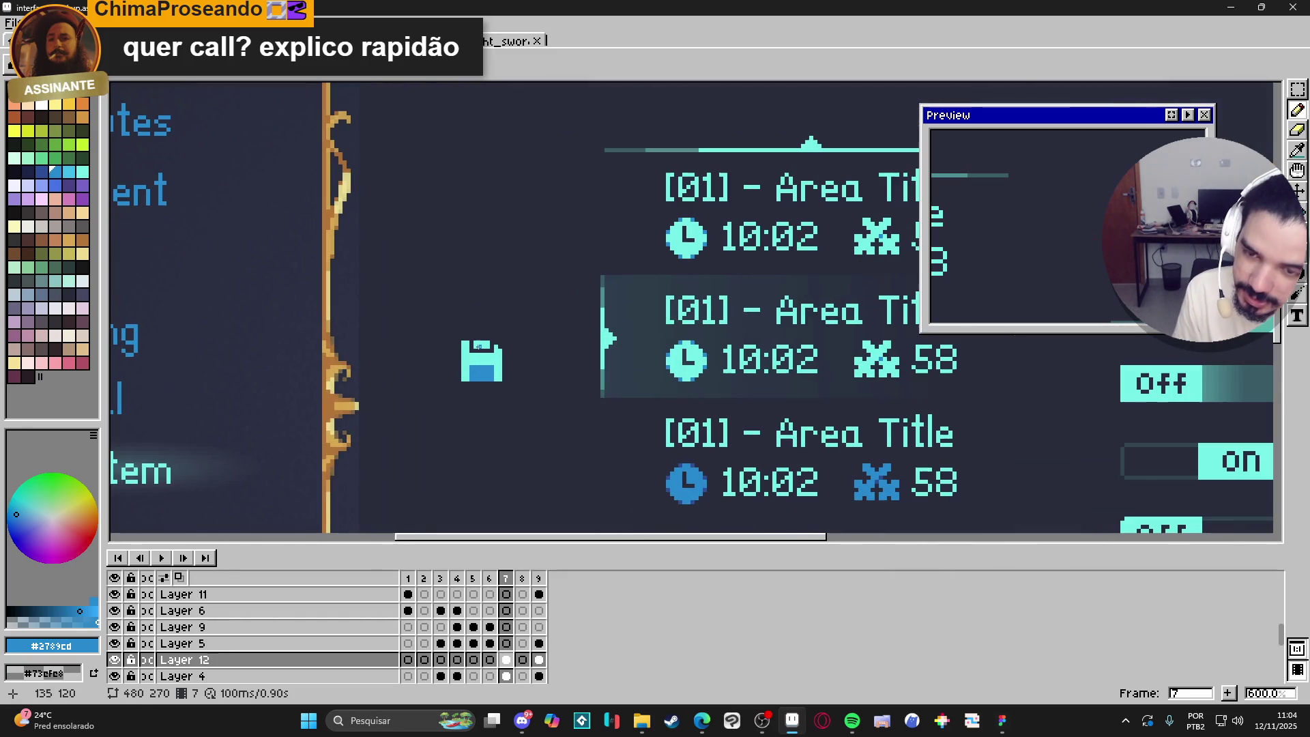
key("m")
scroll(471, 346, "up", 1)
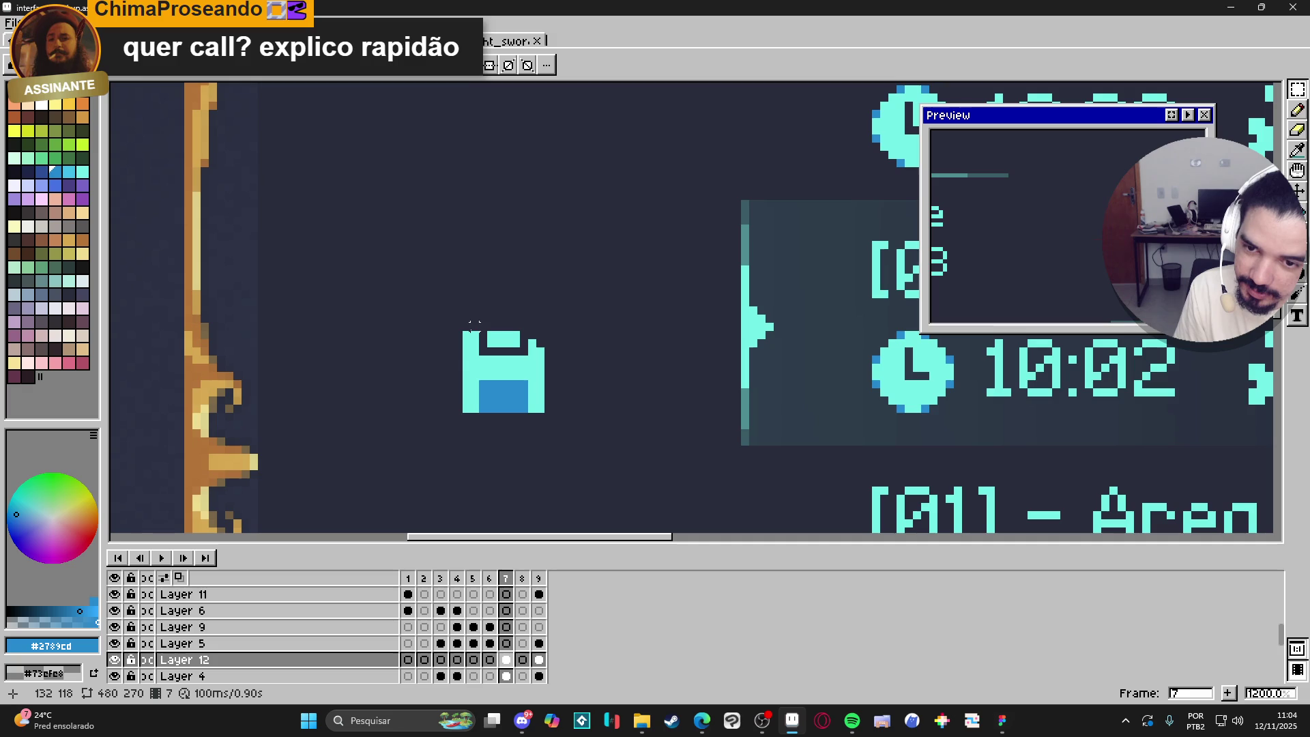
Marquee-select the floppy-disk icon and nudge it to the right.
mouse_move(474, 325)
left_mouse_down()
mouse_move(541, 425)
mouse_move(526, 400)
mouse_move(564, 401)
left_mouse_up()
scroll(522, 396, "down", 4)
scroll(522, 395, "up", 1)
scroll(522, 396, "down", 1)
left_click(524, 403)
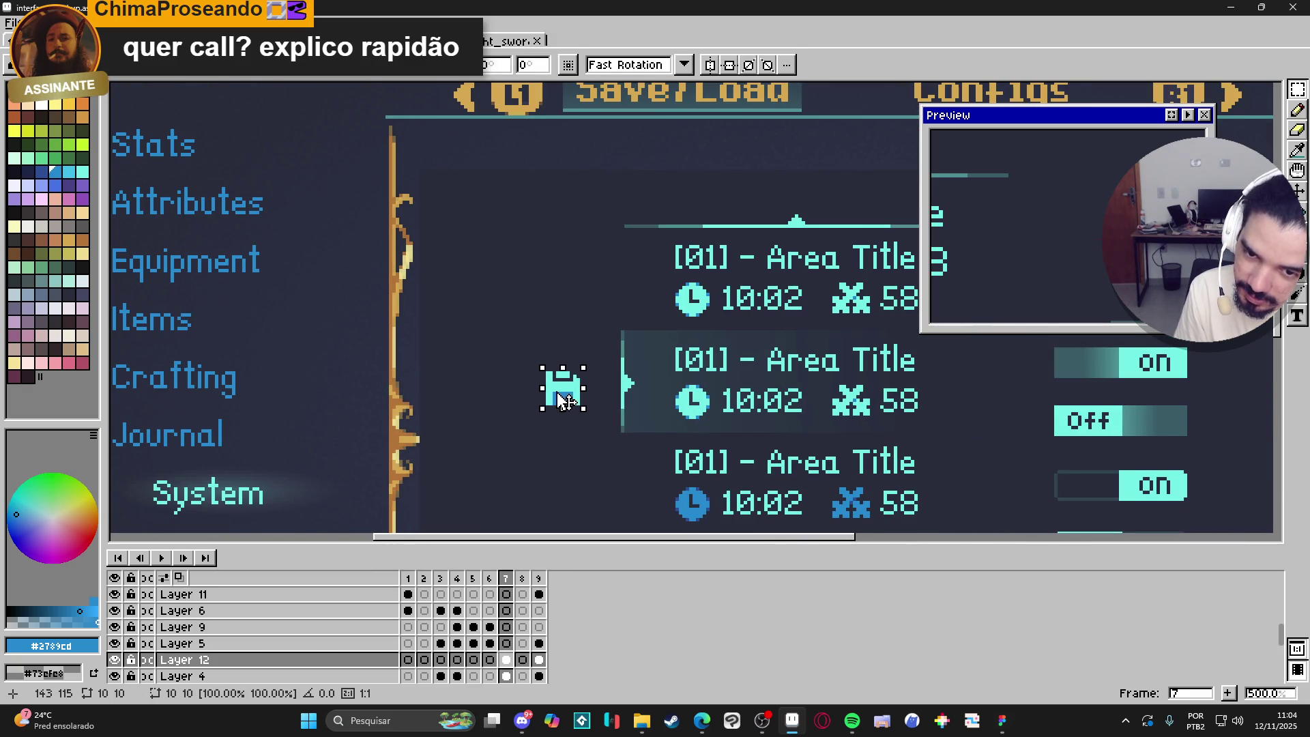
key("b")
scroll(565, 435, "down", 5)
scroll(563, 421, "up", 4)
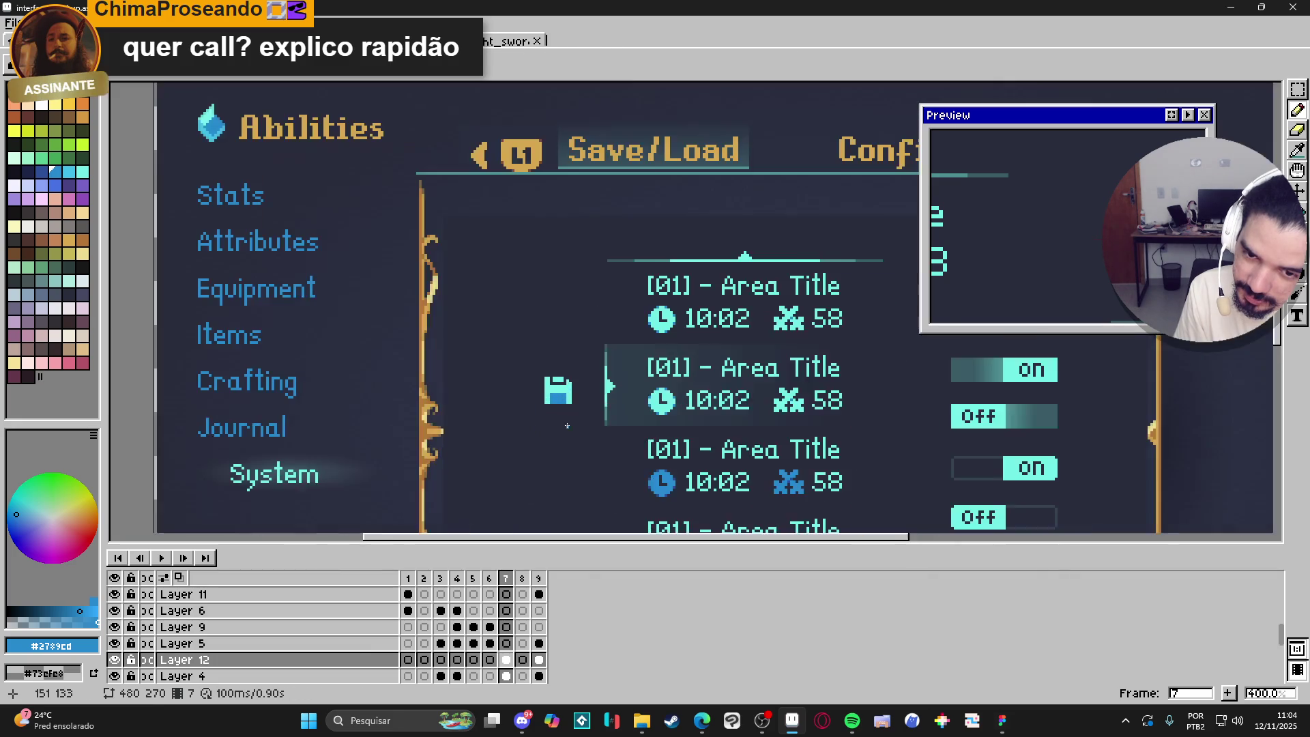
scroll(572, 319, "up", 1)
scroll(573, 320, "down", 2)
scroll(576, 322, "up", 3)
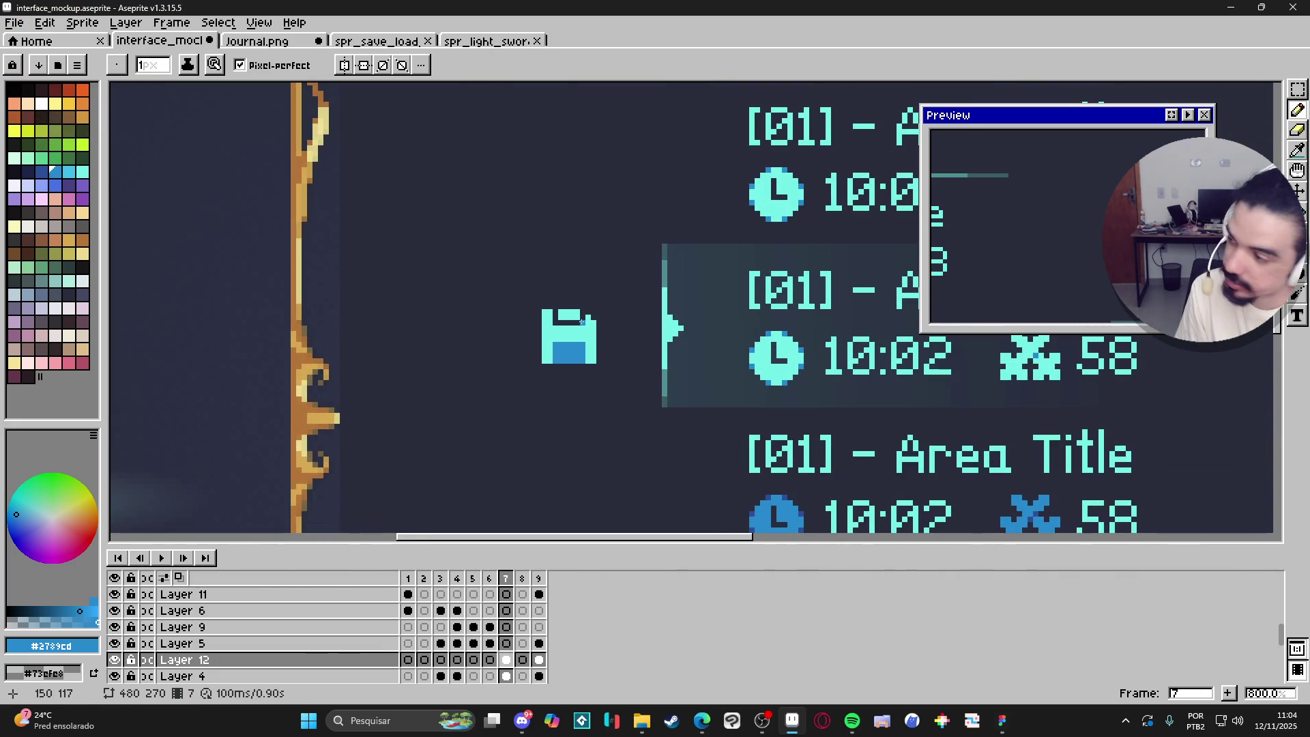
Undo a stray pixel painted on the icon's top edge and return to the pencil.
left_click(572, 312)
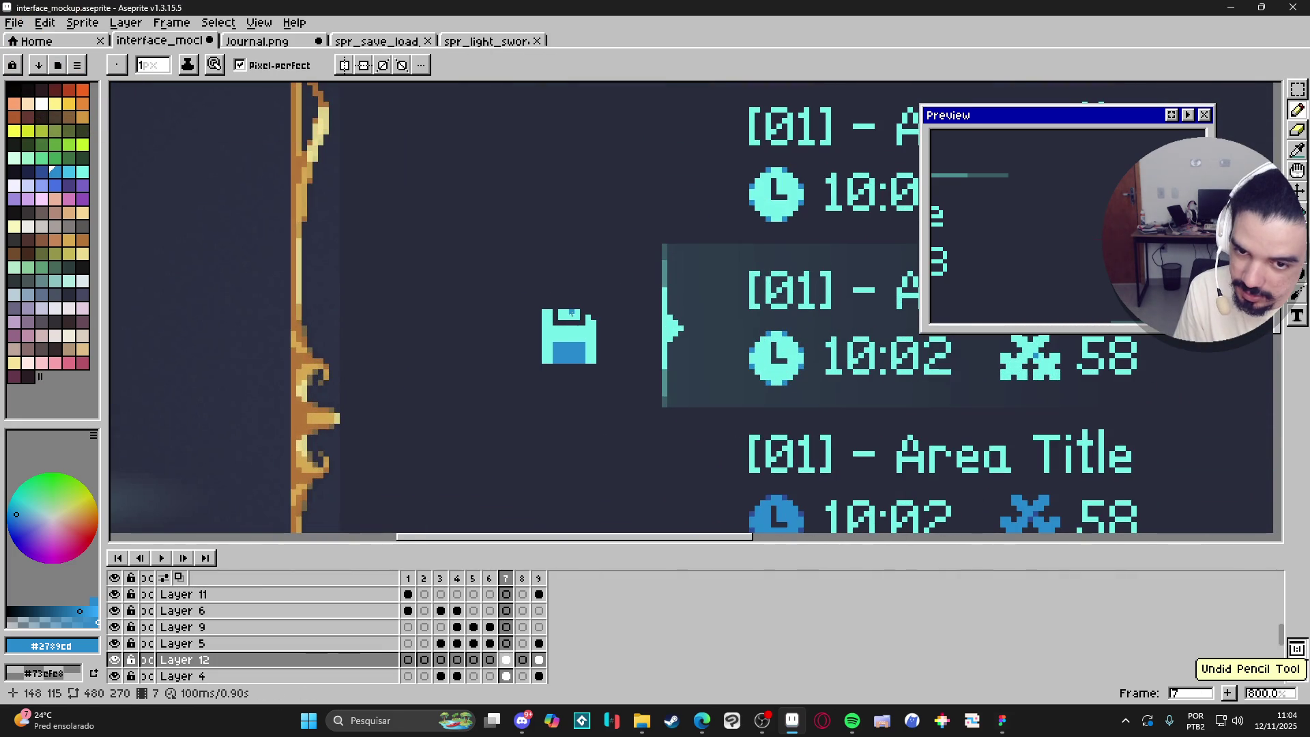
key("ctrl+z")
scroll(611, 394, "down", 3)
key("v")
key("b")
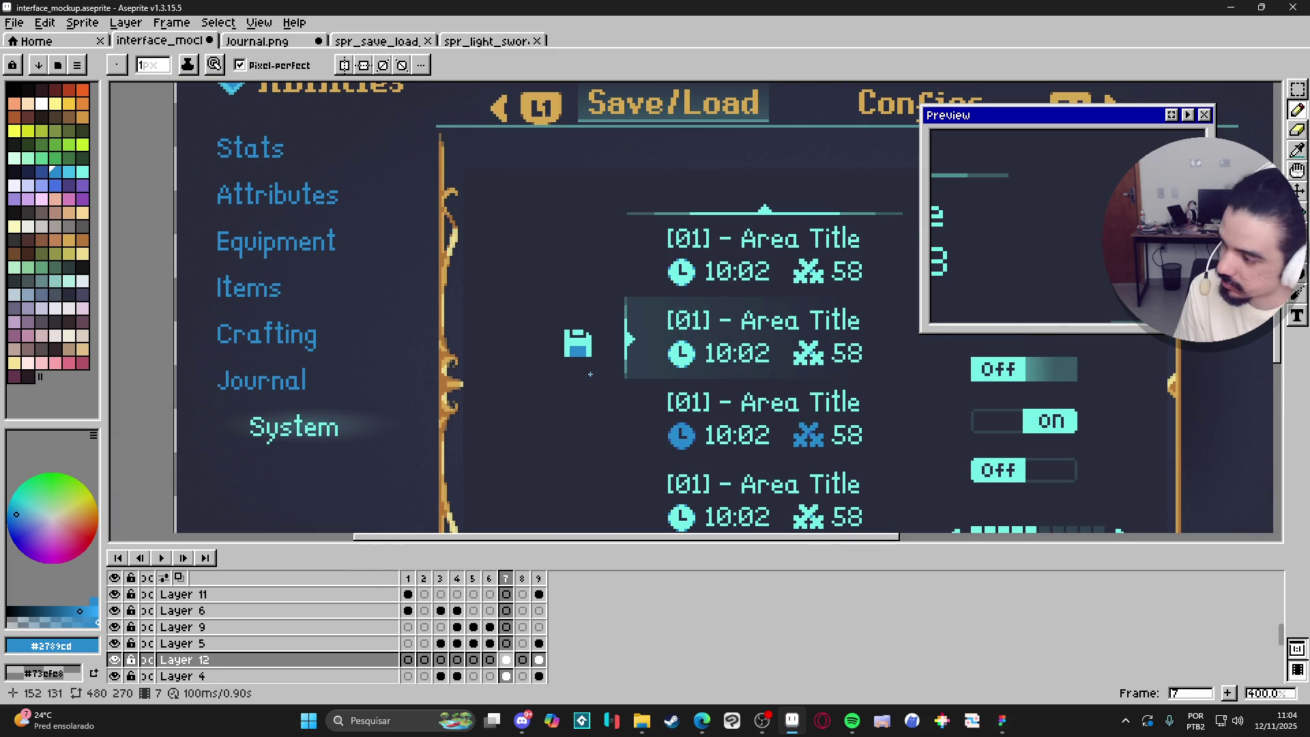
Pick the Mask colour and pencil a horizontal slot into the blue label and along the bottom edge.
scroll(590, 373, "up", 6)
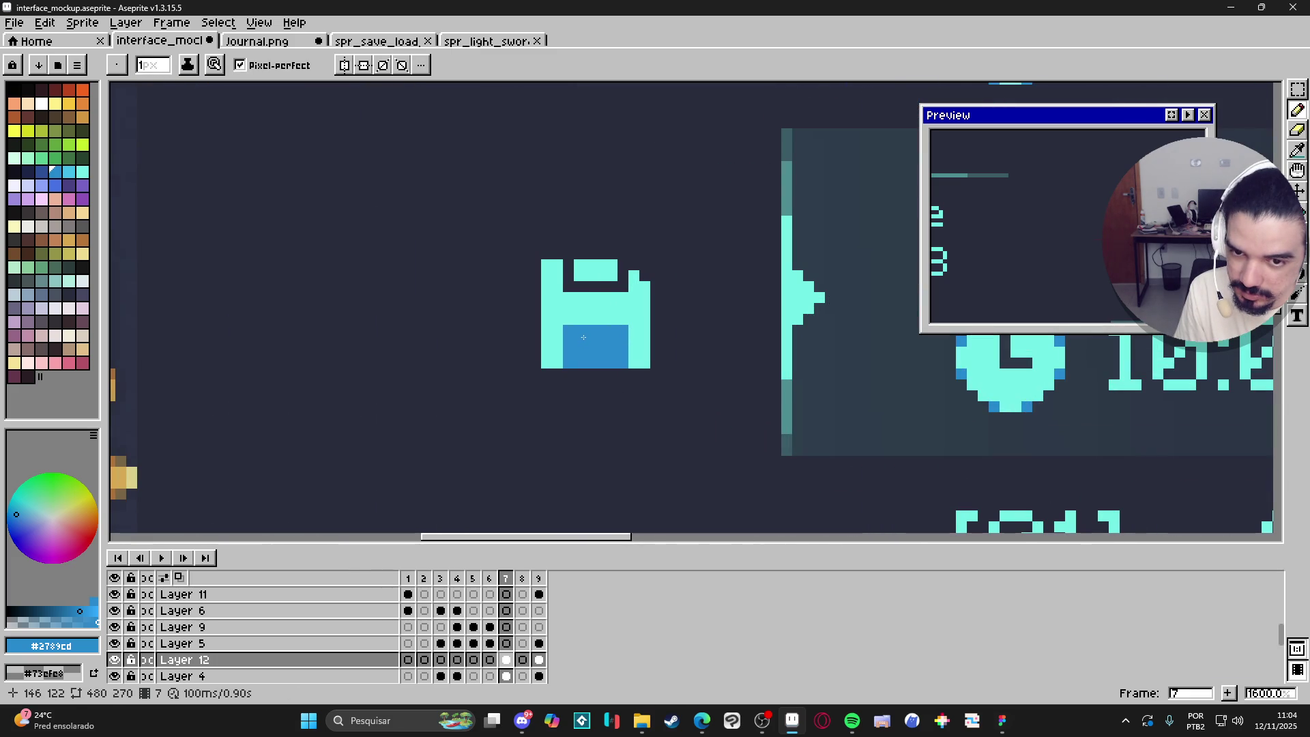
left_click(581, 340, "alt")
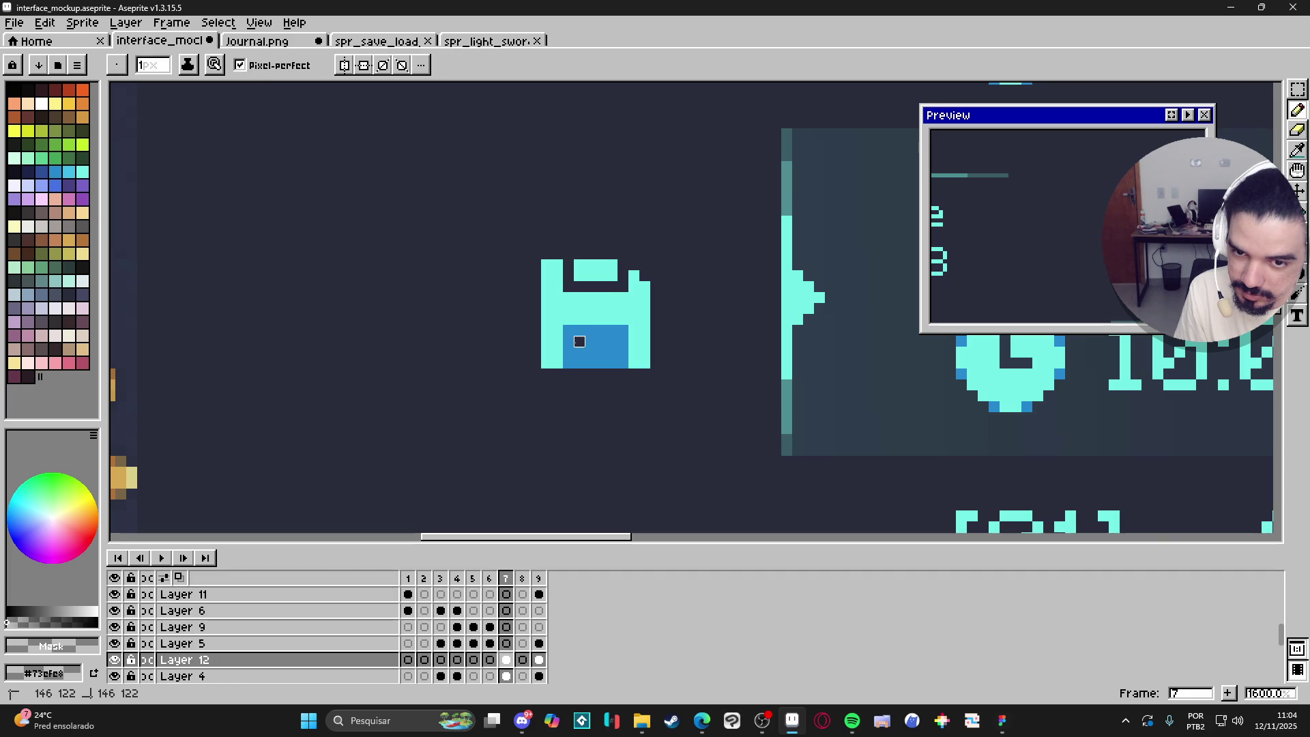
left_click_drag(601, 342, 612, 341)
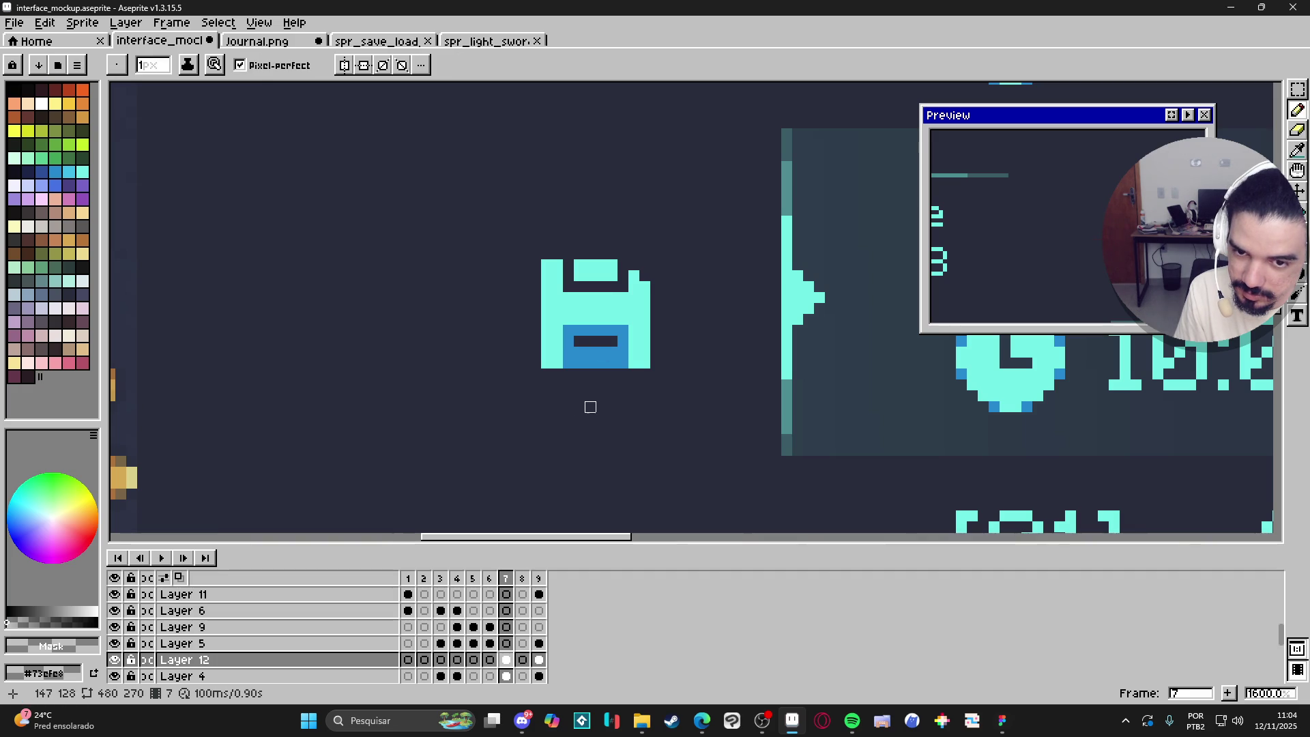
scroll(590, 406, "down", 6)
scroll(586, 402, "up", 8)
left_click_drag(571, 409, 604, 409)
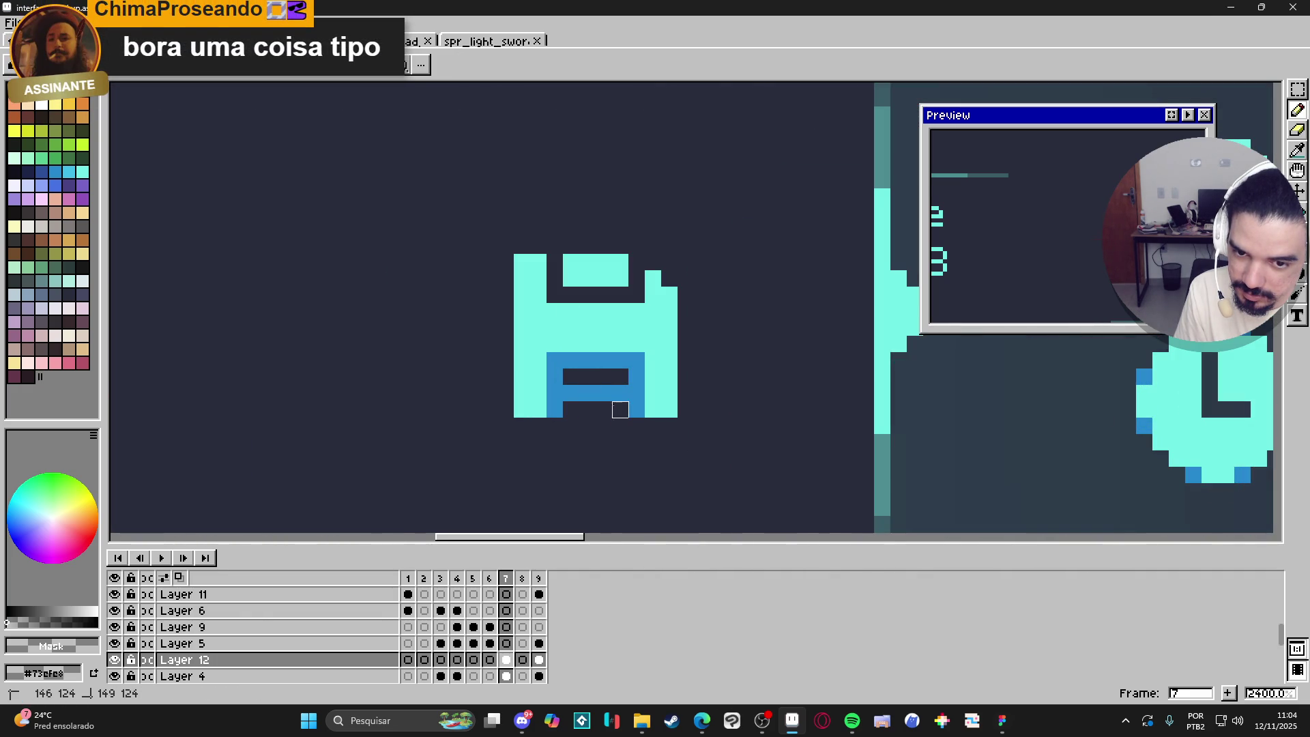
Marquee-select the area around the floppy save icon to nudge it one pixel toward the second slot.
scroll(604, 409, "down", 4)
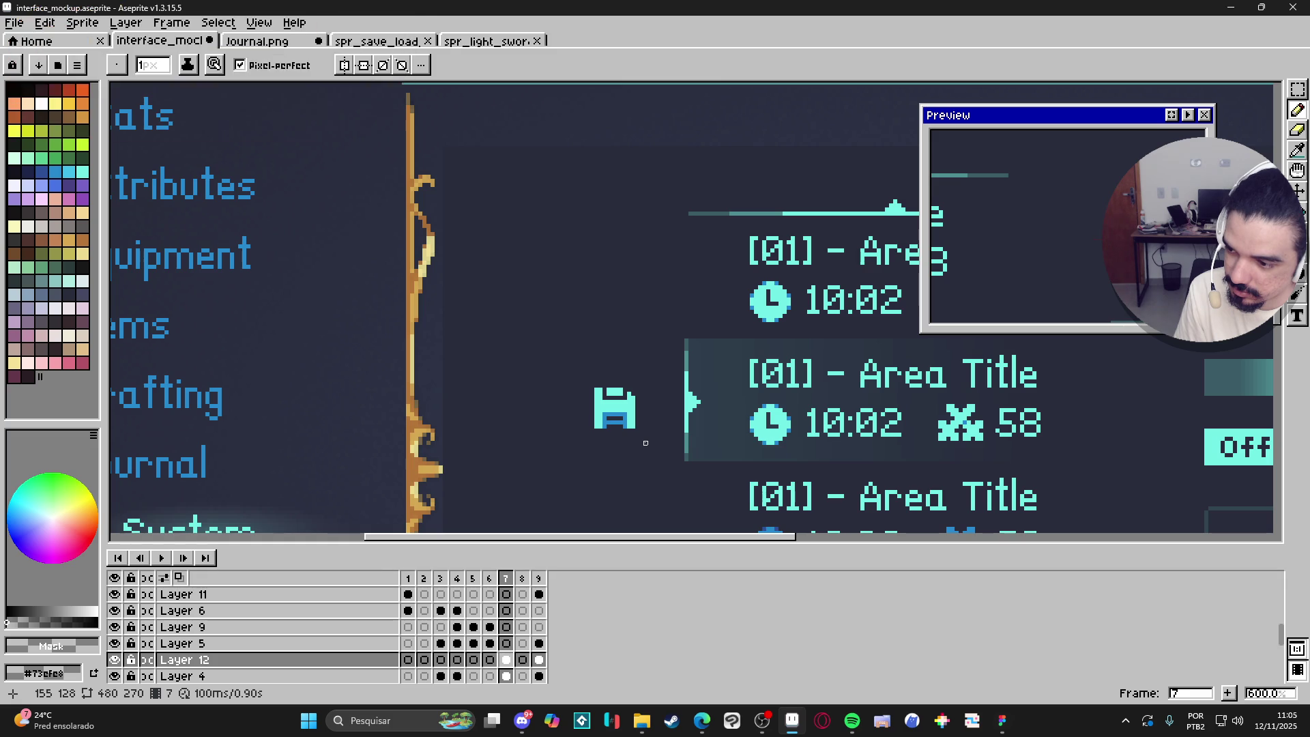
scroll(603, 377, "down", 4)
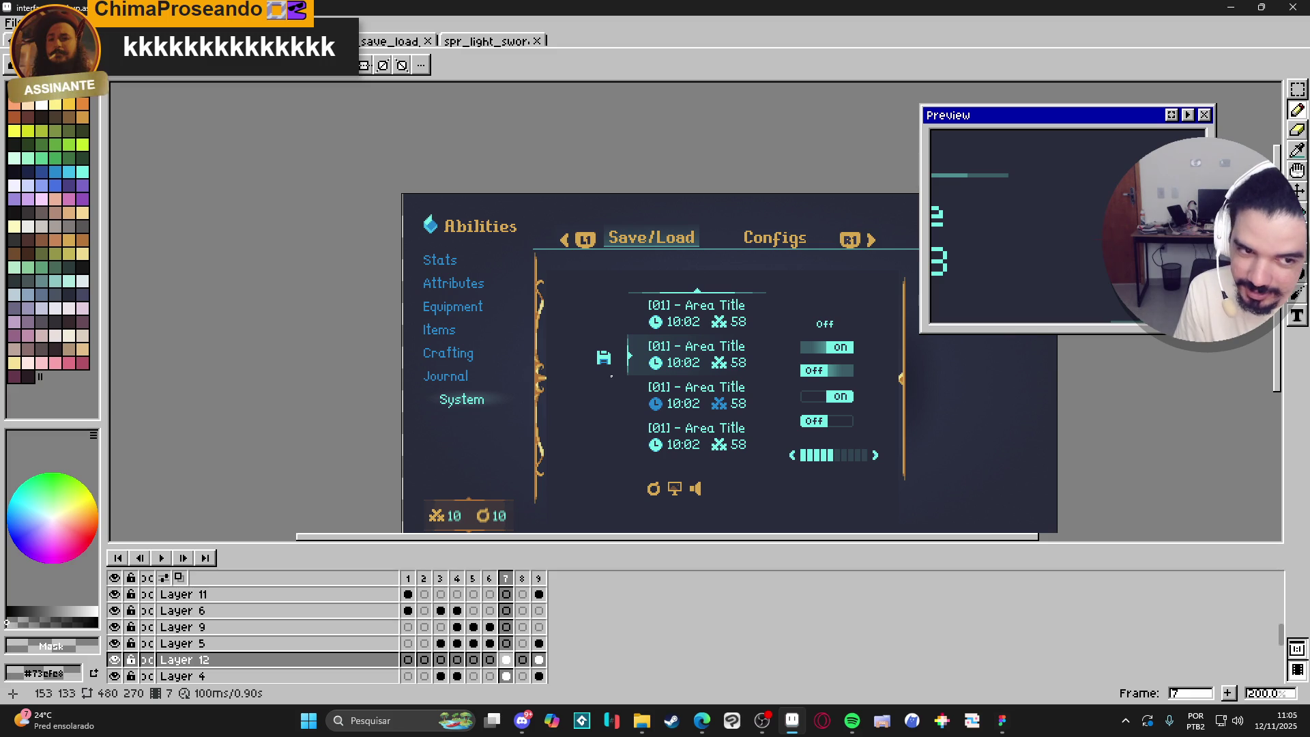
scroll(611, 376, "up", 5)
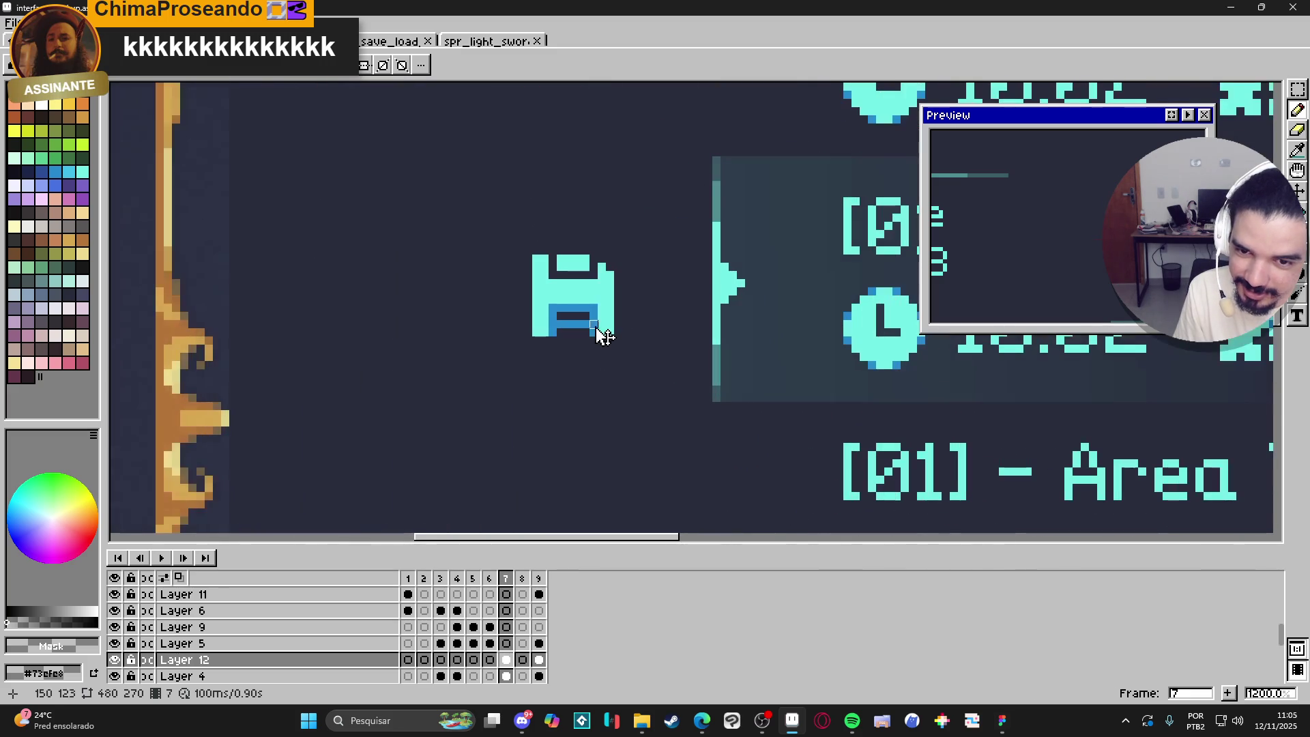
key("b")
scroll(606, 335, "down", 3)
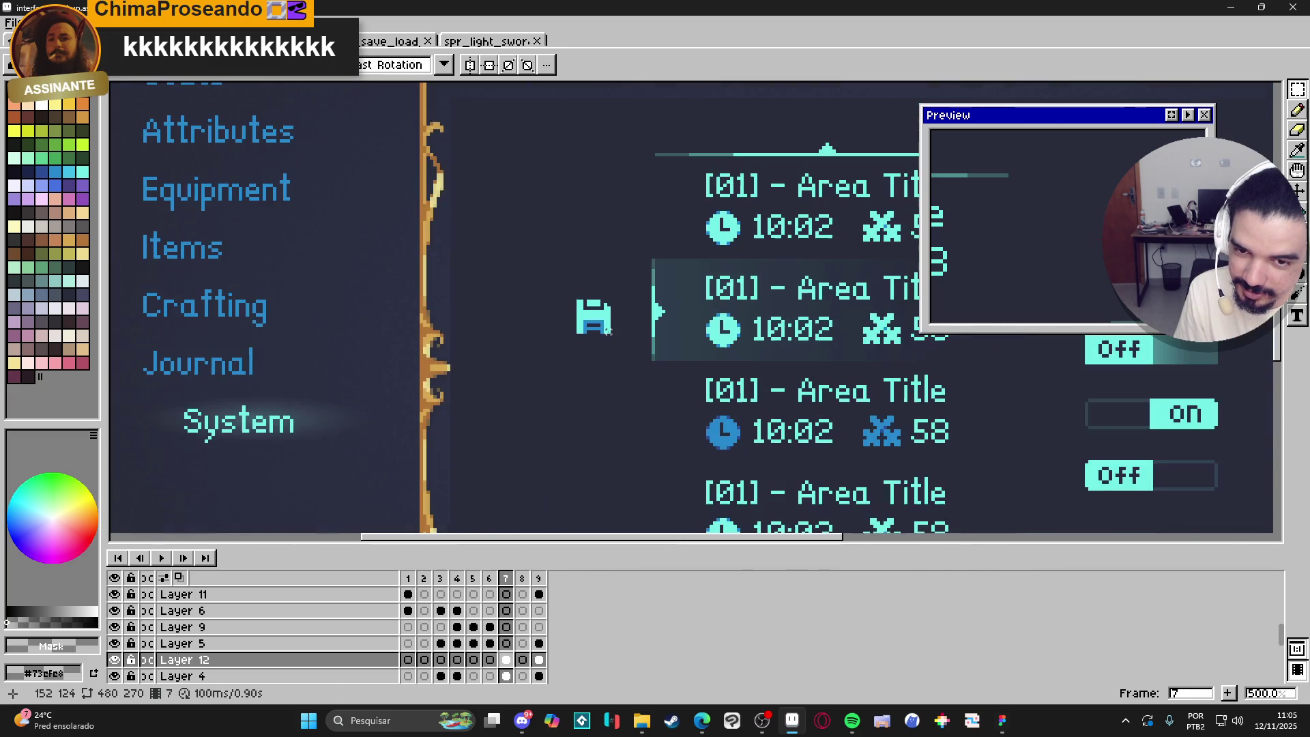
left_click(578, 294)
scroll(594, 328, "down", 3)
scroll(587, 322, "up", 4)
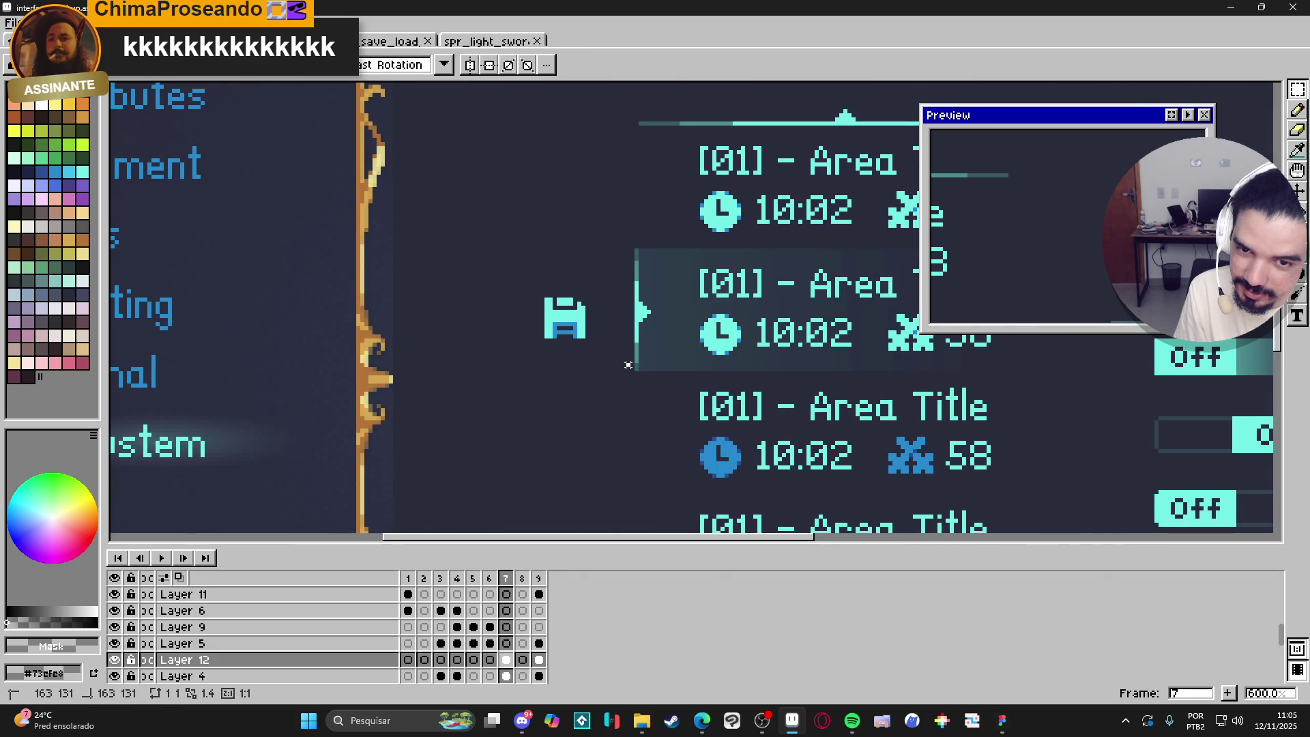
left_click_drag(627, 369, 518, 259)
left_click(565, 278)
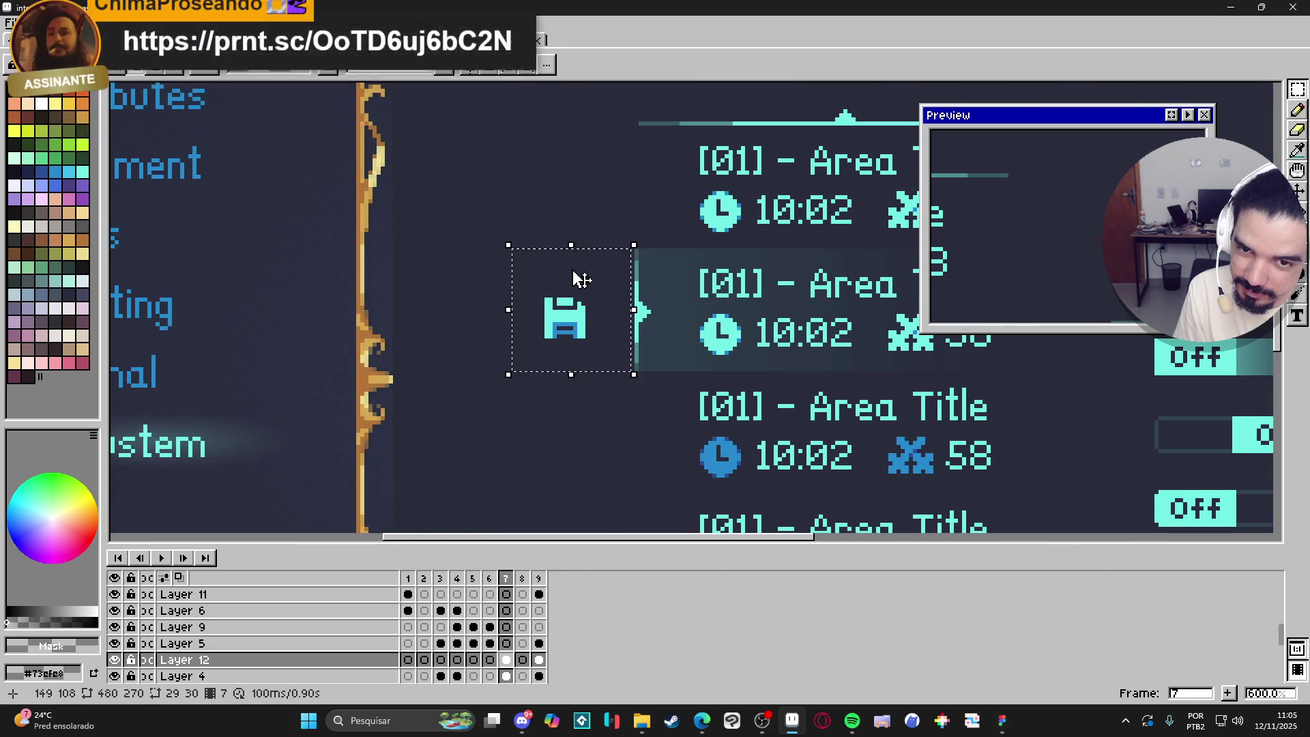
left_click_drag(632, 250, 517, 371)
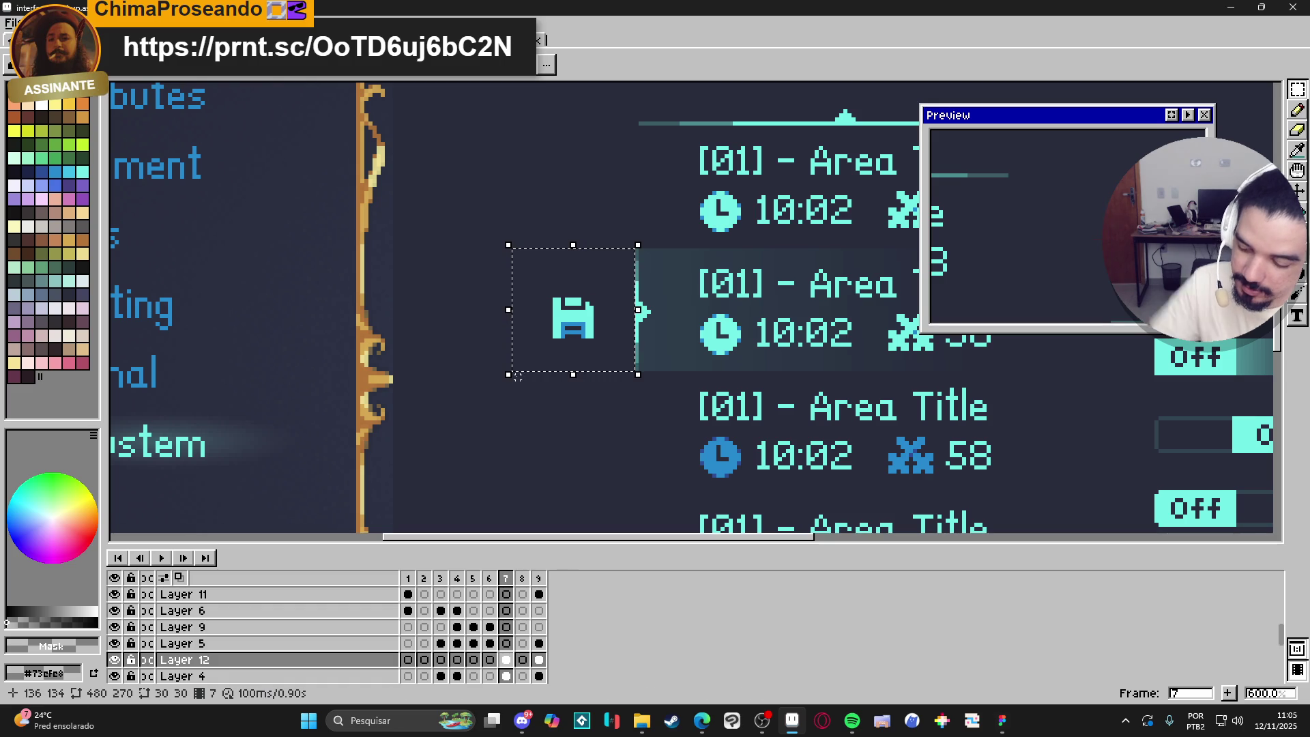
scroll(596, 354, "down", 3)
scroll(596, 354, "down", 2)
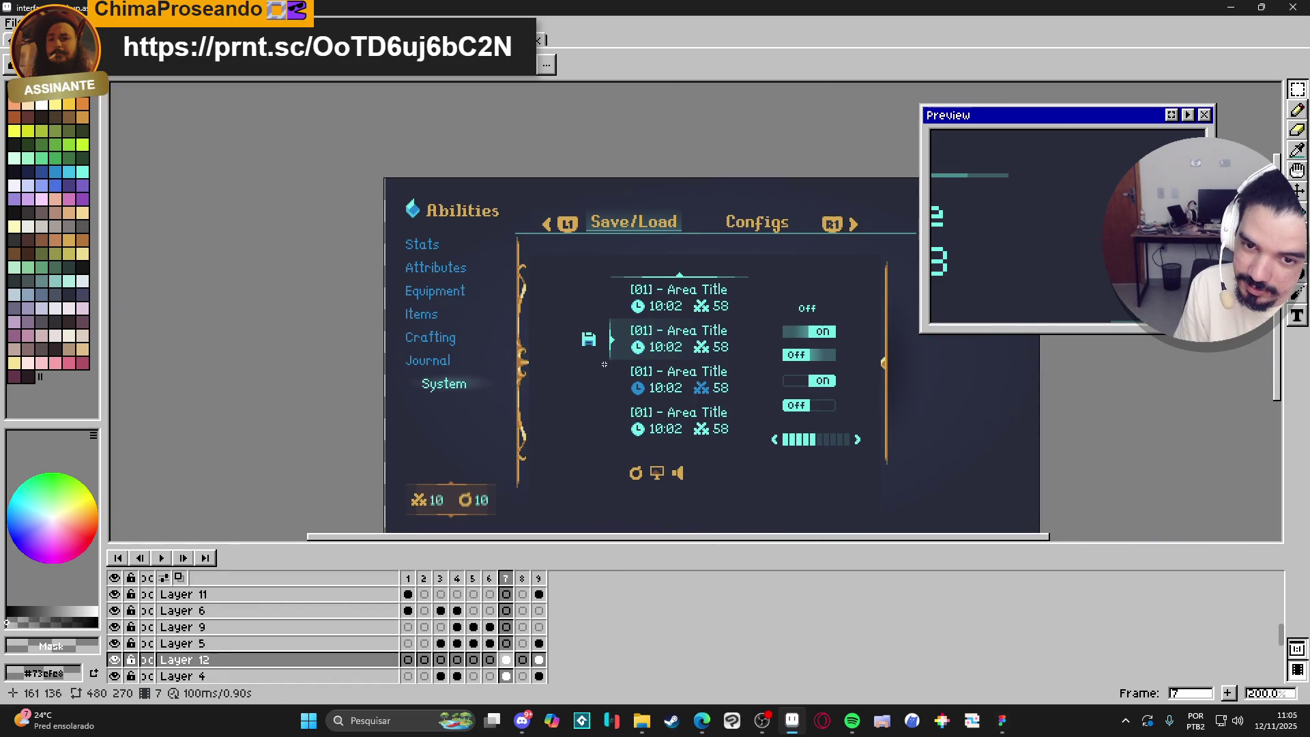
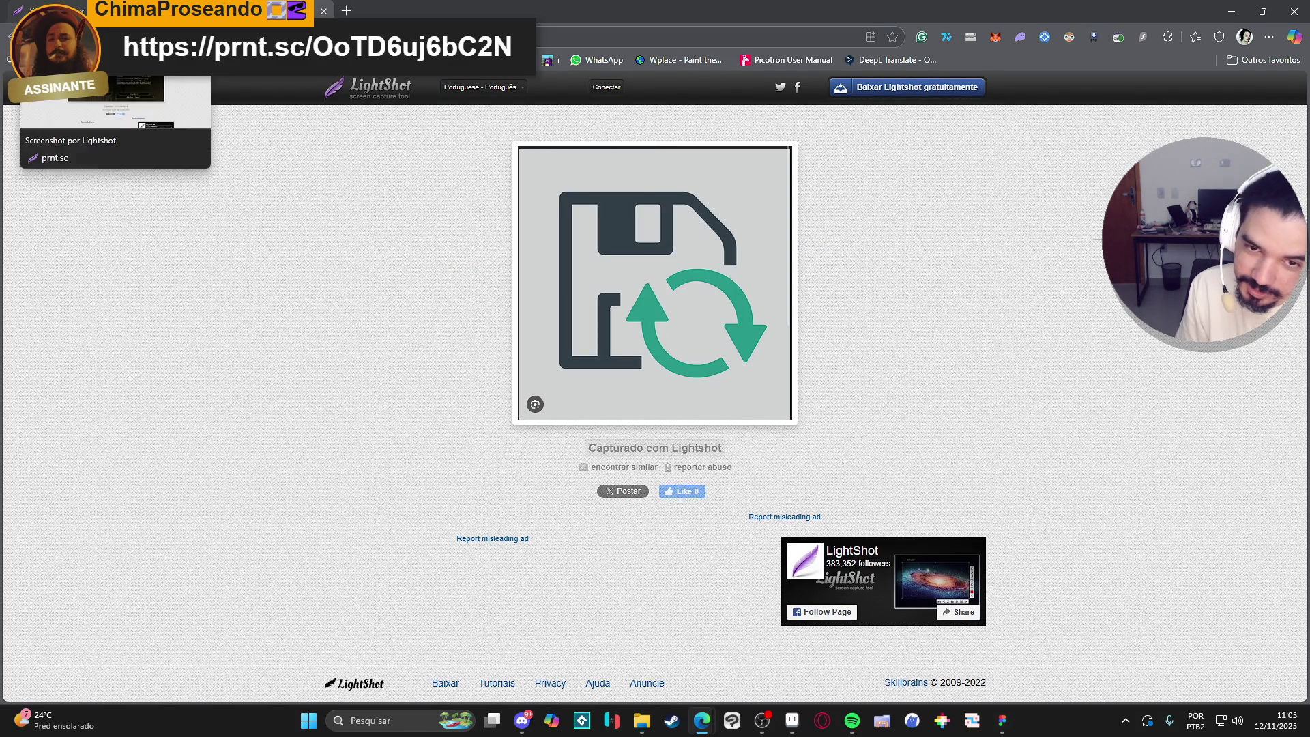
Minimize the Chrome Lightshot page to bring the Aseprite Save/Load mockup back into view.
left_click(1219, 7)
scroll(564, 251, "up", 3)
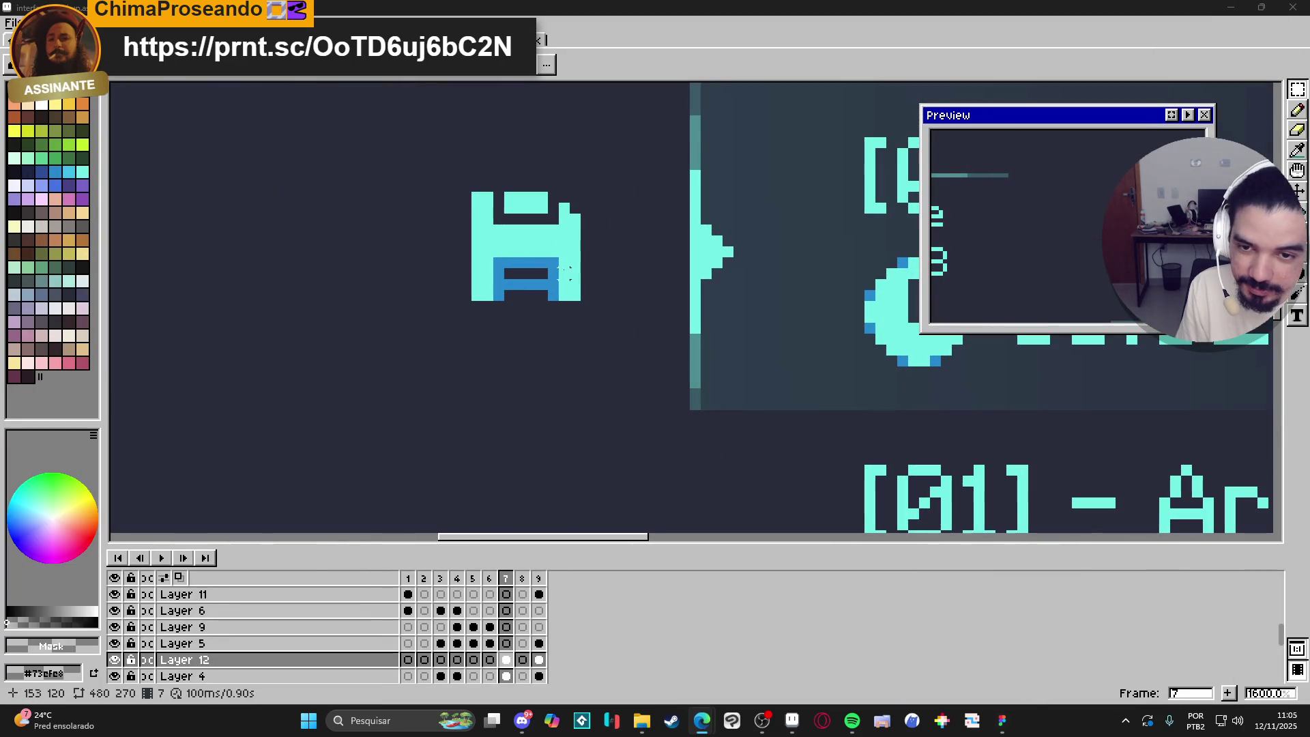
Erase the floppy save icon's lower-right corner with an enlarged eraser brush.
key("e")
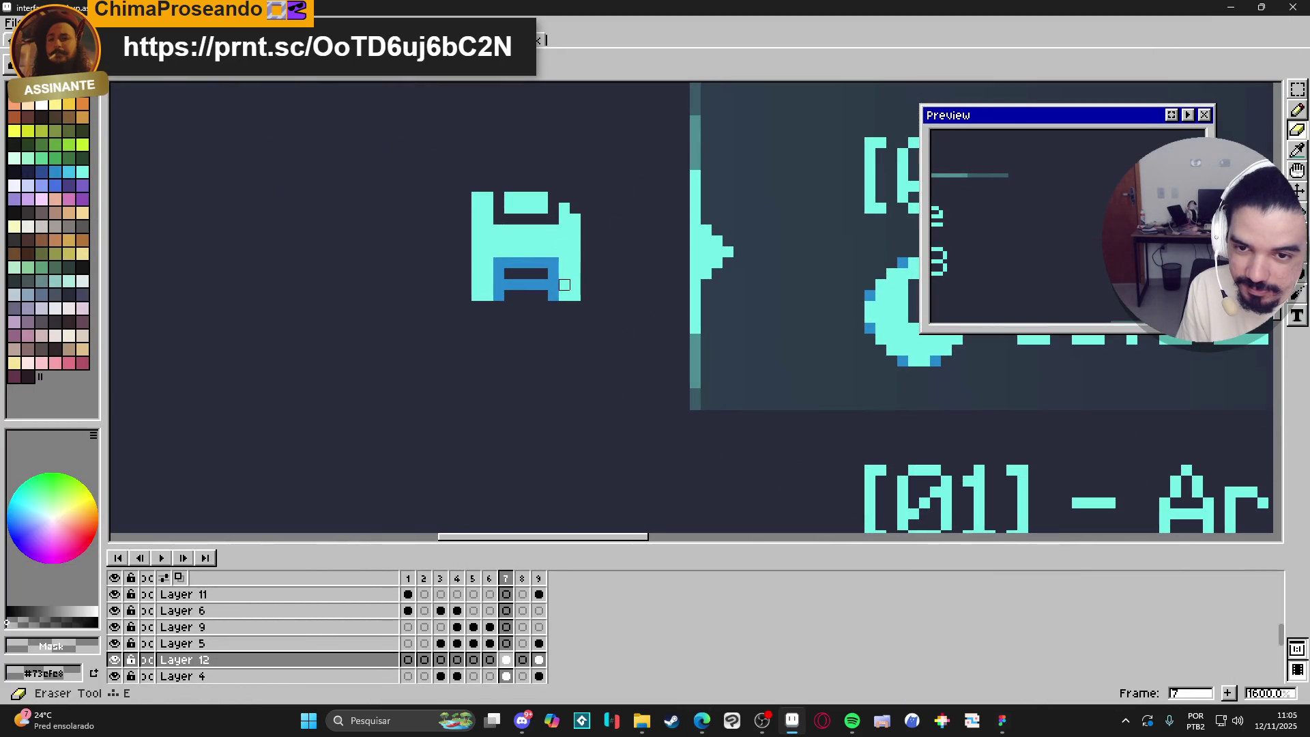
key("plus")
key("plus")
key("plus")
left_click_drag(553, 285, 575, 263)
Pencil a small circular arrow in the icon's cyan over the erased corner.
key("d")
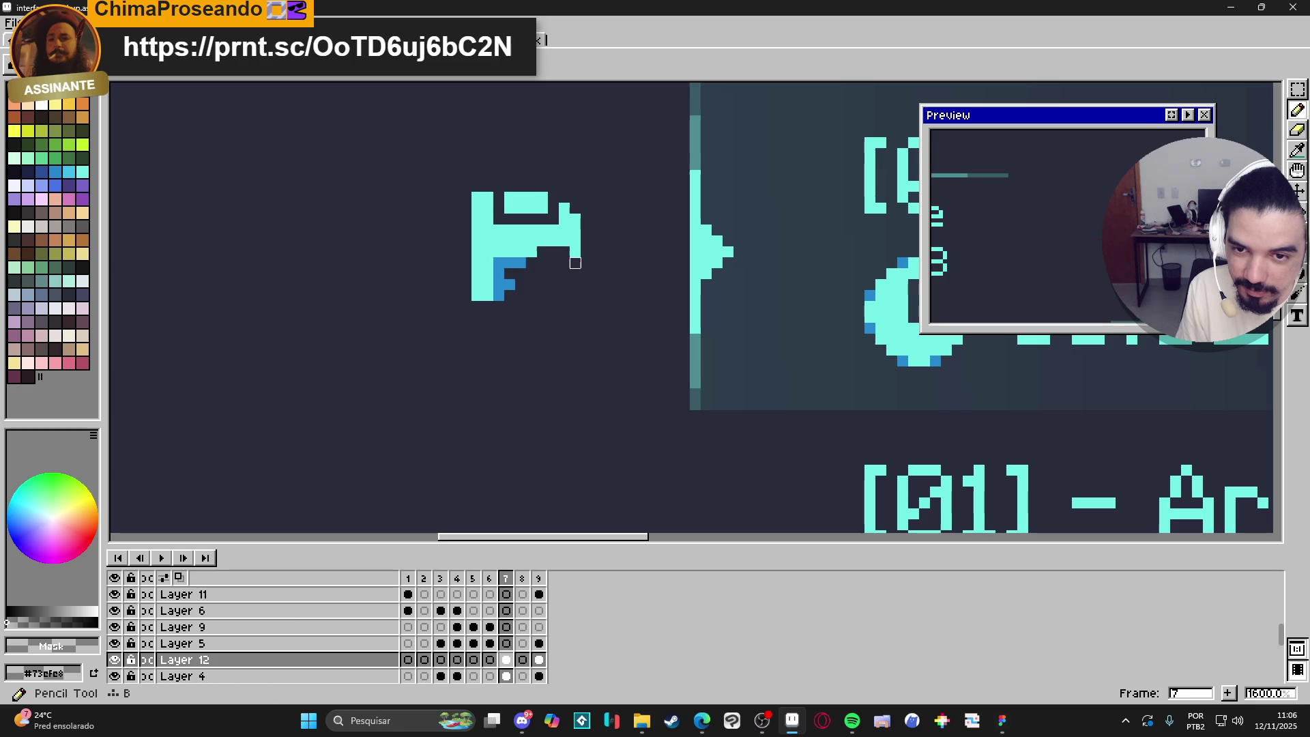
left_click(564, 241, "alt")
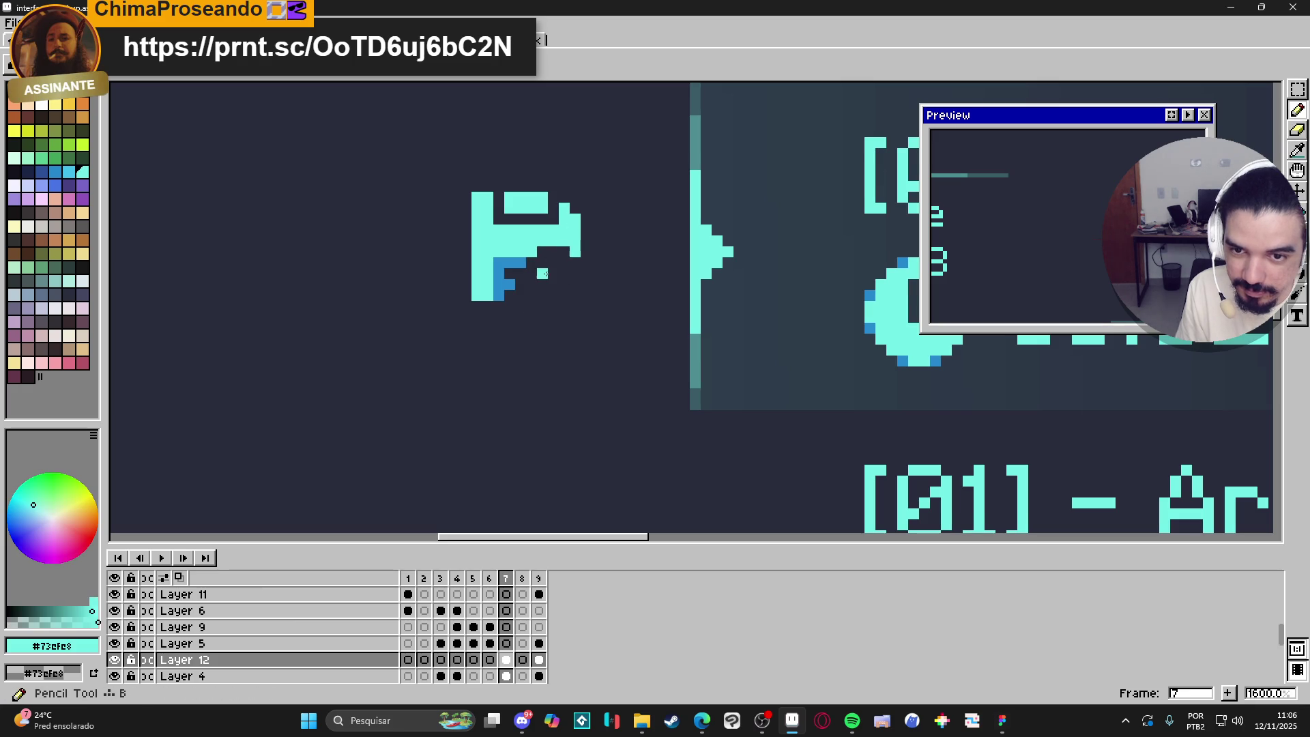
mouse_move(553, 273)
left_mouse_down()
mouse_move(575, 273)
mouse_move(597, 298)
mouse_move(531, 306)
left_mouse_up()
key("ctrl+z")
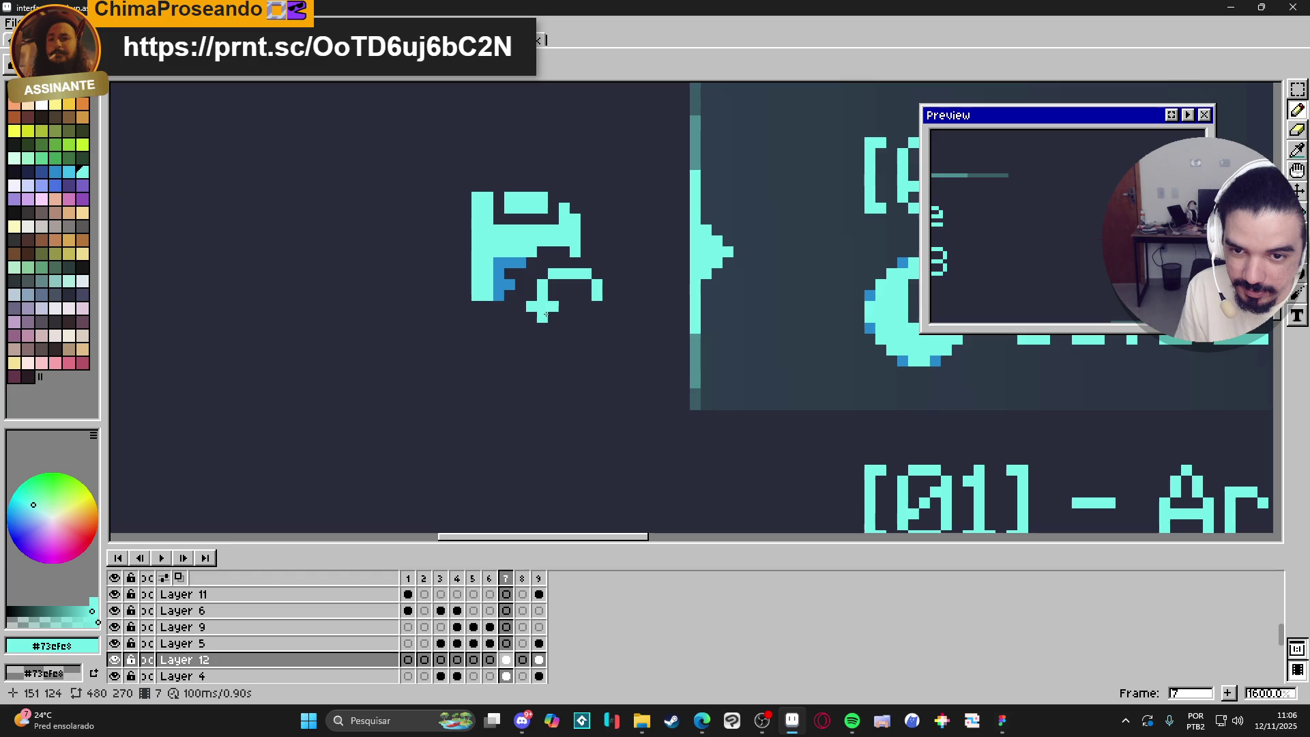
left_click(596, 328)
left_click(596, 339)
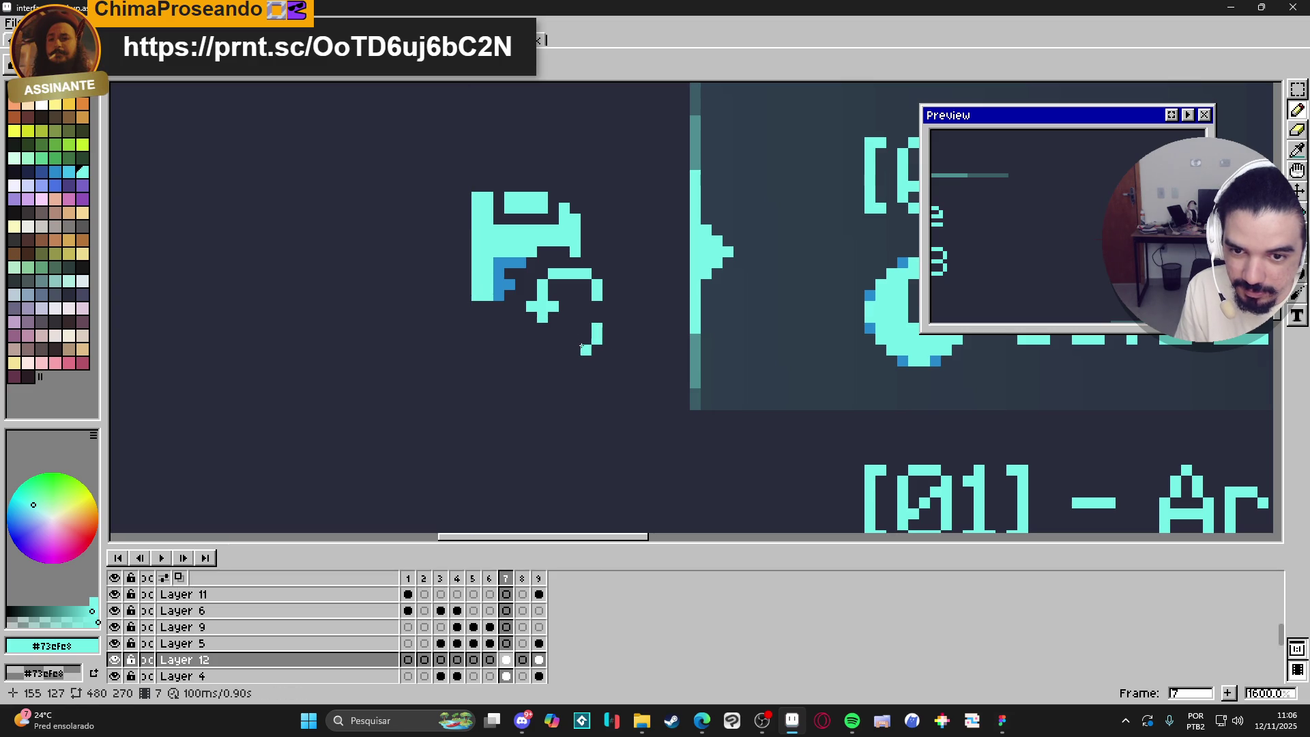
left_click_drag(583, 347, 579, 346)
left_click(607, 328)
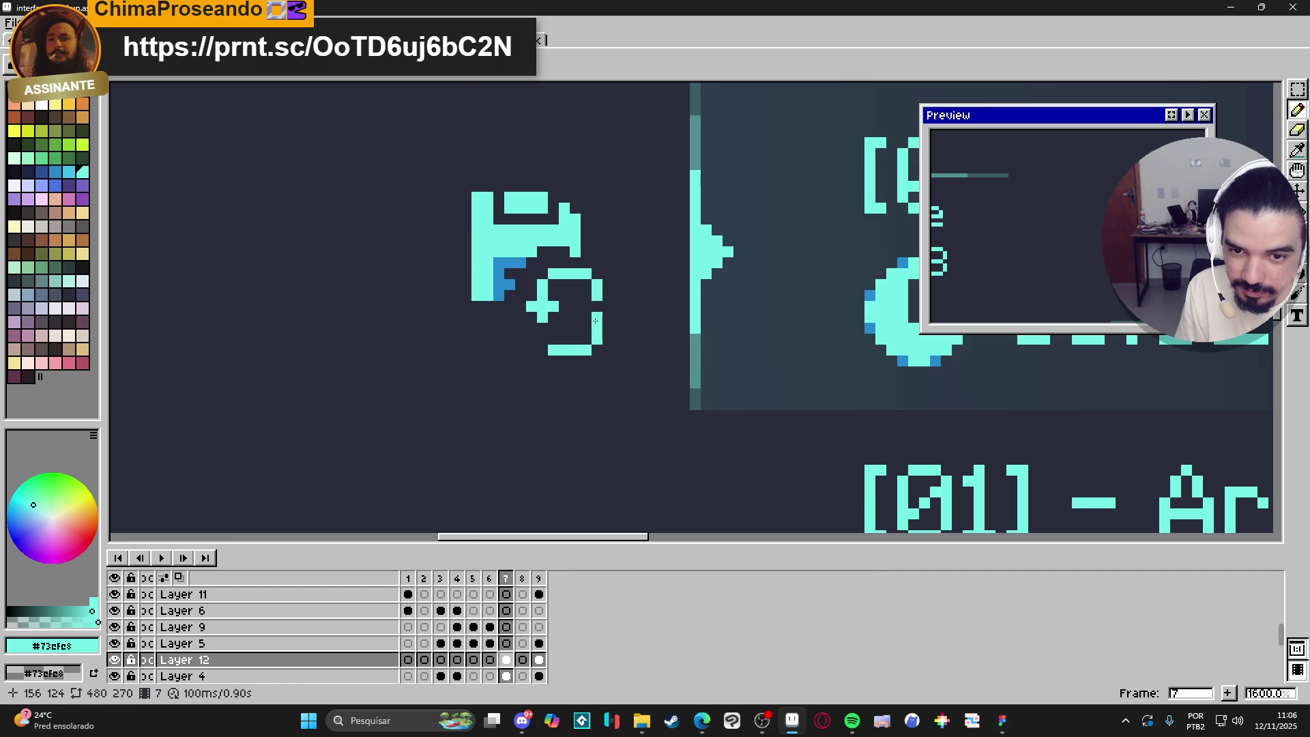
scroll(591, 330, "down", 2)
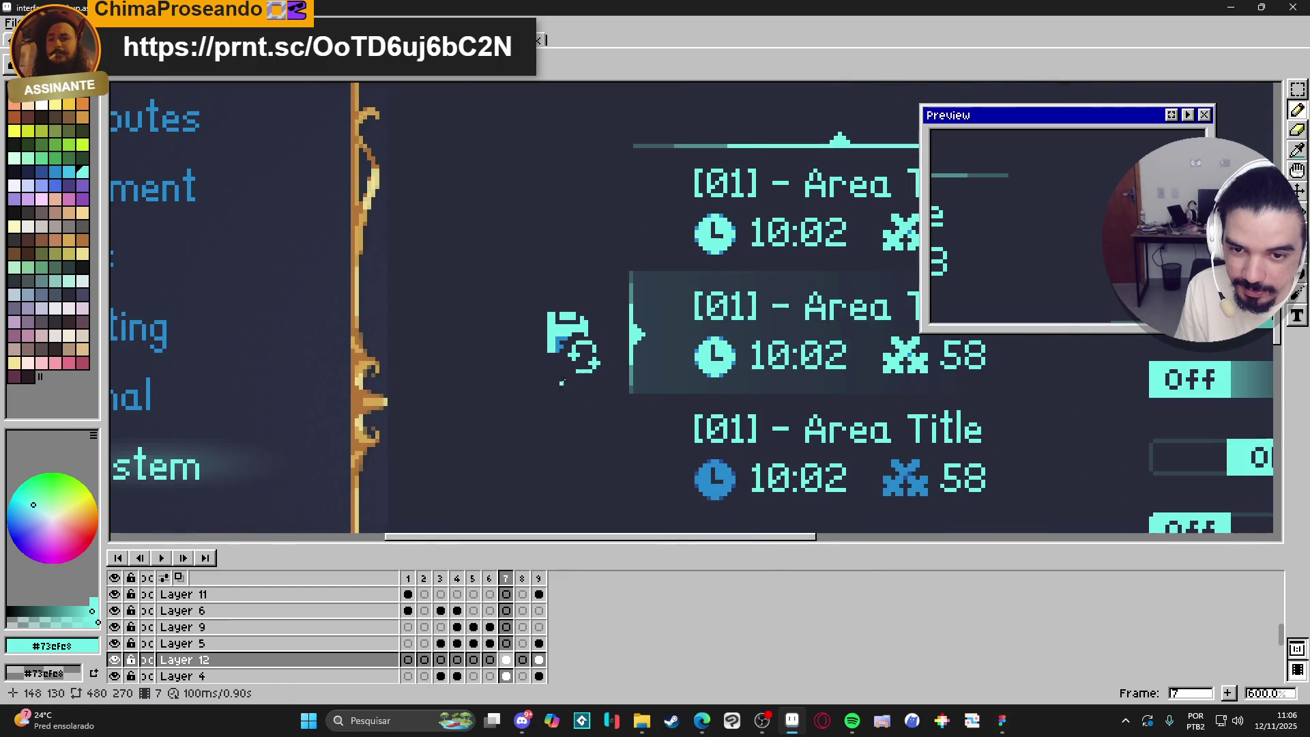
Delete stray cyan pixels near the arrow and reposition the arrow block.
scroll(576, 359, "up", 1)
scroll(612, 431, "down", 2)
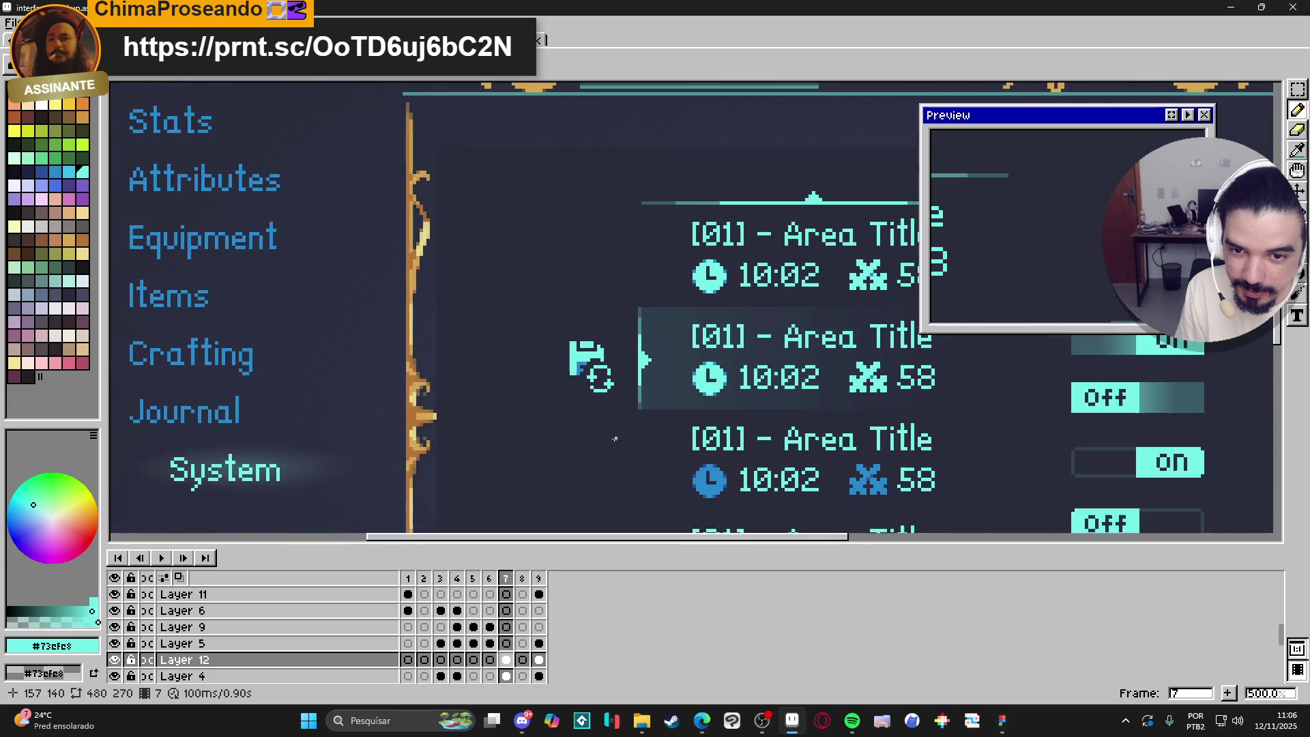
scroll(592, 416, "up", 5)
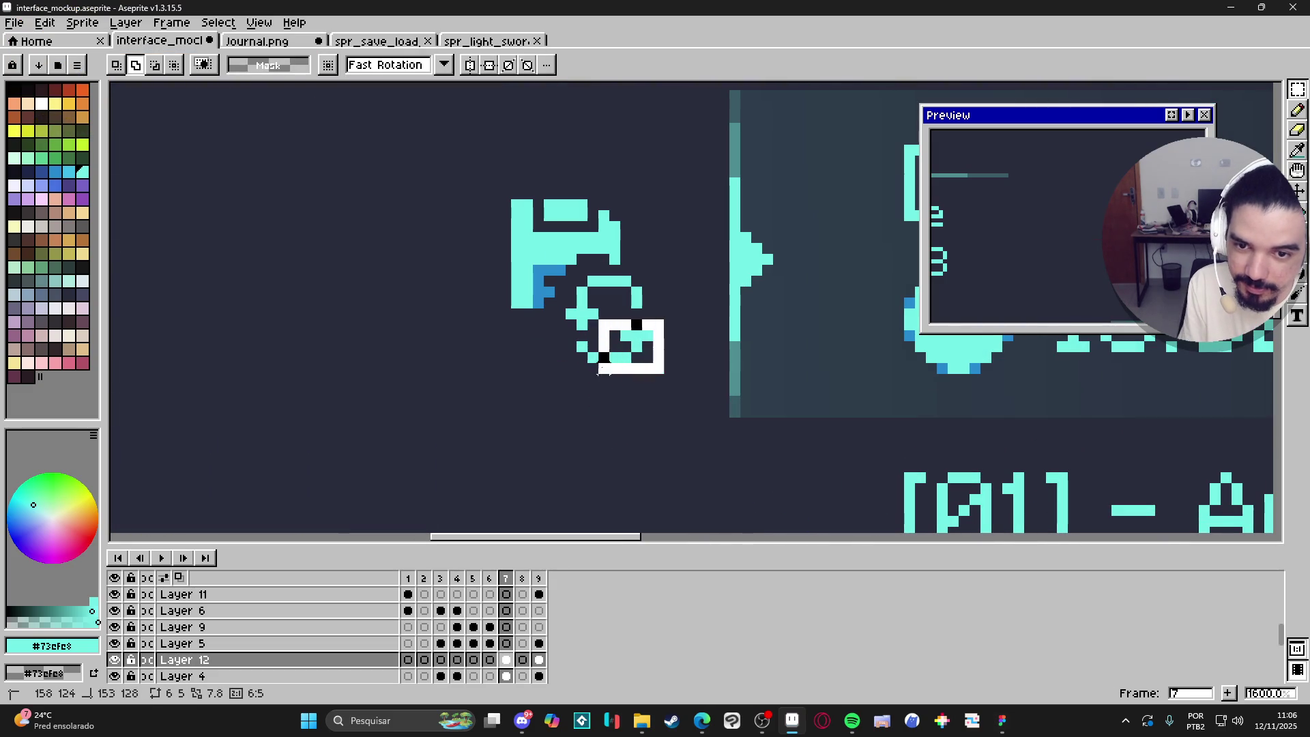
left_click_drag(577, 351, 566, 327)
key("Delete")
mouse_move(565, 275)
left_mouse_down()
mouse_move(644, 344)
mouse_move(625, 334)
left_mouse_up()
key("ctrl+v")
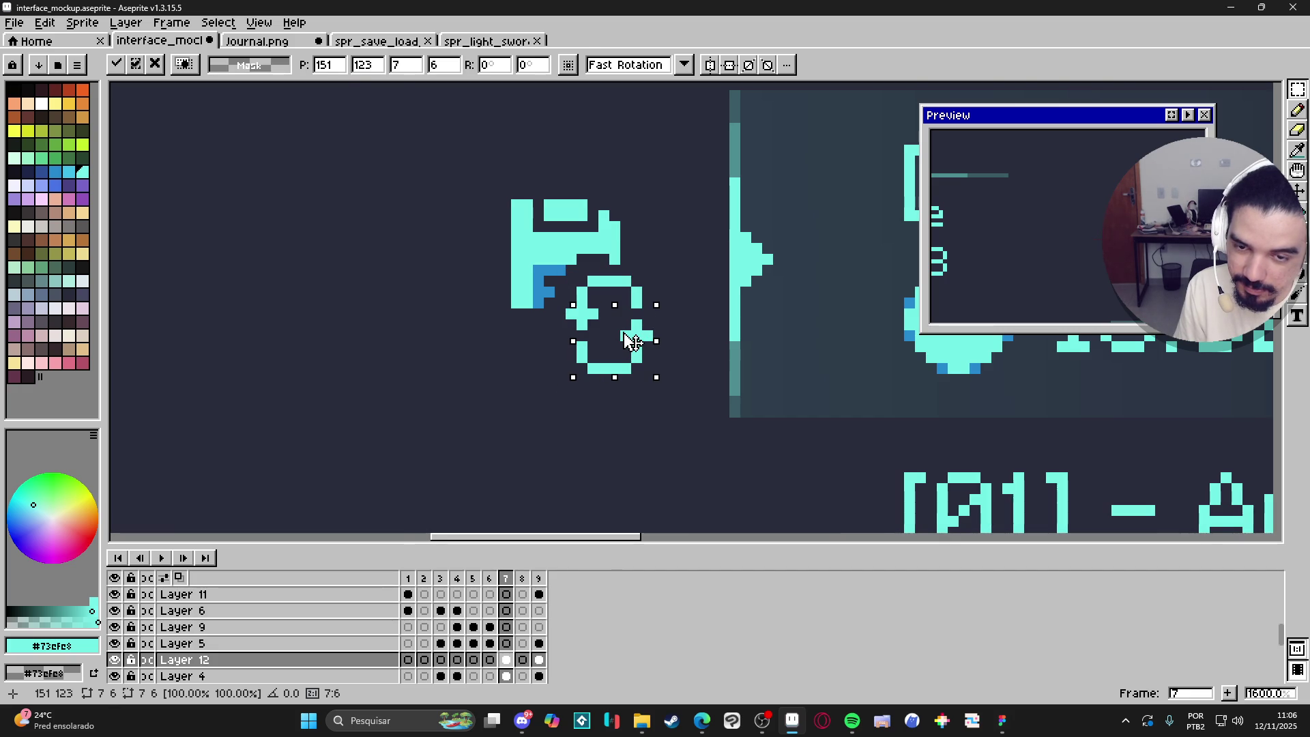
key("Return")
Review the arrow within the Save/Load menu, then undo its strokes.
scroll(632, 341, "down", 4)
scroll(640, 401, "up", 5)
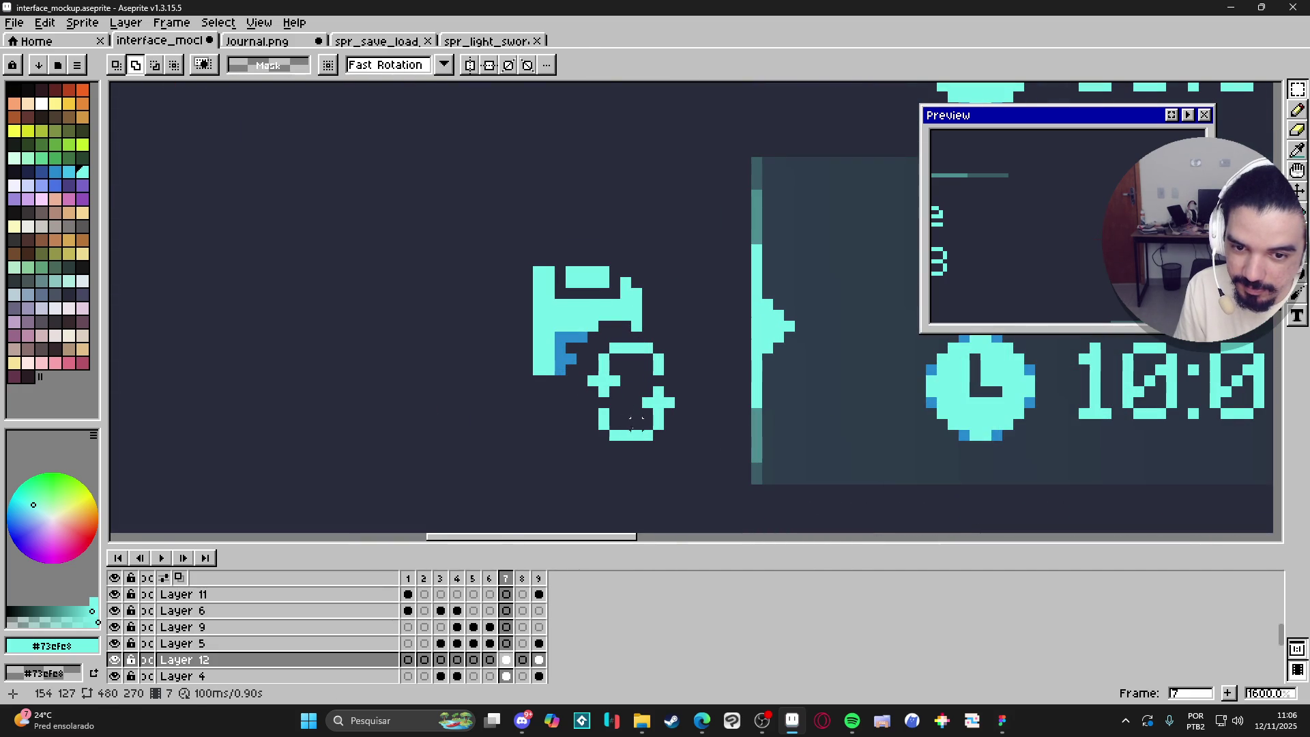
scroll(625, 419, "down", 3)
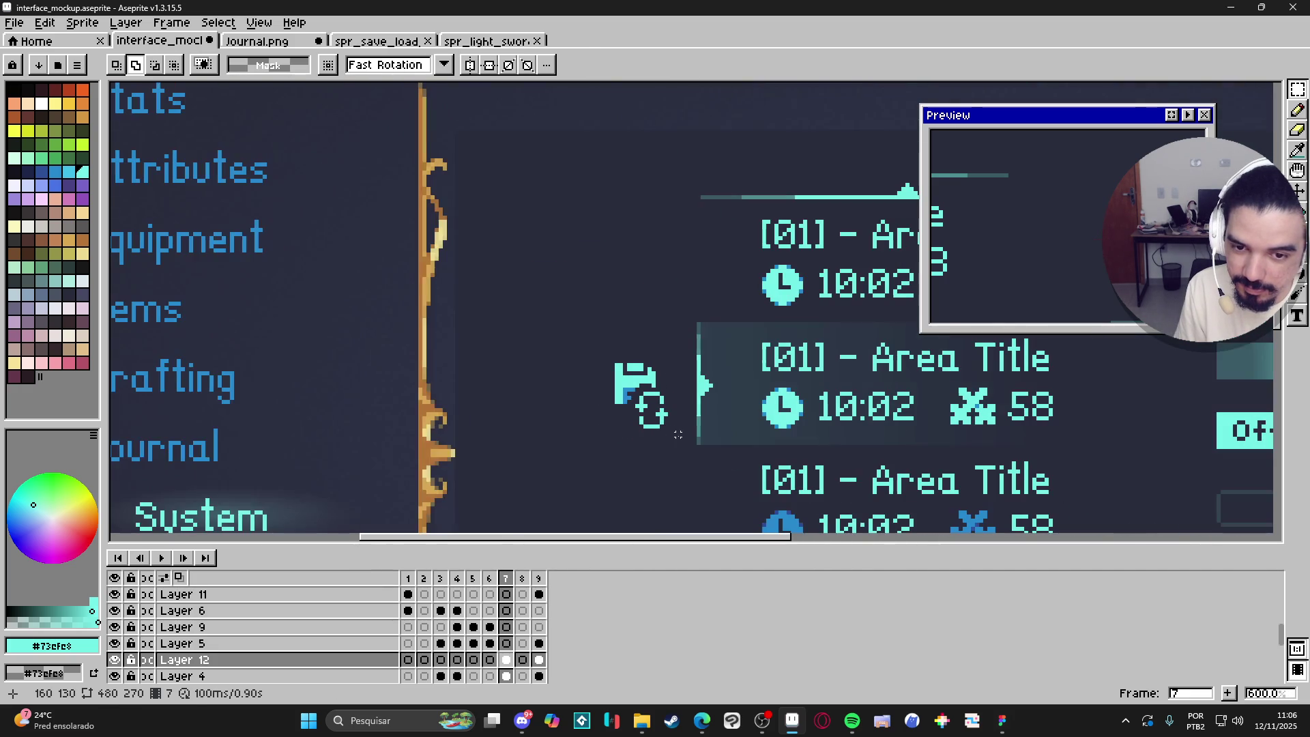
scroll(678, 434, "down", 2)
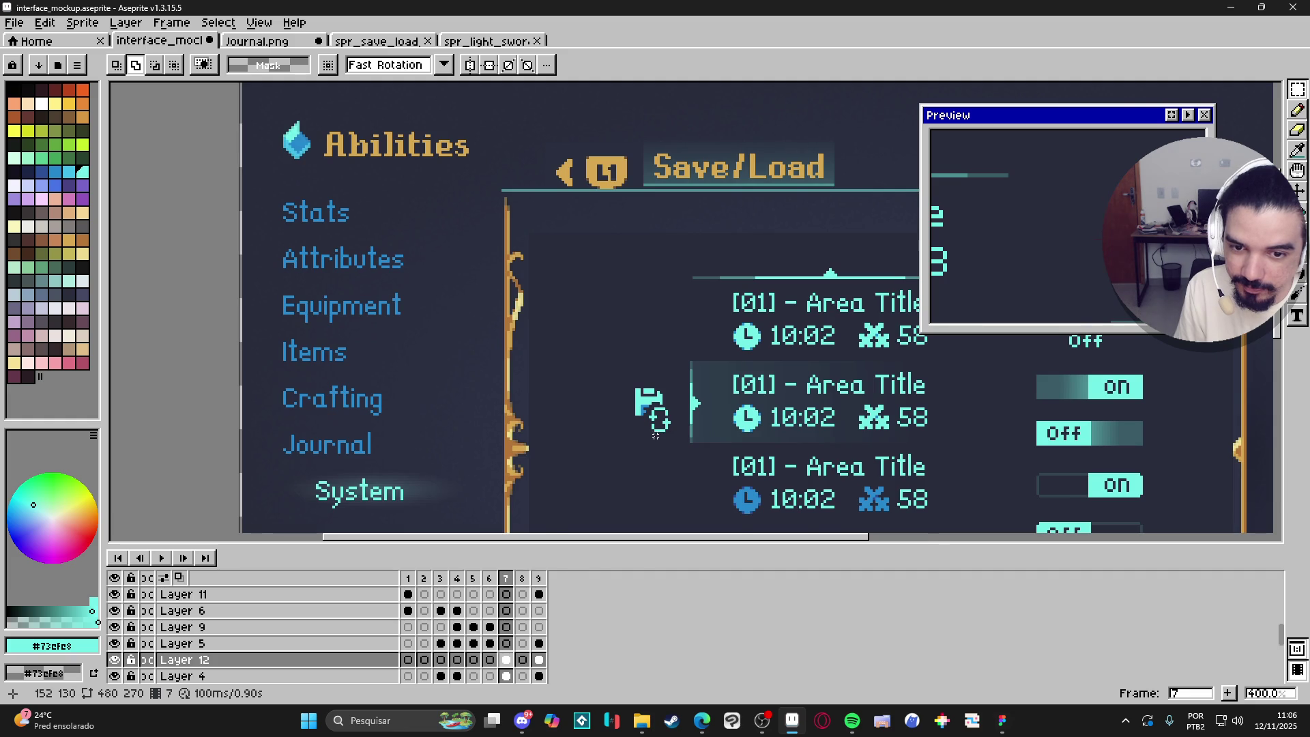
scroll(652, 434, "down", 1)
scroll(632, 424, "up", 3)
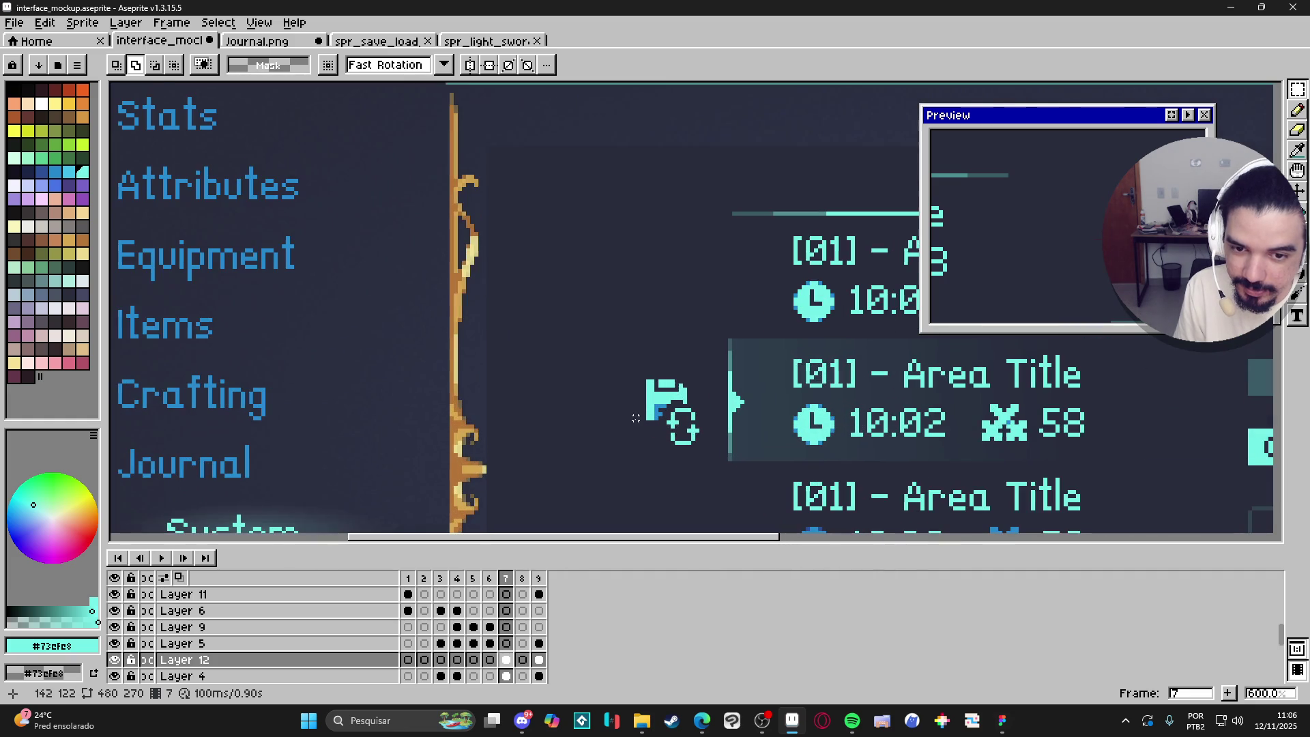
scroll(640, 417, "up", 1)
scroll(637, 409, "down", 2)
scroll(623, 375, "down", 1)
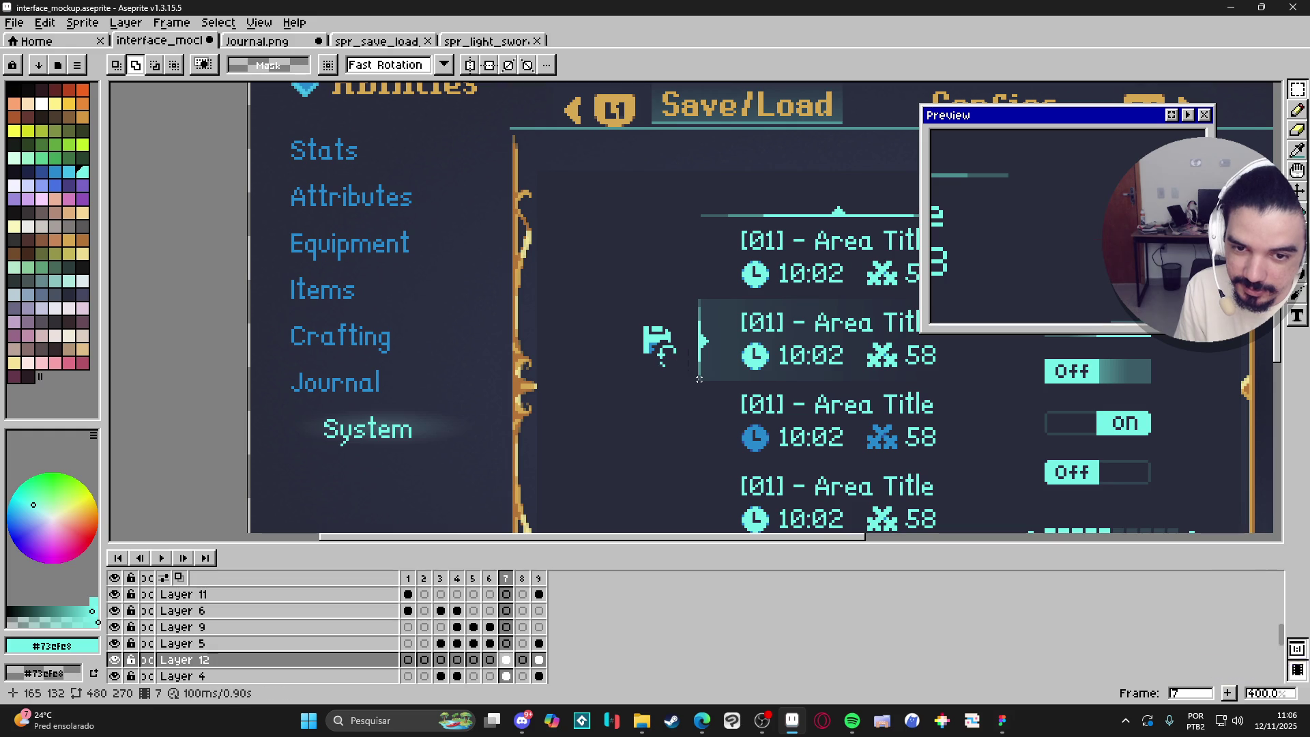
key("ctrl+z")
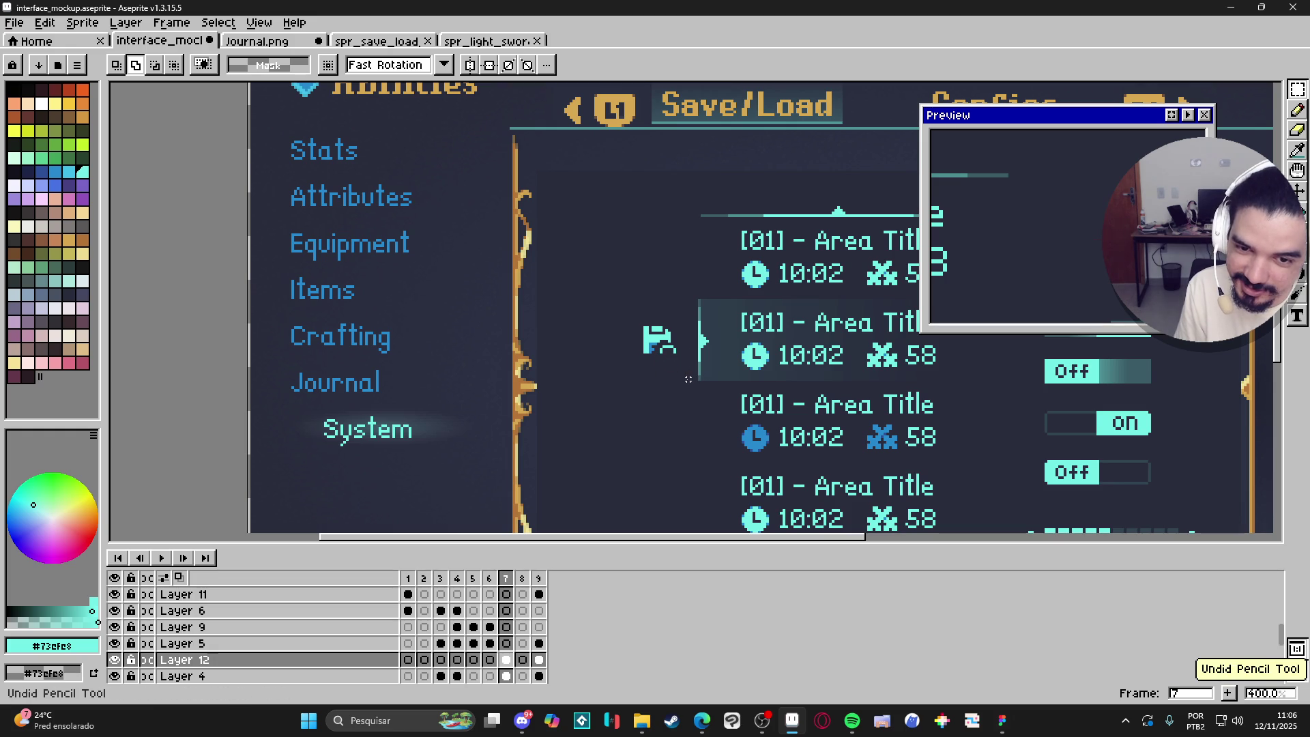
key("ctrl+z")
key("ctrl+z")
key("ctrl+z")
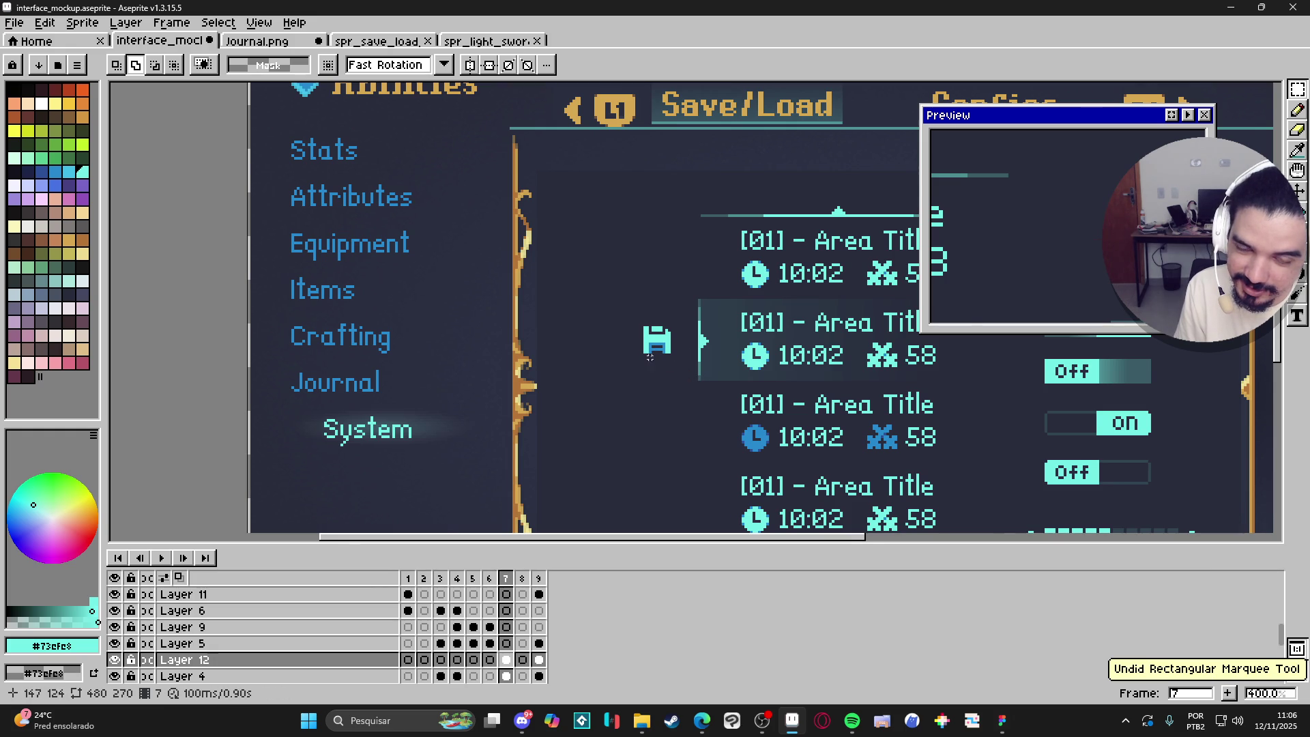
Select the plain floppy icon and shift it to the left.
scroll(675, 314, "up", 1)
key("m")
mouse_move(692, 305)
left_mouse_down()
mouse_move(645, 353)
mouse_move(601, 338)
left_mouse_up()
scroll(619, 345, "up", 1)
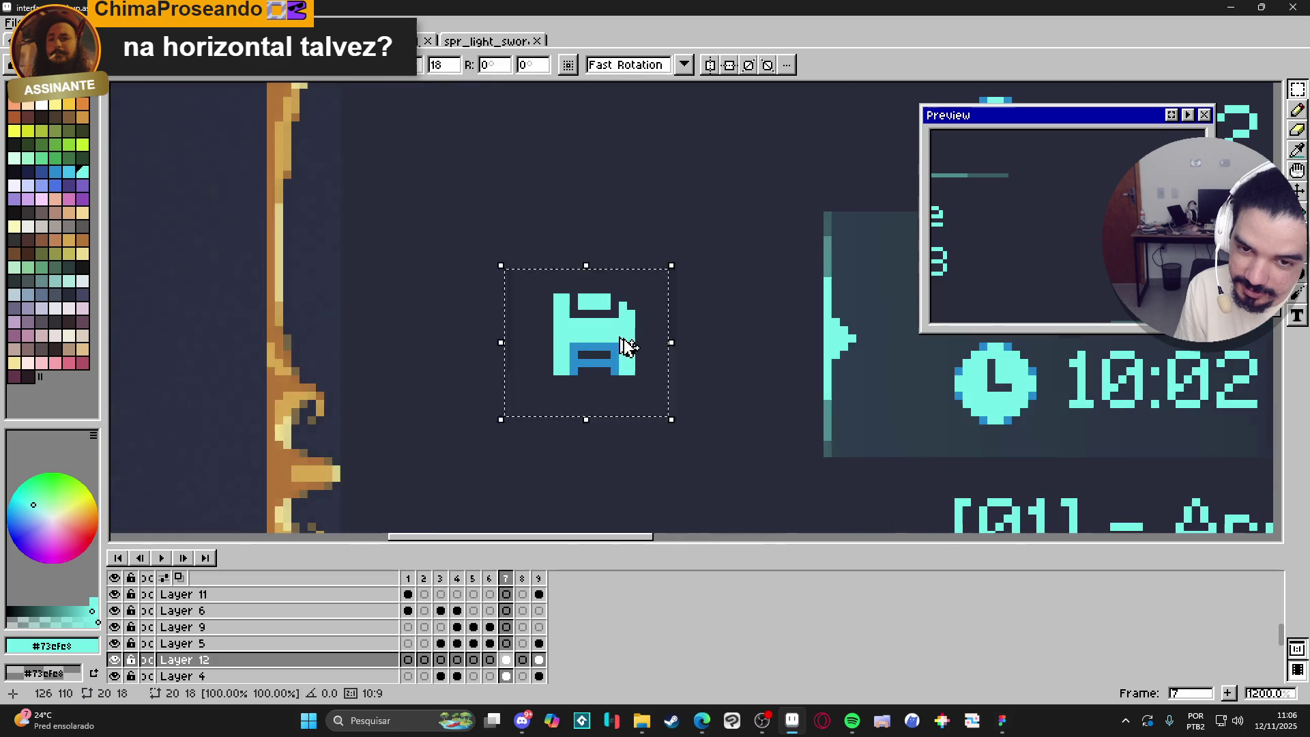
key("b")
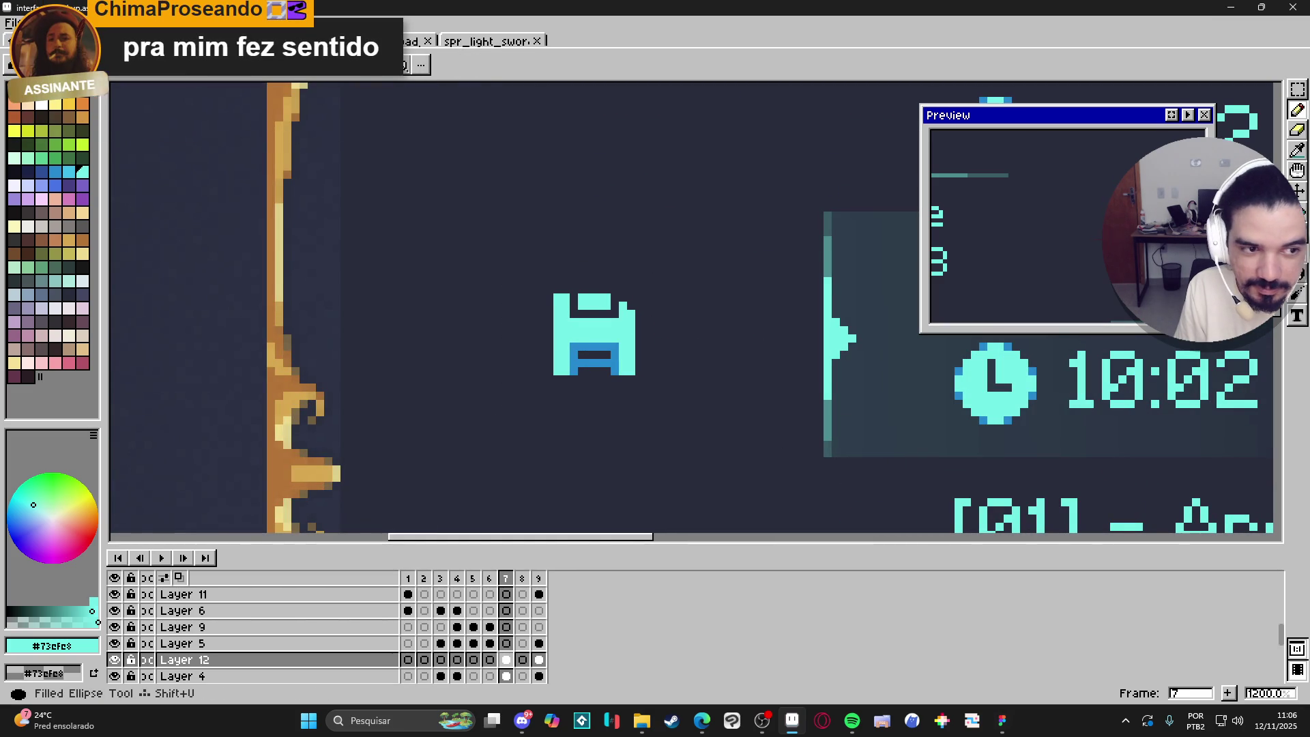
Draw a cyan circle outline just right of the floppy icon.
key("v")
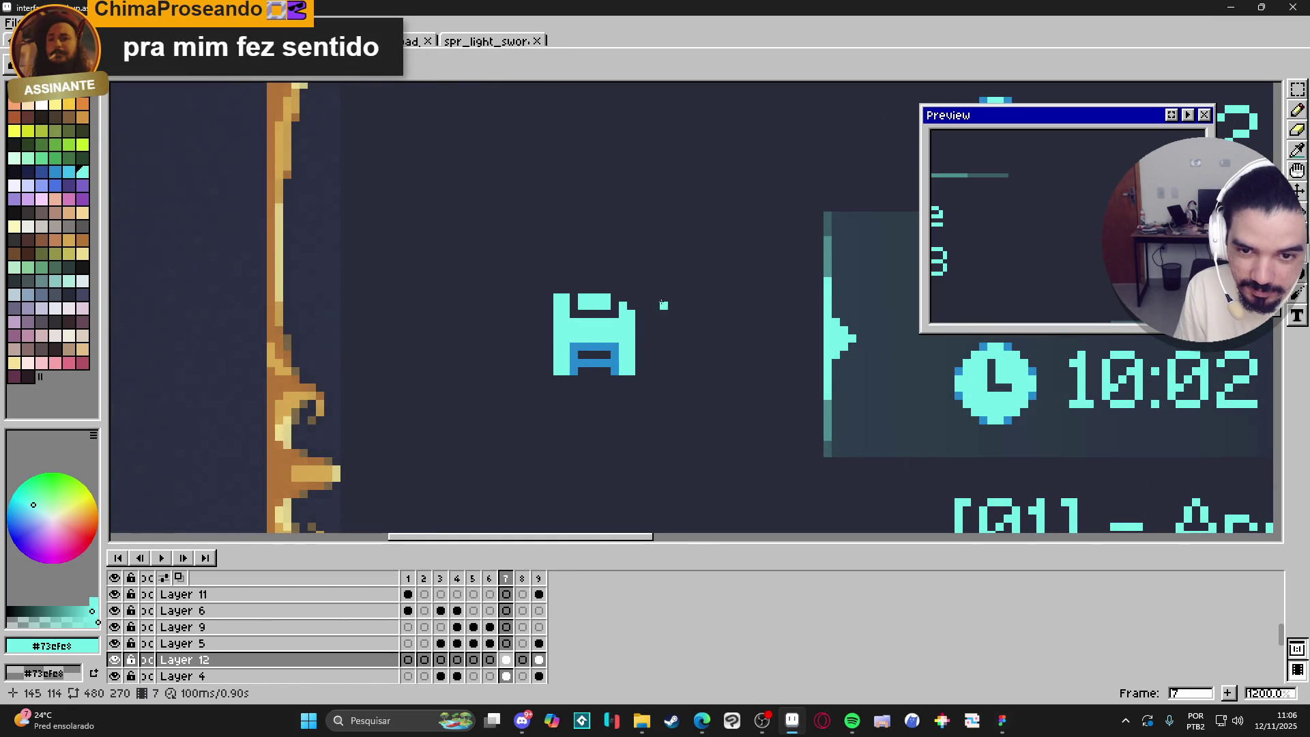
left_click_drag(659, 302, 727, 381)
scroll(641, 315, "up", 1)
scroll(641, 315, "left", 1)
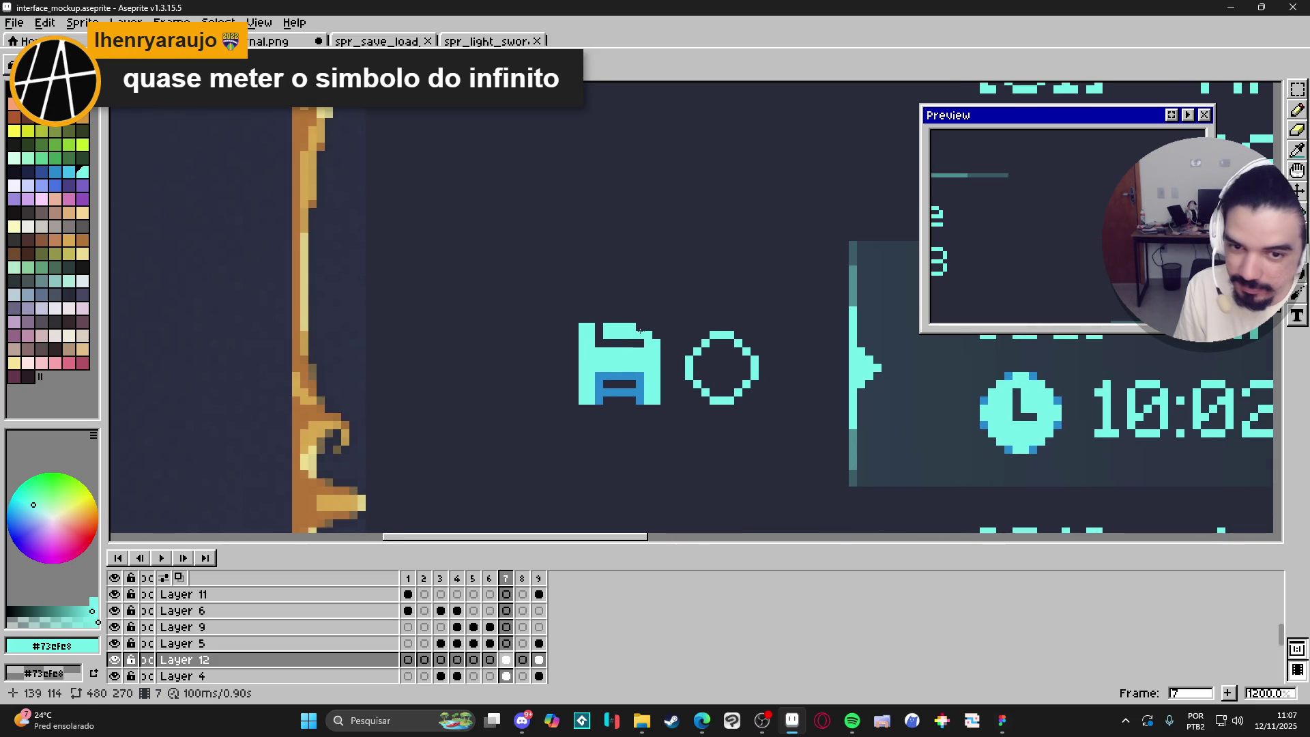
key("ctrl+z")
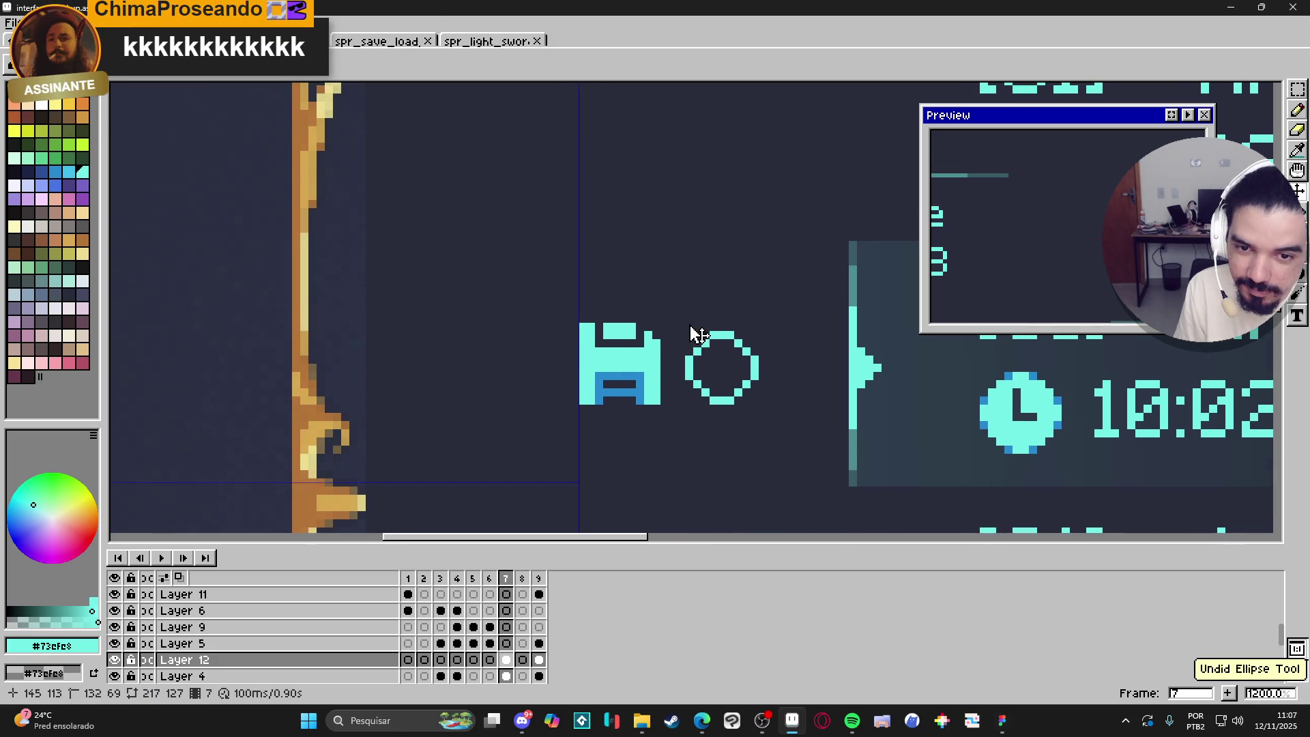
left_click_drag(676, 323, 757, 403)
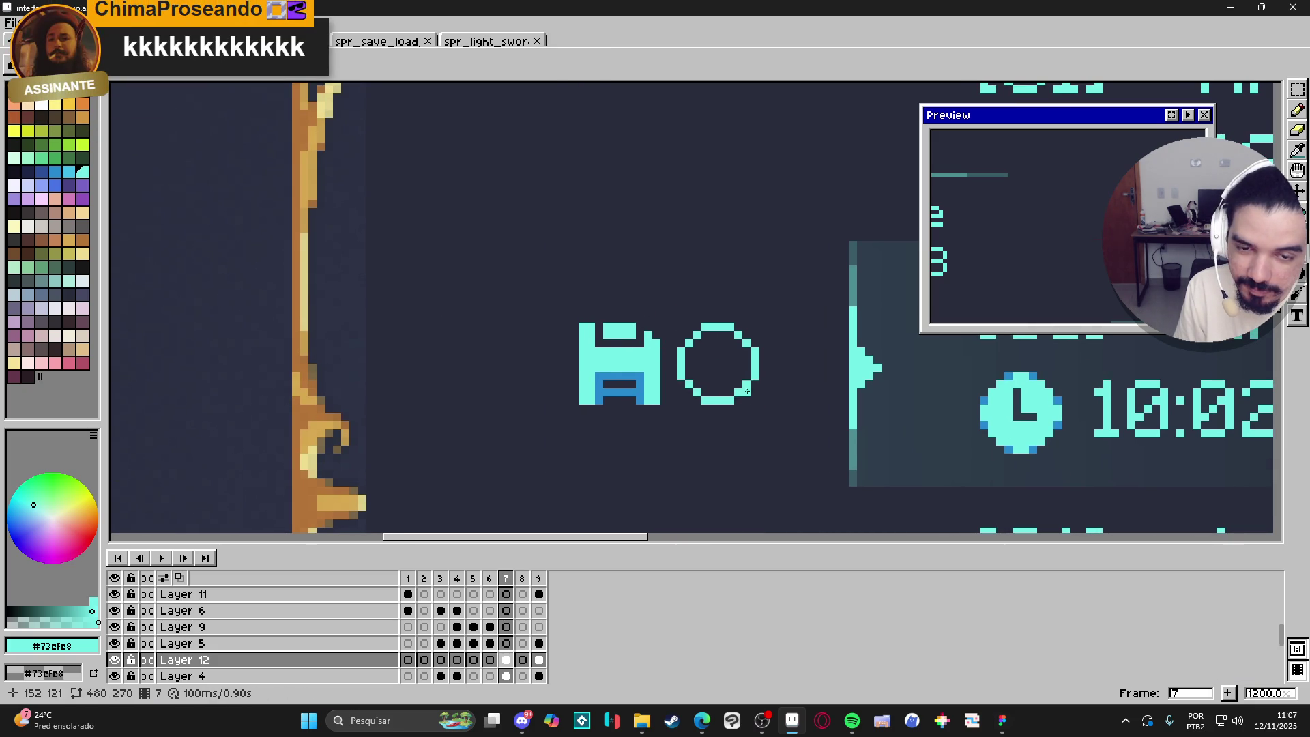
scroll(753, 364, "up", 1)
Adjust the circle's edge pixels and add pixels linking it to the floppy icon.
key("e")
left_click(757, 356)
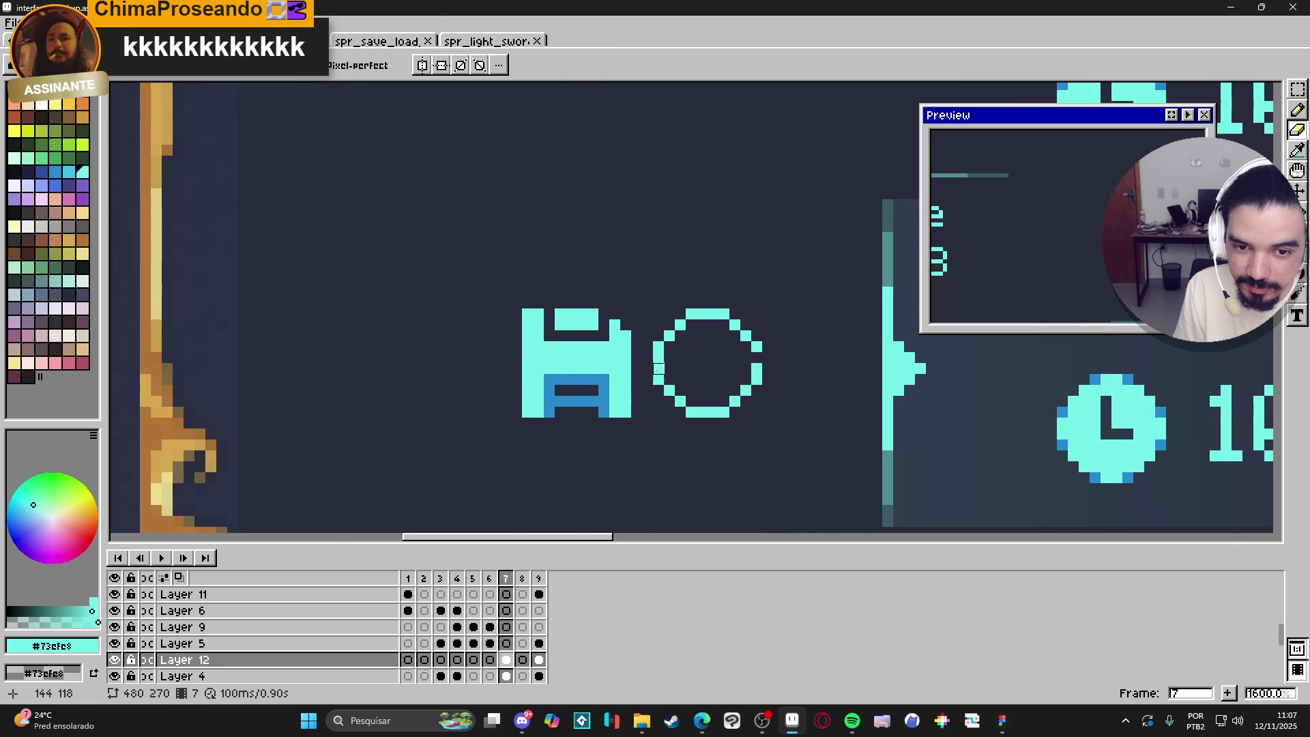
key("b")
left_click(670, 361)
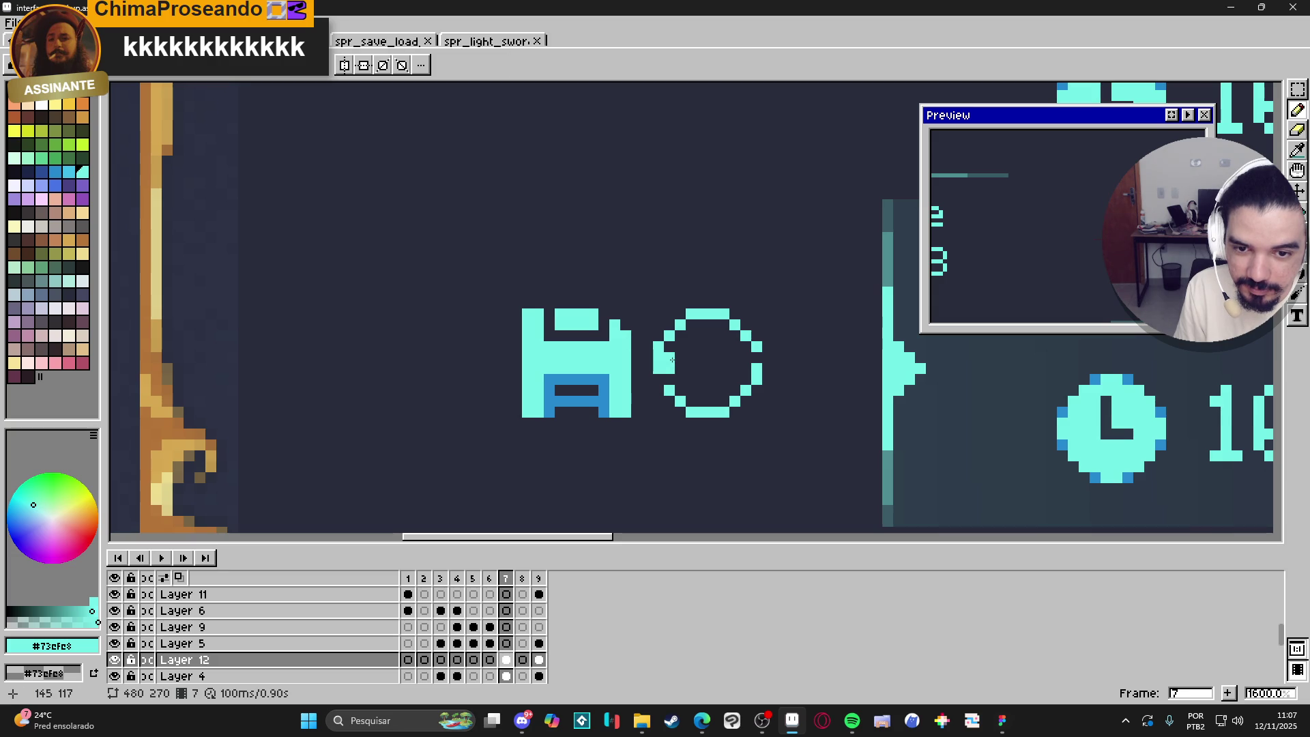
left_click(650, 358)
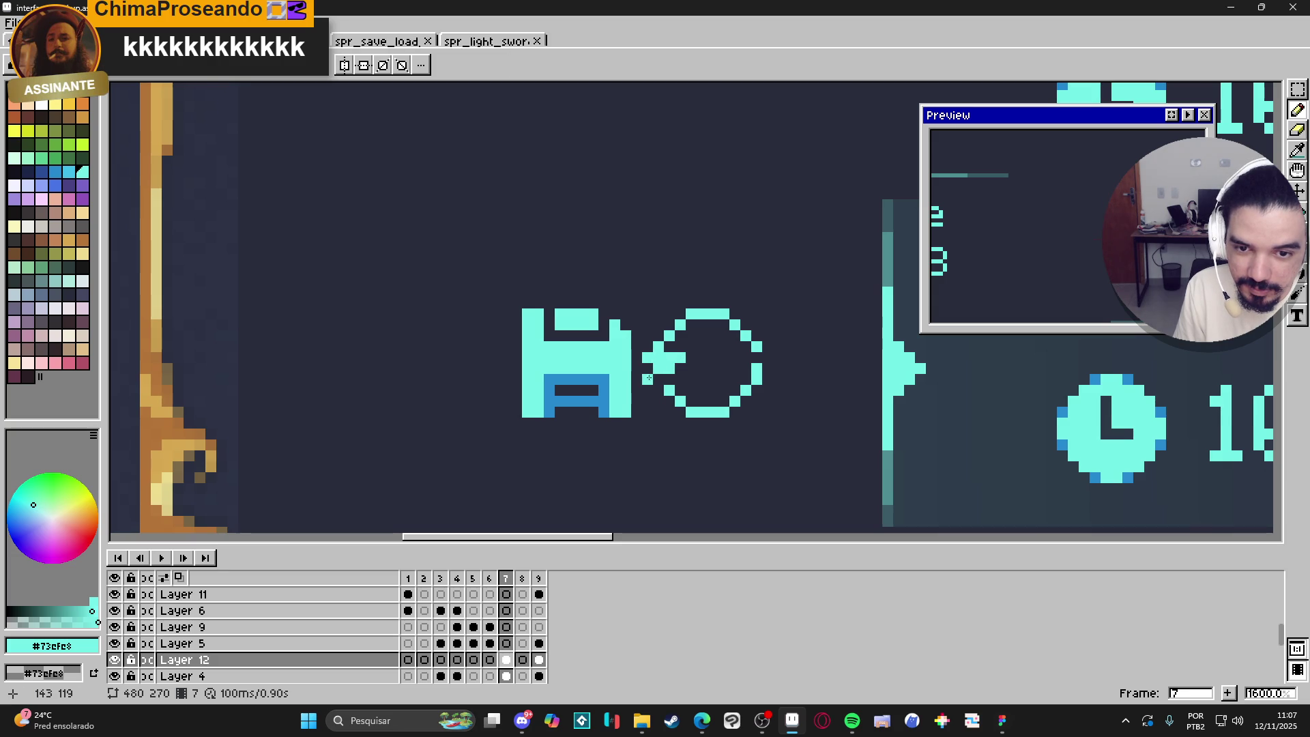
left_click(647, 369)
left_click(636, 358)
key("e")
key("b")
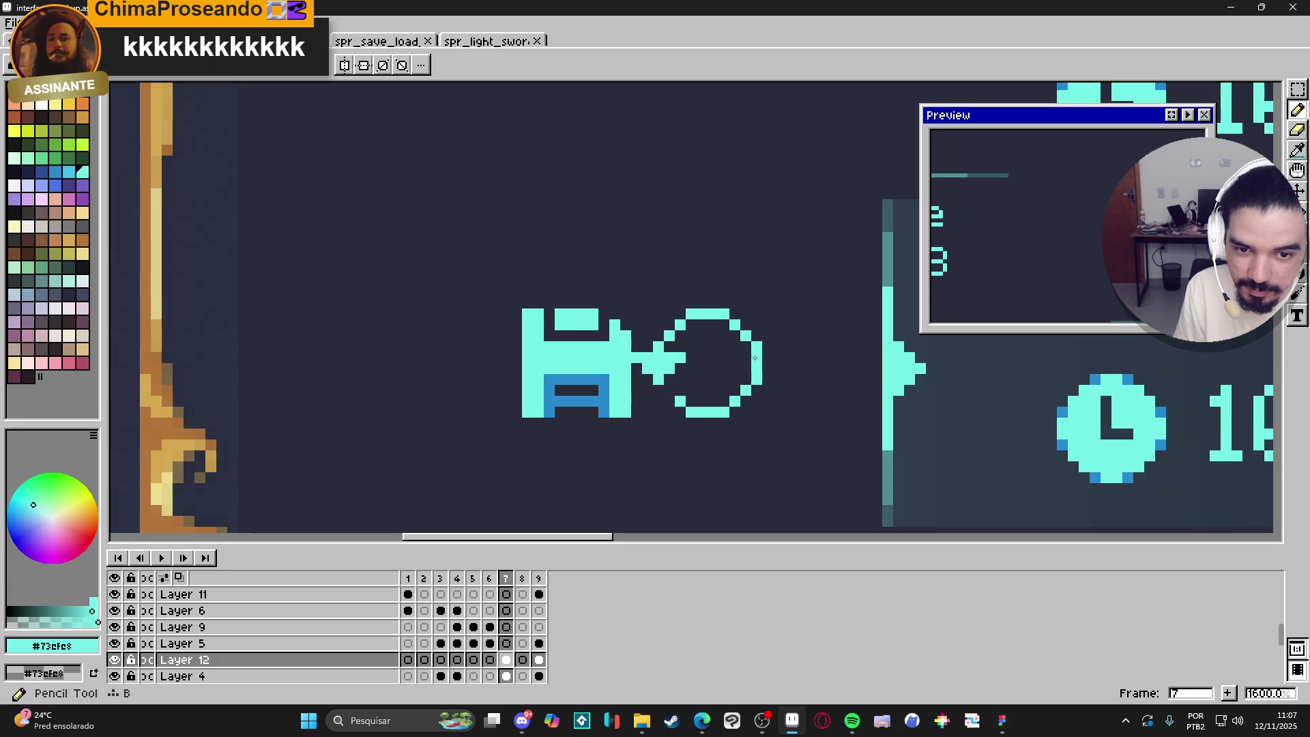
Extend the arrow bar past the circle's right side and shape its tip.
left_click_drag(741, 369, 766, 367)
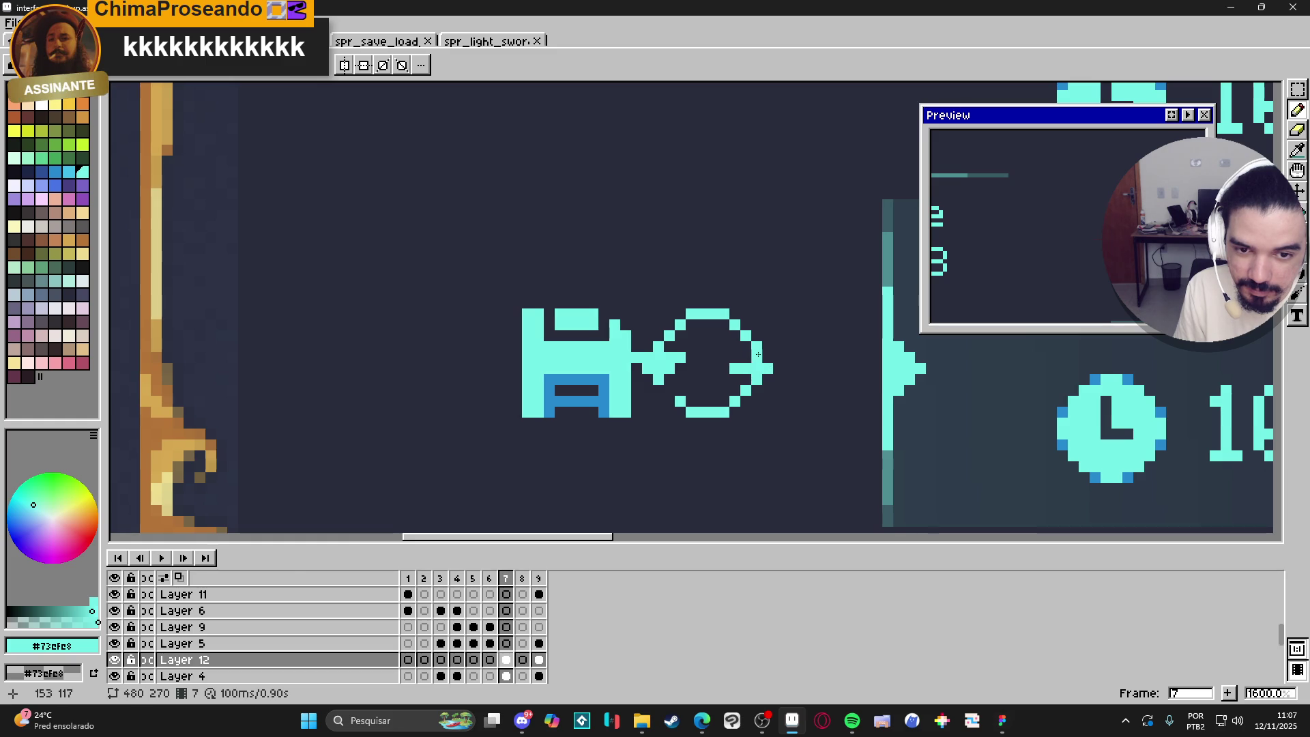
key("e")
left_click(757, 346)
left_click(758, 358)
key("b")
left_click(778, 369)
left_click(757, 358)
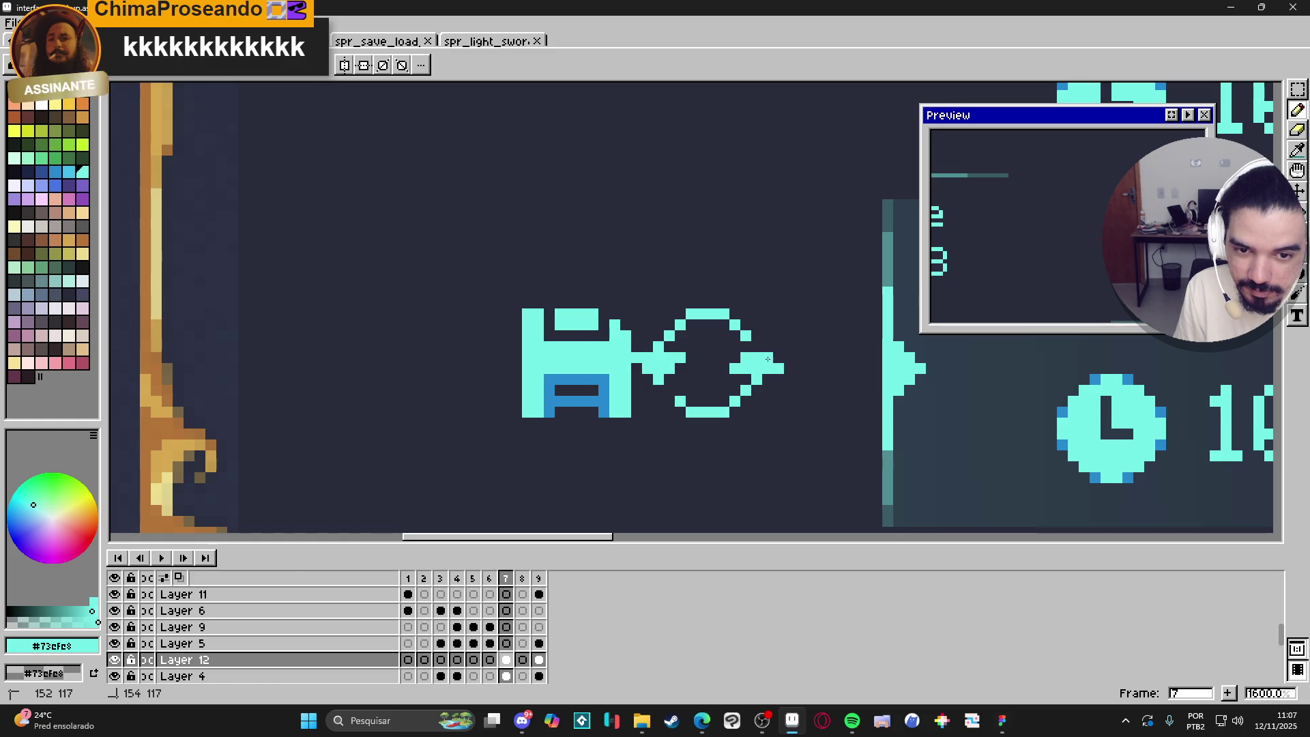
key("e")
Marquee-select the floppy save icon with its circular arrow.
scroll(744, 413, "down", 3)
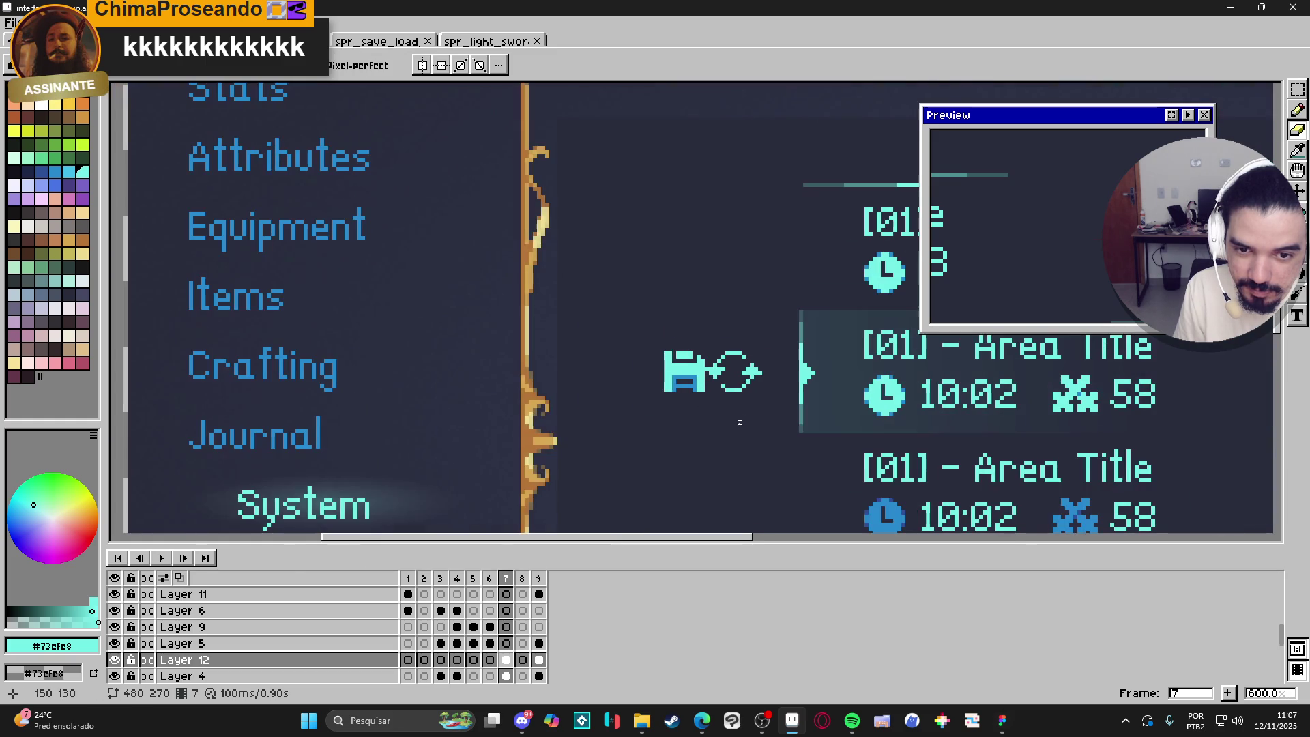
scroll(732, 422, "down", 3)
scroll(726, 420, "up", 1)
scroll(723, 418, "down", 1)
scroll(716, 409, "up", 3)
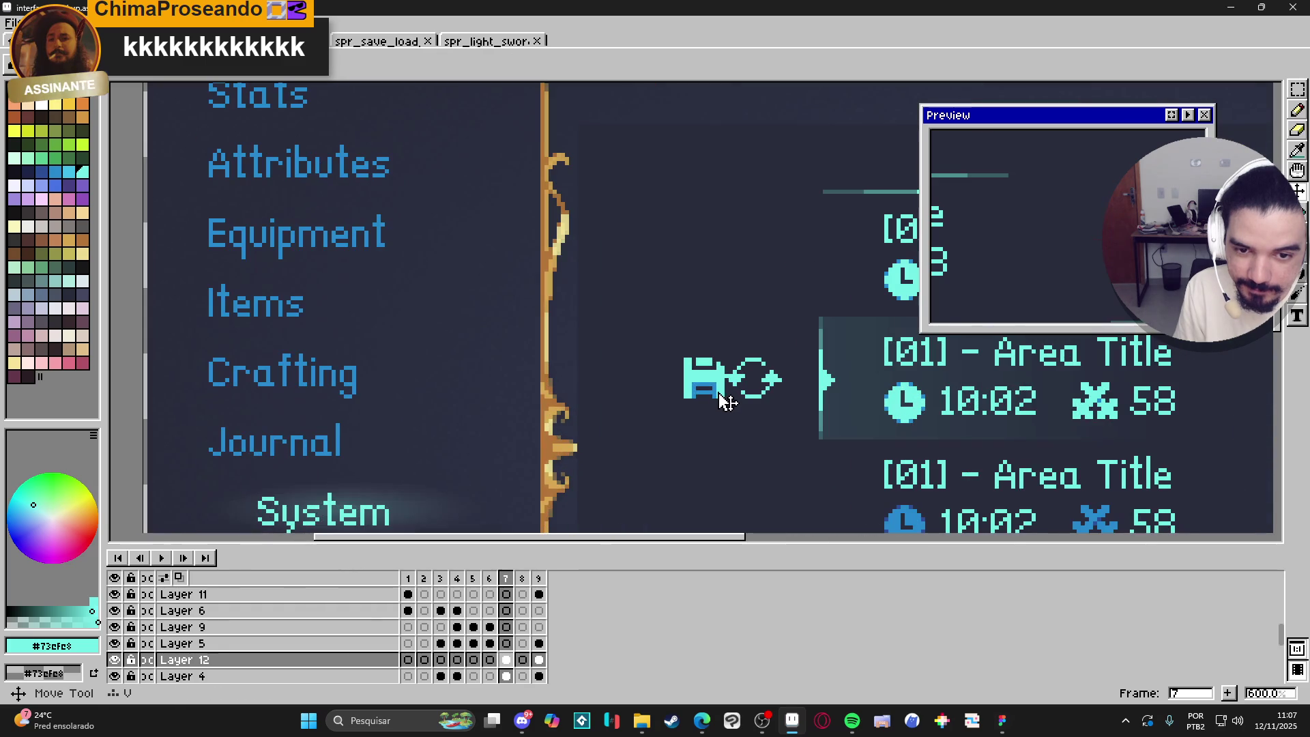
key("m")
scroll(722, 399, "up", 3)
left_click_drag(725, 400, 645, 313)
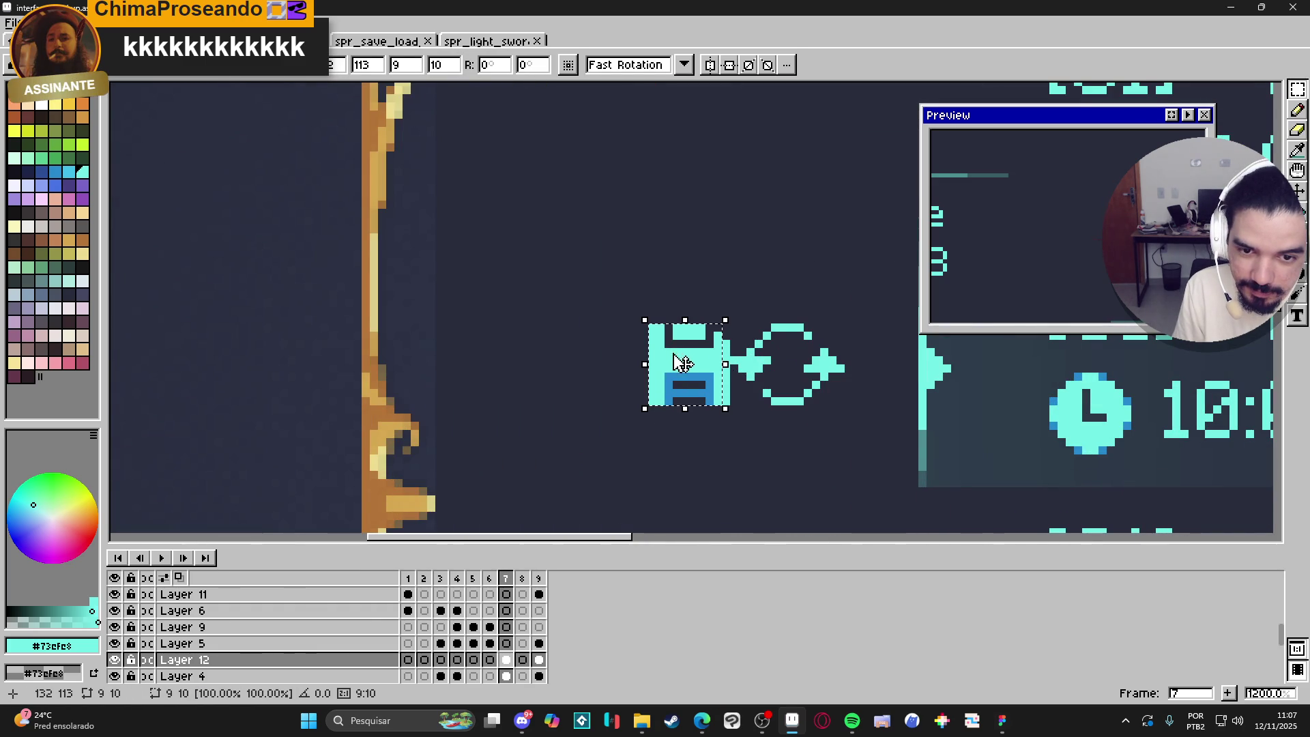
left_click_drag(728, 404, 652, 322)
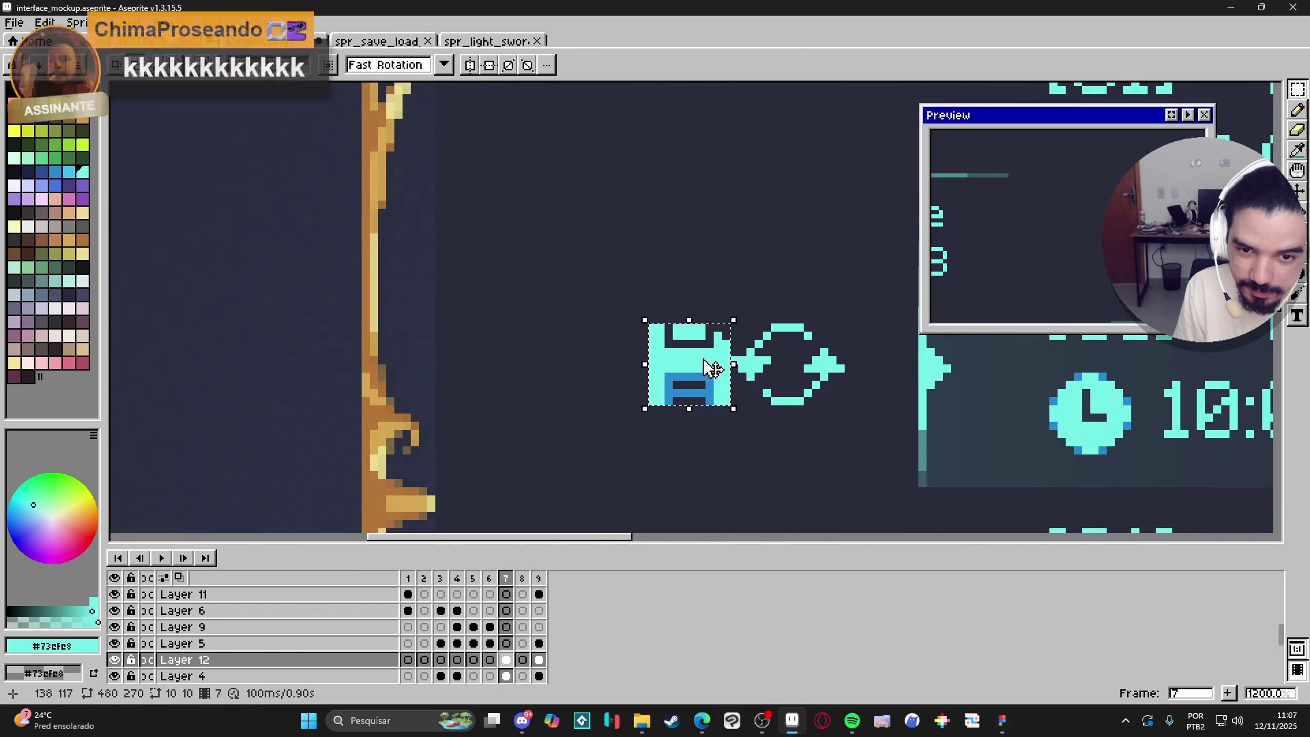
scroll(786, 451, "down", 3)
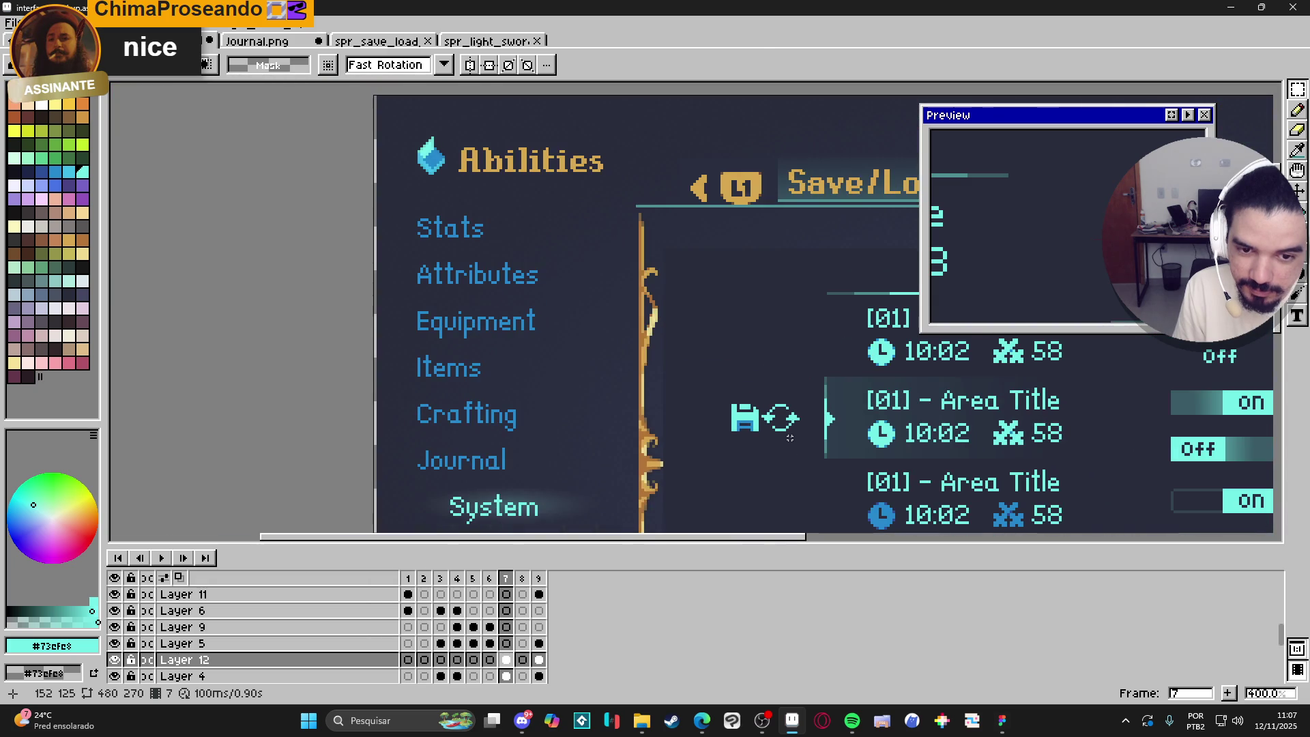
Paint the circular arrow's top-edge pixels in darker blue #2789cd.
scroll(789, 437, "up", 5)
key("b")
left_click(843, 470, "alt")
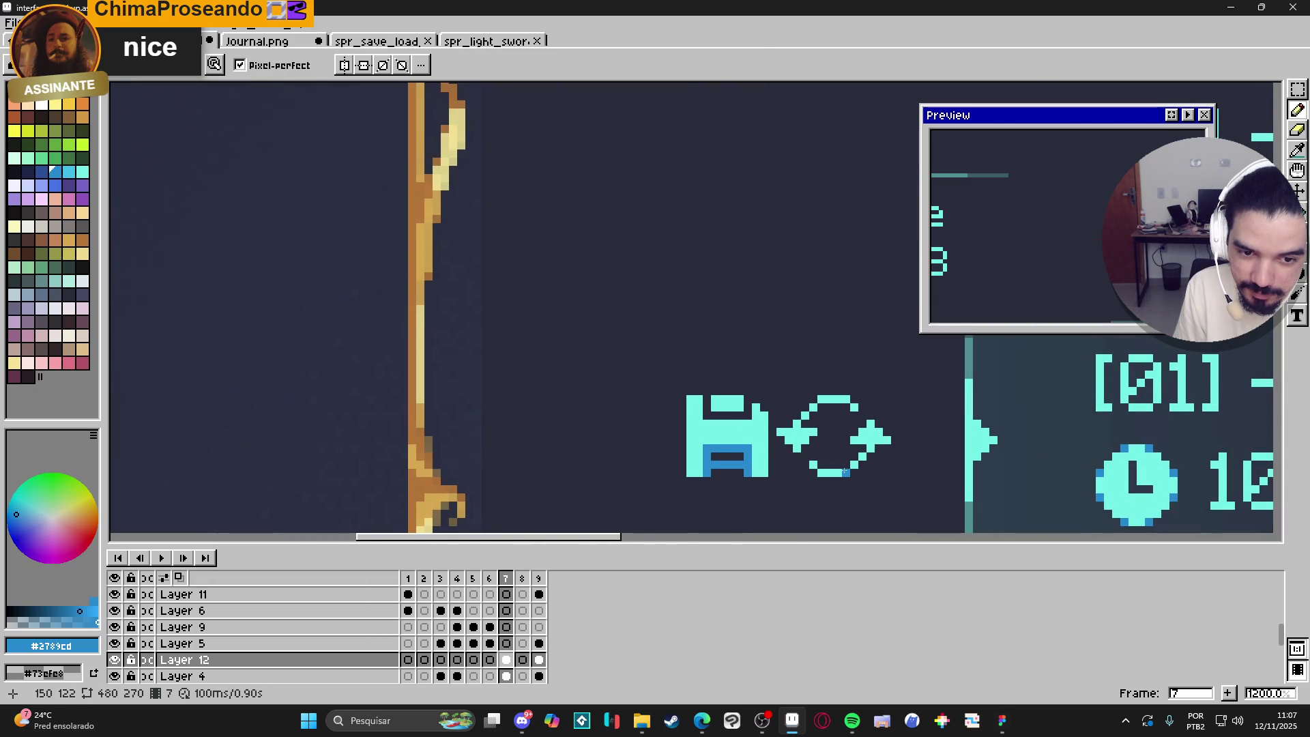
left_click_drag(825, 399, 840, 402)
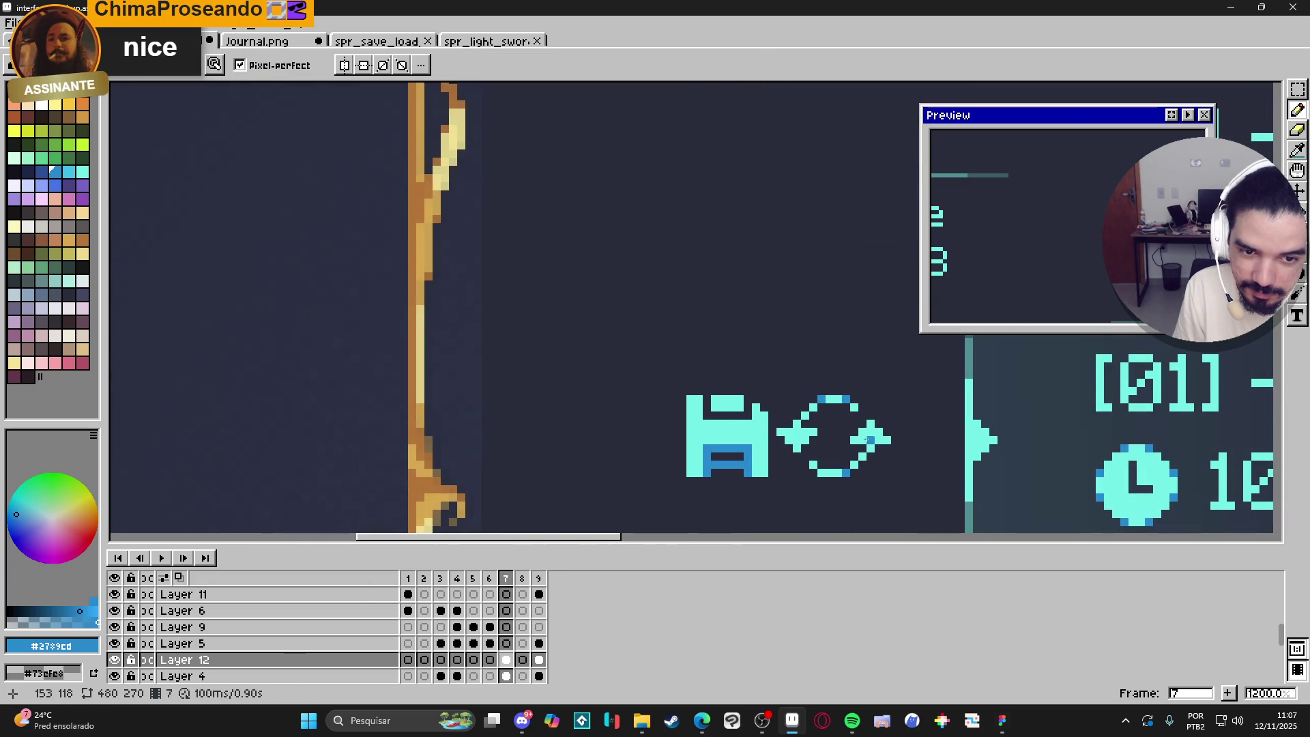
scroll(866, 450, "down", 4)
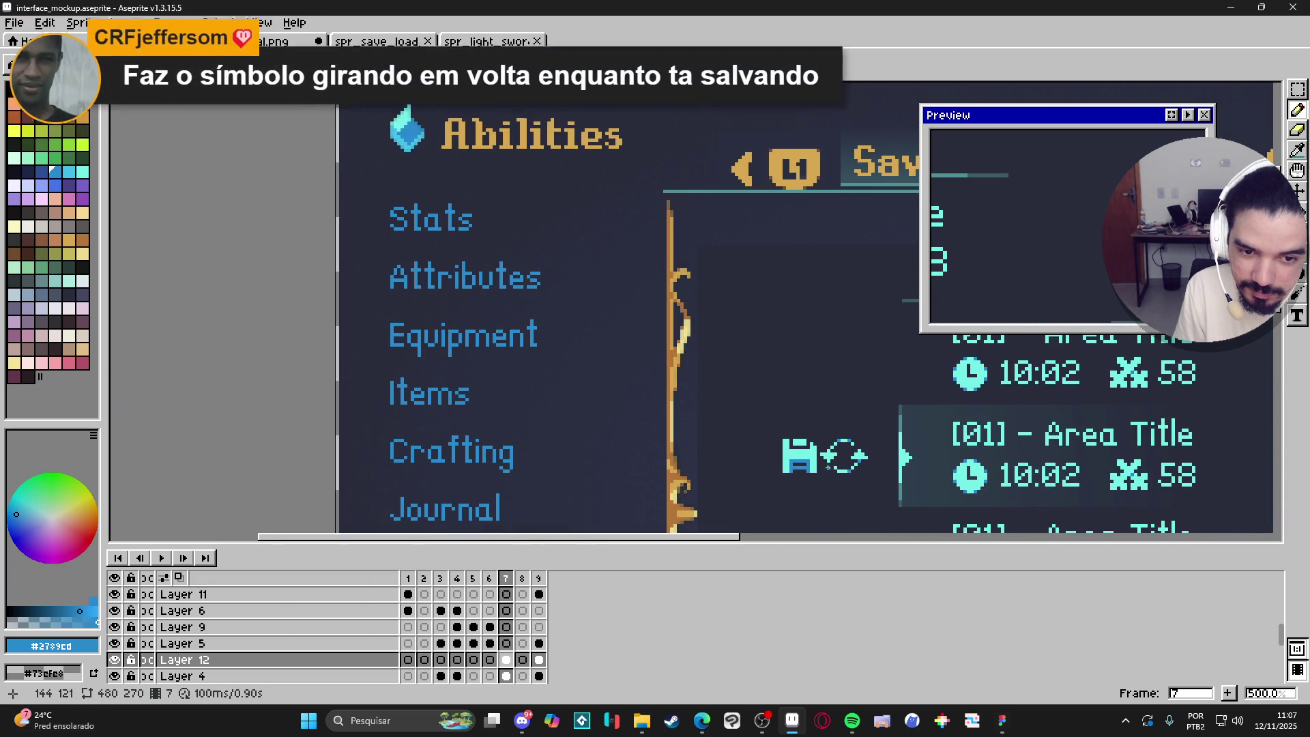
scroll(846, 483, "down", 2)
scroll(846, 483, "up", 2)
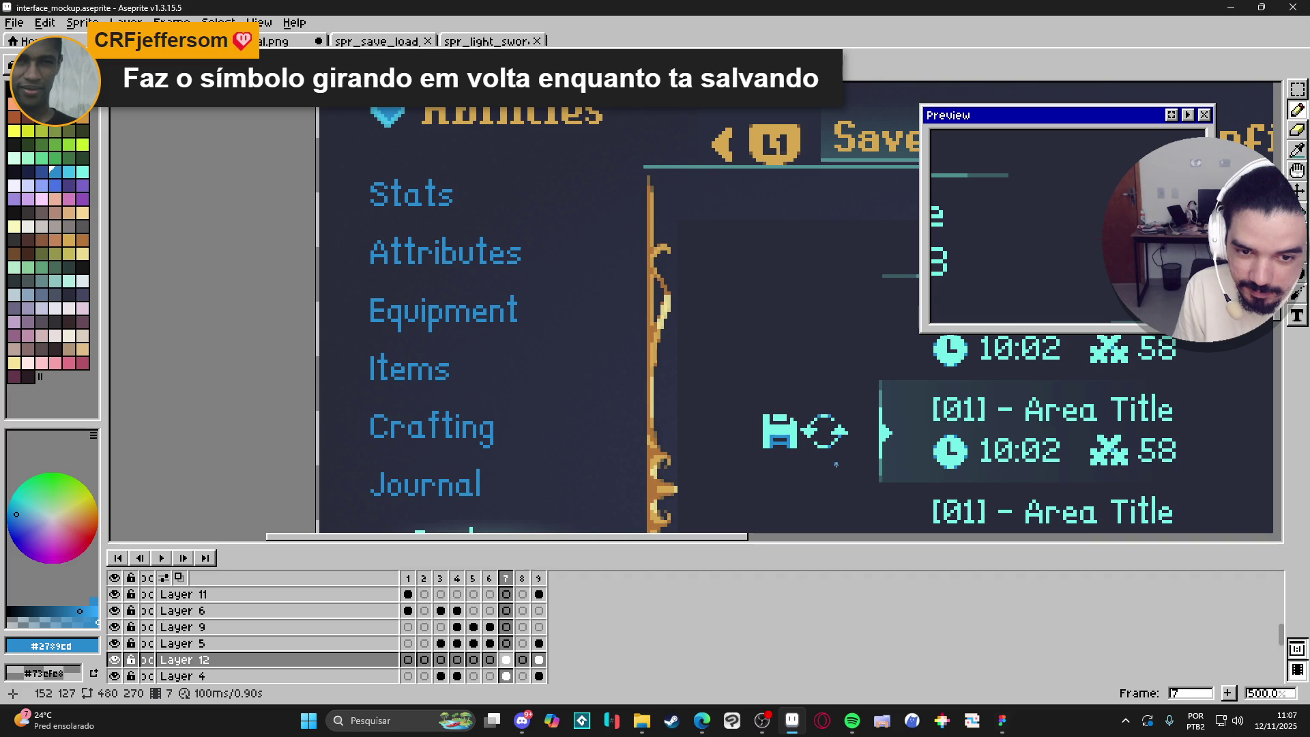
scroll(835, 464, "up", 1)
scroll(836, 464, "down", 1)
scroll(826, 444, "up", 5)
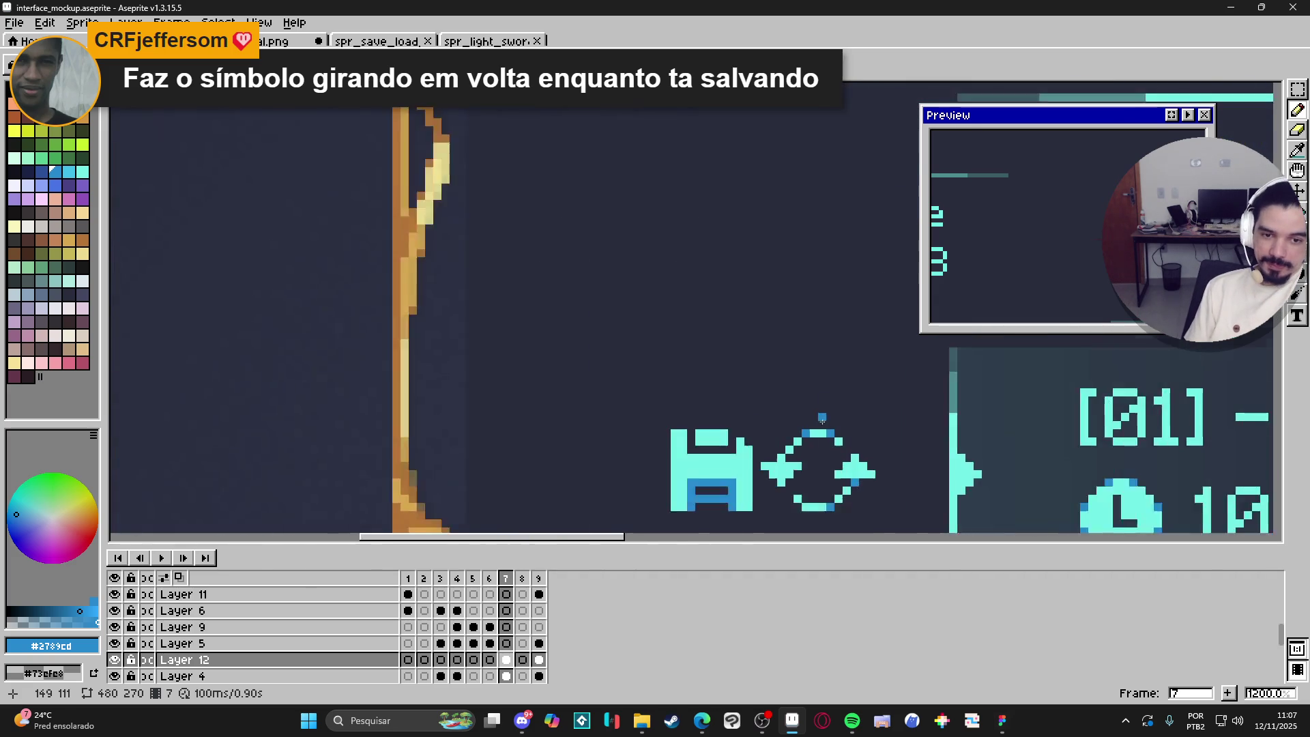
scroll(823, 440, "down", 3)
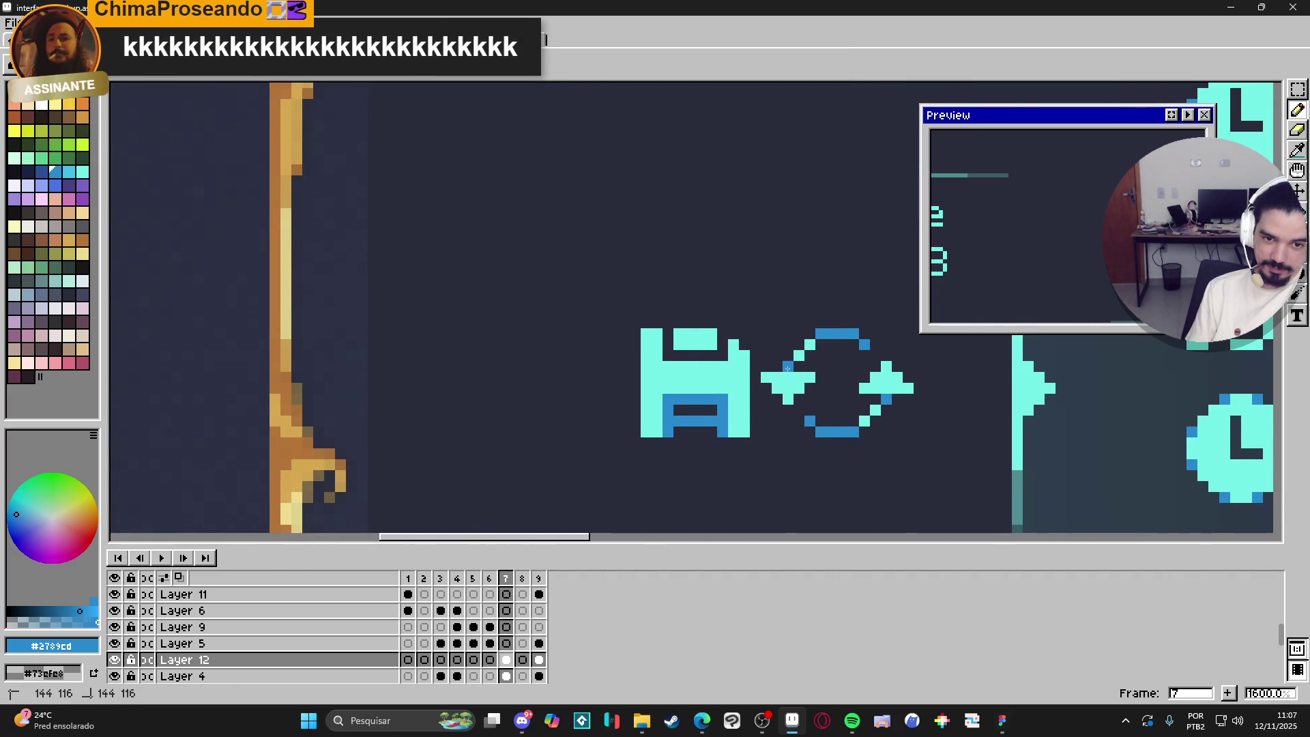
Zoom out and pan to frame the Save/Load menu in the mockup.
scroll(865, 392, "down", 4)
scroll(865, 392, "down", 2)
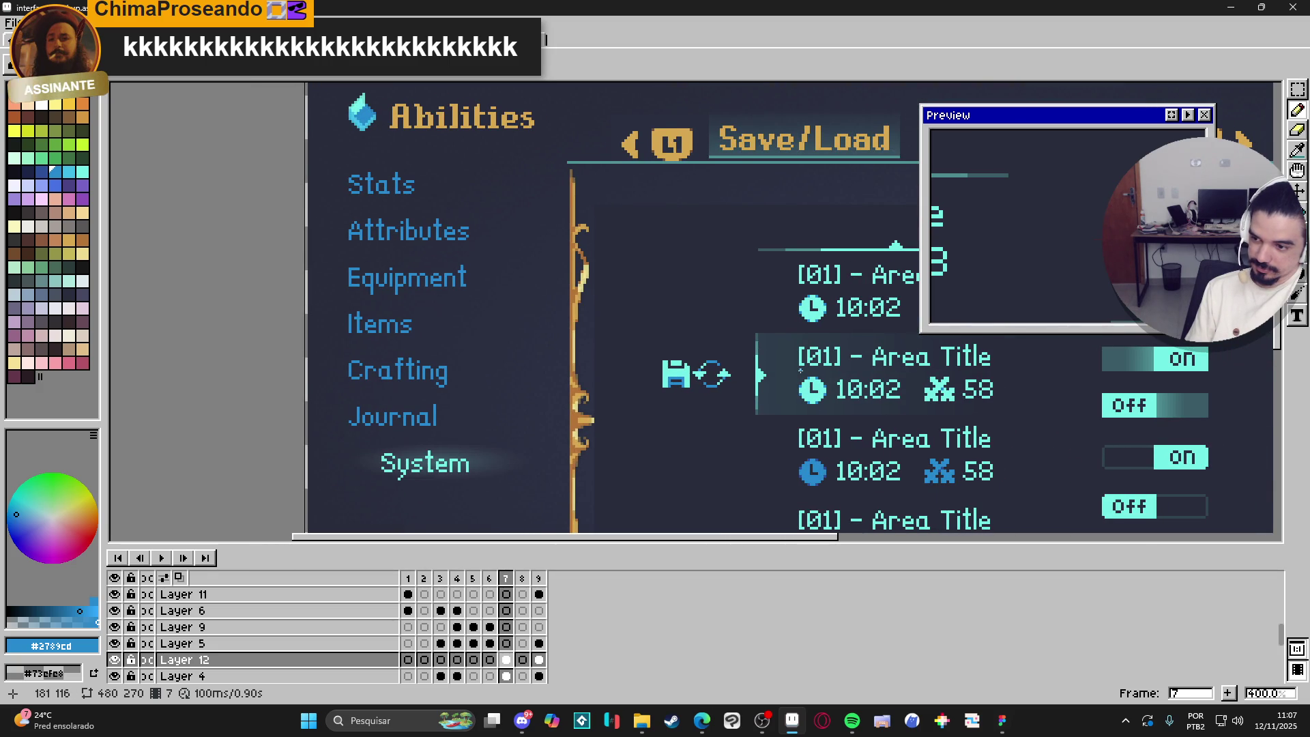
scroll(791, 366, "down", 1)
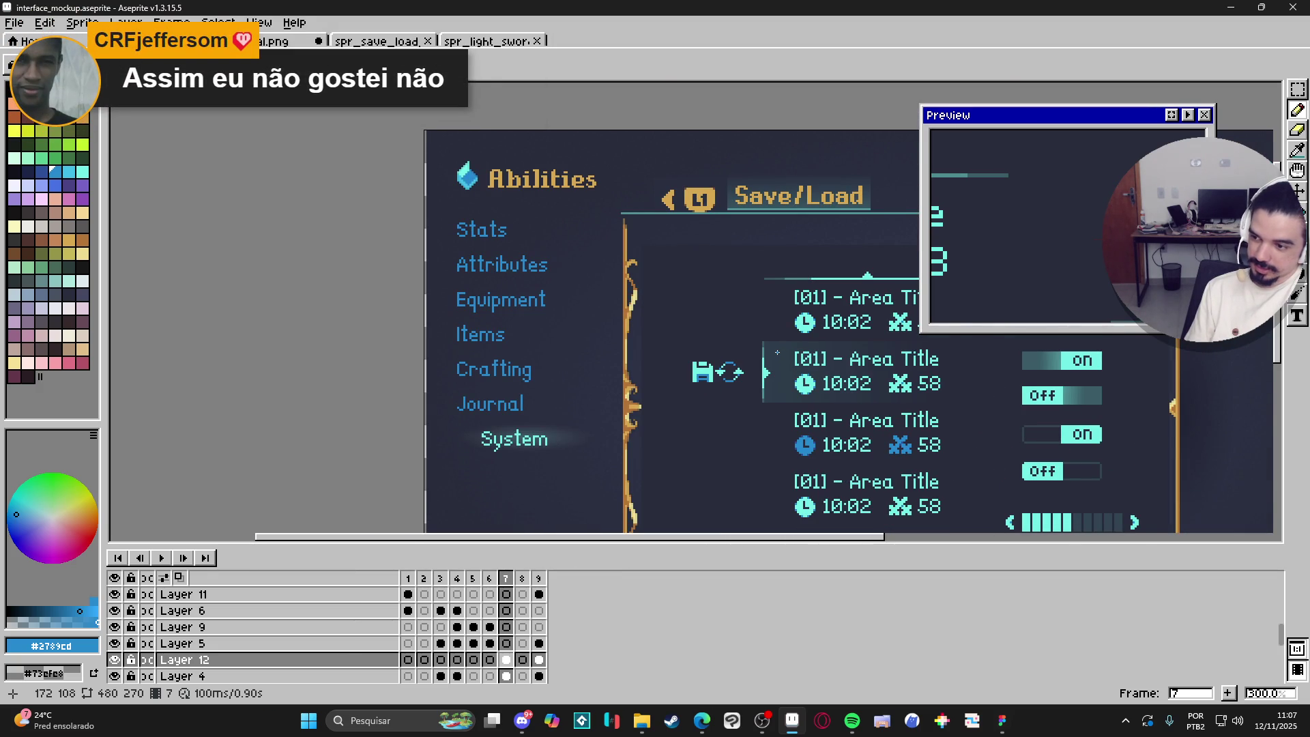
scroll(783, 366, "up", 1)
scroll(783, 366, "down", 1)
mouse_move(838, 495)
left_mouse_down()
mouse_move(773, 492)
mouse_move(727, 458)
left_mouse_up()
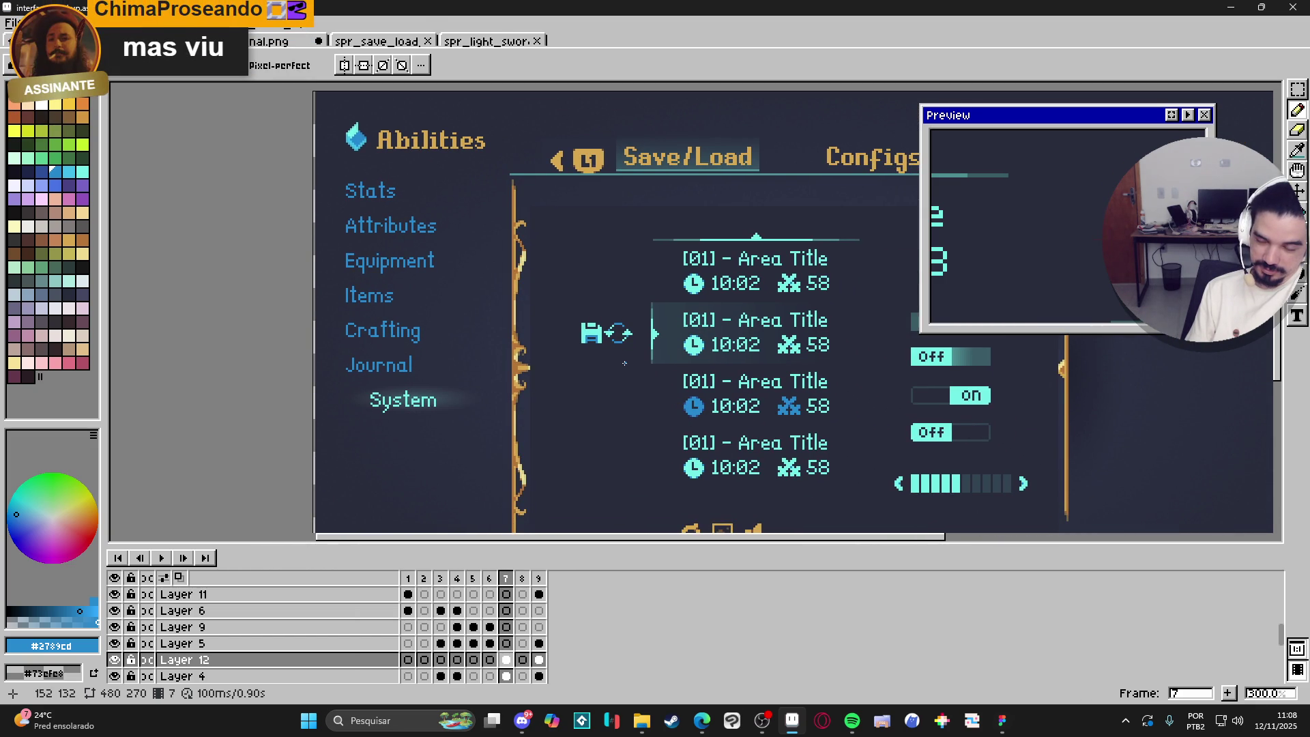
scroll(625, 361, "up", 1)
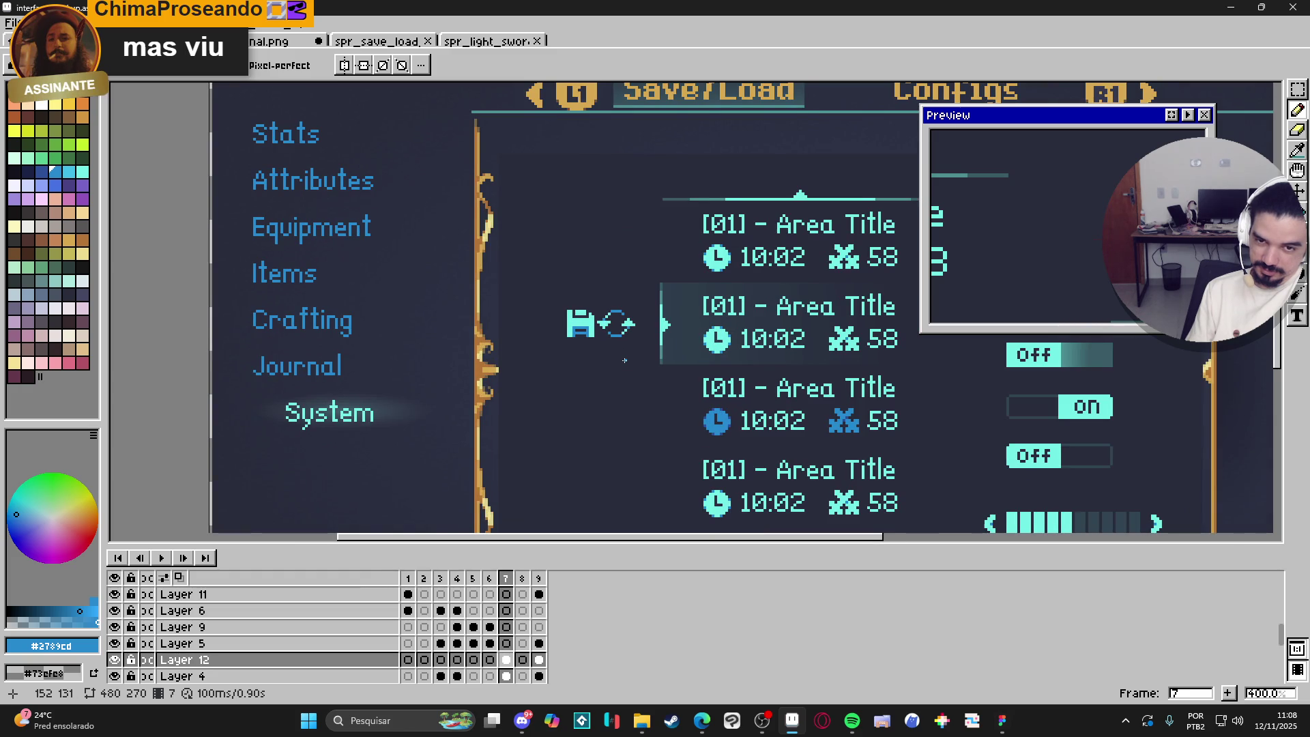
left_click_drag(624, 360, 592, 343)
scroll(587, 342, "down", 1)
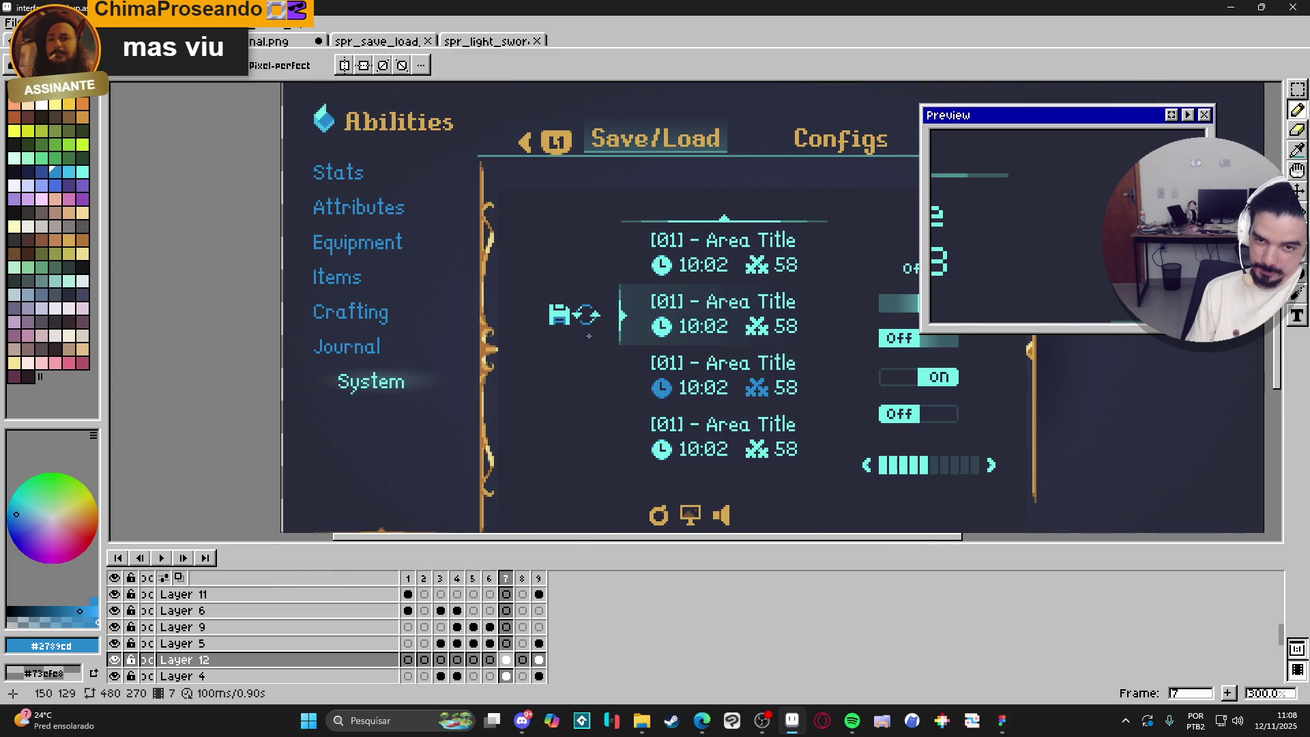
scroll(588, 339, "up", 4)
Duplicate the save icon and drop the copy just below the original.
key("m")
mouse_move(464, 240)
left_mouse_down()
mouse_move(534, 310)
mouse_move(524, 408)
left_mouse_up()
key("Return")
Move the circular refresh symbol down beside the lower save icon.
left_click_drag(545, 254, 617, 327)
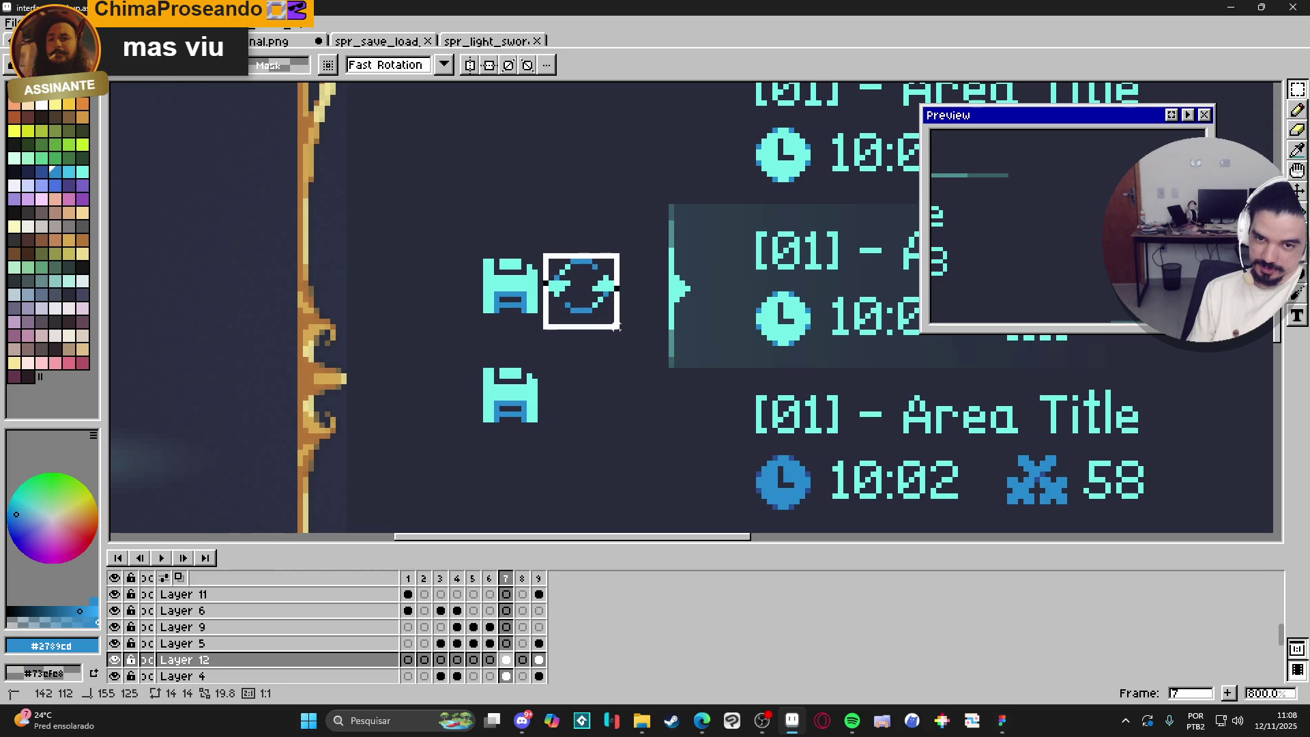
scroll(627, 286, "down", 2)
scroll(628, 286, "left", 1)
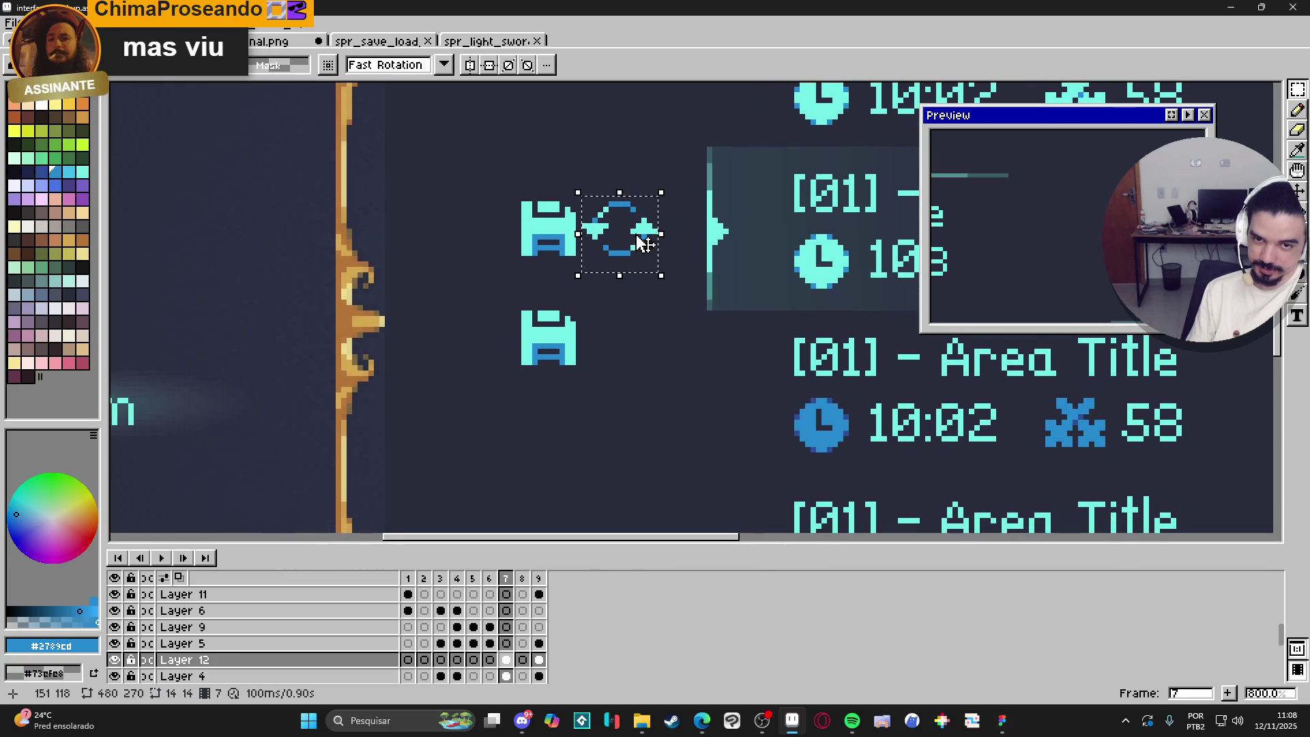
mouse_move(642, 242)
left_mouse_down()
mouse_move(623, 369)
mouse_move(605, 375)
mouse_move(672, 431)
left_mouse_up()
key("ctrl+d")
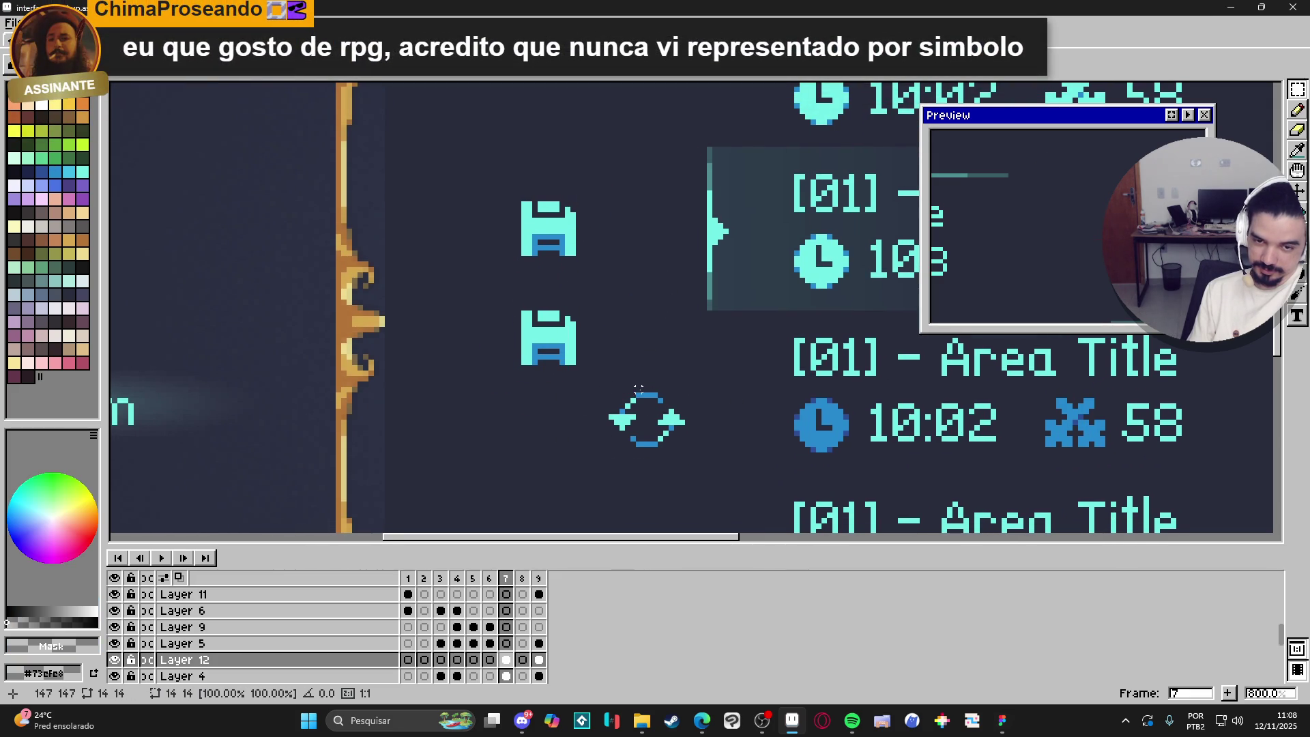
Outline the refresh symbol in dark #282c3c, sampled from all layers.
left_click_drag(590, 363, 709, 488)
key("shift+o")
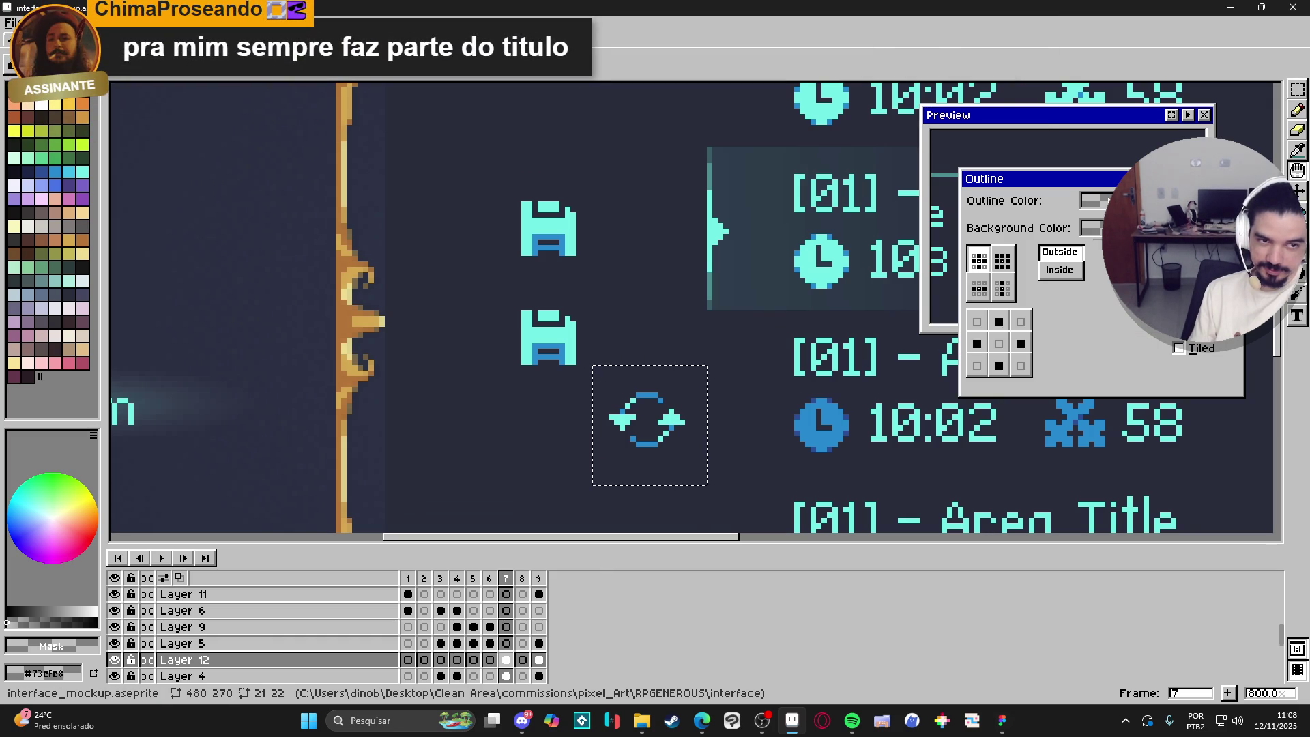
key("Escape")
left_click(430, 78)
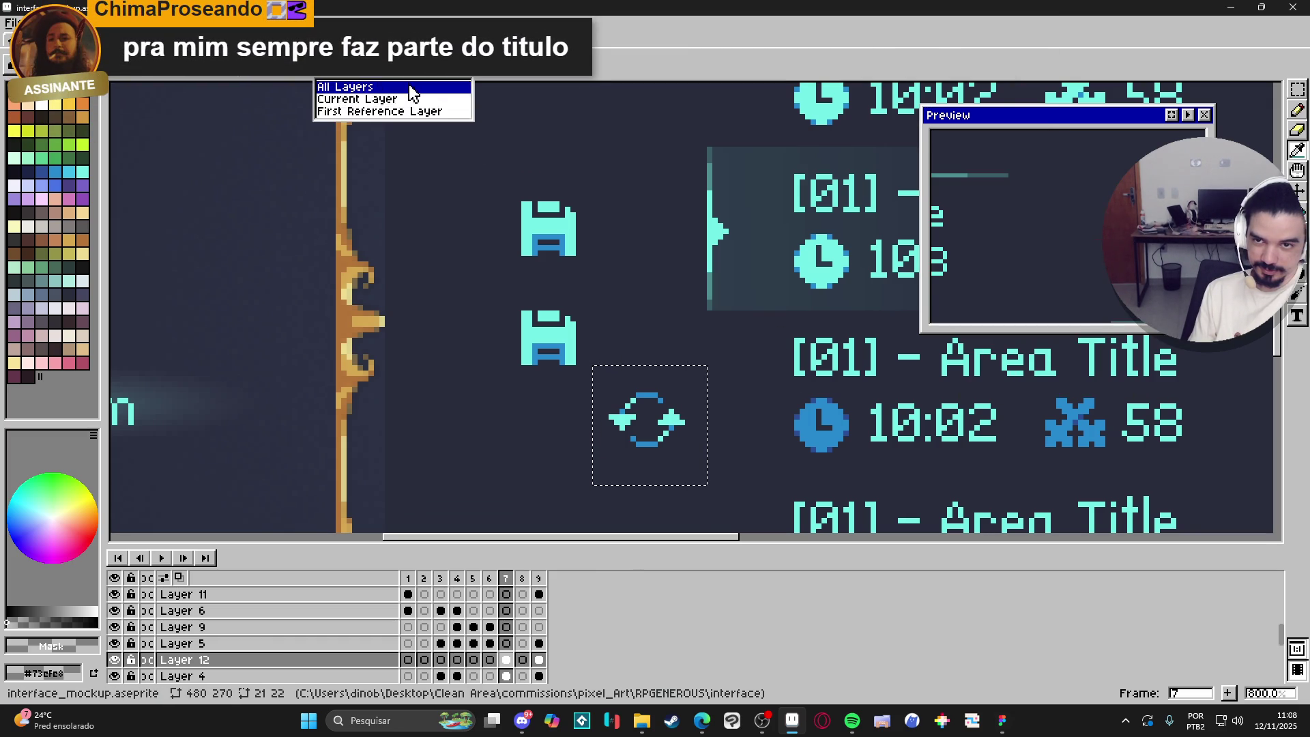
left_click(429, 99)
left_click(736, 420)
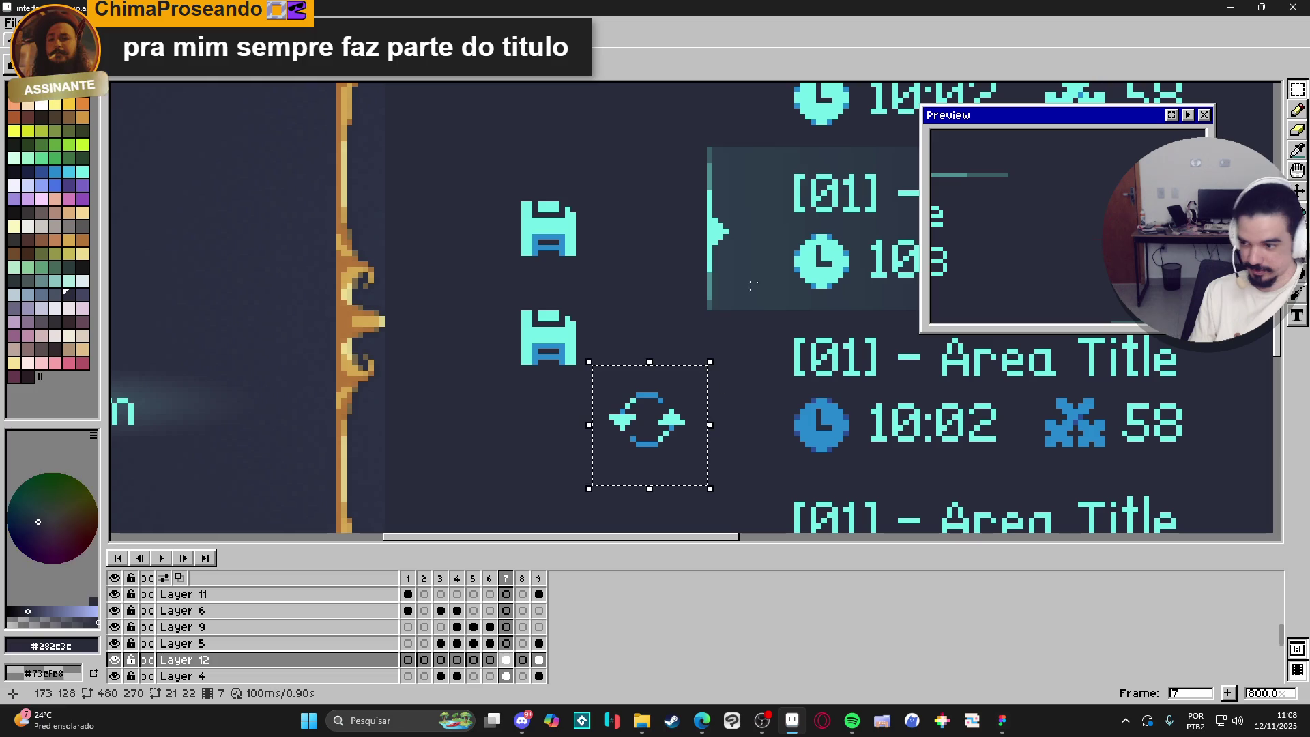
key("shift+o")
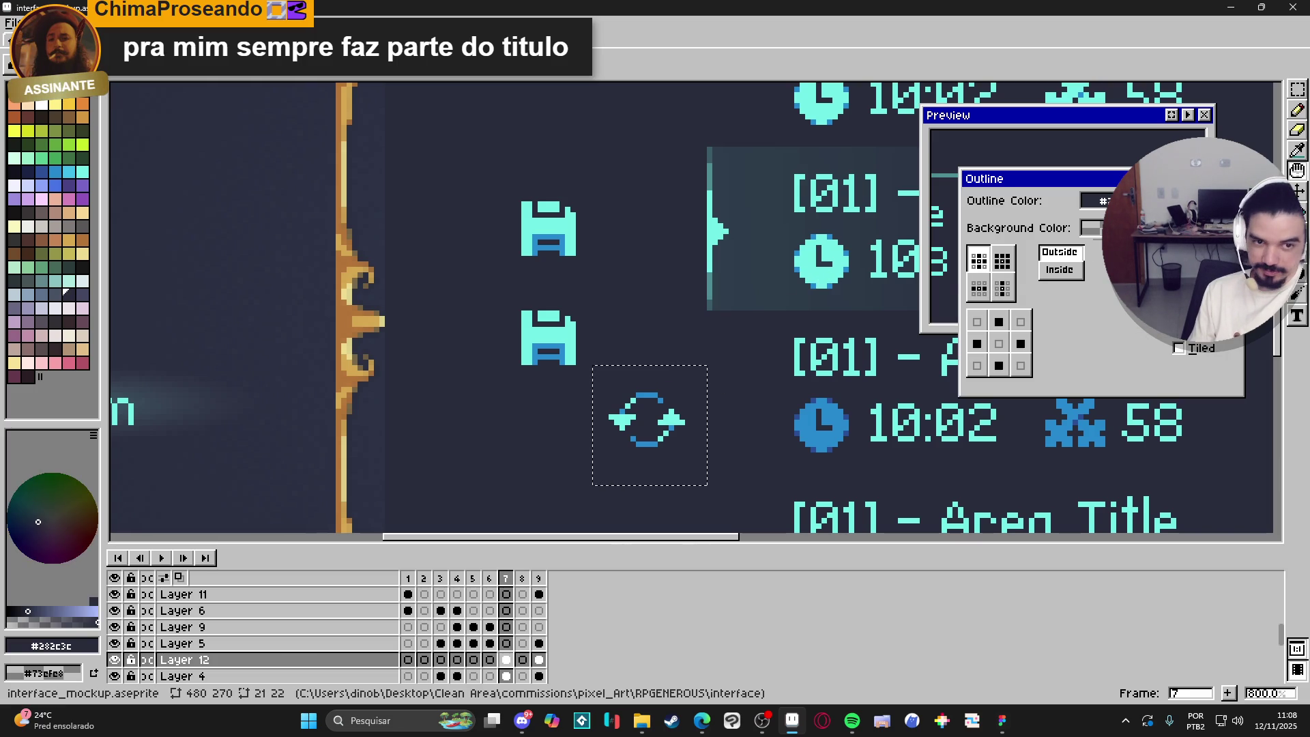
key("Return")
scroll(678, 403, "down", 4)
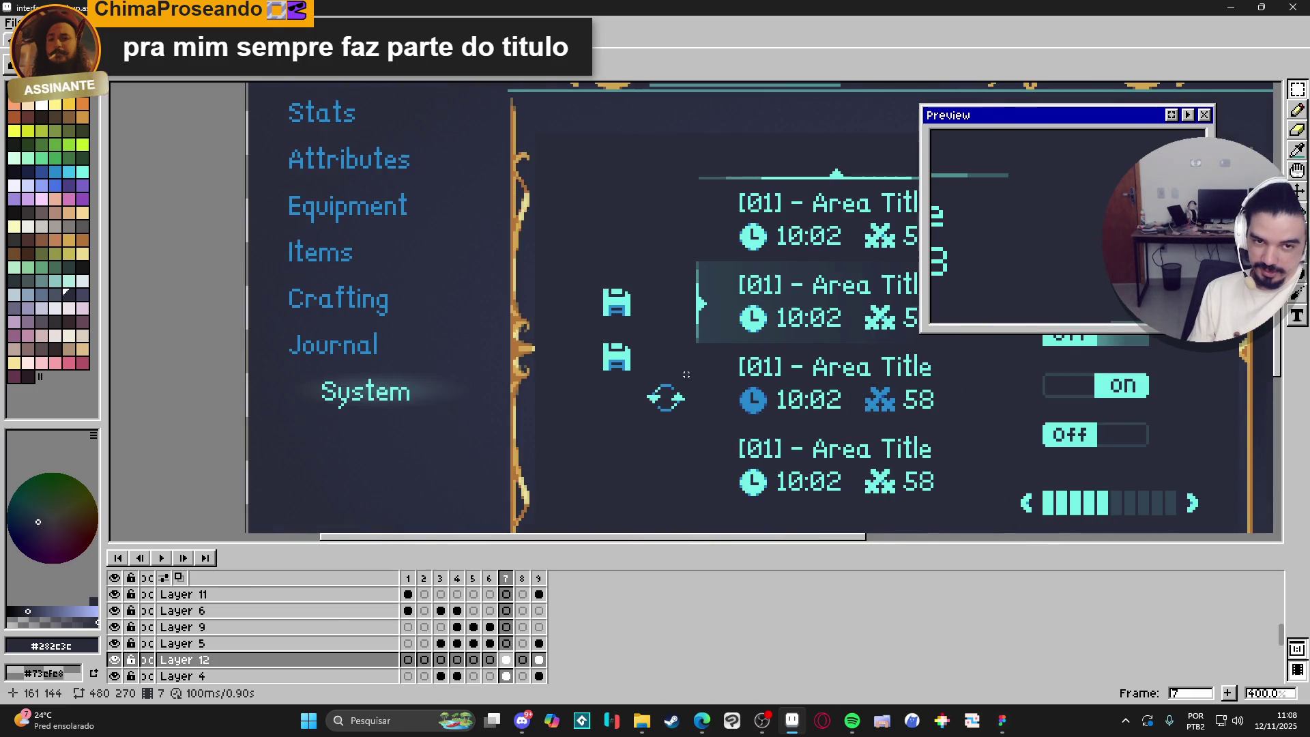
Move the circular arrows onto the lower floppy icon to form an autosave icon.
scroll(628, 368, "down", 1)
scroll(628, 367, "up", 4)
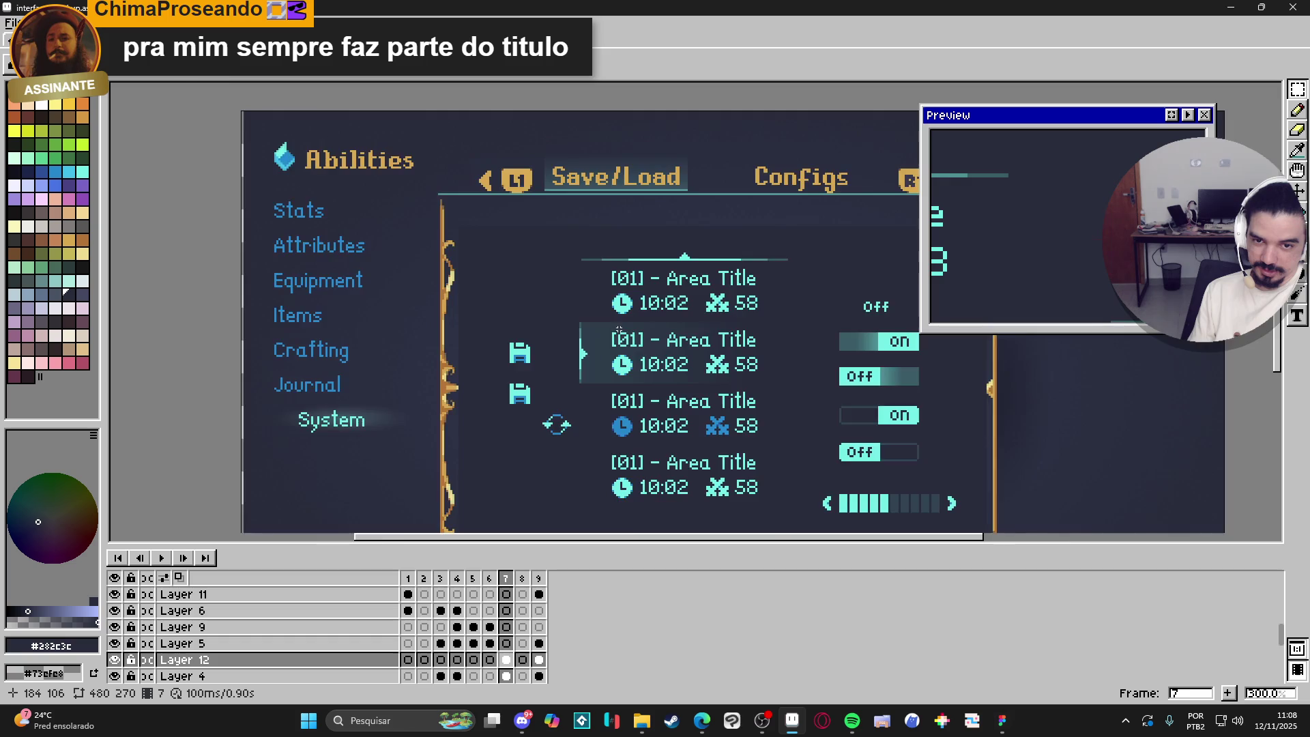
scroll(601, 369, "down", 2)
scroll(601, 369, "down", 1)
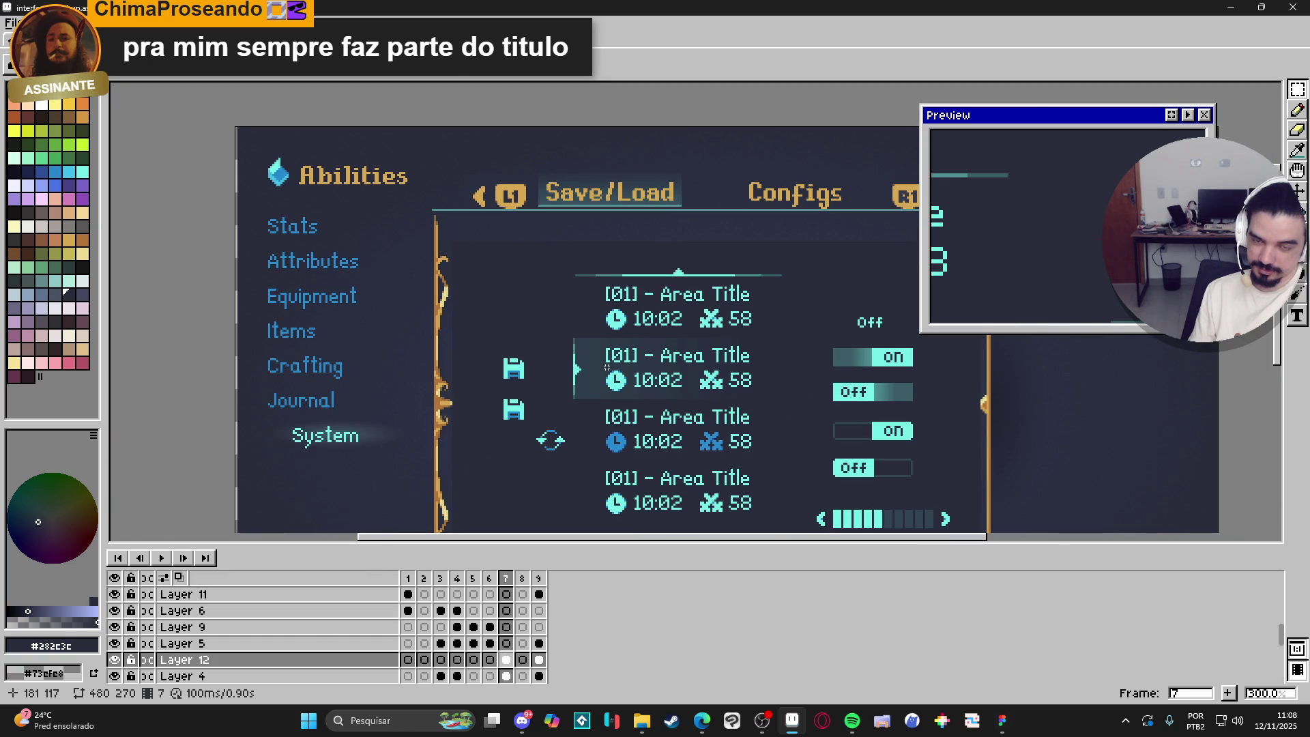
scroll(607, 367, "up", 2)
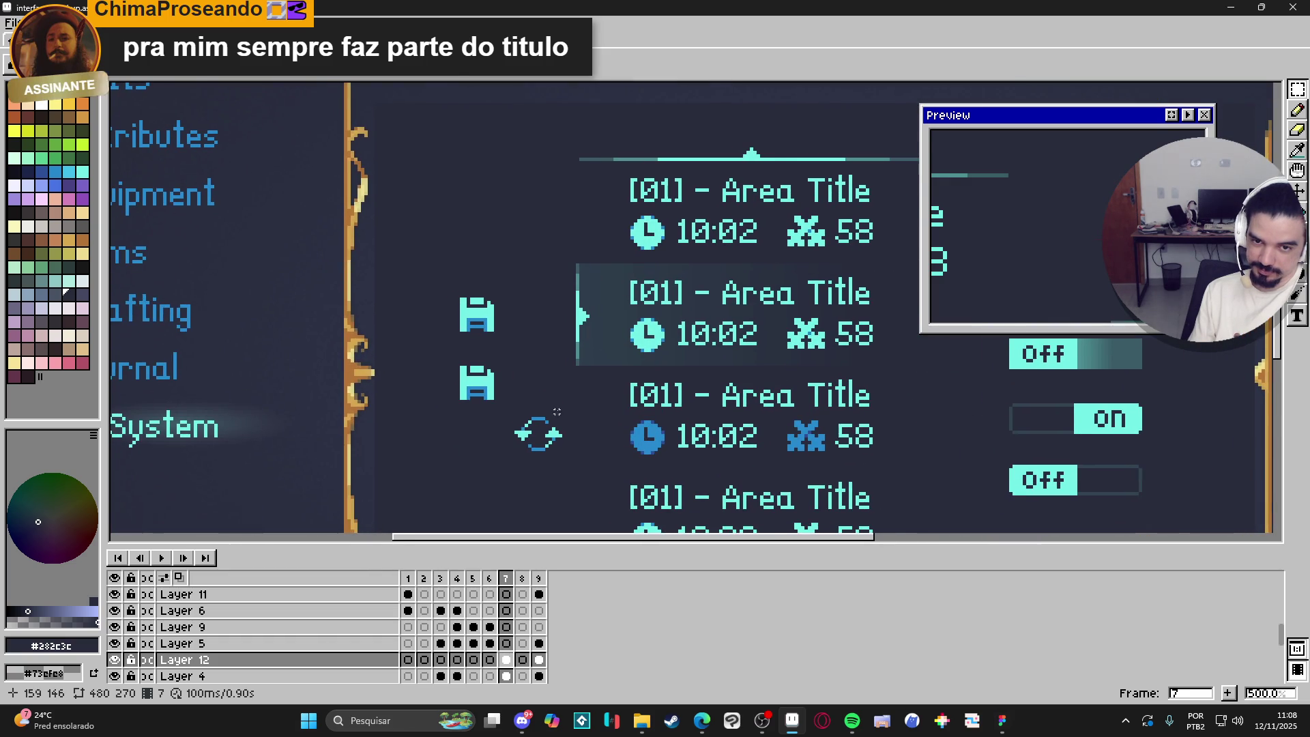
scroll(550, 412, "up", 1)
scroll(544, 380, "up", 1)
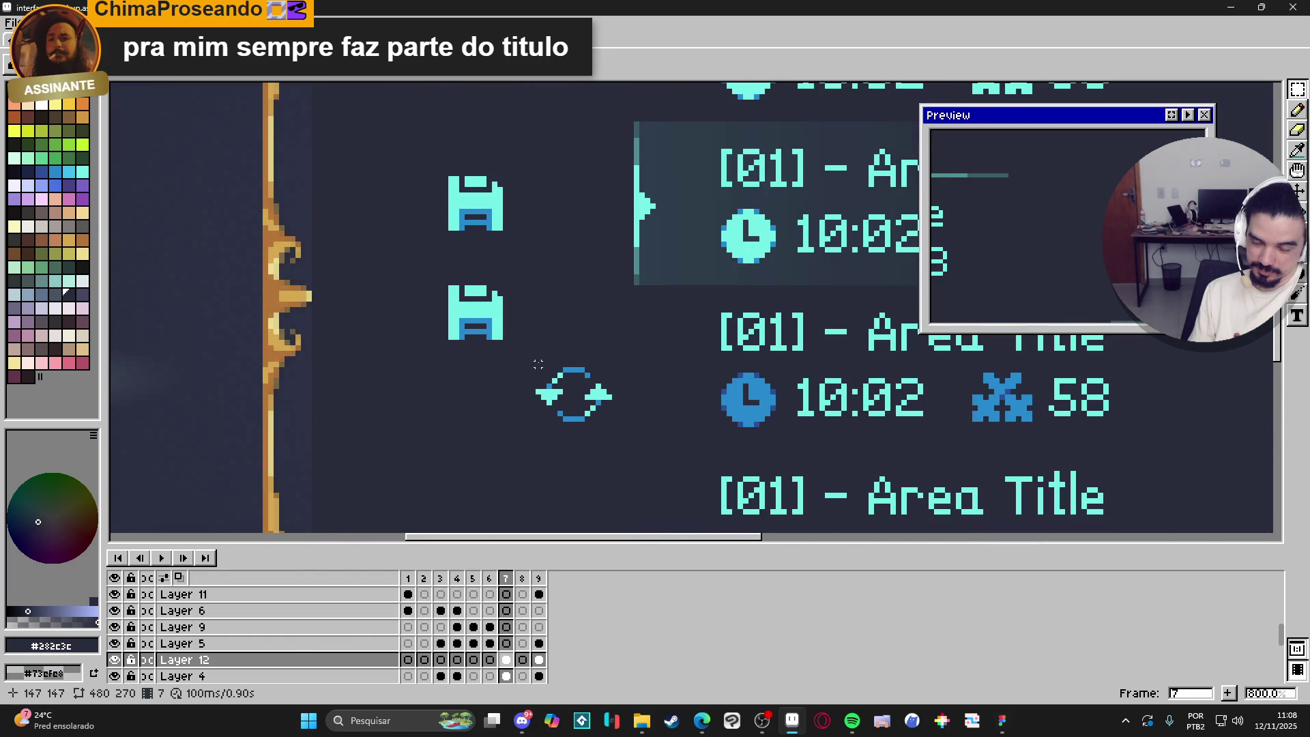
mouse_move(539, 364)
left_mouse_down()
mouse_move(616, 429)
mouse_move(572, 337)
mouse_move(518, 353)
left_mouse_up()
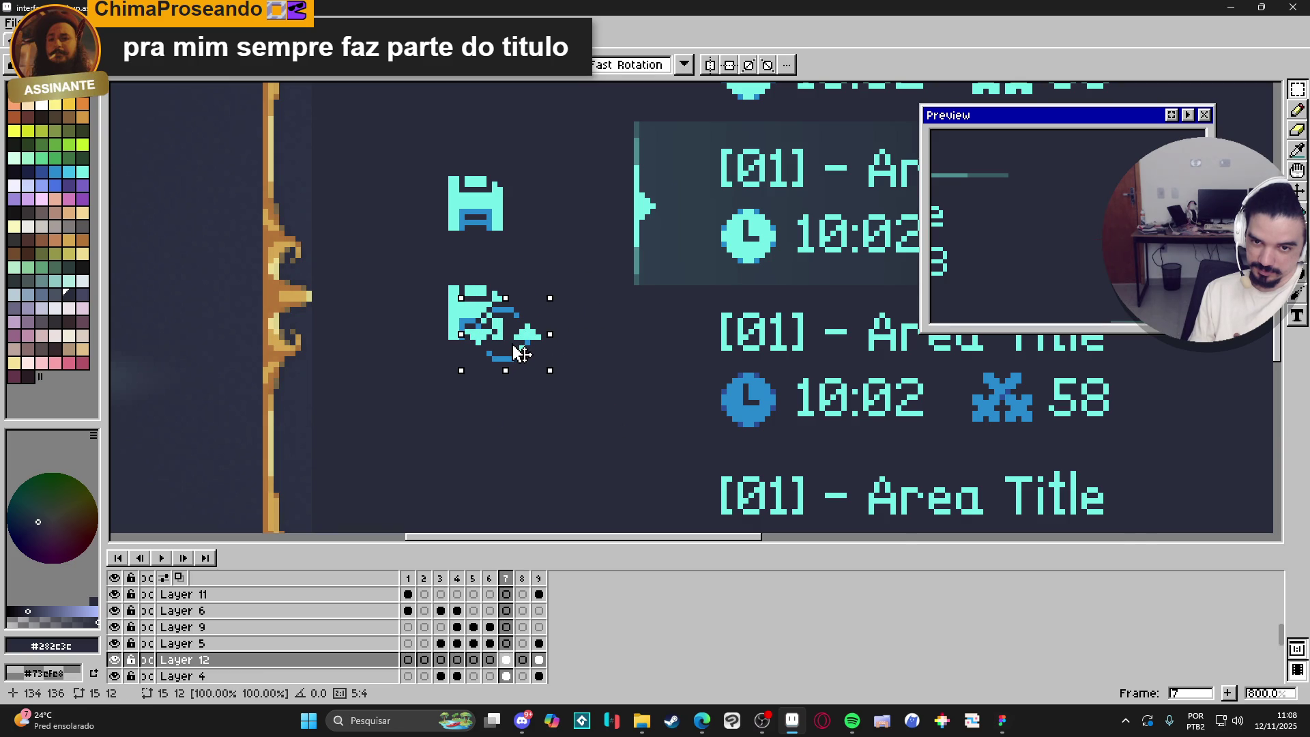
scroll(519, 352, "down", 1)
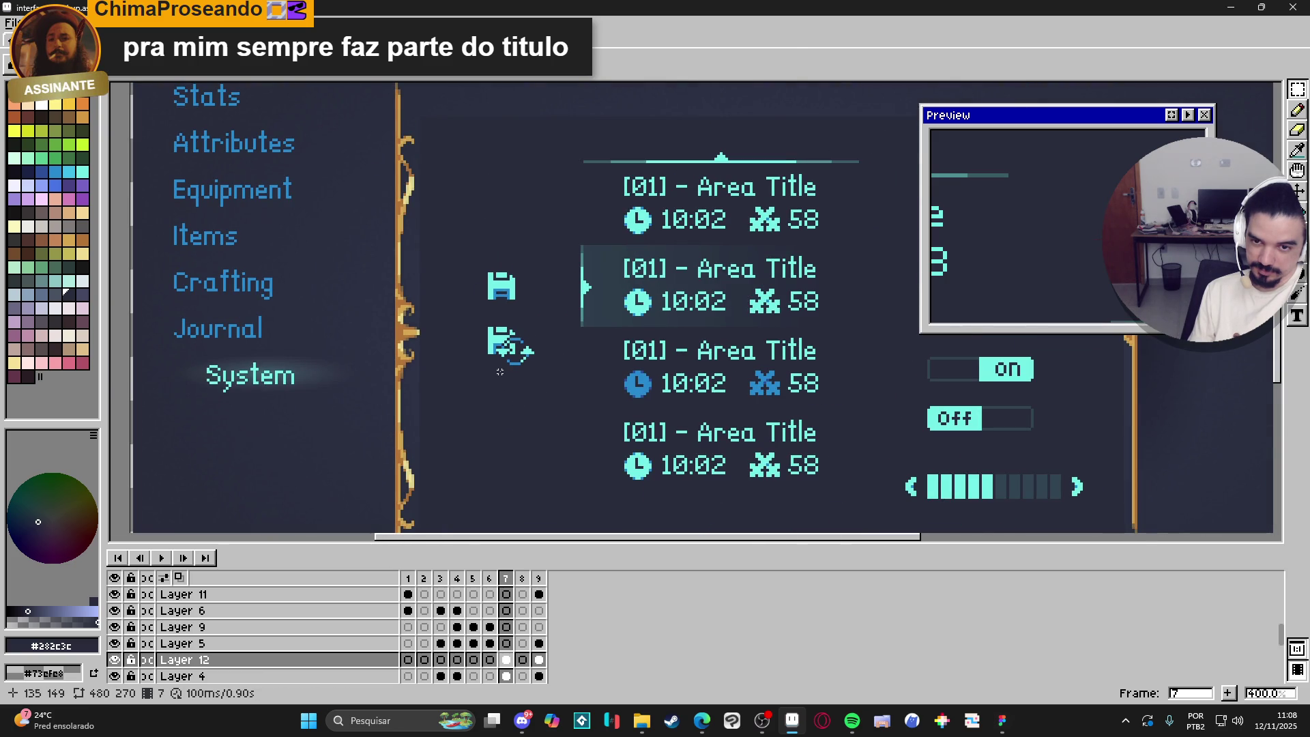
left_click_drag(473, 371, 564, 375)
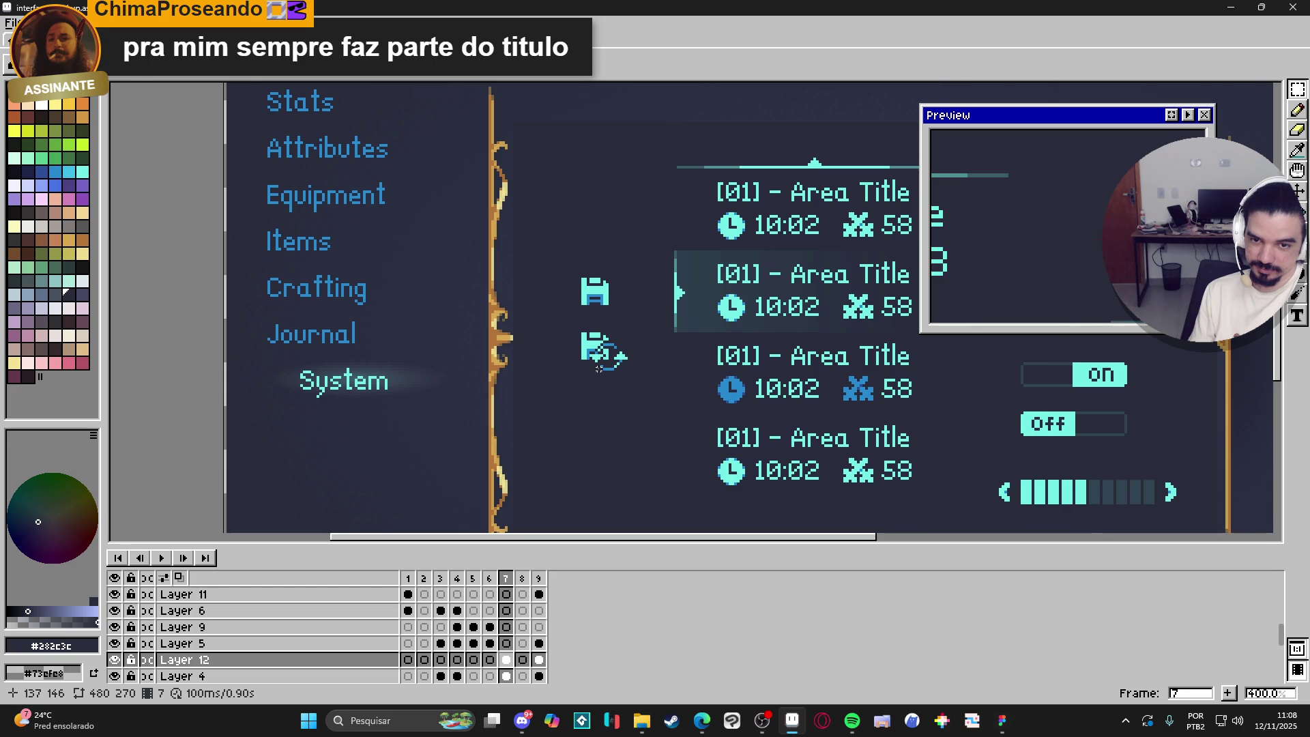
scroll(599, 355, "up", 2)
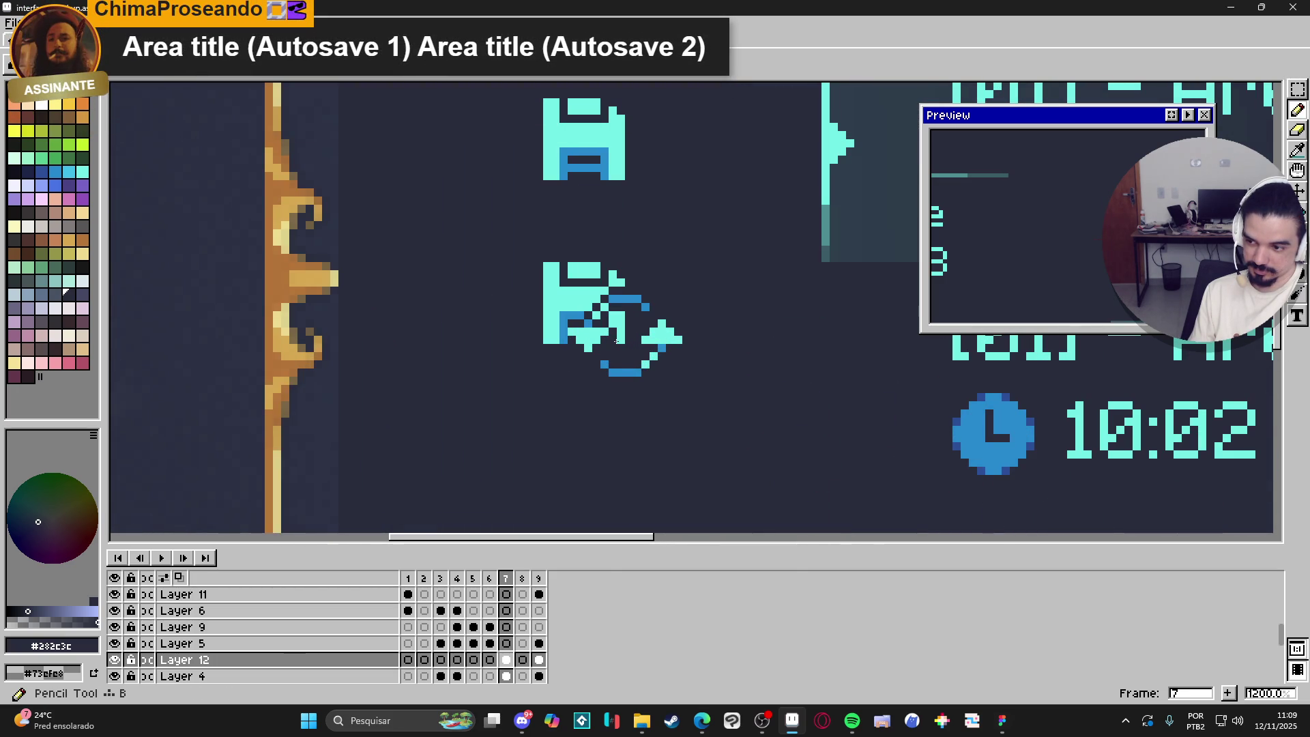
Fix stray overlapping cyan pixels in the autosave icon, then switch to the Figma Spiritalis file.
left_click(621, 332)
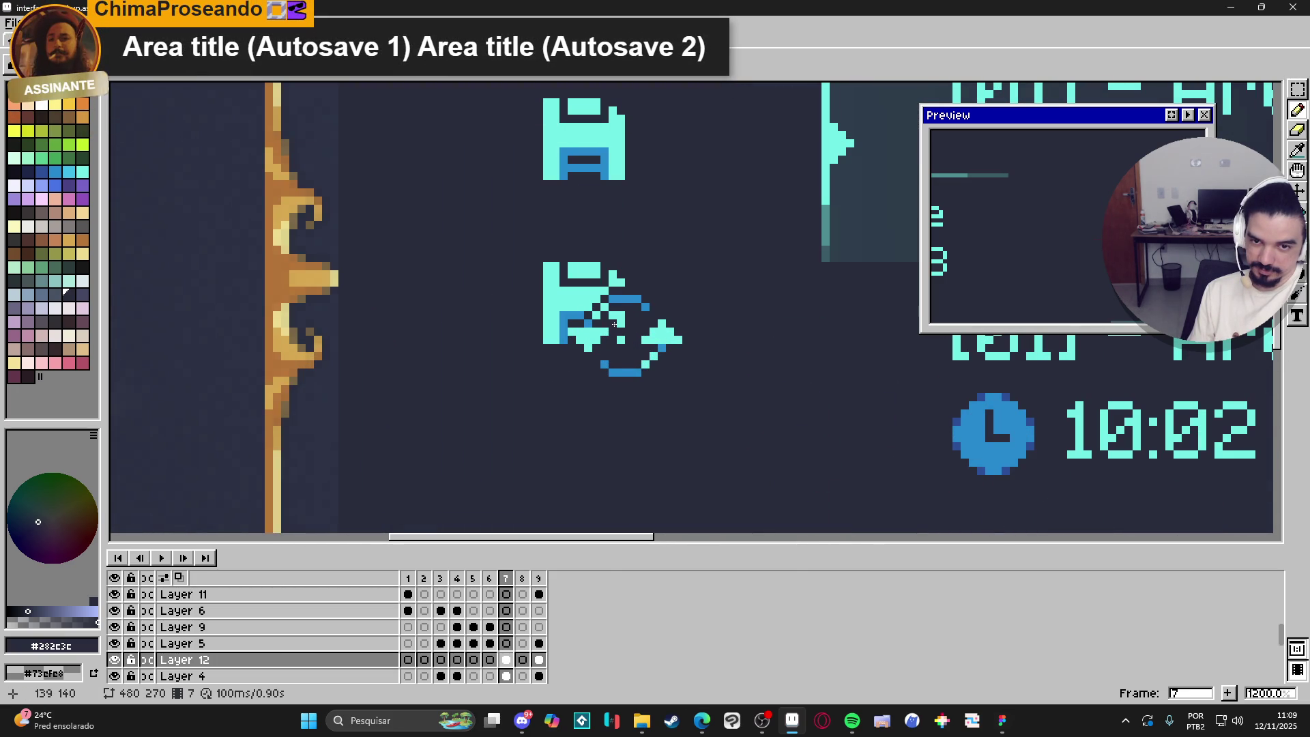
left_click(612, 315)
left_click(620, 314)
scroll(618, 320, "down", 2)
scroll(619, 321, "up", 2)
scroll(618, 325, "down", 4)
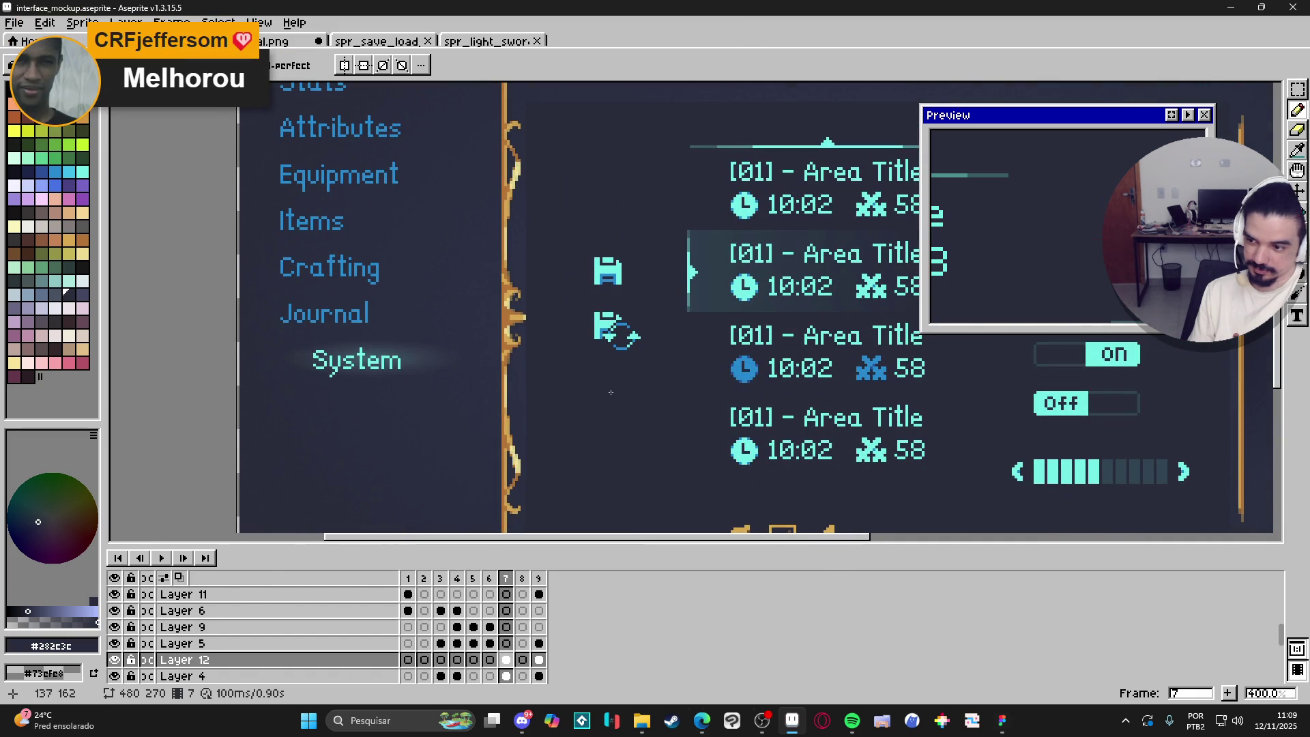
scroll(611, 392, "down", 1)
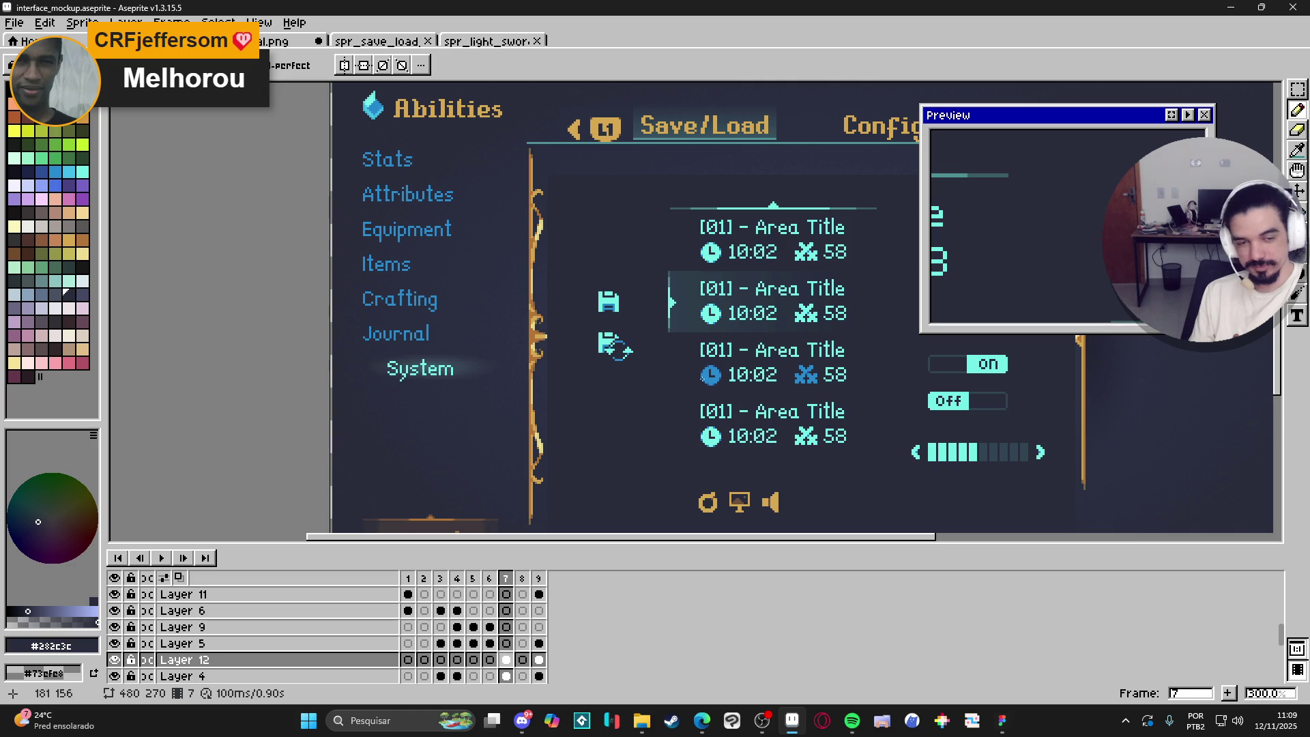
left_click(1007, 724)
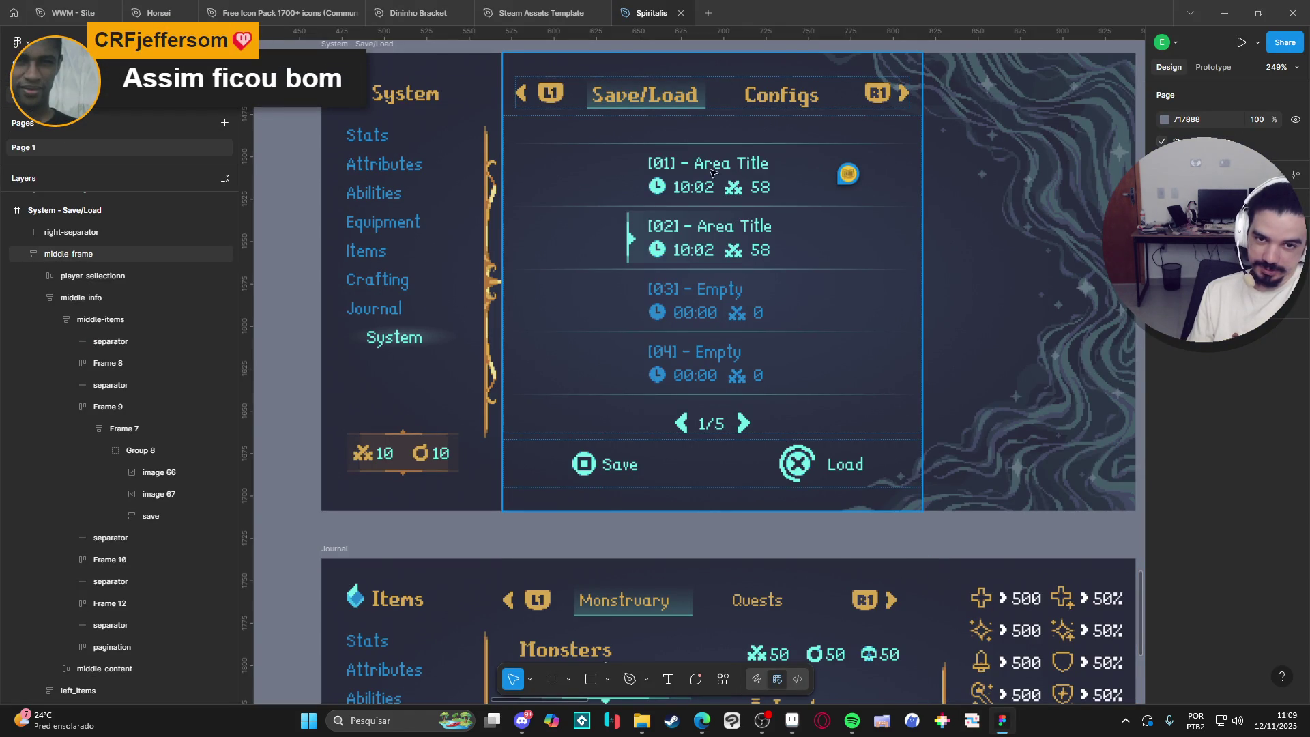
Enter text editing on the first save slot's '[01] - Area Title' text.
double_click(654, 170)
double_click(656, 168)
double_click(658, 166)
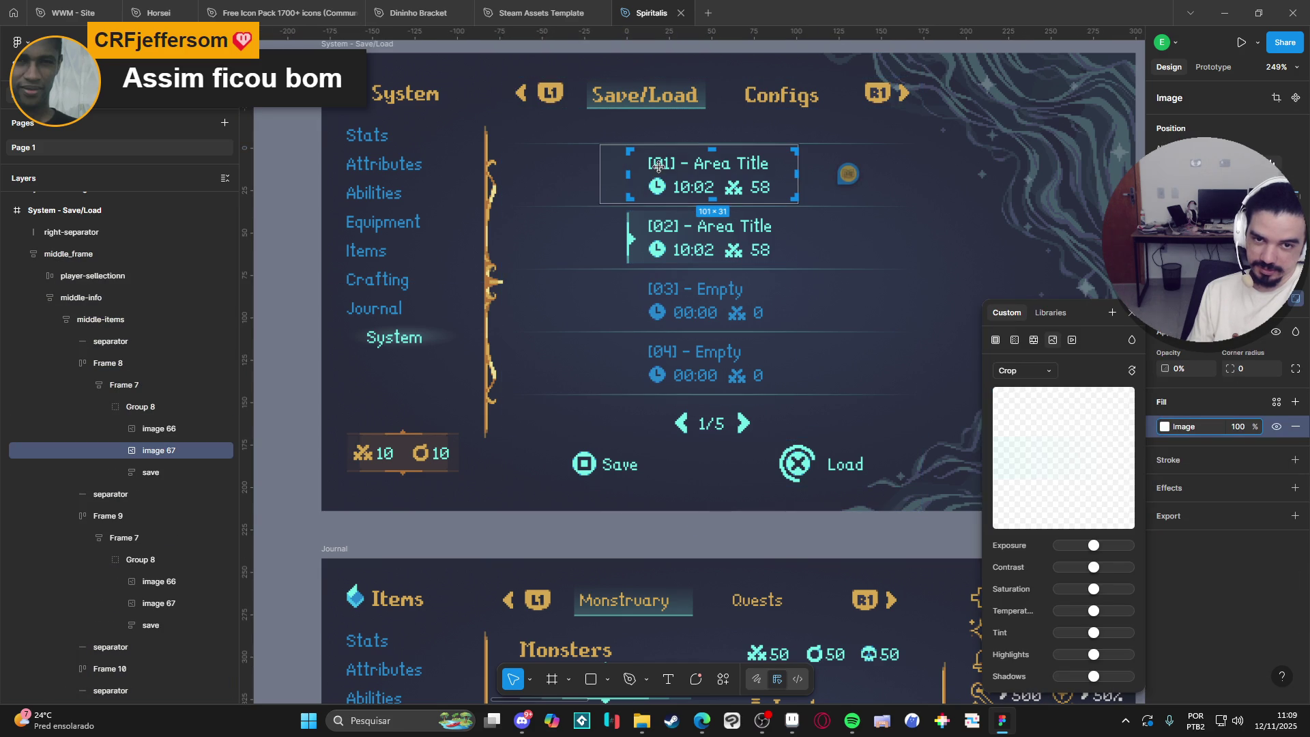
left_click(666, 680)
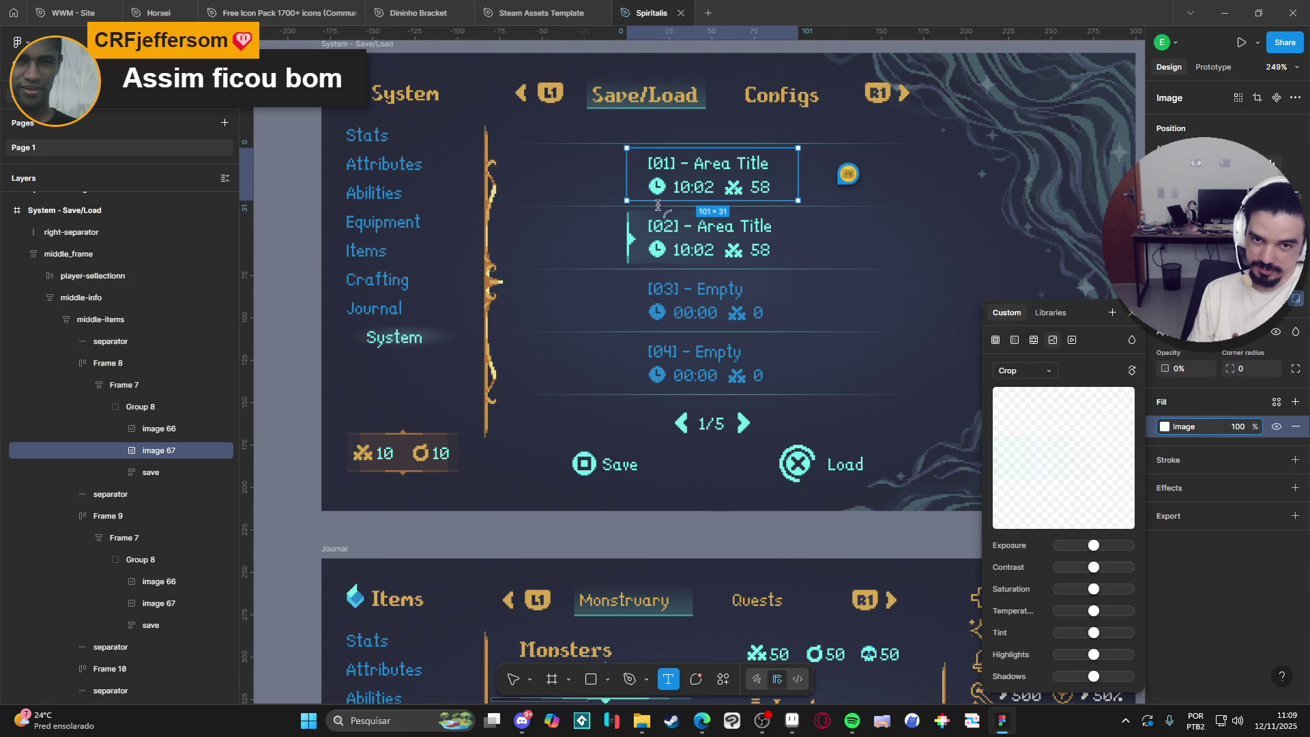
left_click(679, 157)
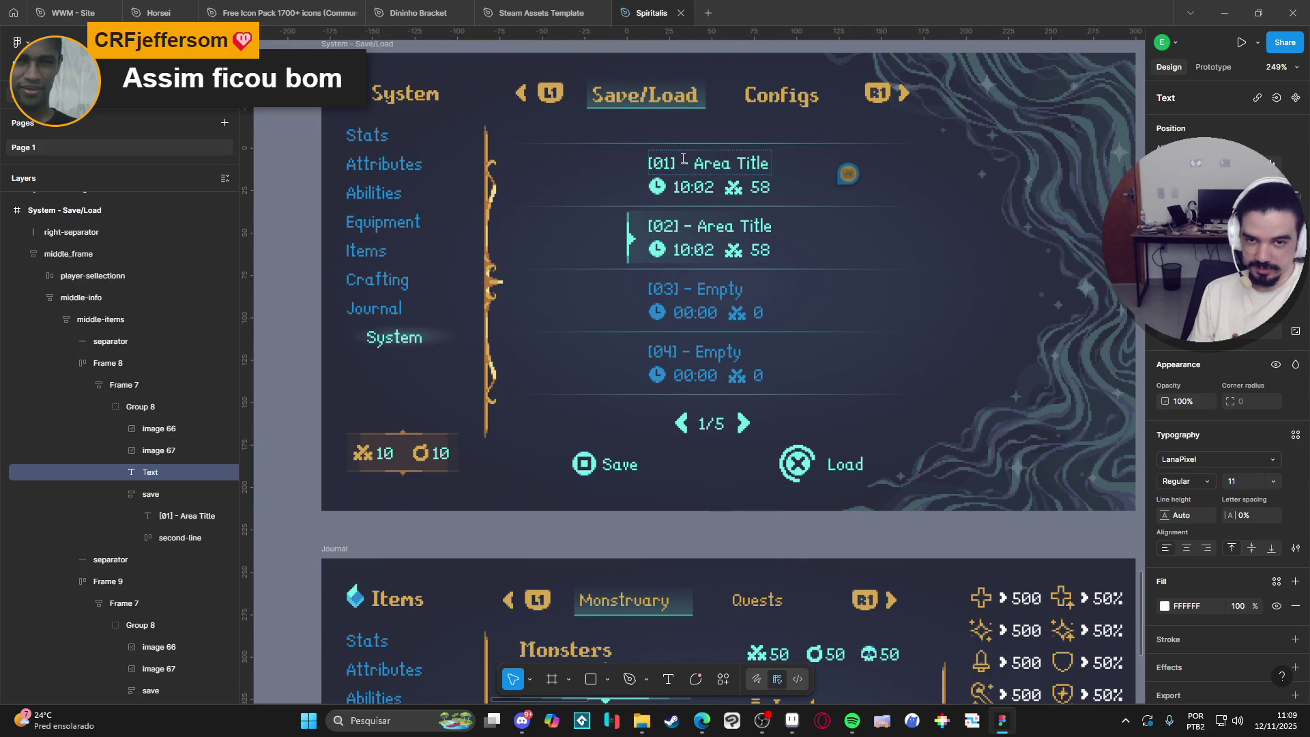
left_click(675, 161)
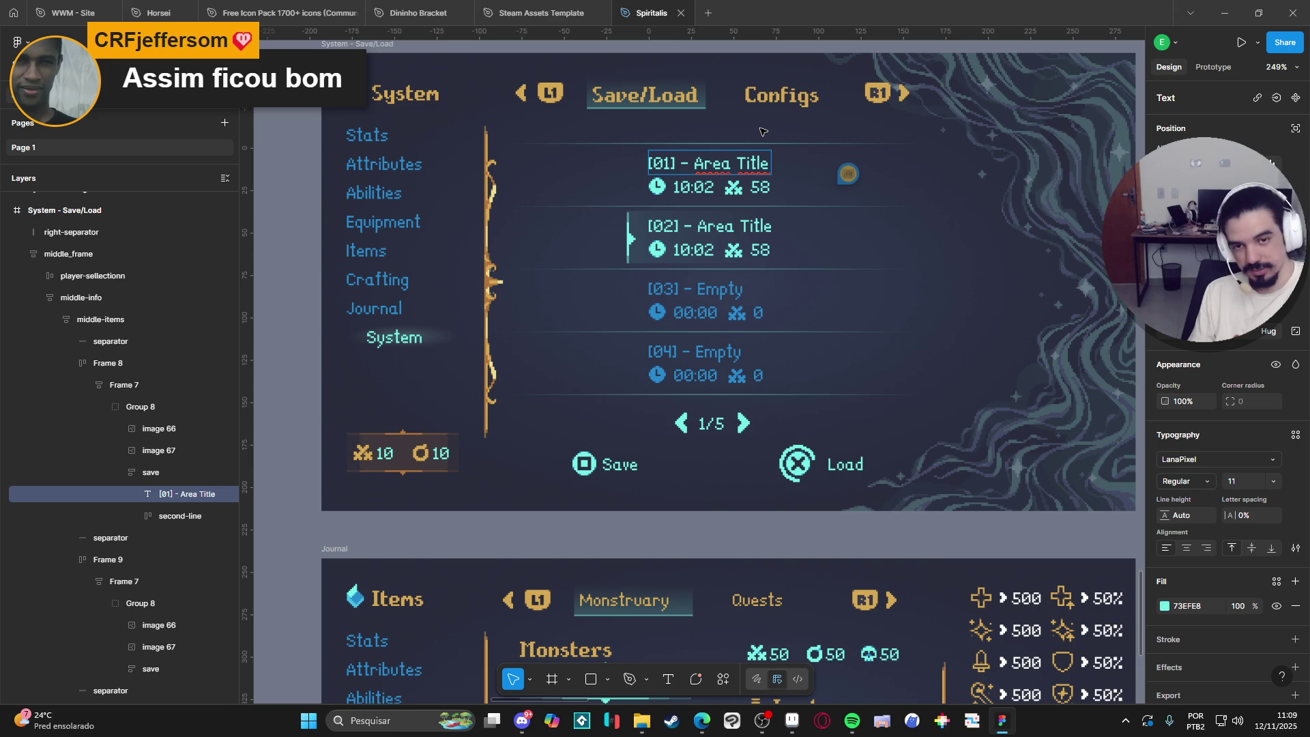
Insert '[autosave]' after '[01]' so the title reads '[01] [autosave] - Area Title'.
type("autosave")
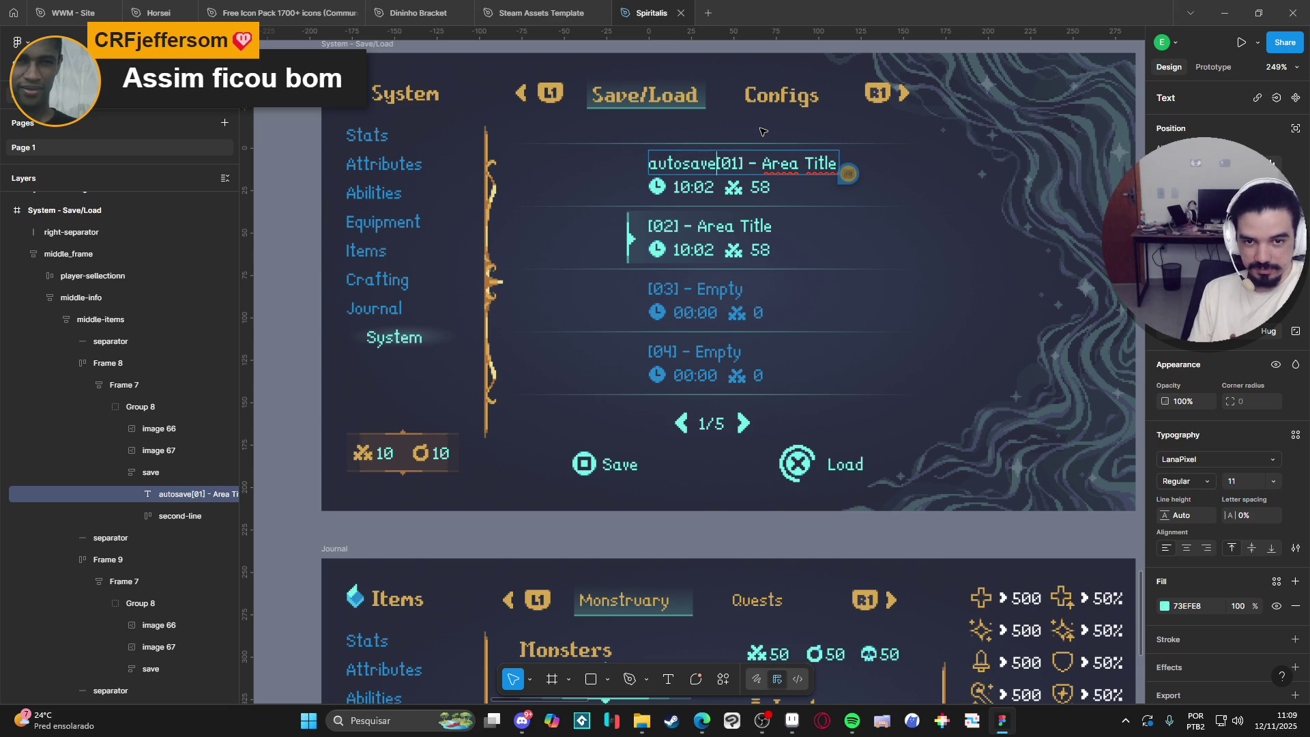
key("Home")
type("[")
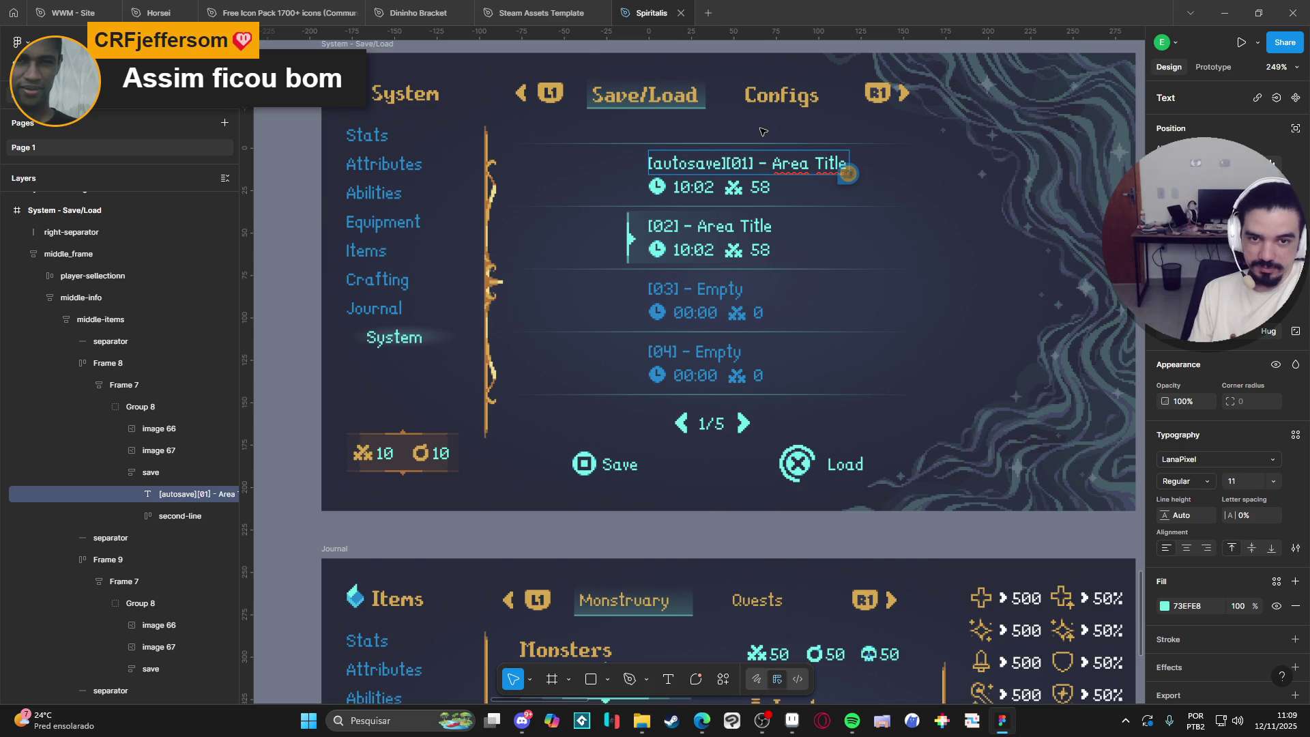
key("ctrl+Right")
key("ctrl+Right")
key("Left")
key("Left")
key("Left")
key("shift+Home")
key("BackSpace")
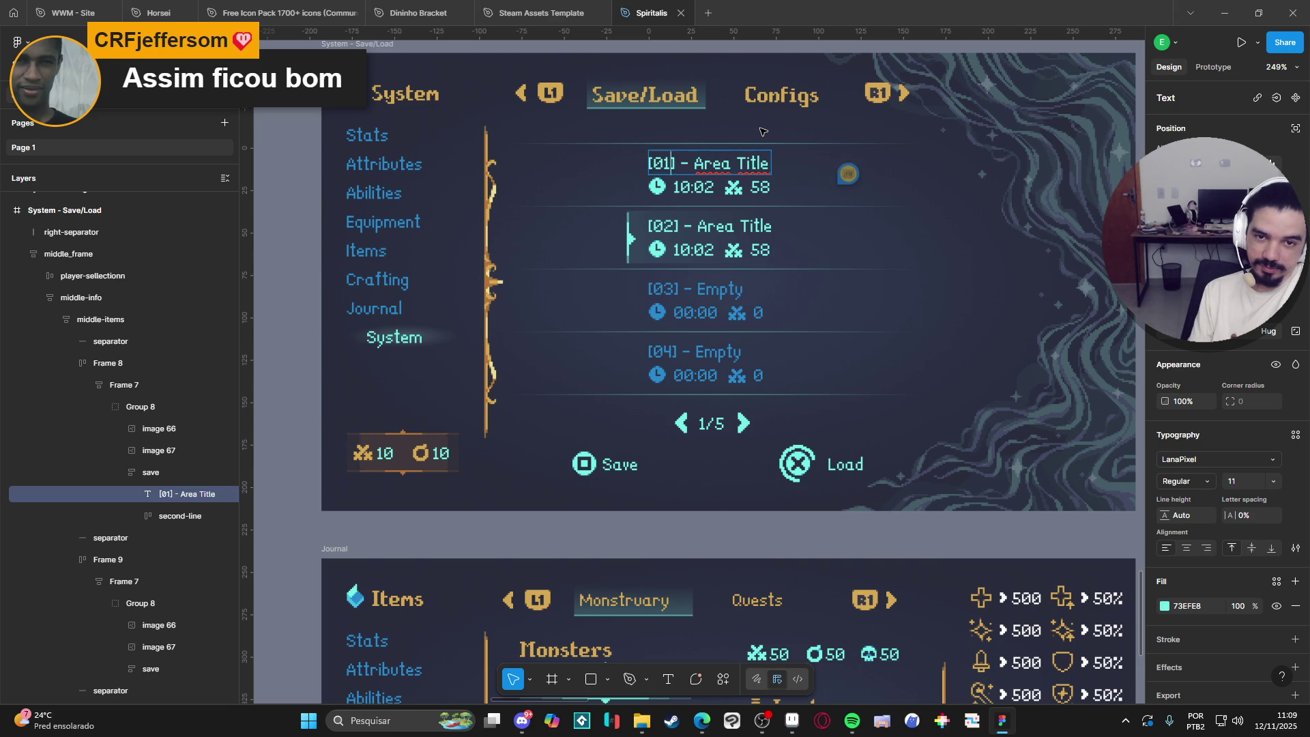
type("[autosave]")
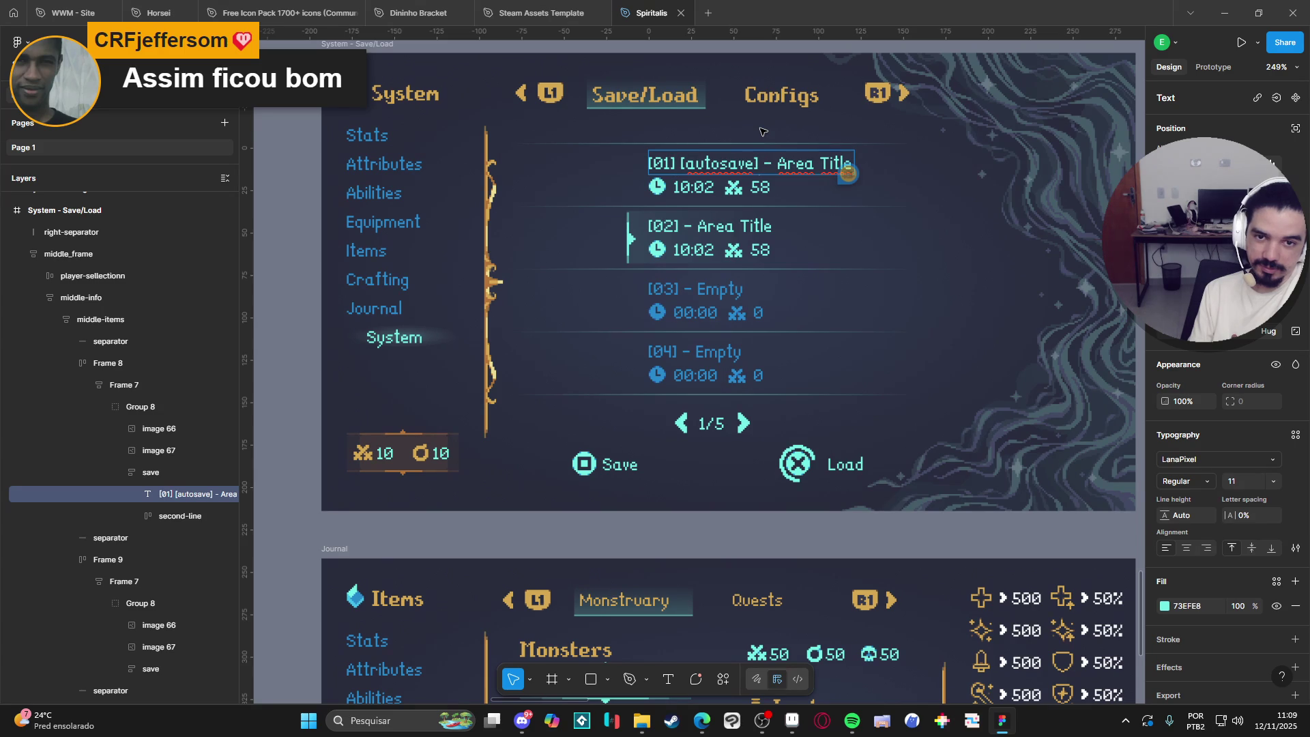
left_click(868, 541)
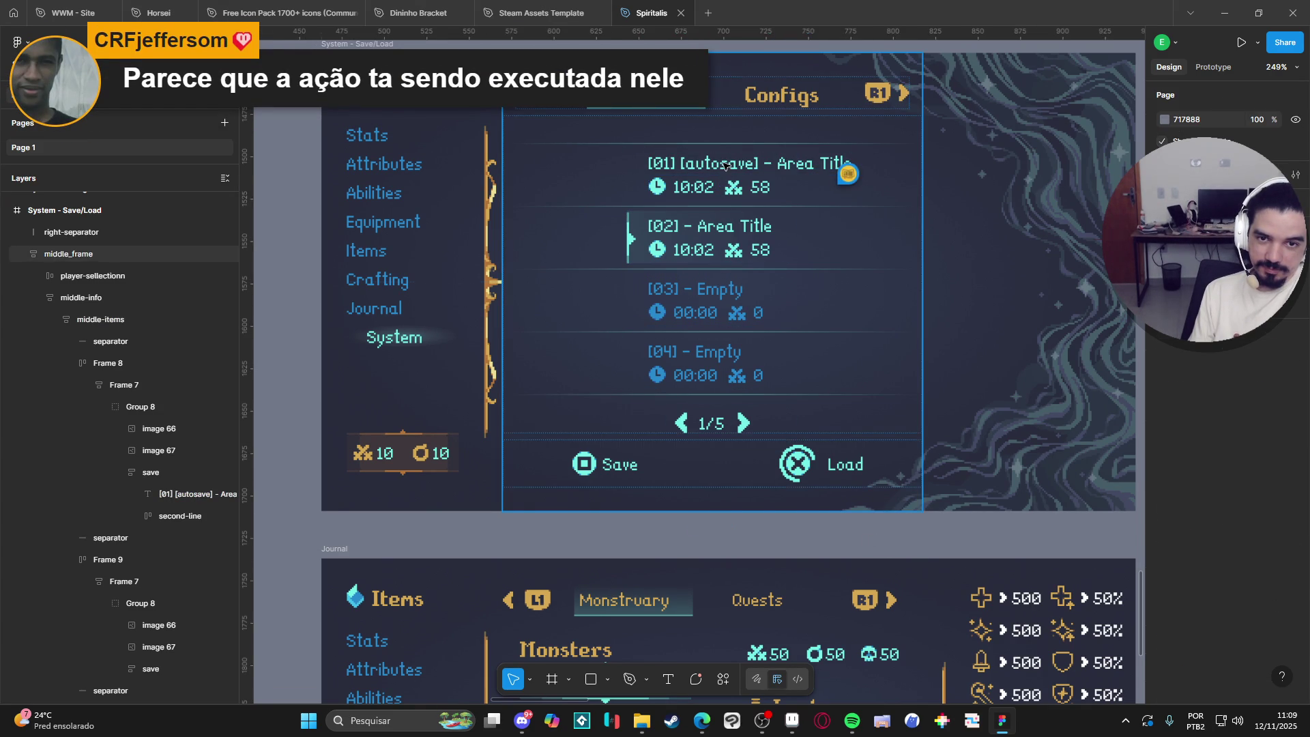
Center-align the autosave slot's title and time line inside the 'save' auto-layout frame.
left_click(725, 165)
double_click(750, 165)
double_click(785, 165)
double_click(813, 165)
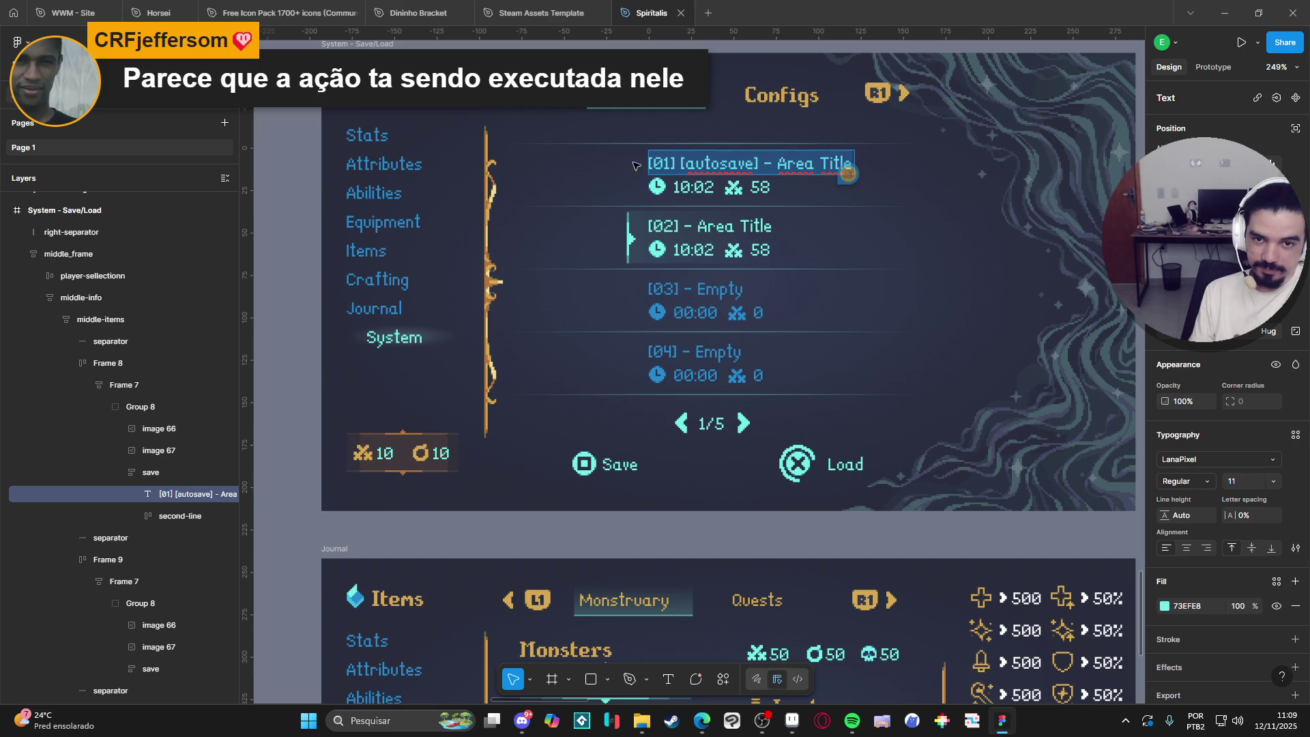
left_click(176, 516)
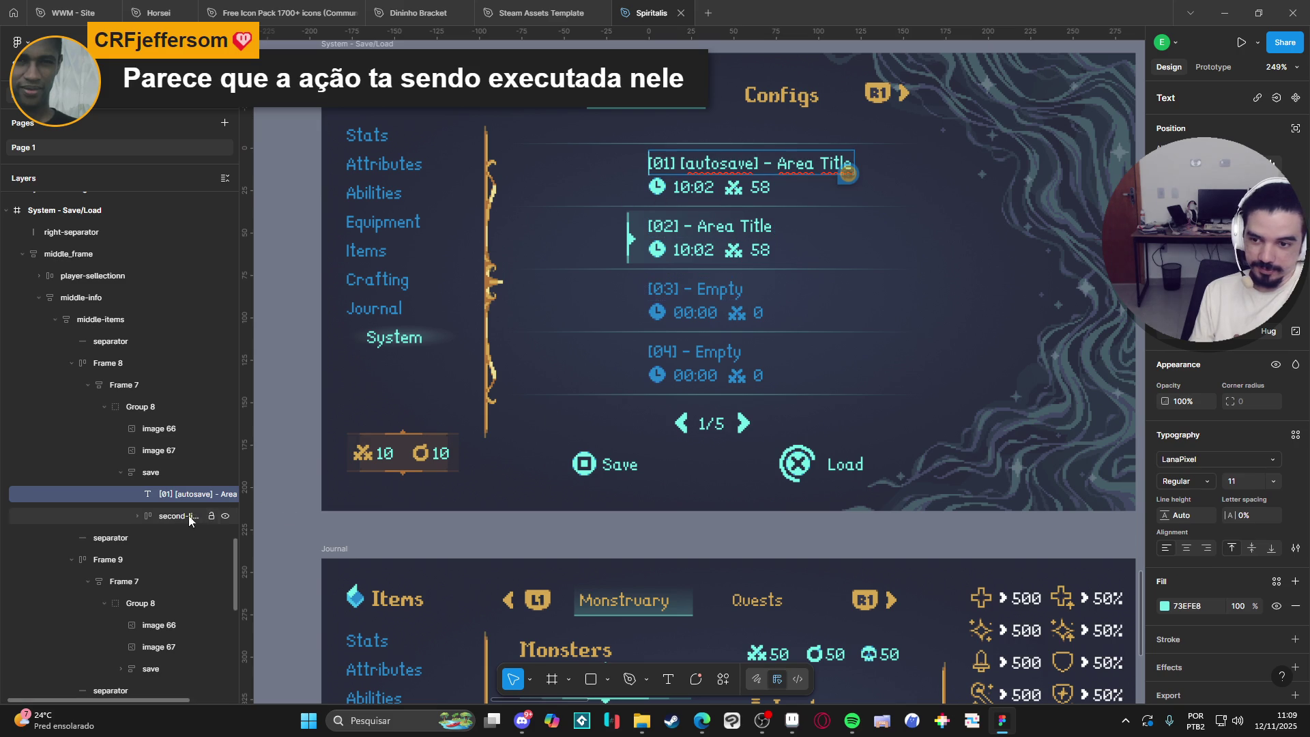
left_click(175, 497)
left_click(161, 471)
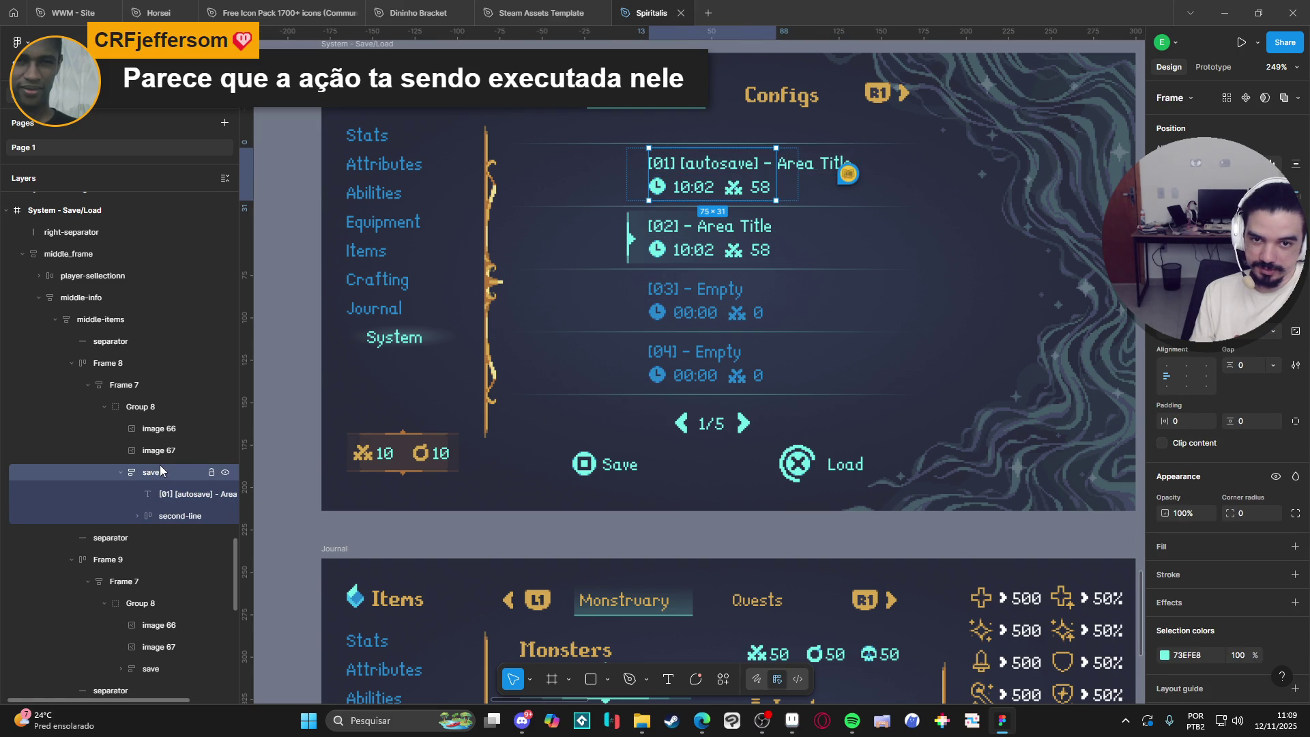
left_click(161, 494)
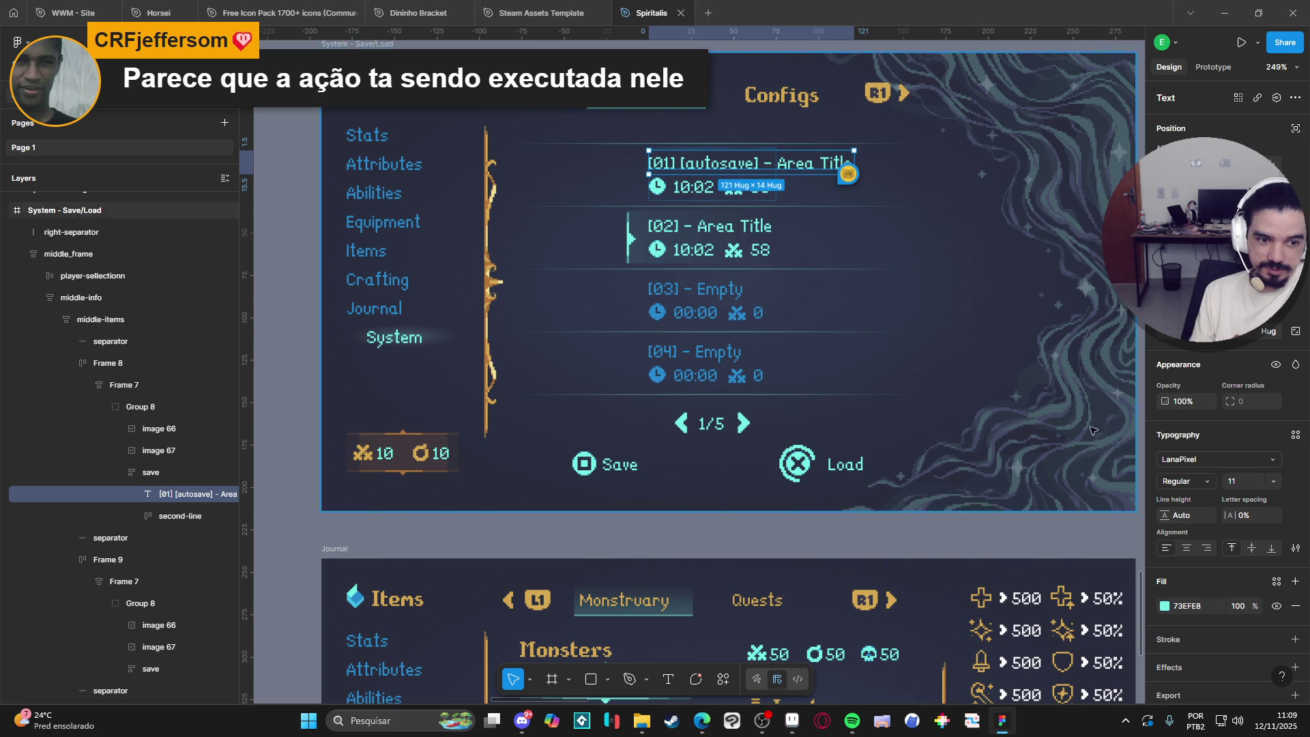
left_click(153, 474)
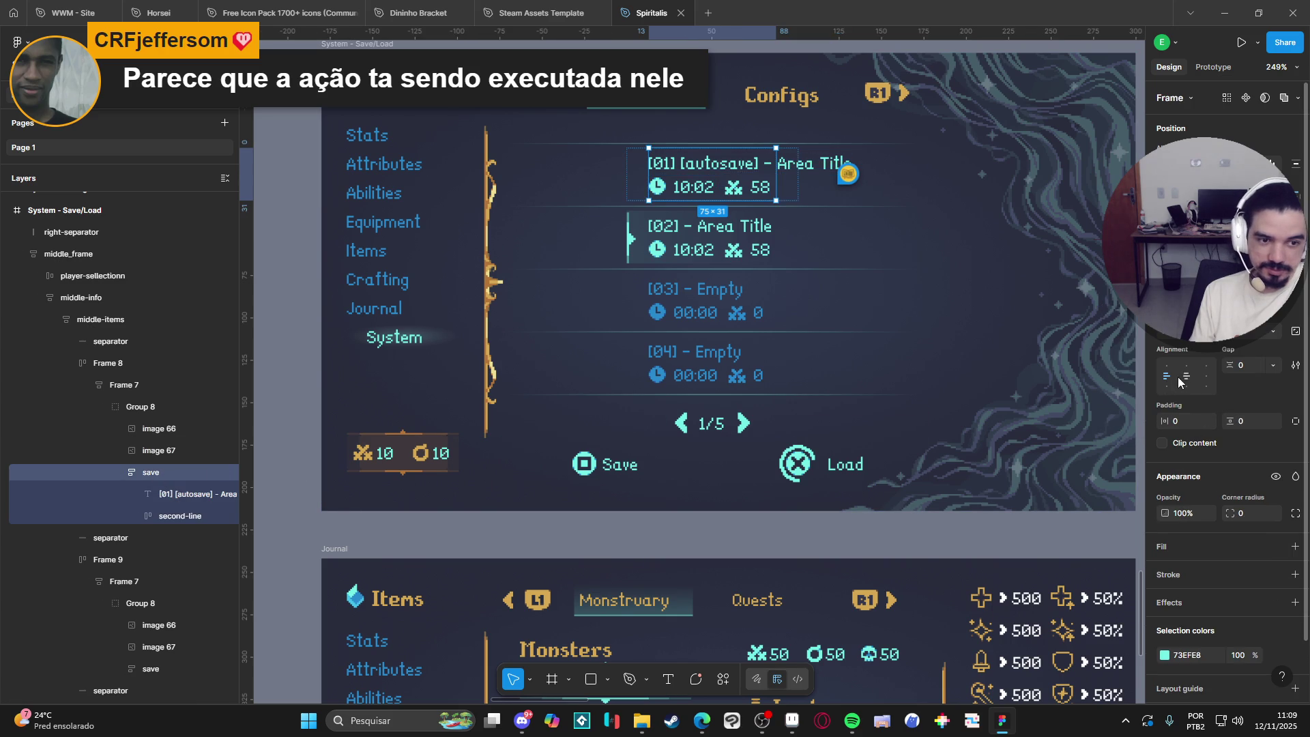
left_click(1185, 377)
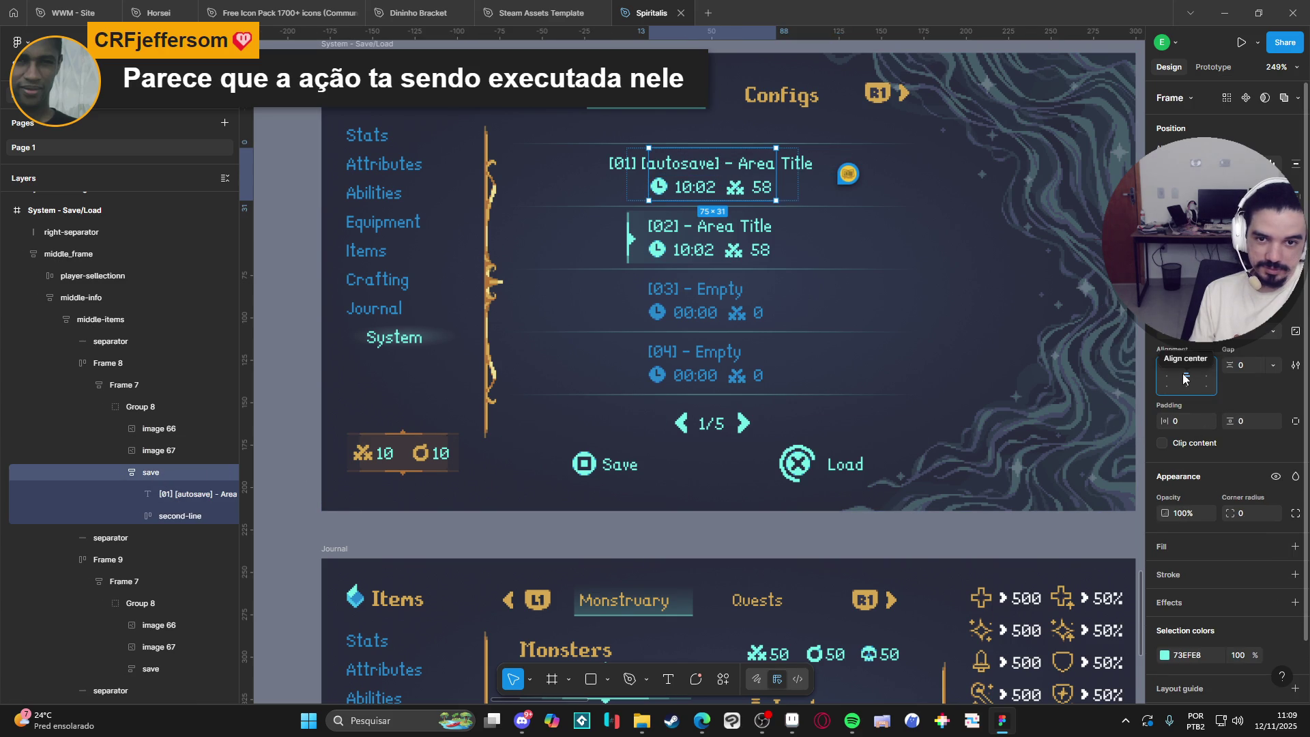
Deselect the frame and switch back to the Aseprite mockup.
left_click(772, 543)
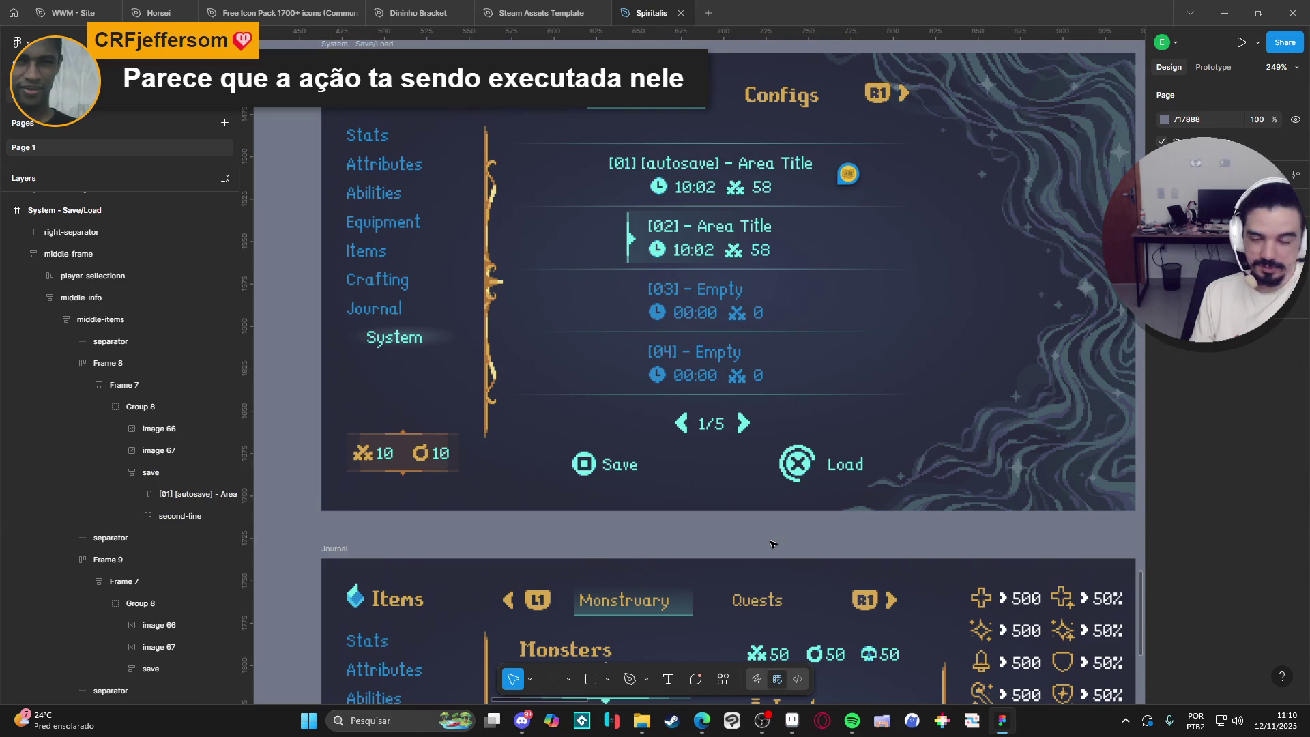
scroll(771, 544, "down", 2)
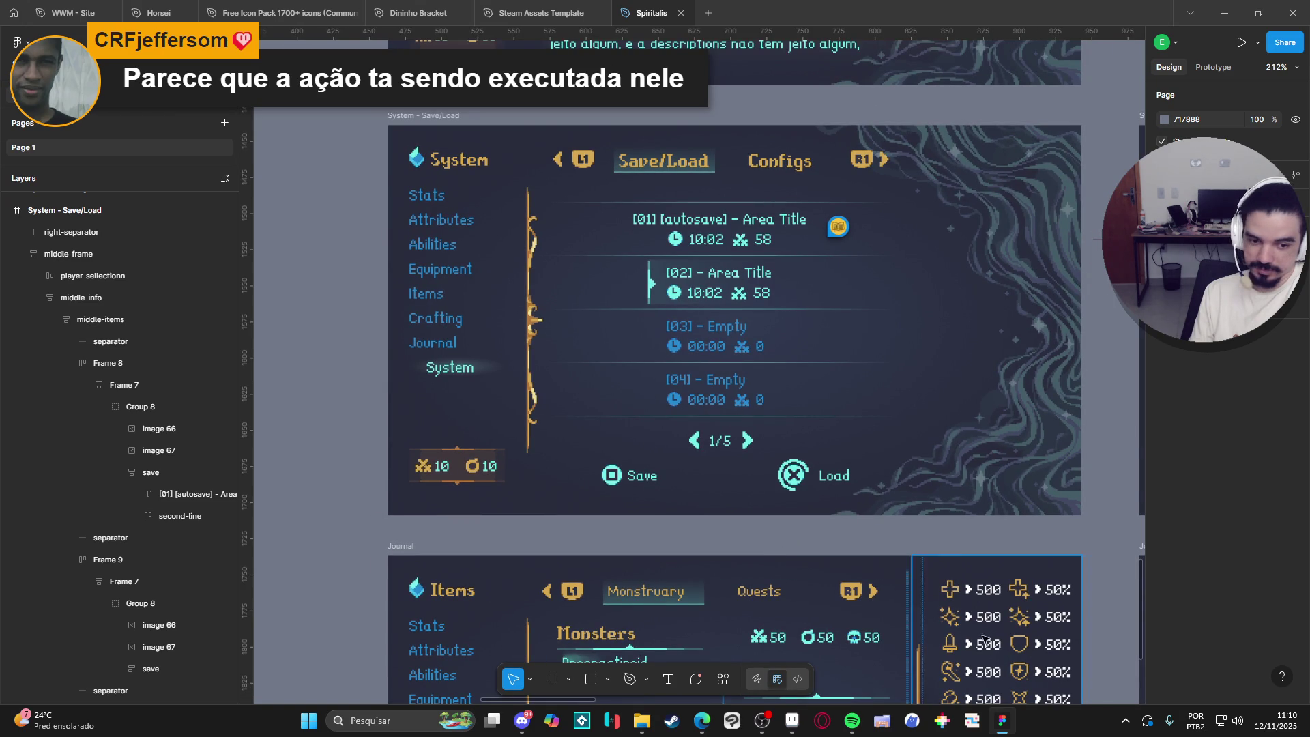
left_click(792, 720)
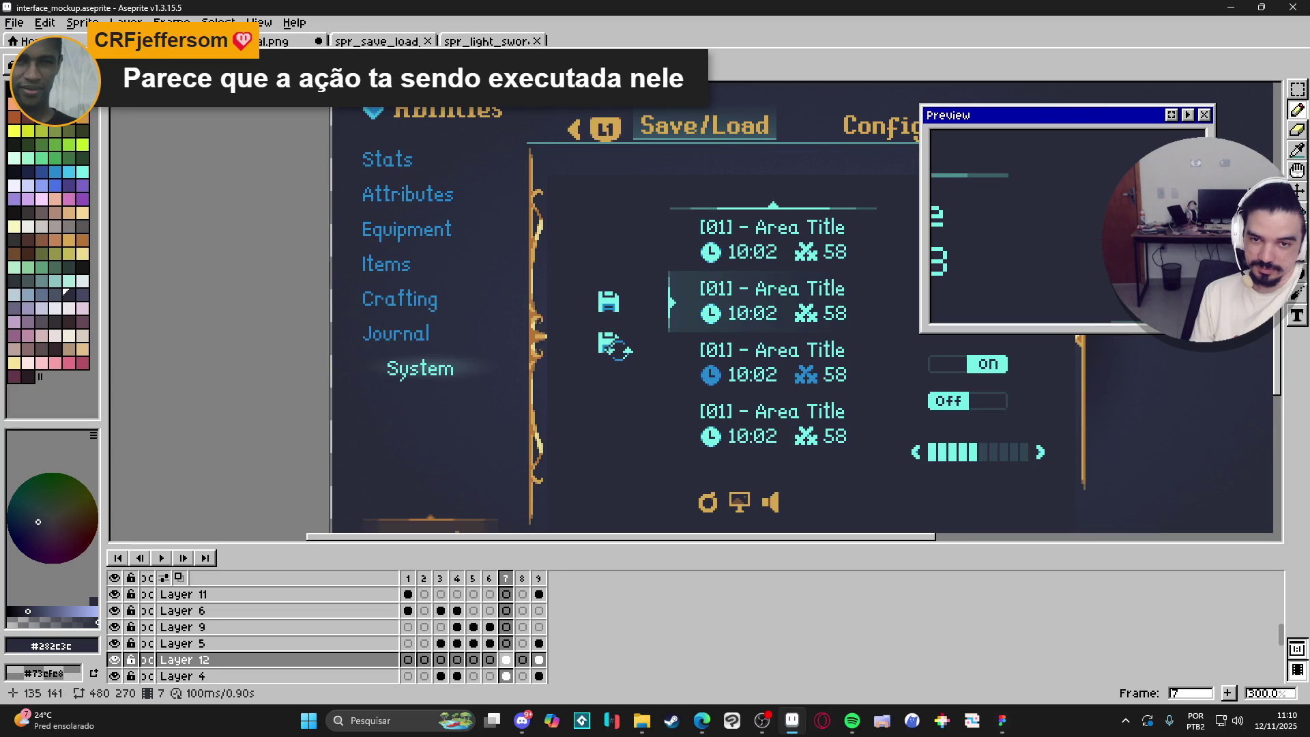
Delete the plain floppy save icon from the mockup.
scroll(612, 299, "up", 2)
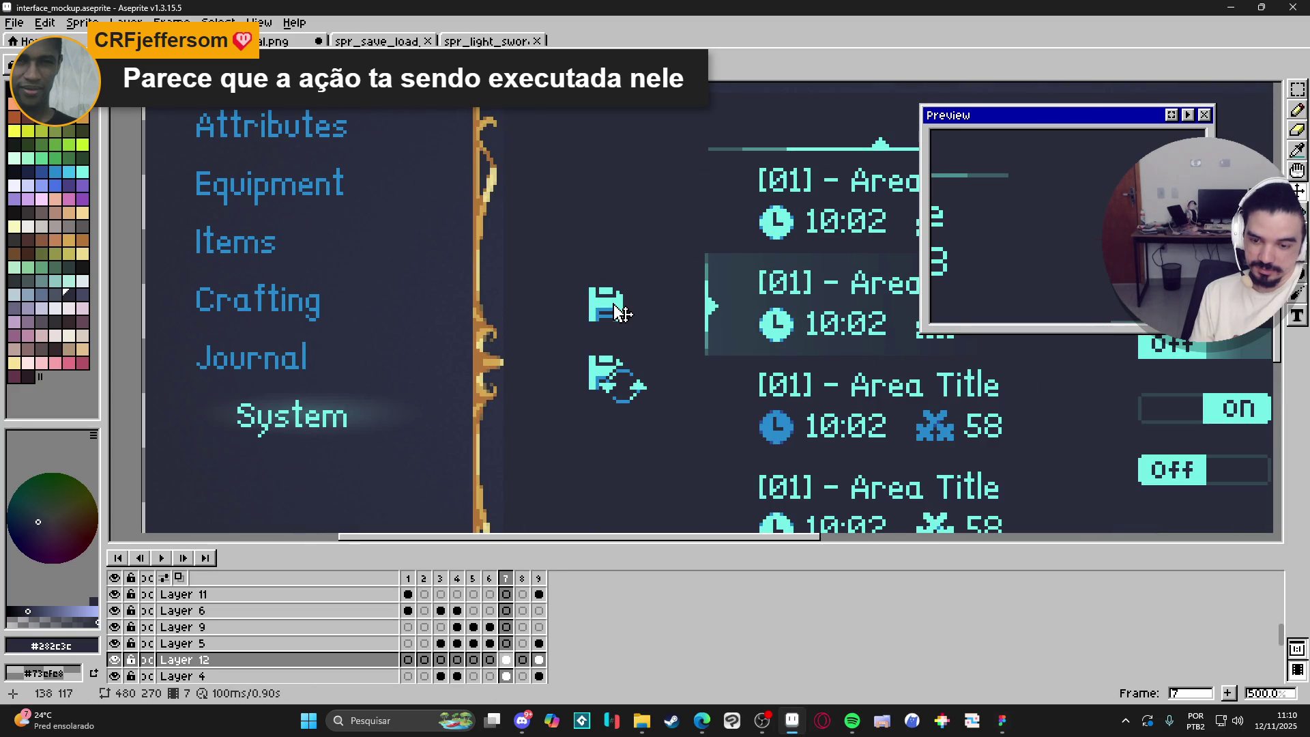
key("m")
mouse_move(573, 275)
left_mouse_down()
mouse_move(639, 329)
mouse_move(581, 272)
mouse_move(618, 324)
left_mouse_up()
key("Delete")
scroll(640, 329, "down", 1)
scroll(617, 324, "up", 2)
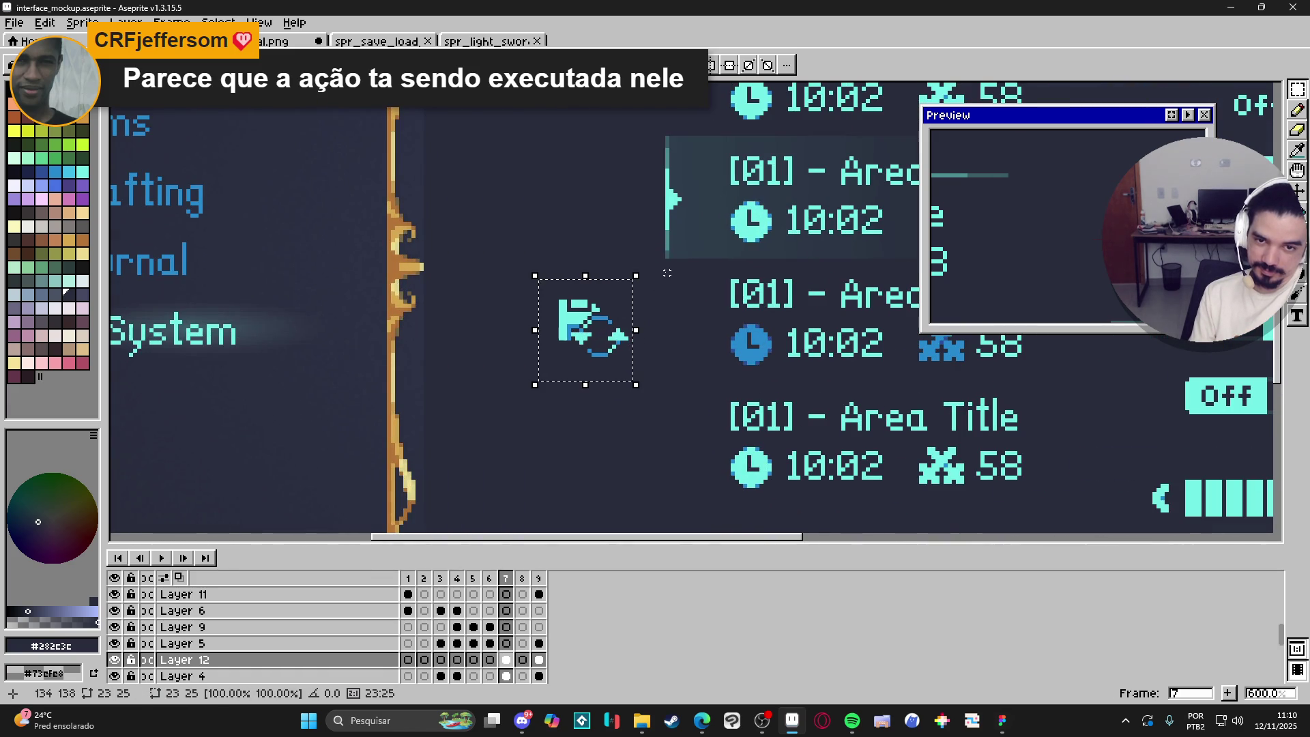
Reposition the autosave icon, then select its surrounding area and nudge it left and up.
key("ctrl+d")
mouse_move(522, 296)
left_mouse_down()
mouse_move(634, 374)
mouse_move(613, 359)
mouse_move(630, 360)
left_mouse_up()
key("ctrl+d")
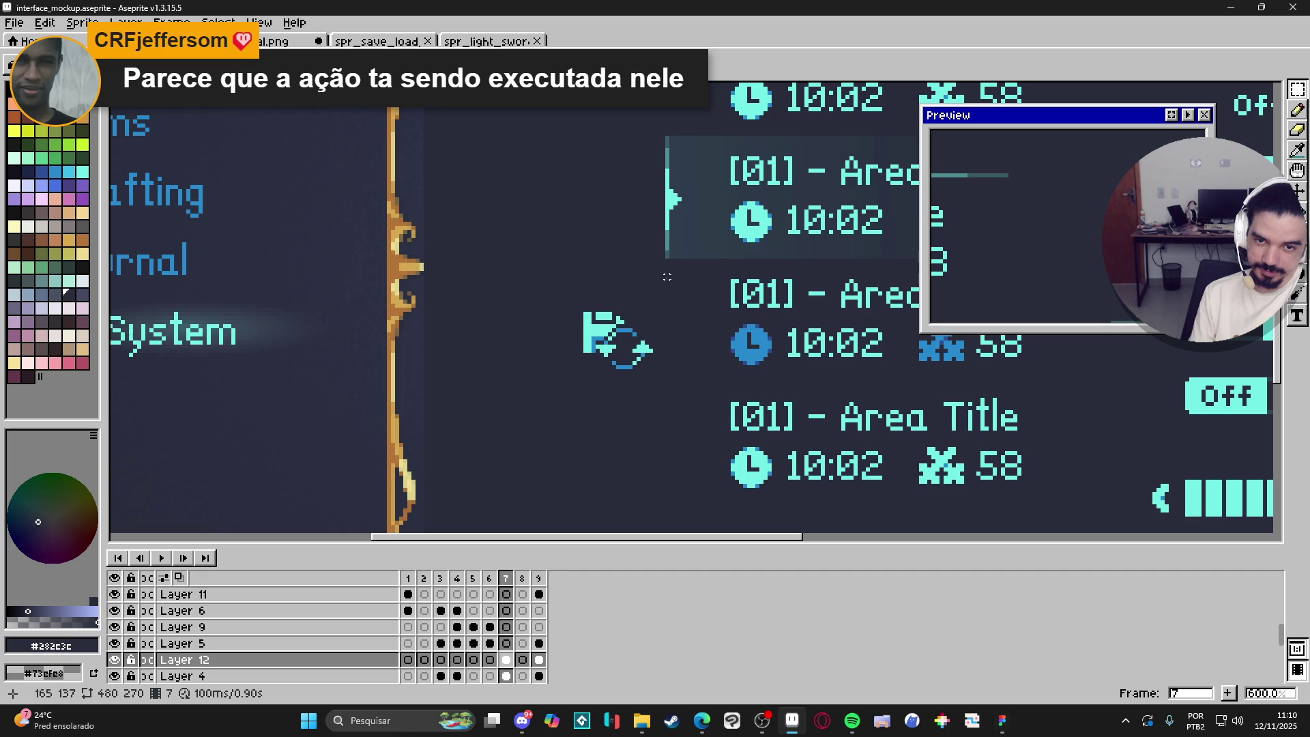
mouse_move(667, 260)
left_mouse_down()
mouse_move(540, 388)
mouse_move(537, 412)
left_mouse_up()
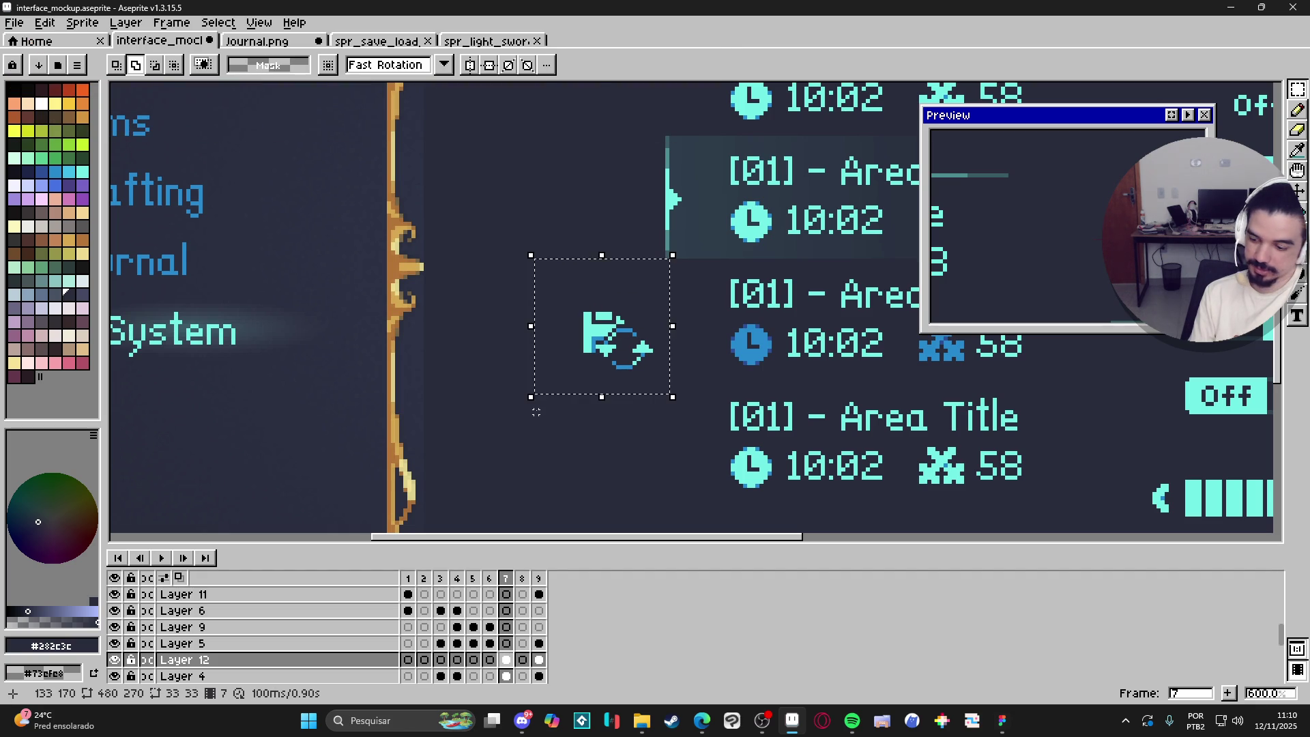
key("Left")
key("Left")
key("Left")
key("Up")
key("Up")
key("Up")
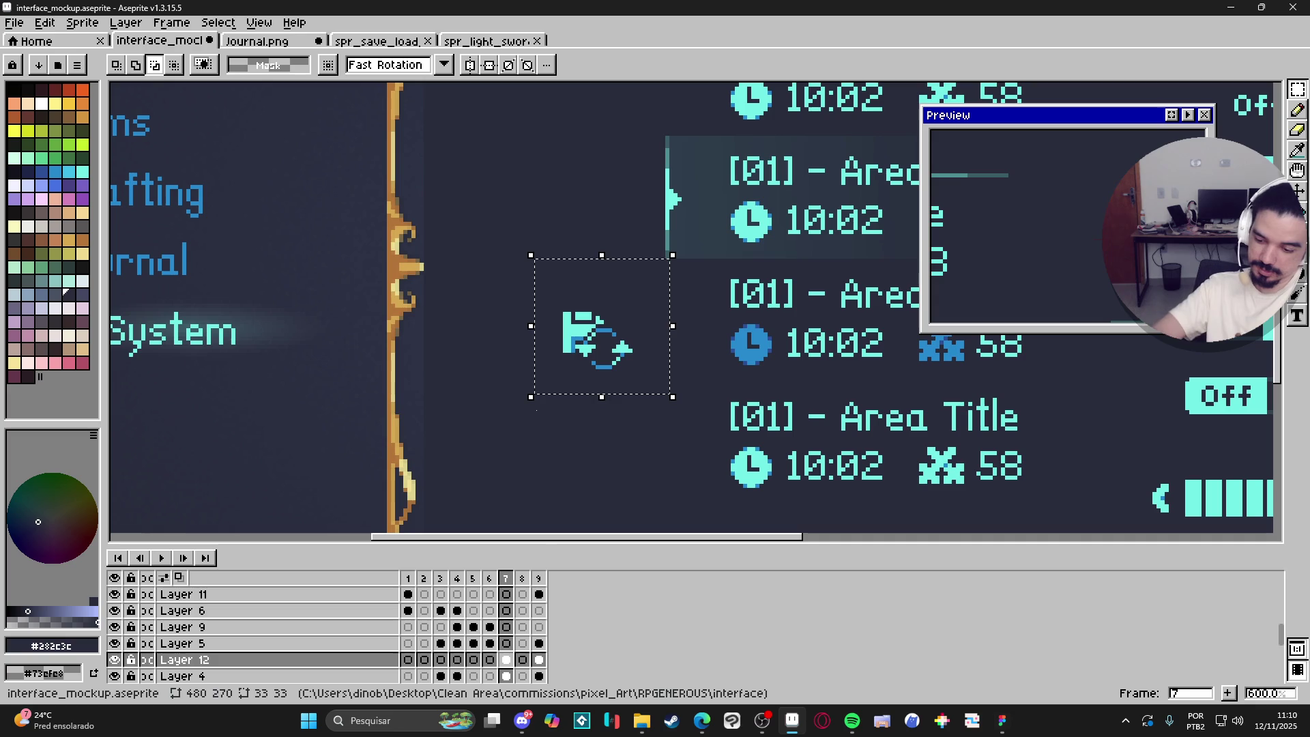
Centre the save/load icon horizontally with Edit > Center > Center X (Weighted).
scroll(640, 371, "down", 2)
scroll(640, 371, "up", 2)
left_click(45, 23)
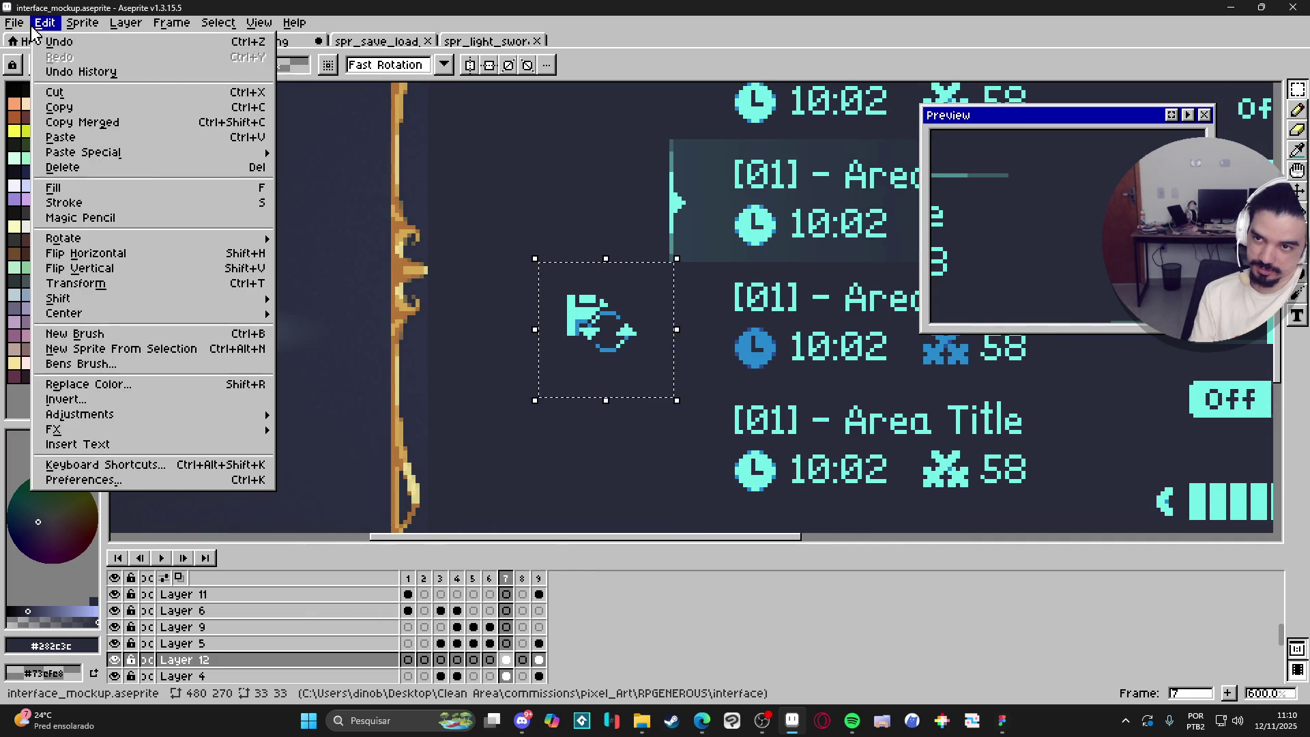
mouse_move(196, 315)
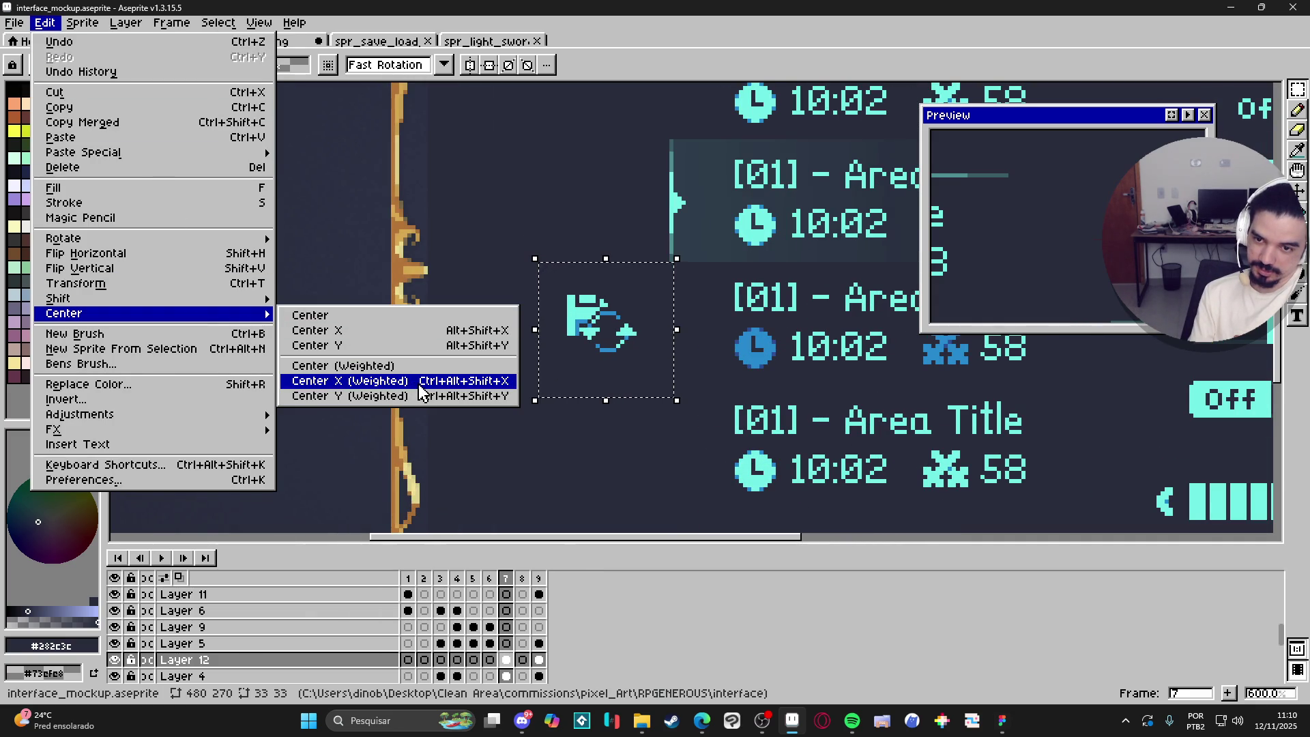
left_click(410, 381)
left_click(45, 22)
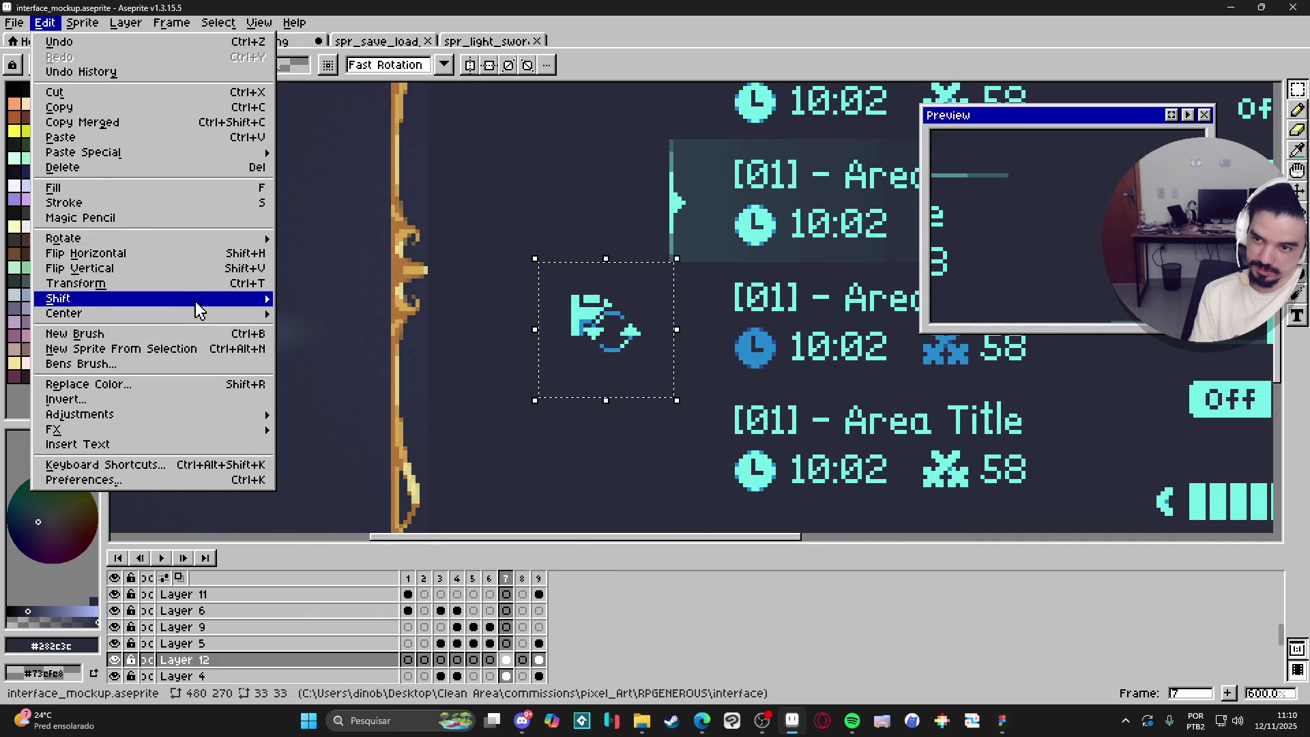
mouse_move(210, 313)
left_click(368, 391)
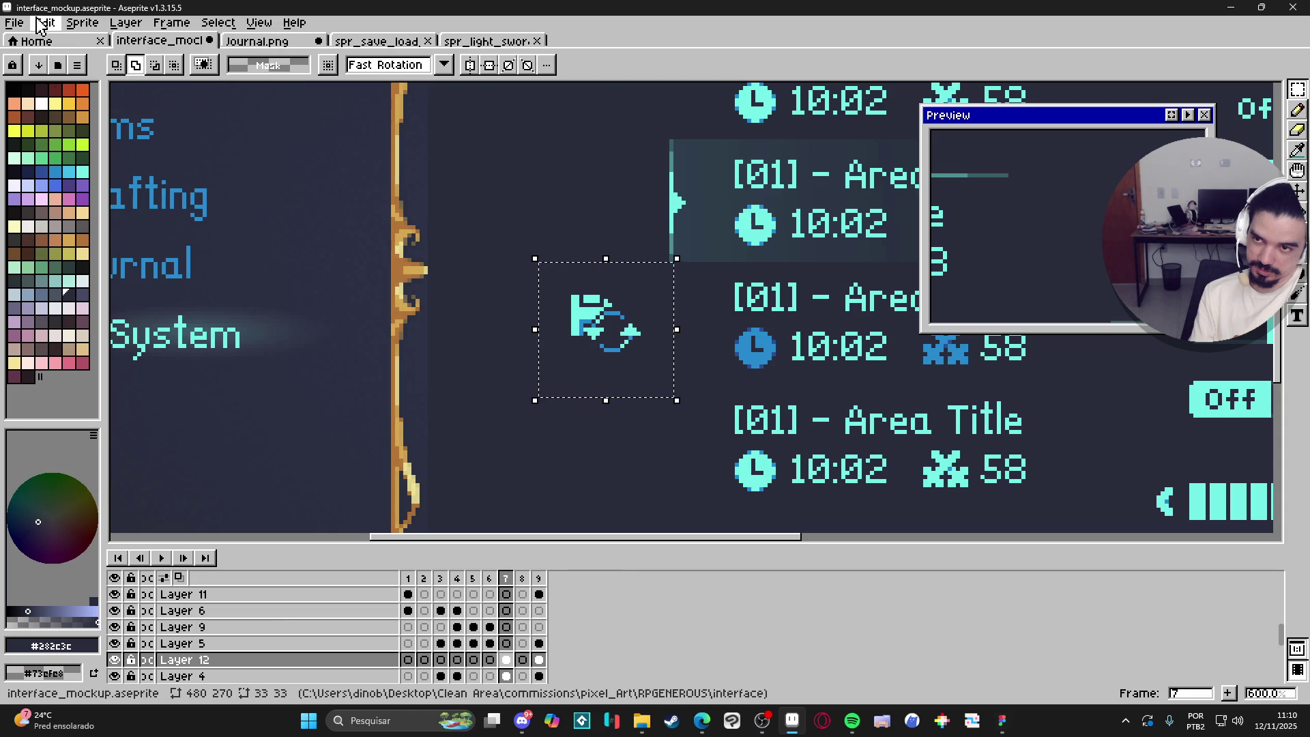
Centre the icon vertically with Center Y (Weighted) and commit its new position.
left_click(45, 23)
mouse_move(262, 319)
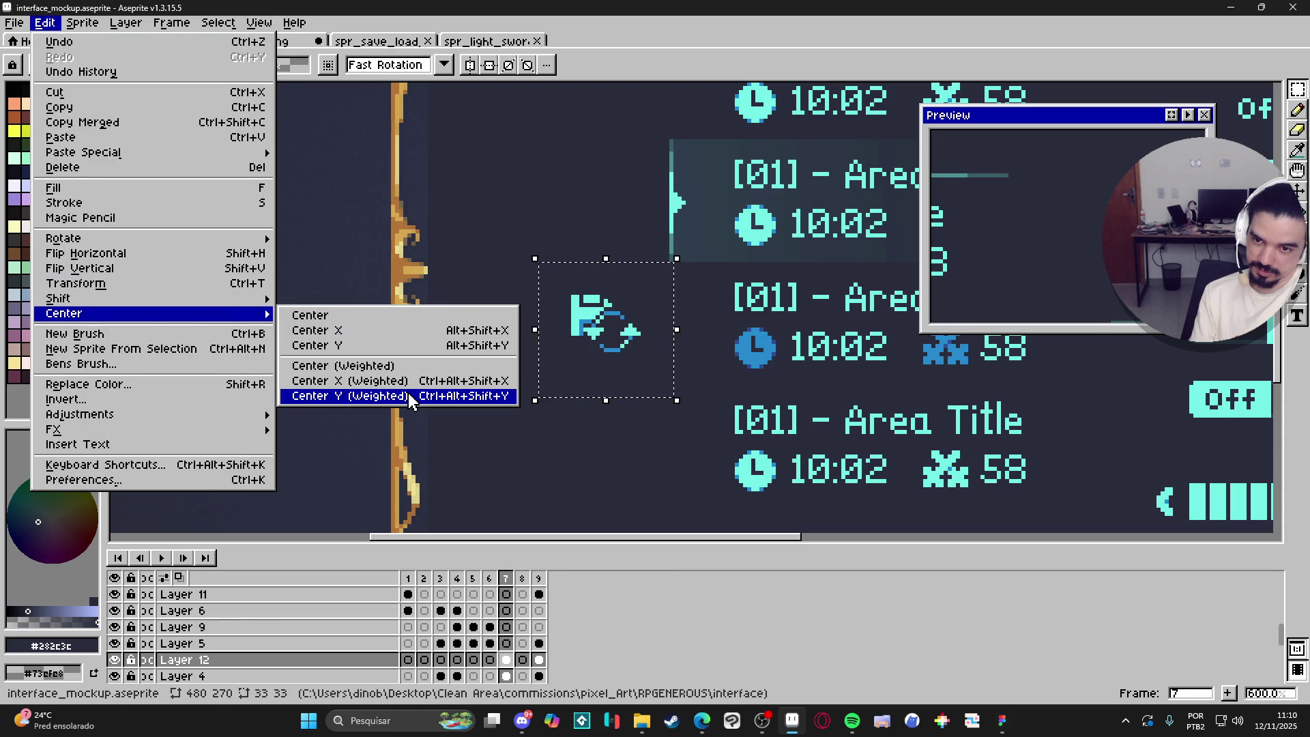
left_click(355, 396)
left_click(625, 352)
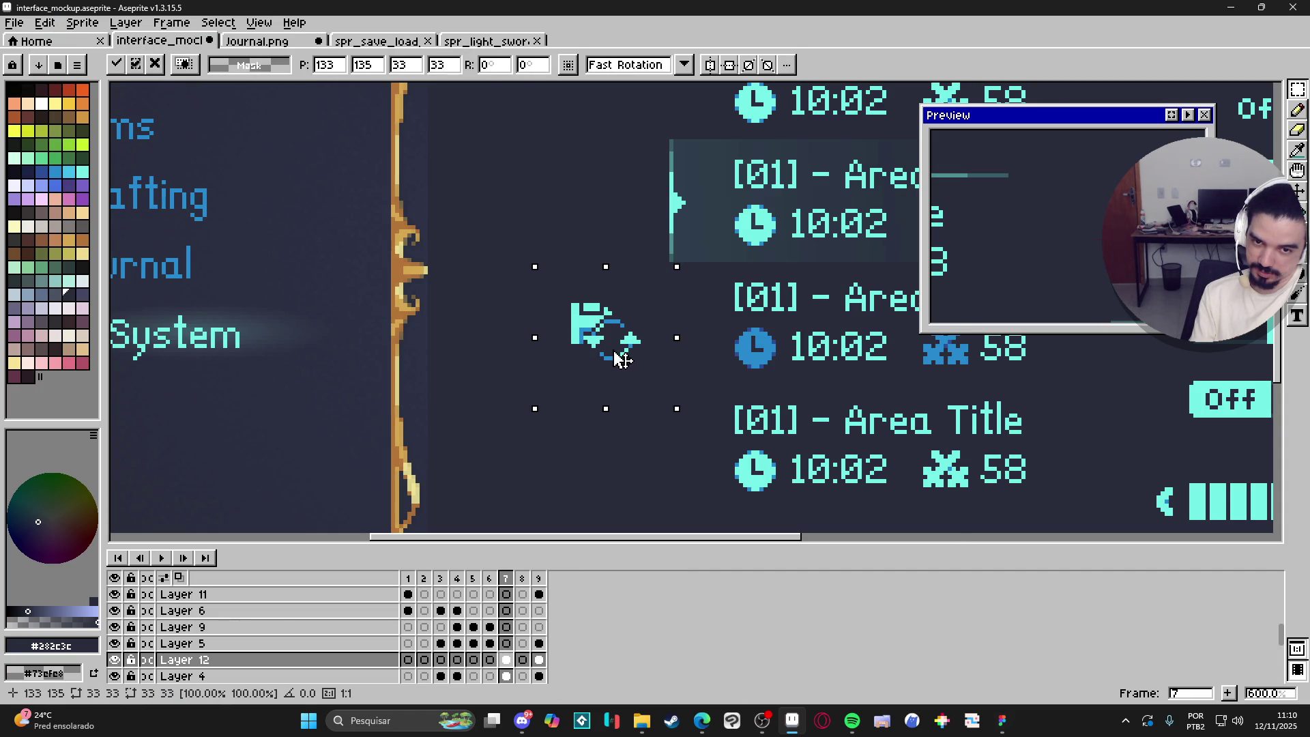
key("Return")
scroll(612, 373, "down", 1)
scroll(612, 373, "down", 2)
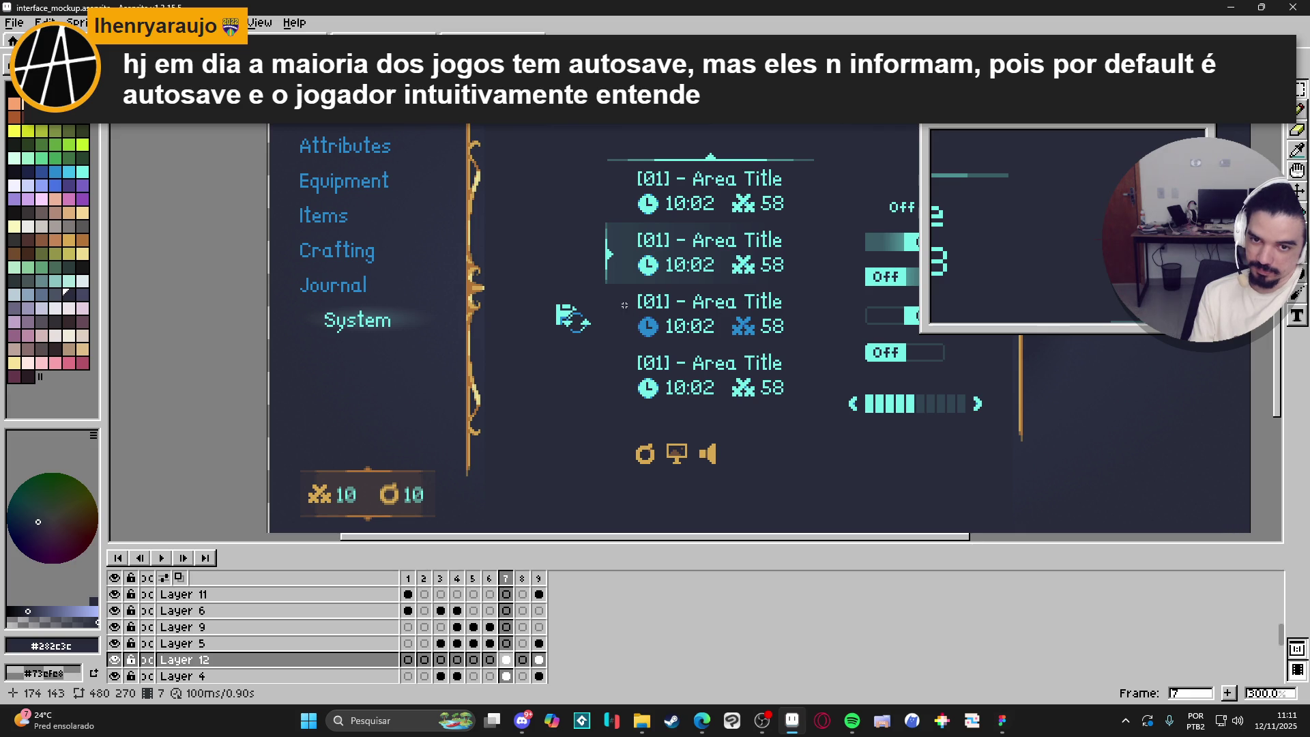
scroll(617, 304, "right", 1)
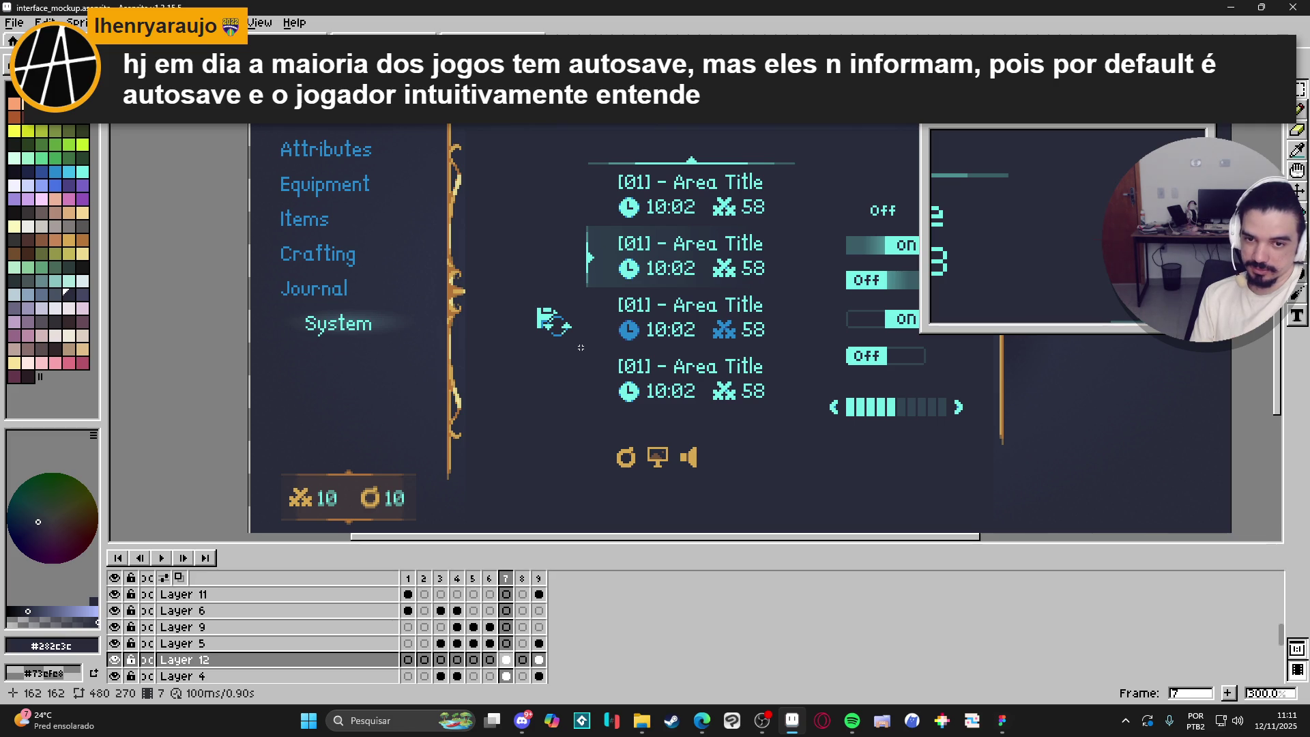
scroll(576, 307, "right", 3)
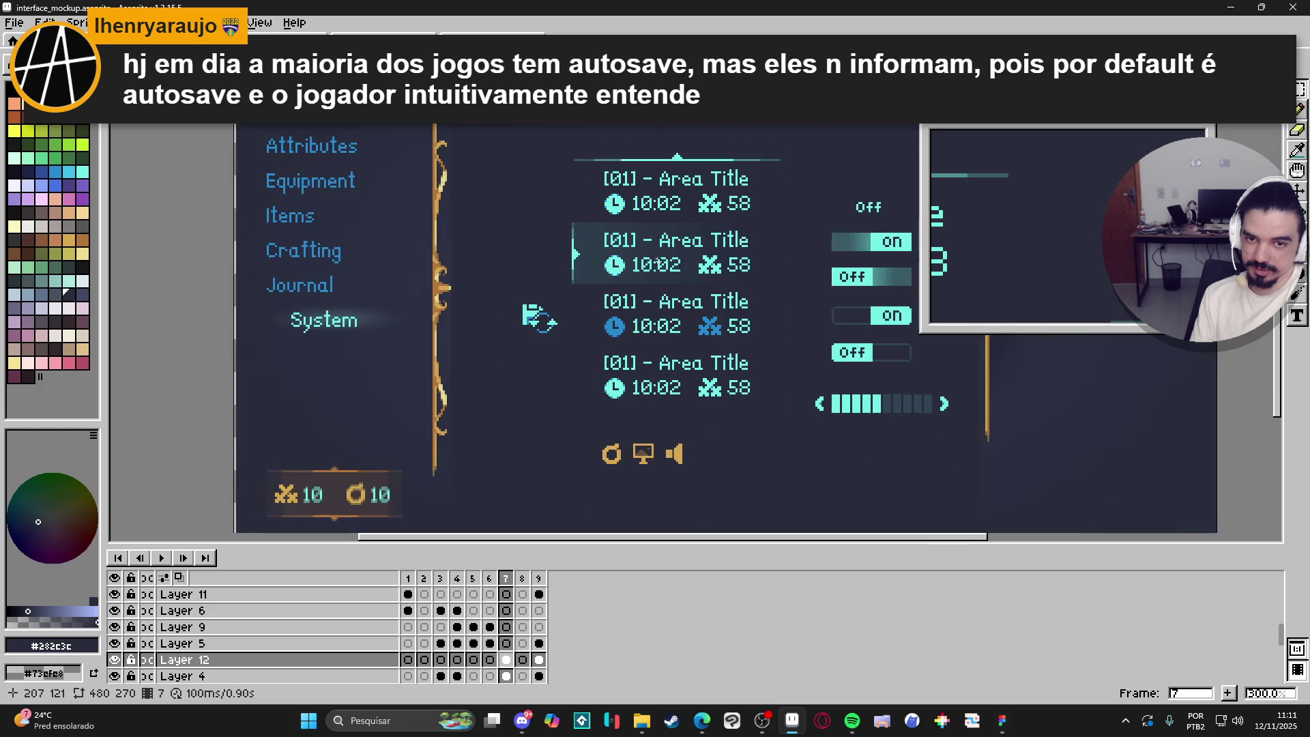
scroll(573, 268, "right", 1)
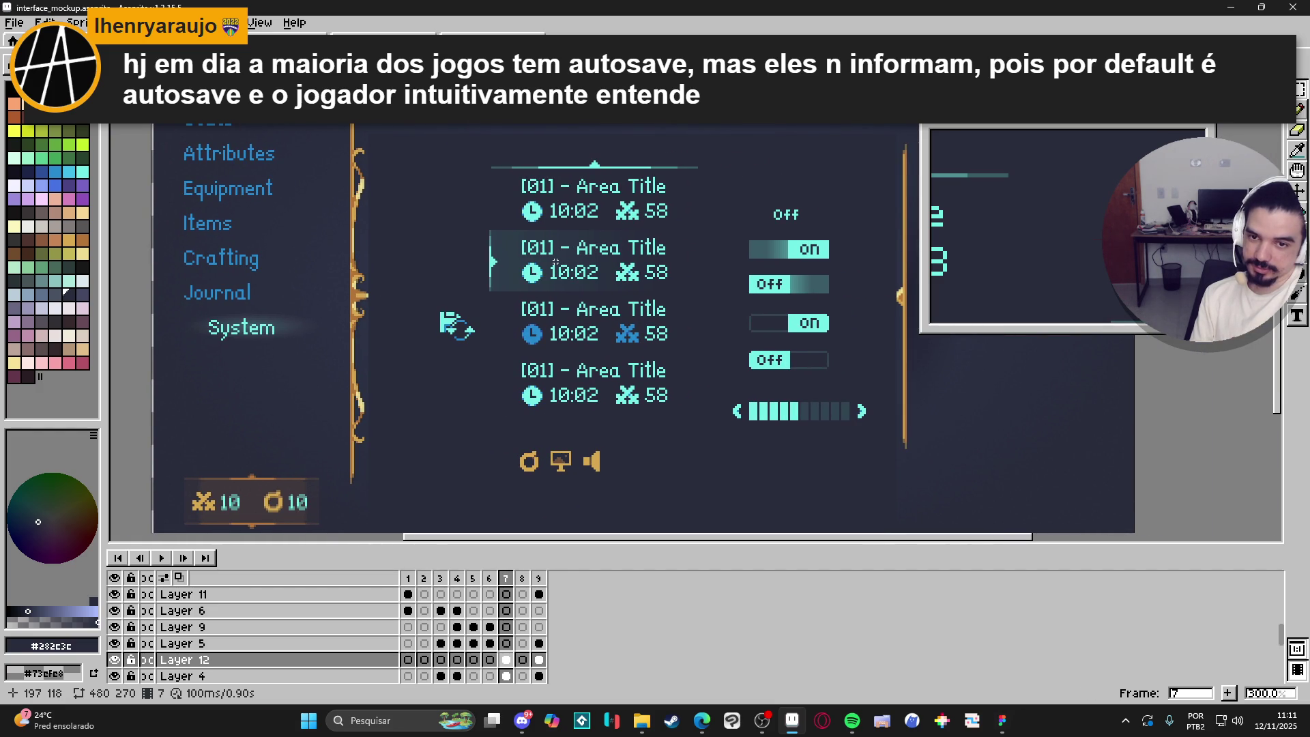
scroll(547, 262, "down", 1)
scroll(547, 261, "up", 1)
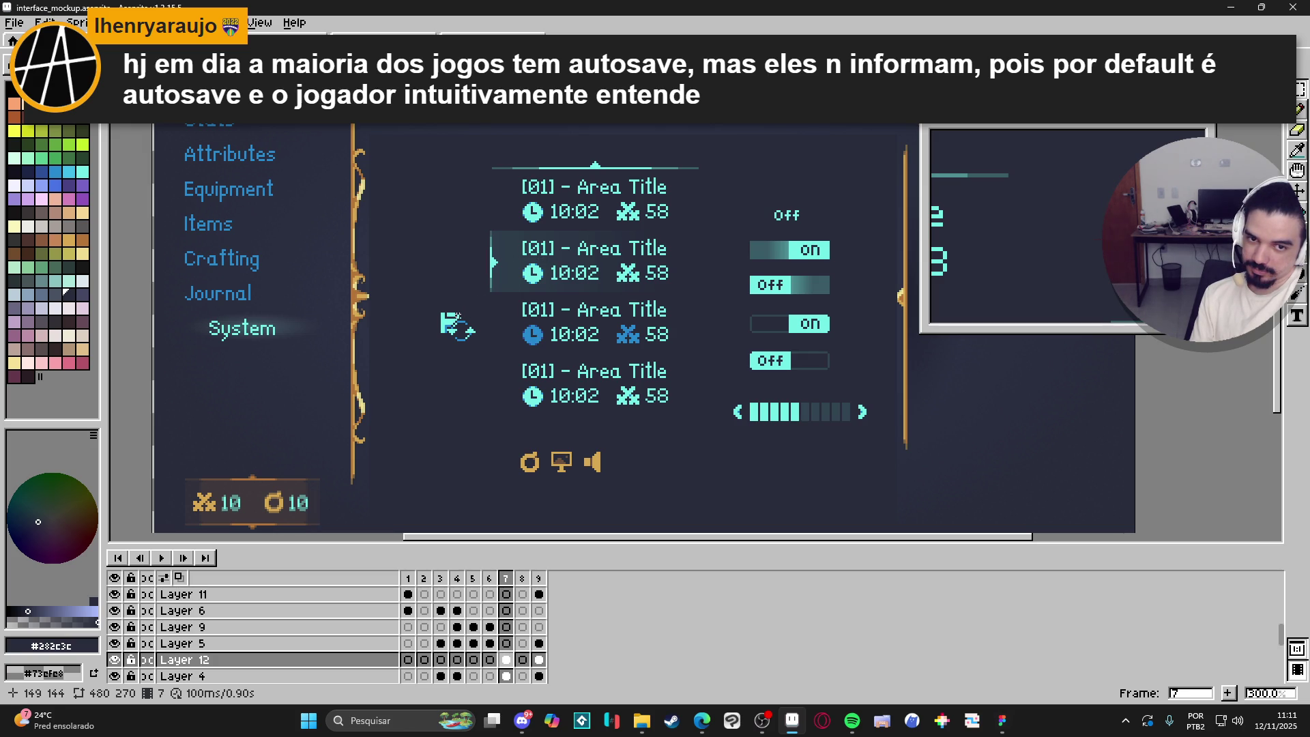
scroll(454, 326, "up", 1)
scroll(453, 326, "down", 2)
scroll(452, 329, "up", 6)
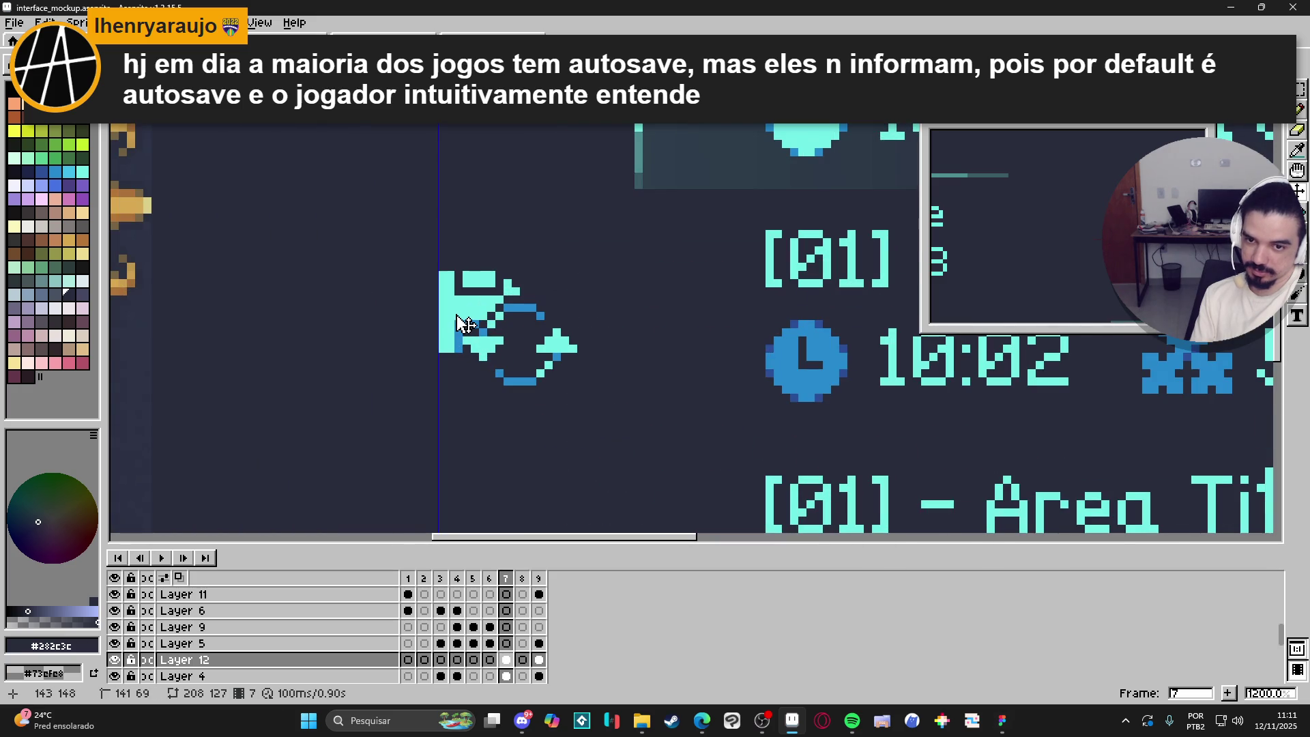
Pick the icon's cyan, erase pixels at its inner corner, then undo that erasure.
scroll(458, 324, "up", 1)
left_click(503, 303, "alt")
key("e")
left_click_drag(503, 303, 445, 337)
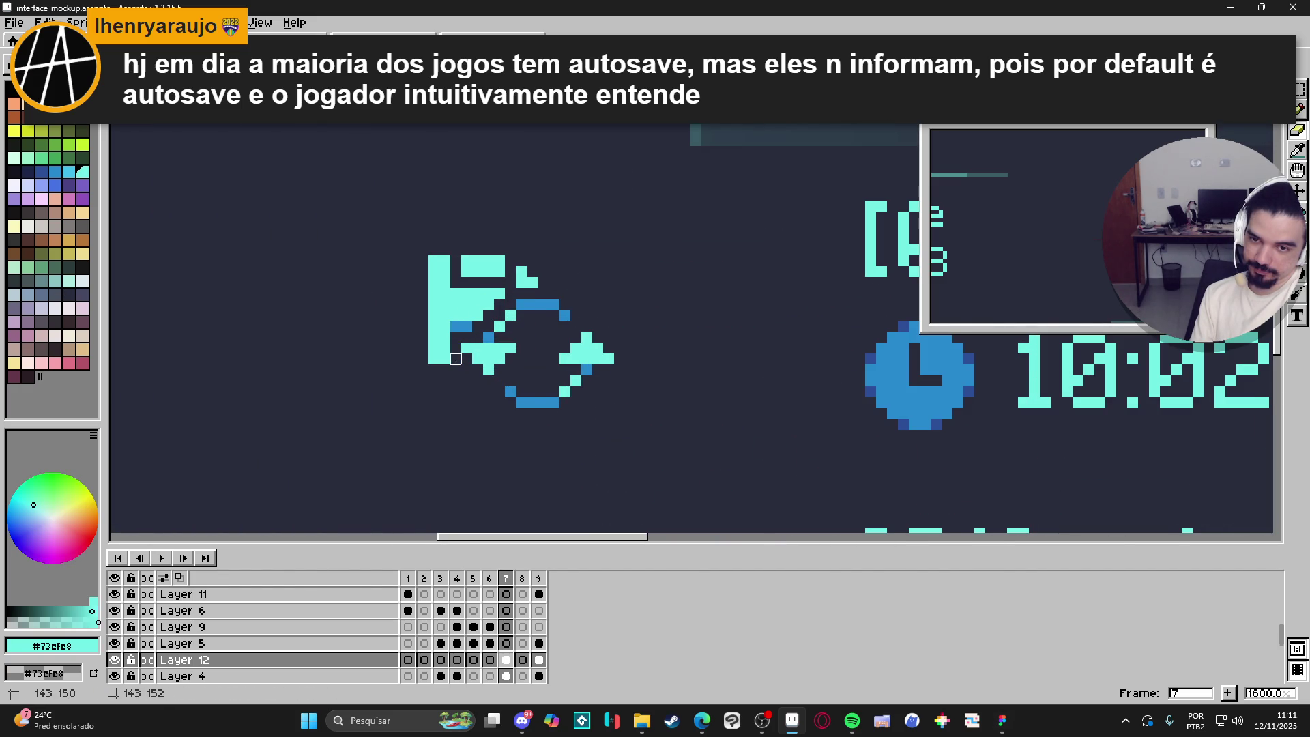
scroll(513, 430, "down", 5)
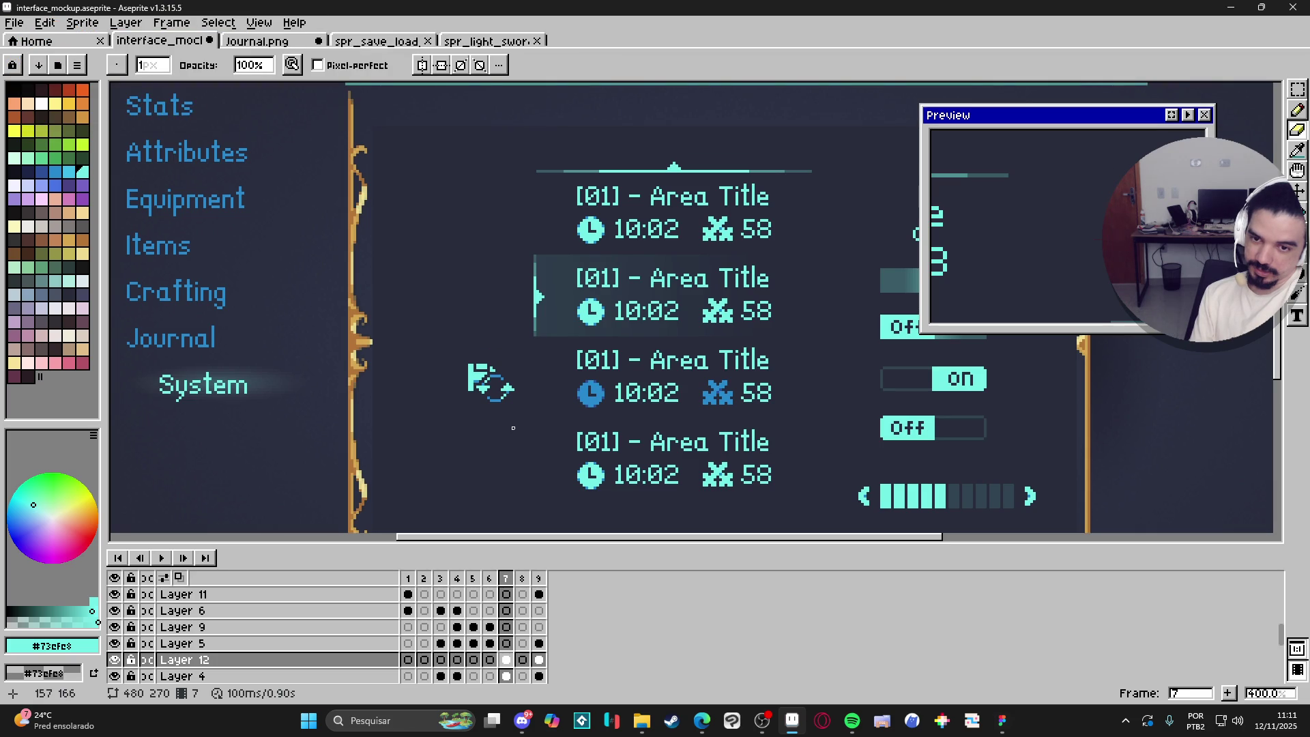
key("ctrl+z")
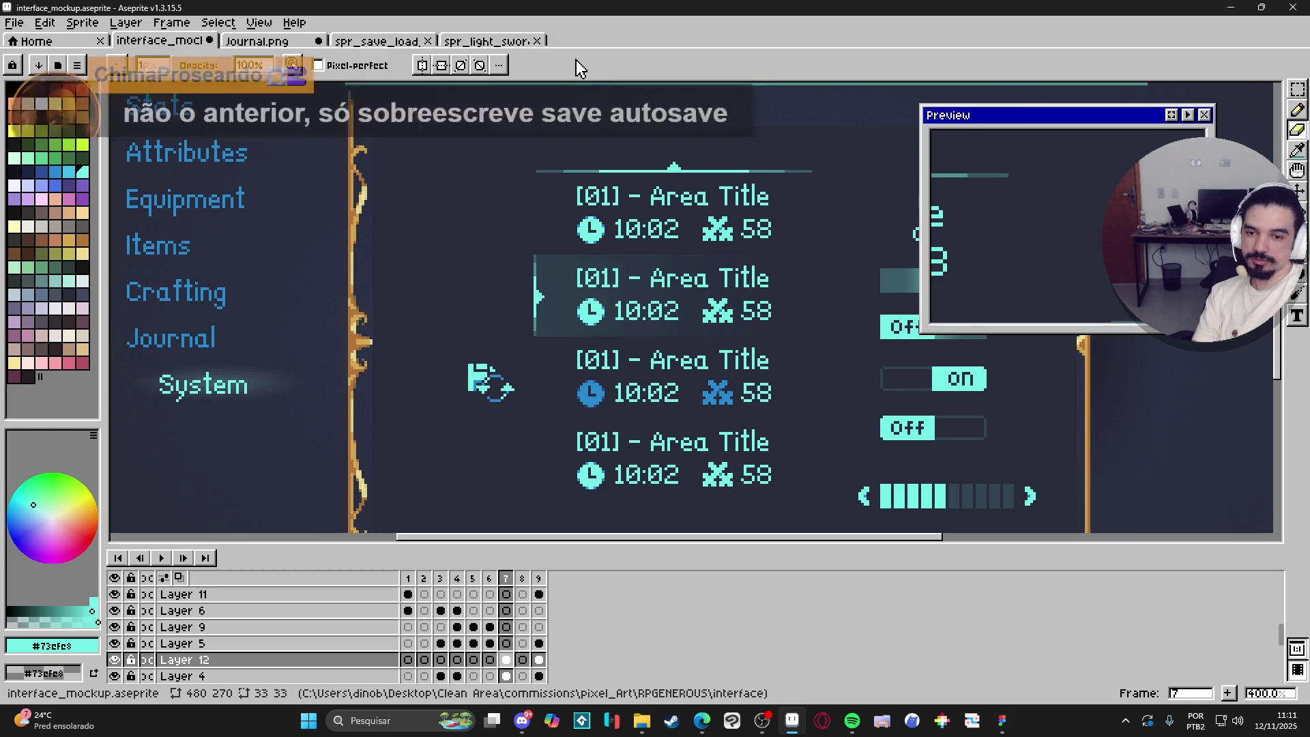
scroll(626, 338, "down", 2)
scroll(626, 339, "up", 1)
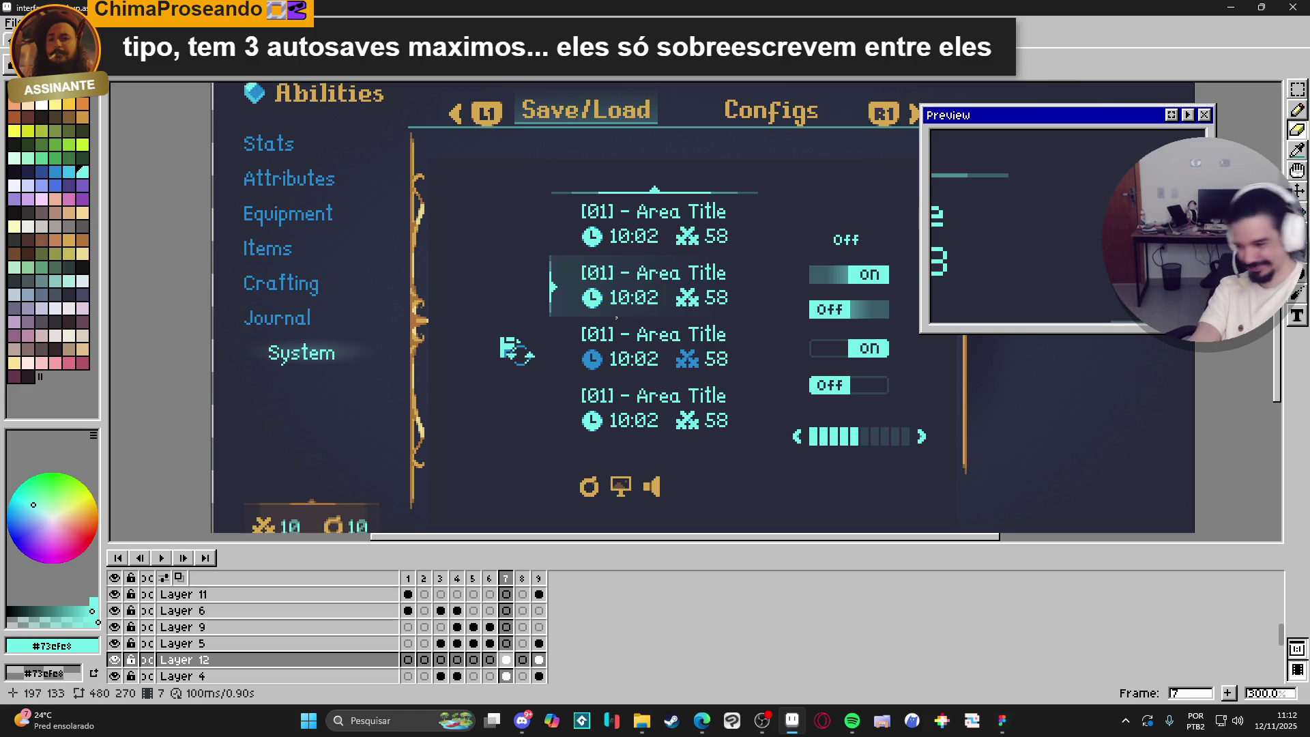
scroll(517, 341, "up", 4)
Erase a diagonal run, a stray pixel and blue pixels along the icon's left edge.
key("e")
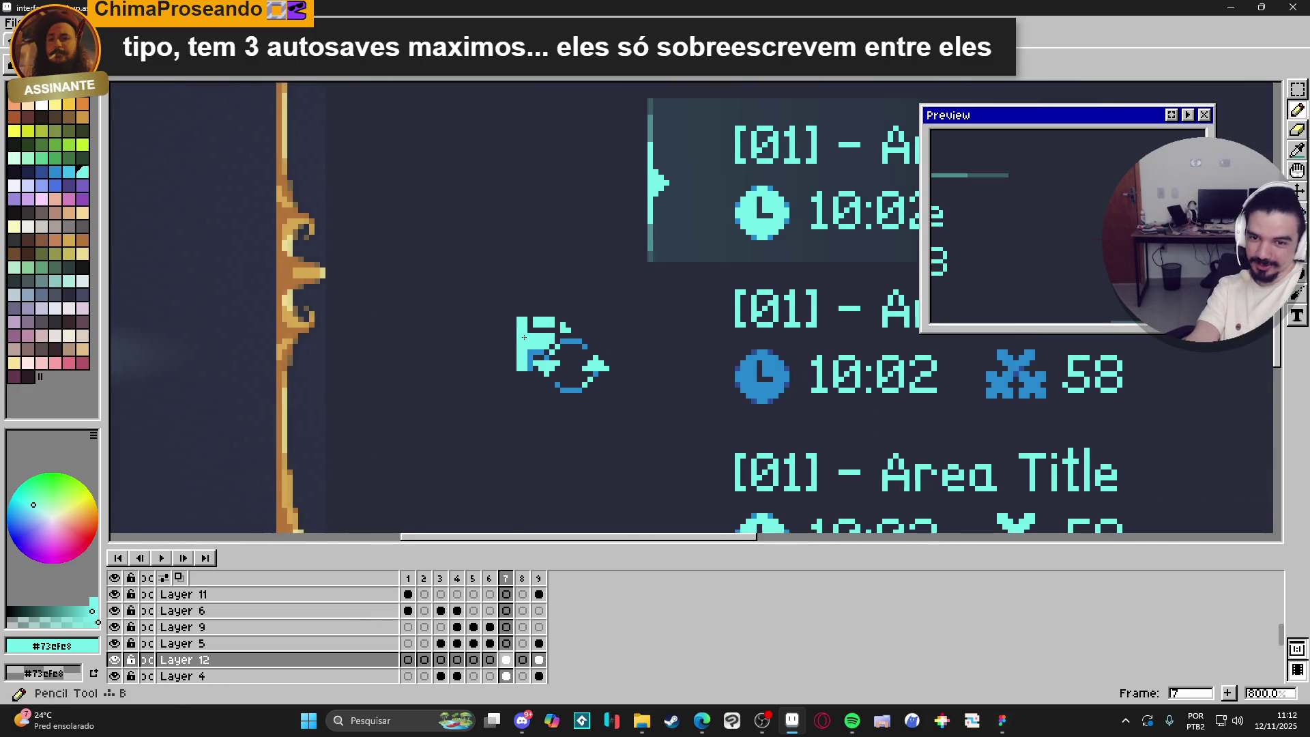
scroll(529, 337, "up", 3)
left_click_drag(601, 350, 569, 382)
left_click(568, 382)
left_click(535, 399)
key("ctrl+z")
left_click_drag(535, 399, 536, 432)
scroll(646, 469, "down", 5)
left_click_drag(646, 469, 587, 429)
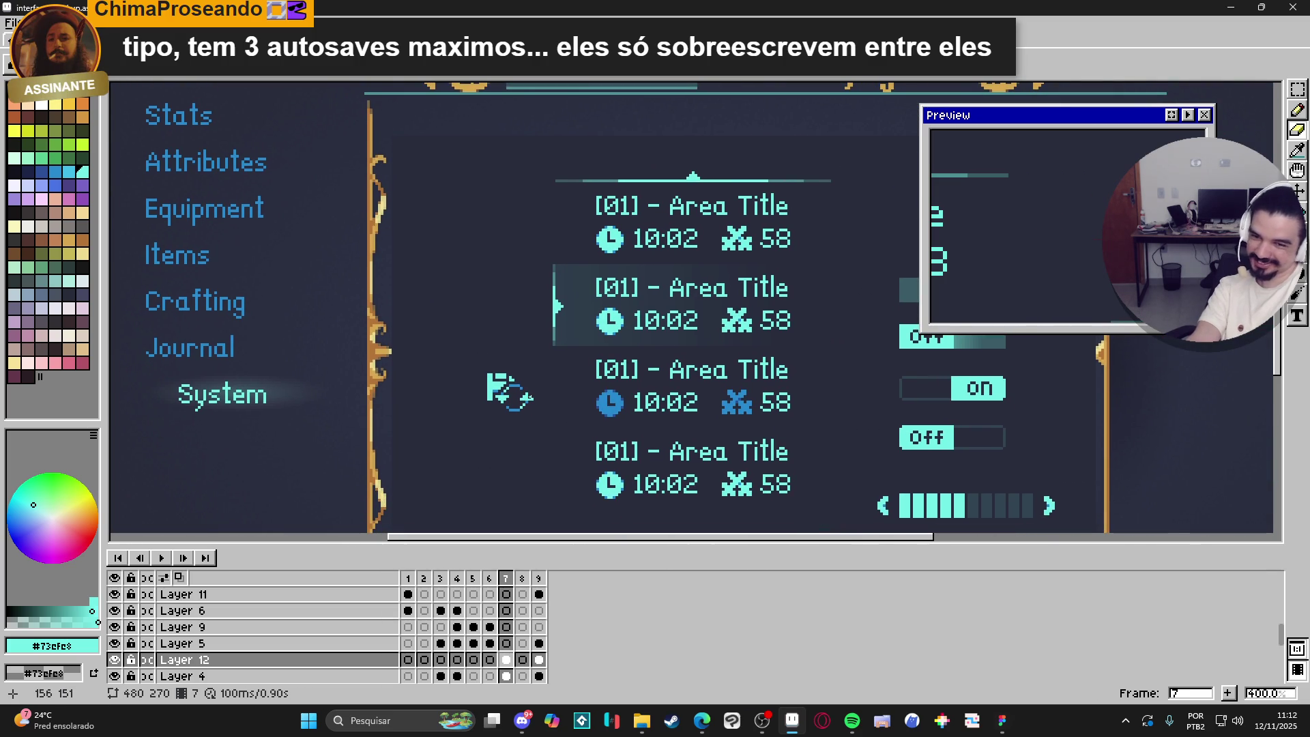
scroll(535, 415, "up", 1)
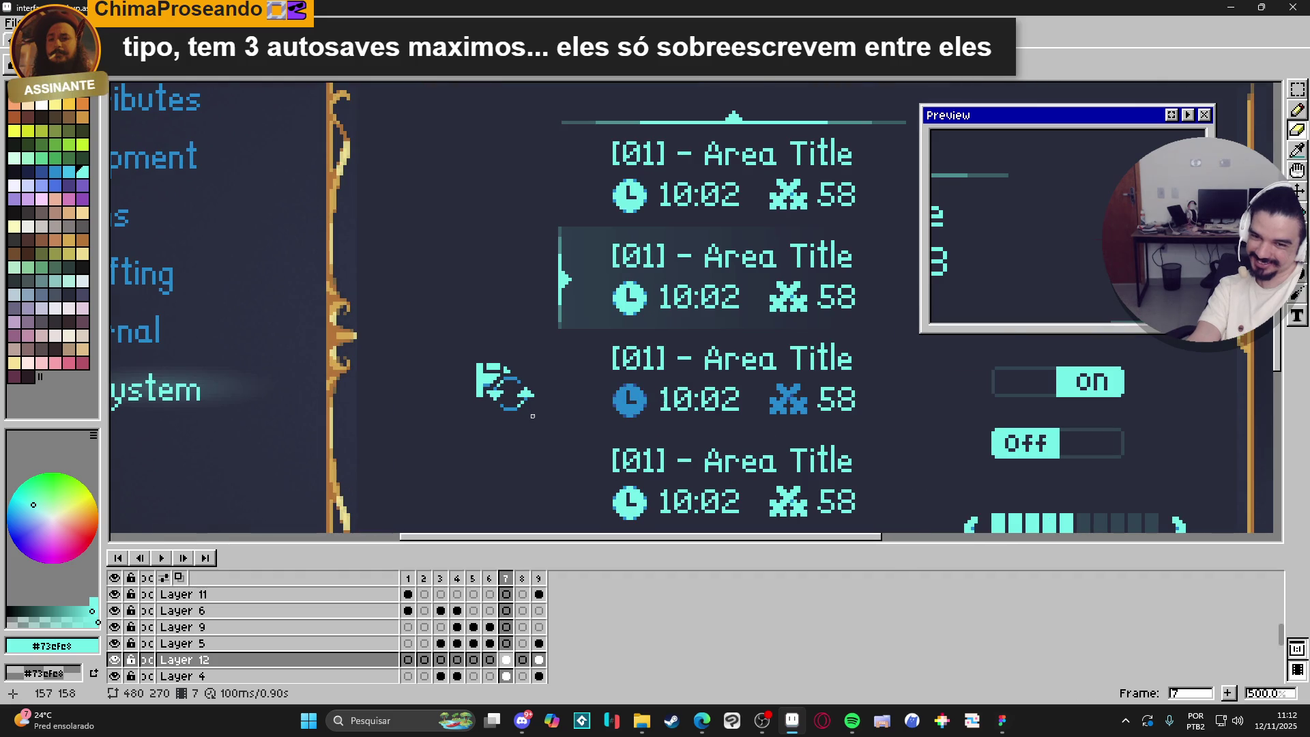
left_click_drag(542, 434, 505, 413)
scroll(506, 413, "down", 1)
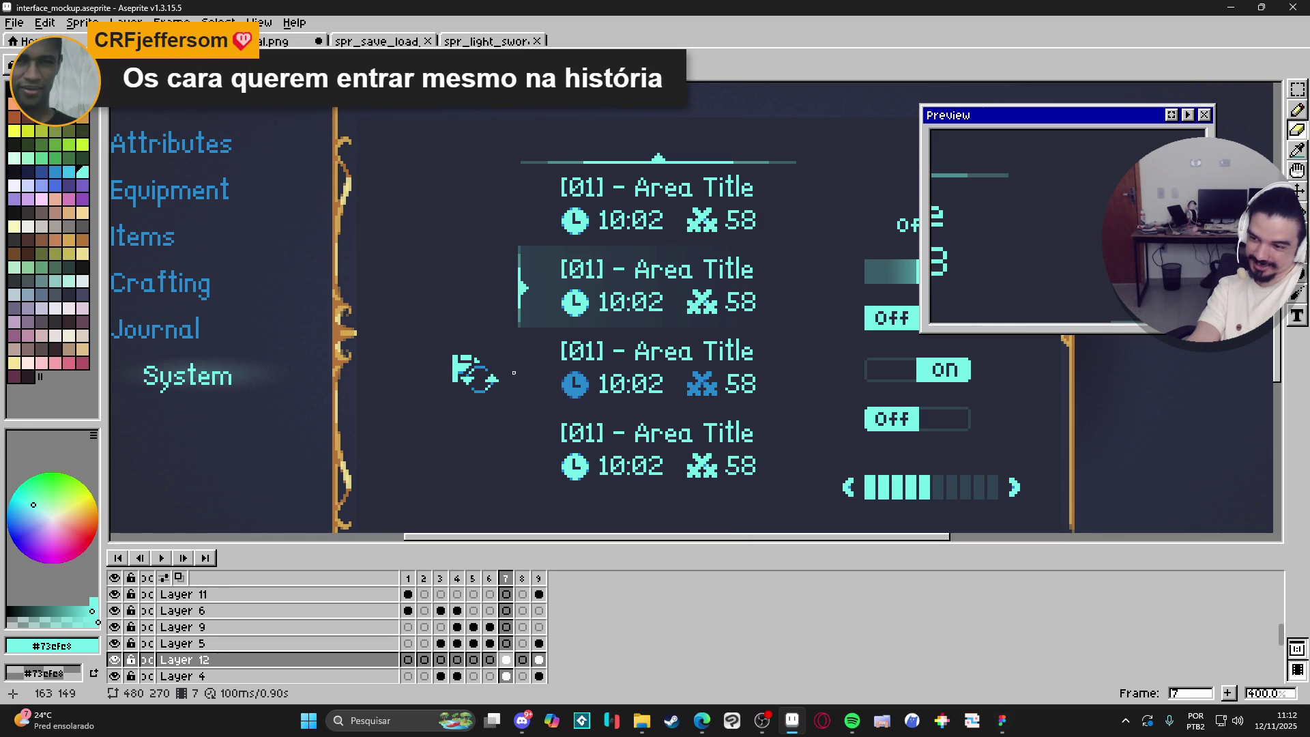
scroll(513, 373, "down", 1)
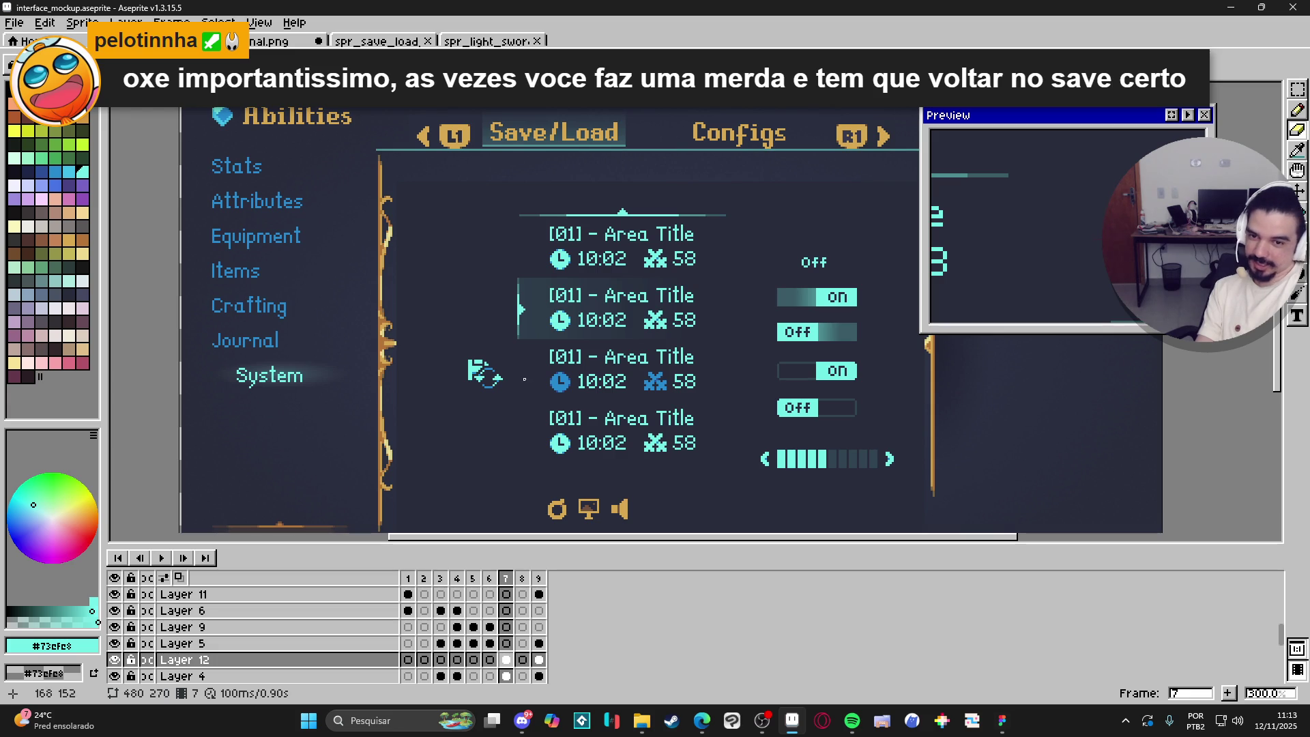
scroll(483, 376, "up", 7)
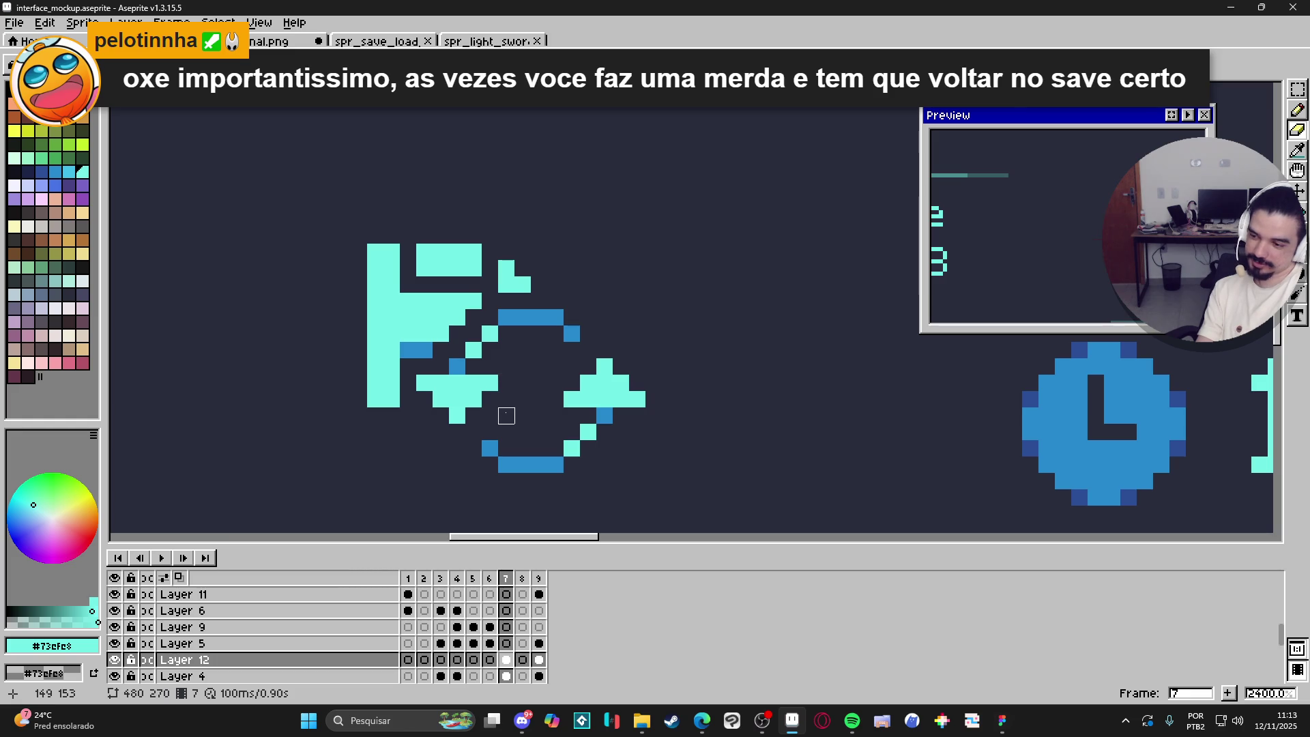
scroll(506, 415, "down", 6)
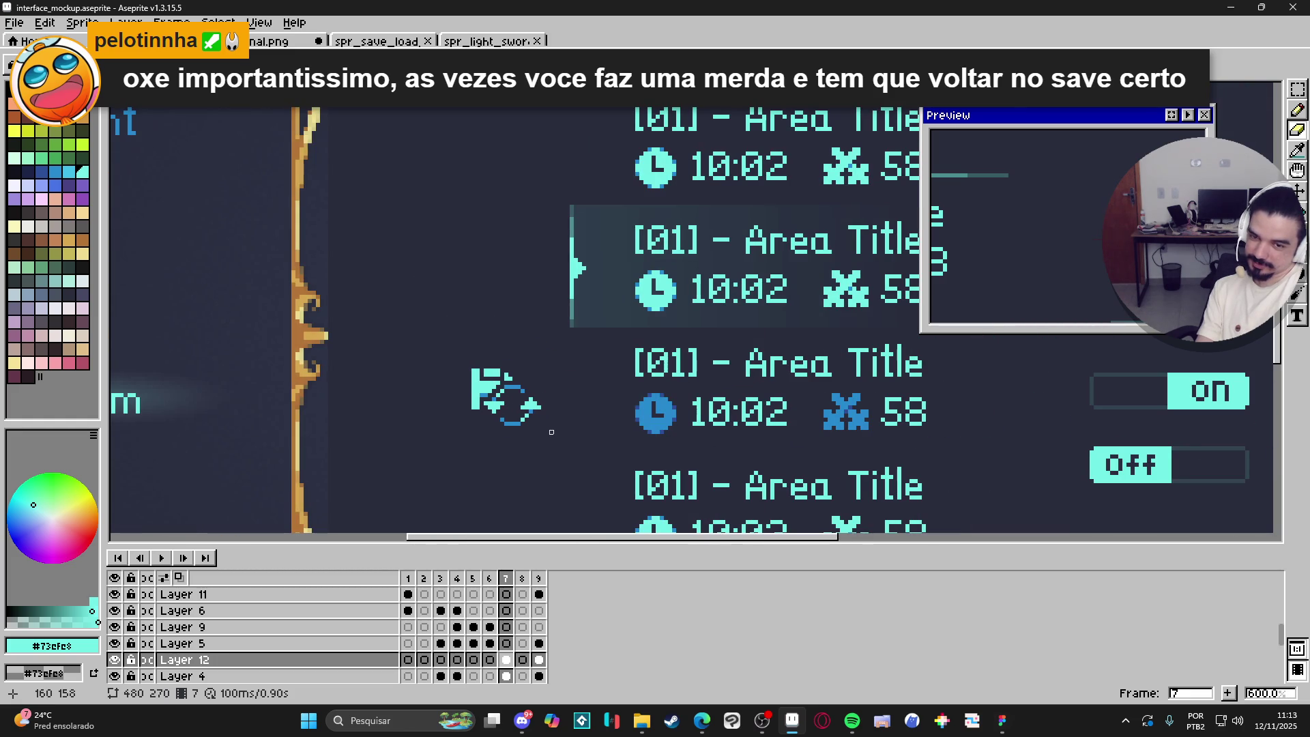
scroll(551, 432, "down", 2)
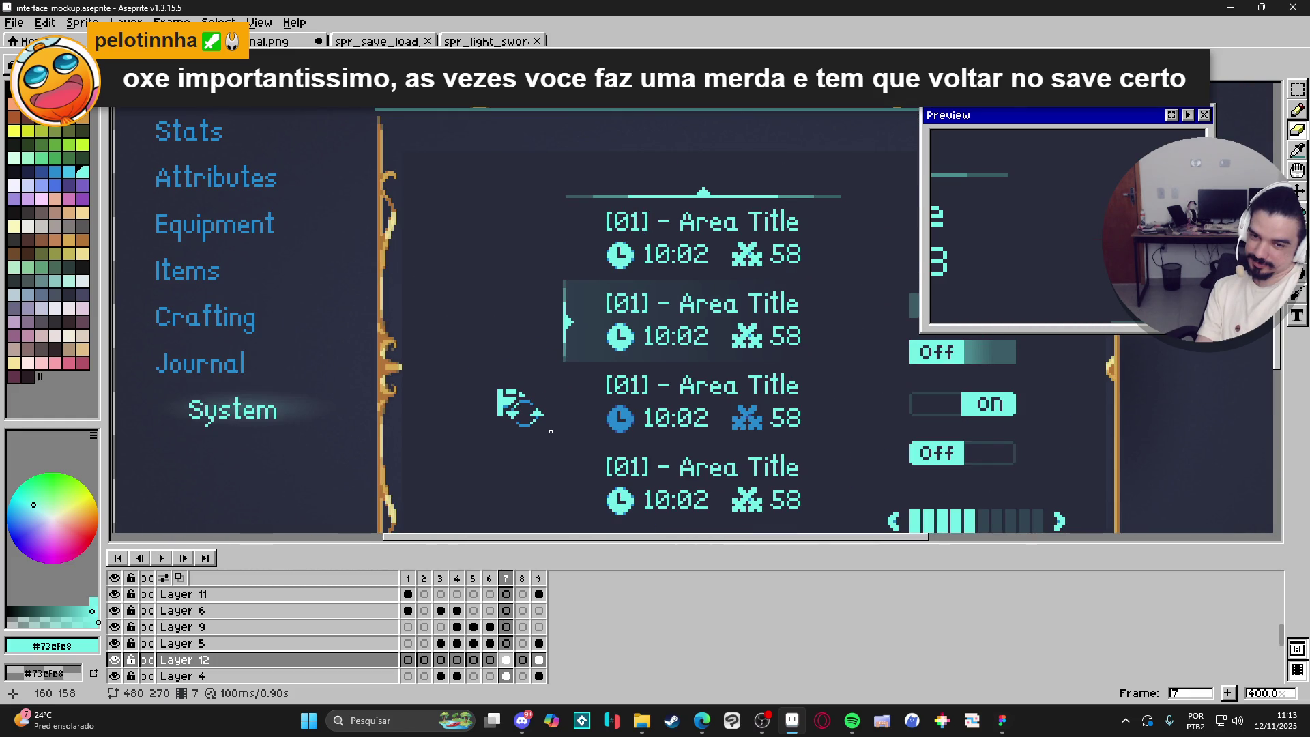
scroll(550, 431, "down", 1)
scroll(555, 444, "down", 2)
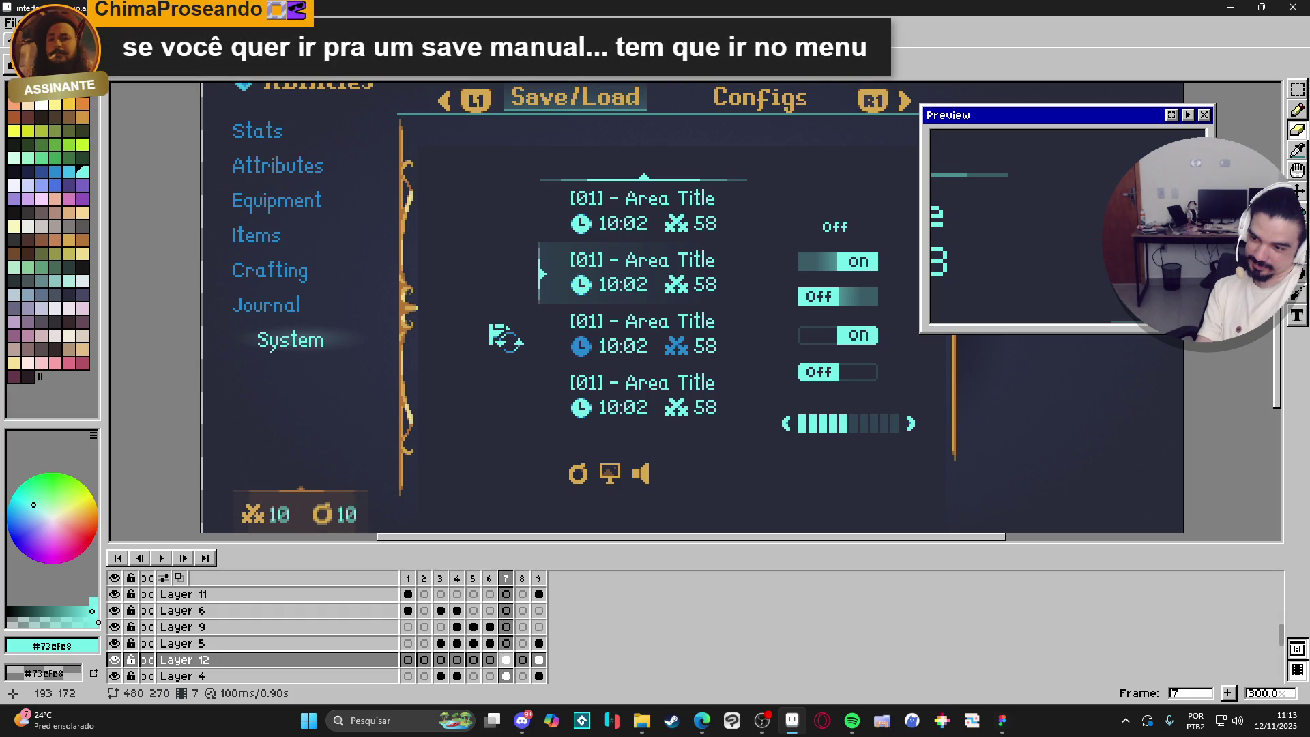
scroll(596, 384, "down", 1)
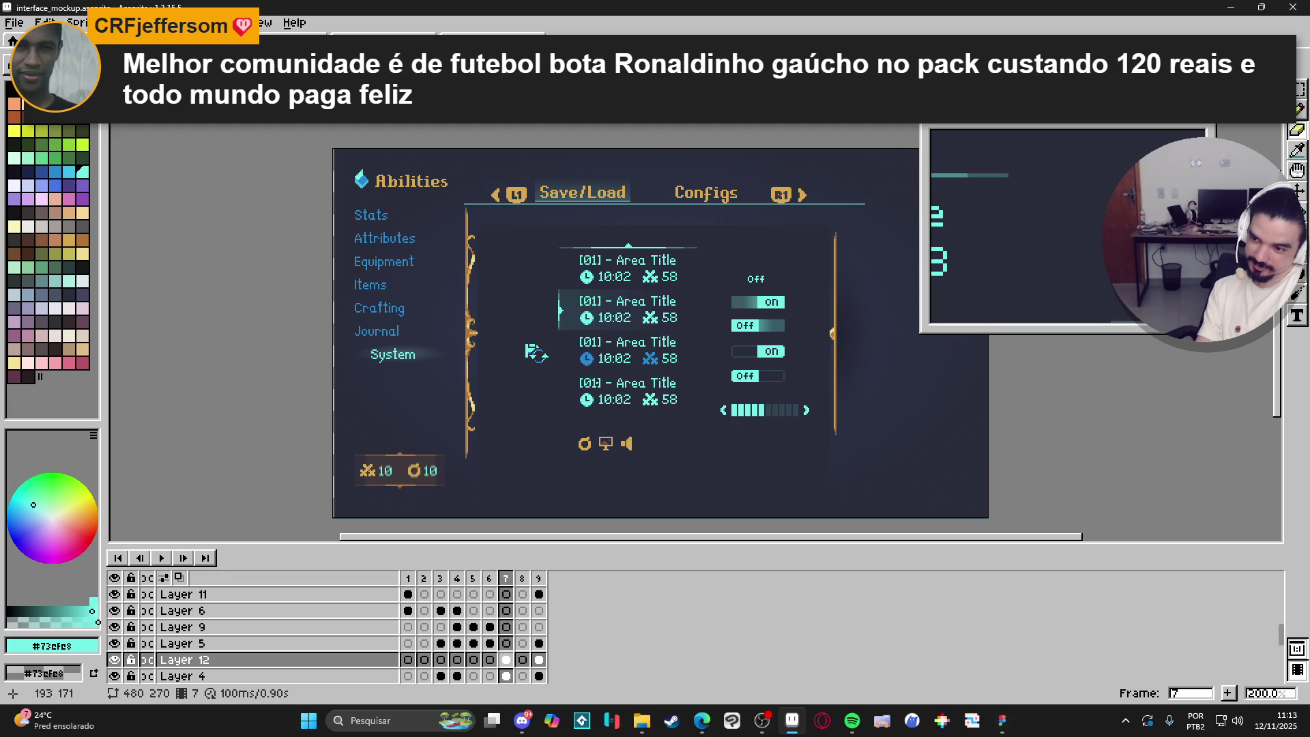
Zoom around the Save/Load mockup to inspect it, then switch to the Spiritalis file in Figma.
scroll(599, 379, "up", 1)
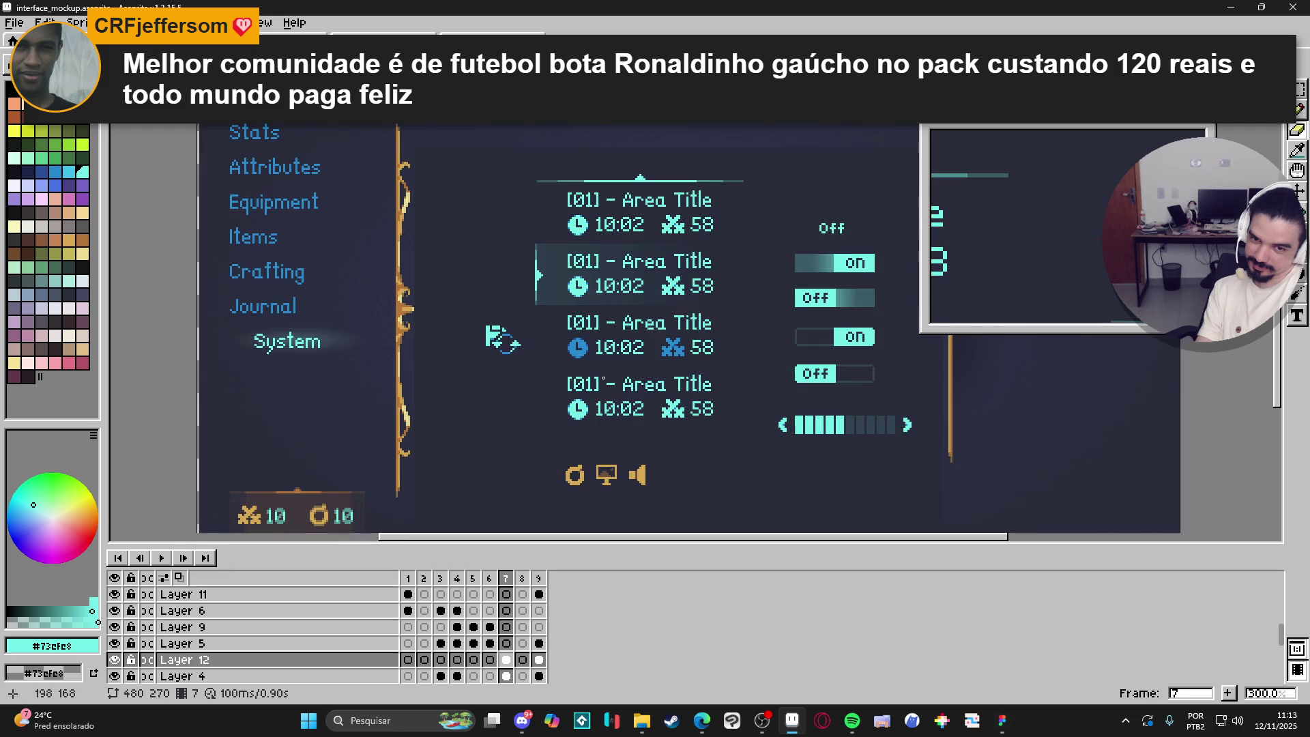
scroll(603, 377, "up", 1)
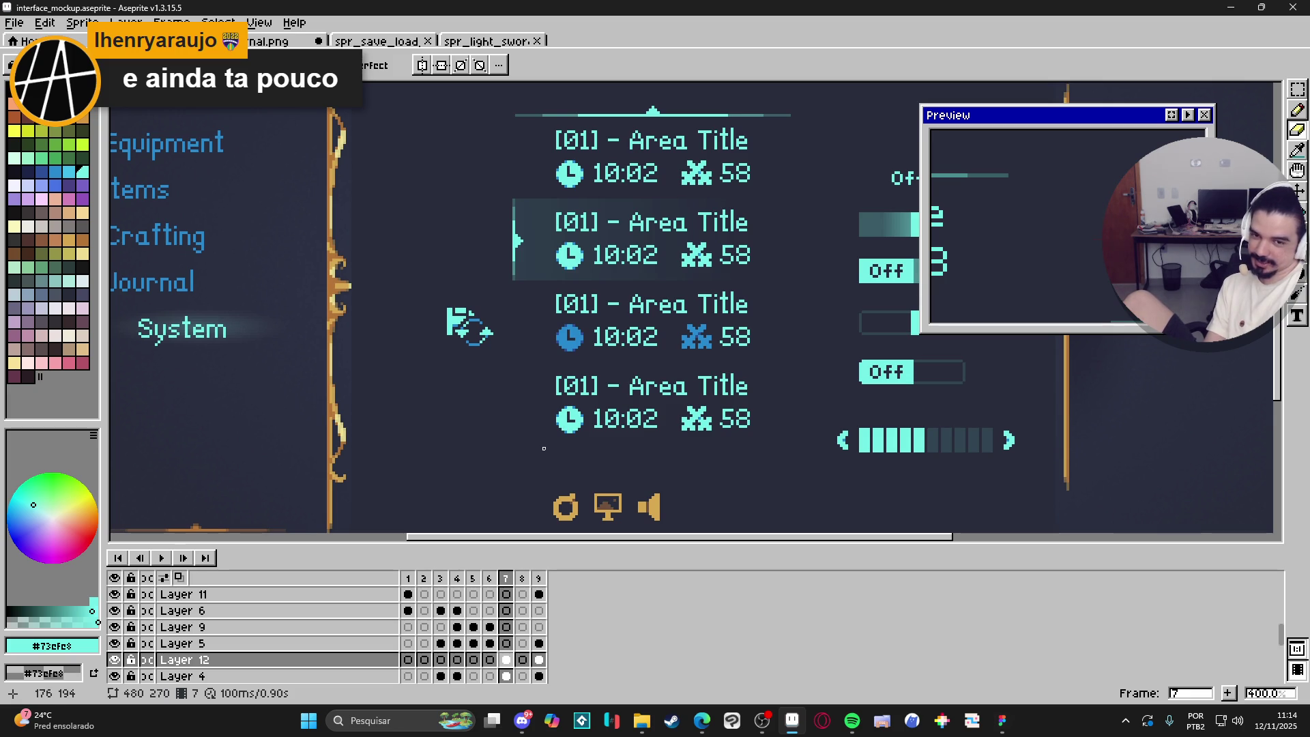
scroll(532, 413, "down", 2)
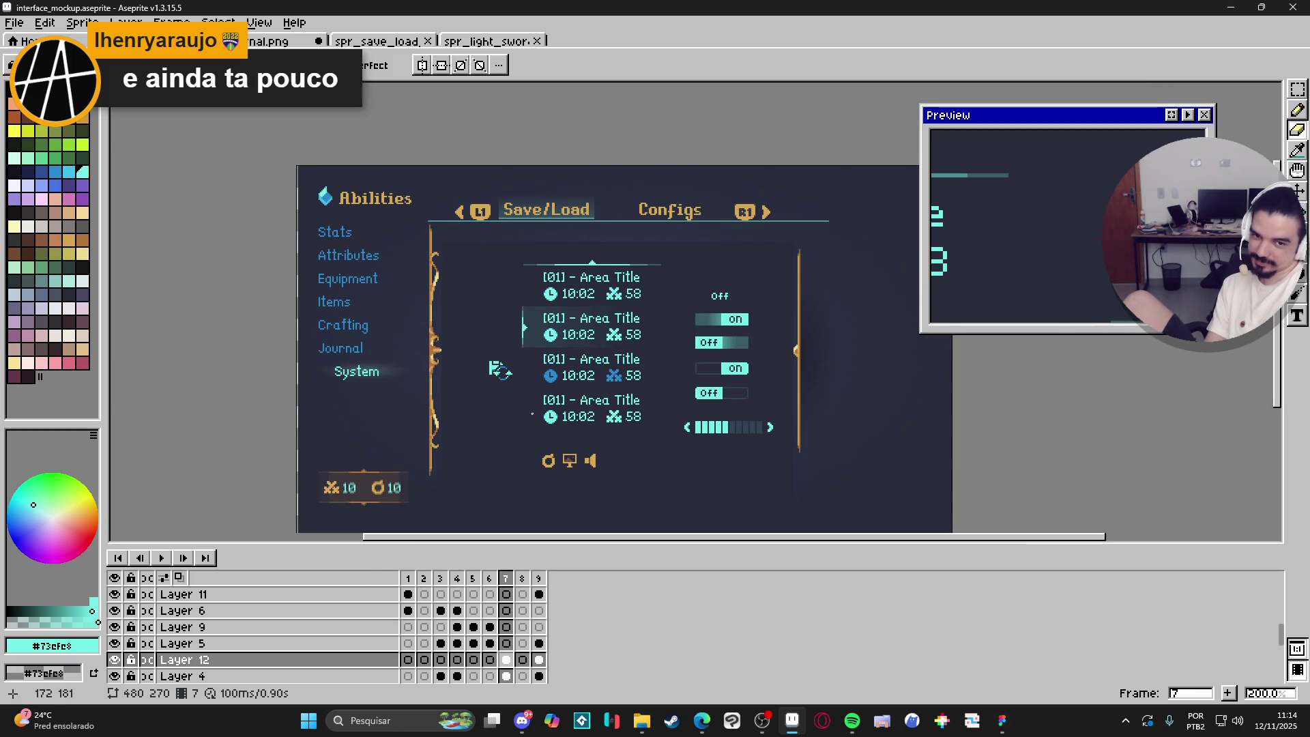
scroll(532, 413, "up", 1)
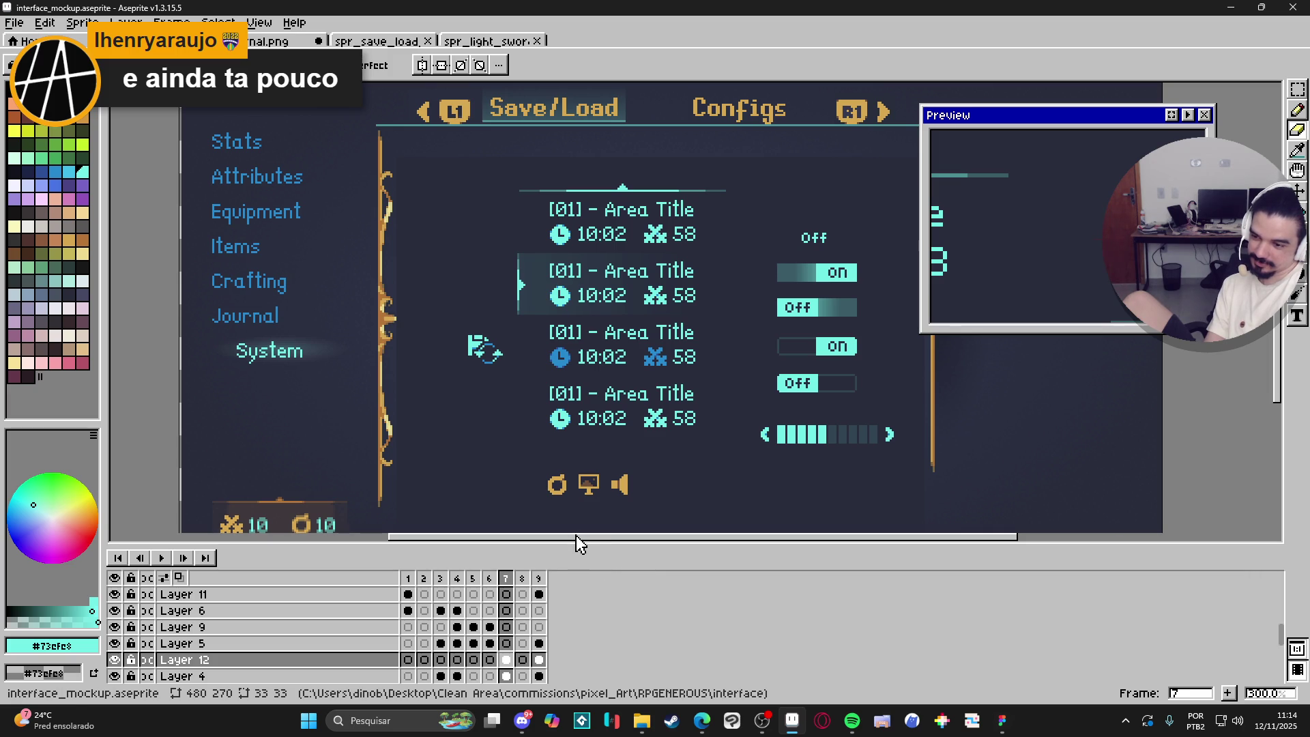
left_click(519, 706)
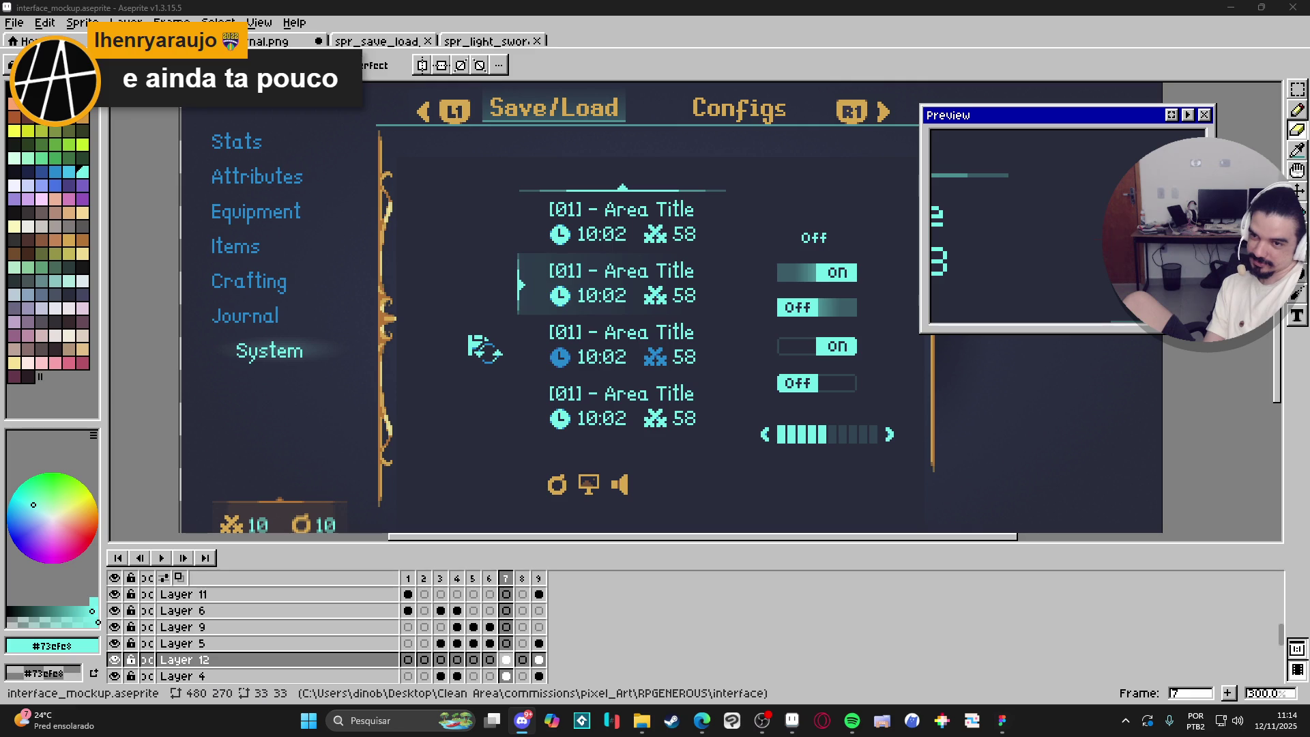
left_click(997, 729)
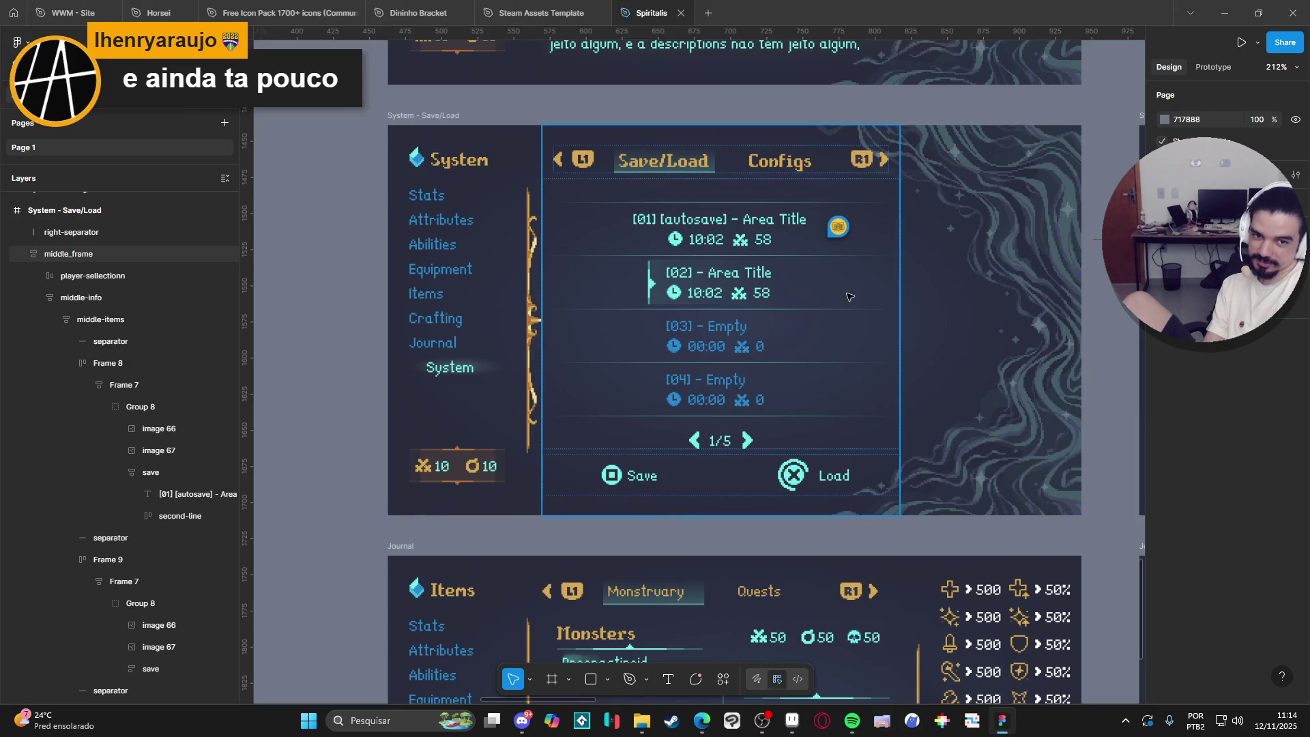
mouse_move(837, 230)
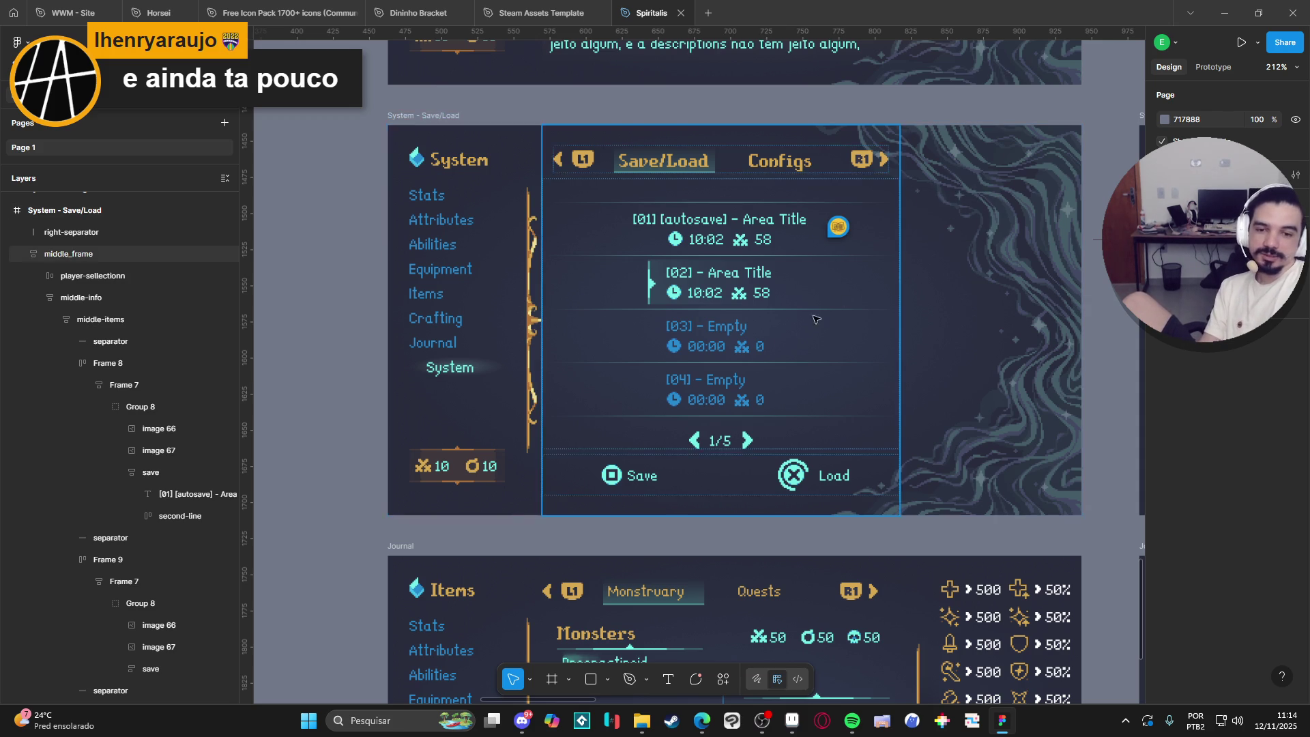
scroll(823, 314, "down", 5)
scroll(648, 341, "right", 3)
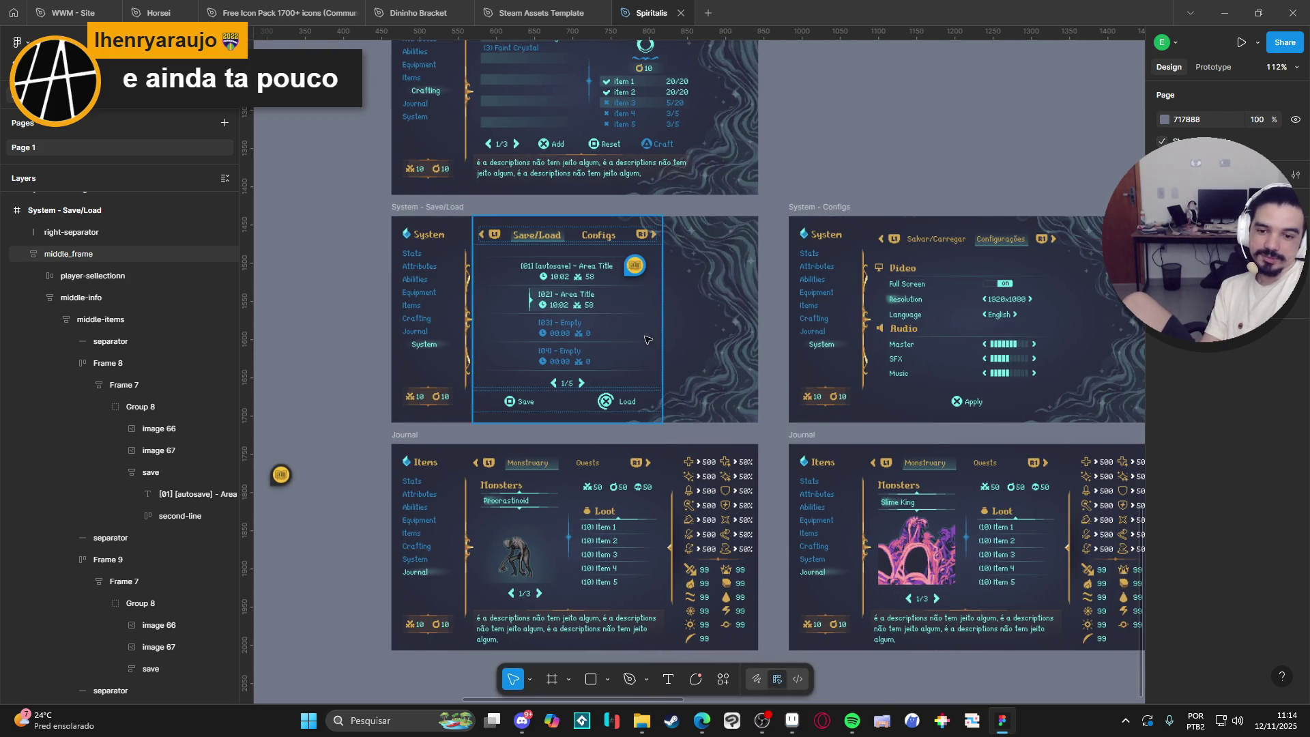
scroll(590, 330, "up", 5)
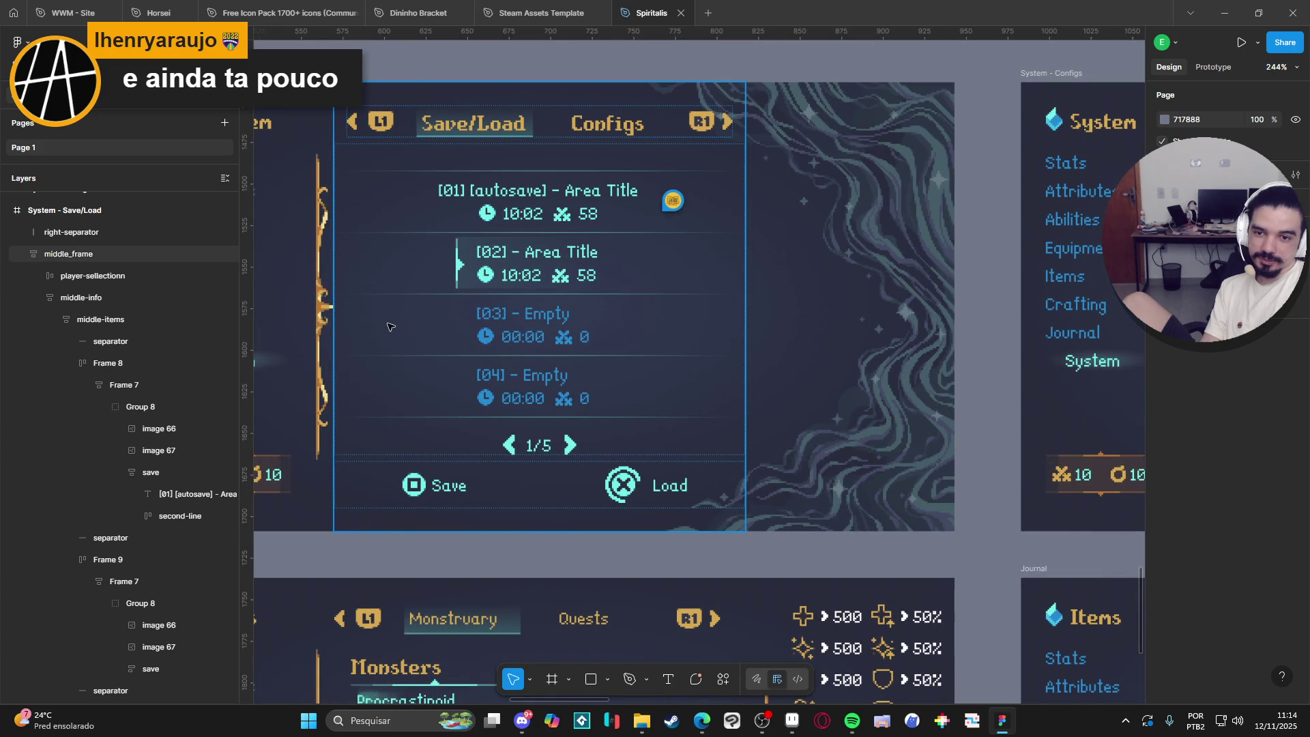
scroll(423, 355, "up", 2)
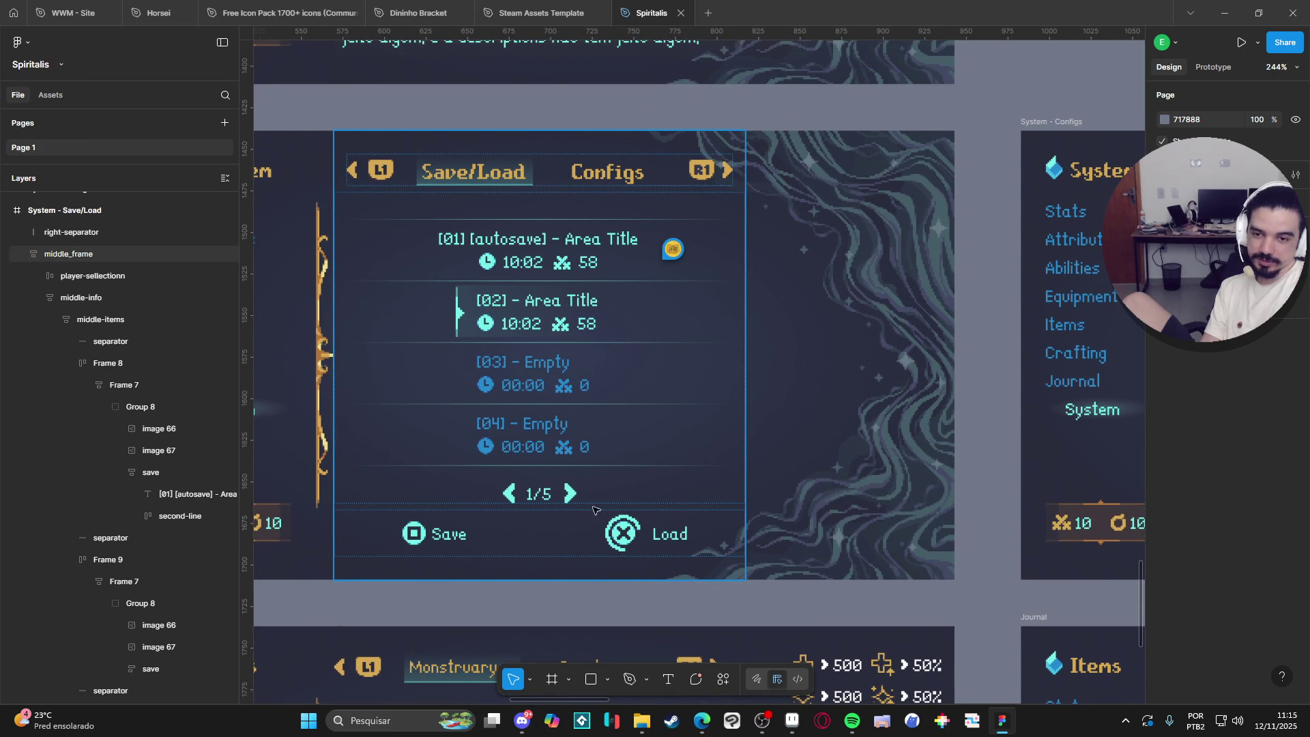
left_click(791, 721)
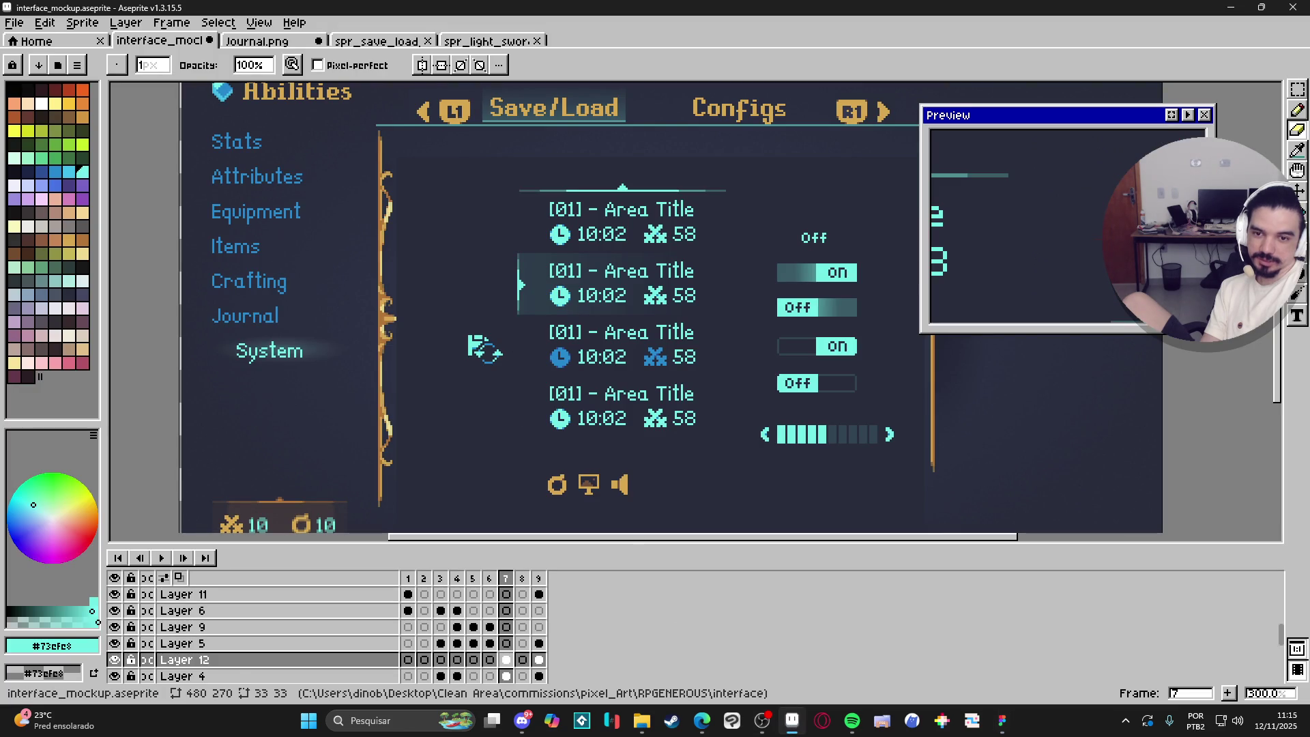
key("alt+Tab")
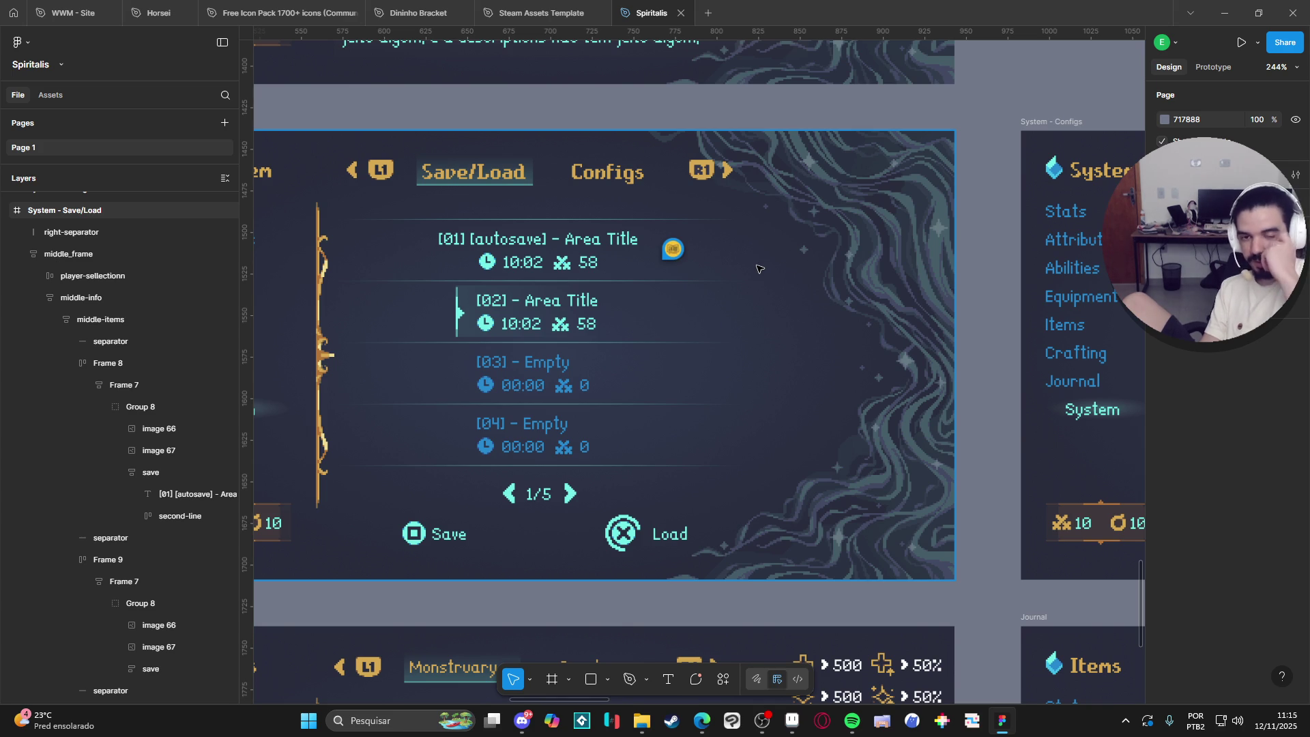
scroll(695, 369, "down", 5, "ctrl")
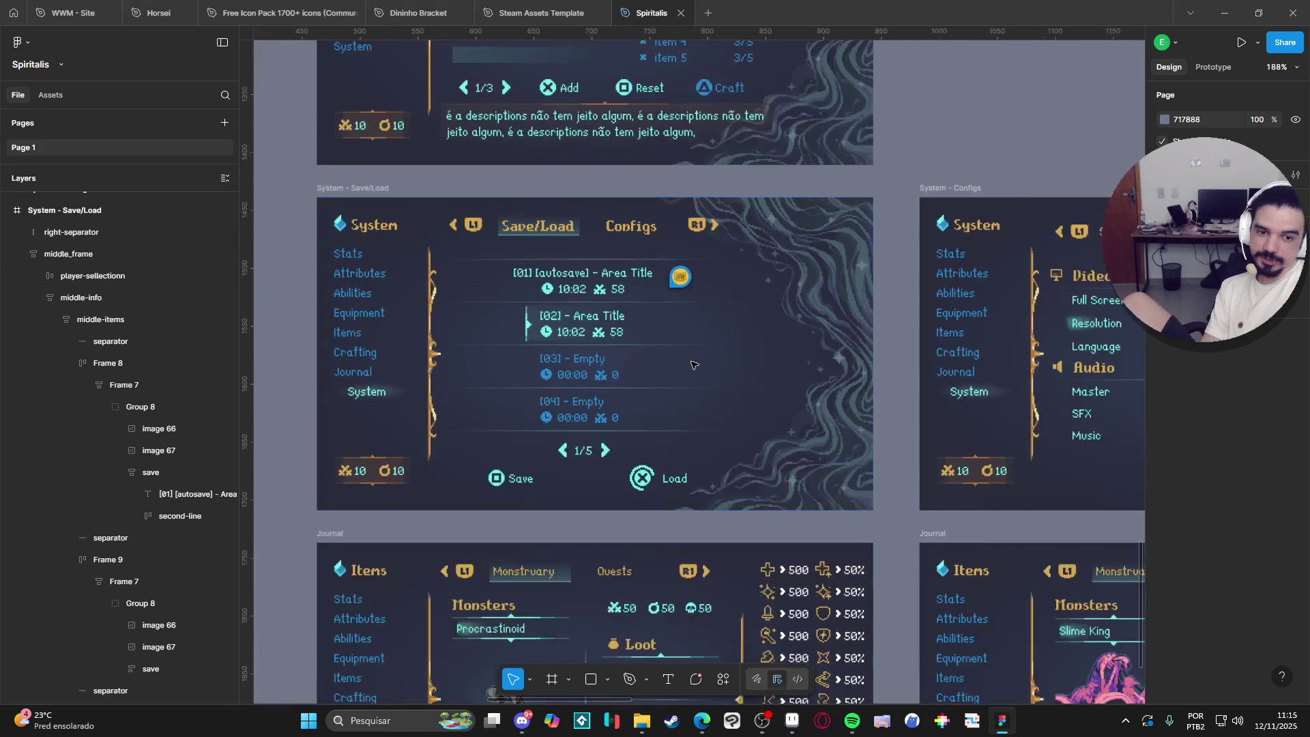
Scroll the canvas to the Procrastinoid and Slime King Journal frames, then minimize and restore Figma.
scroll(699, 378, "down", 2, "ctrl")
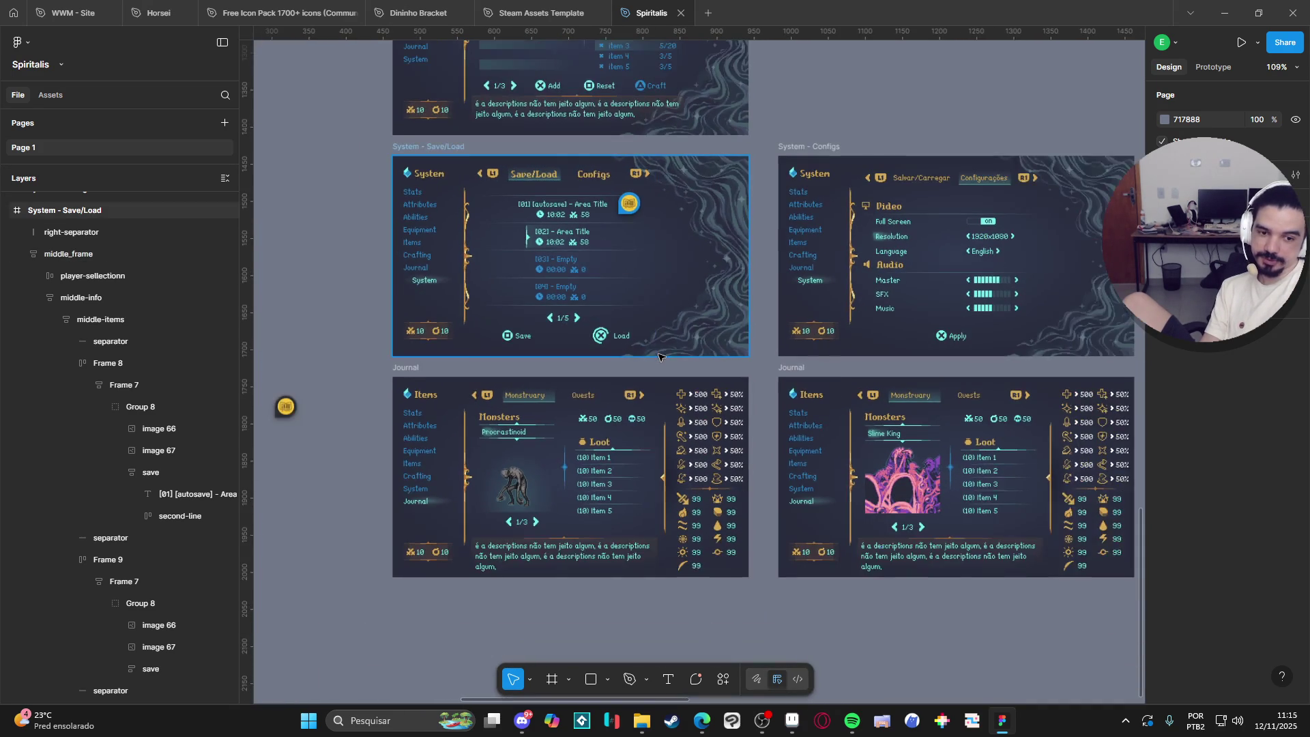
scroll(582, 348, "down", 1)
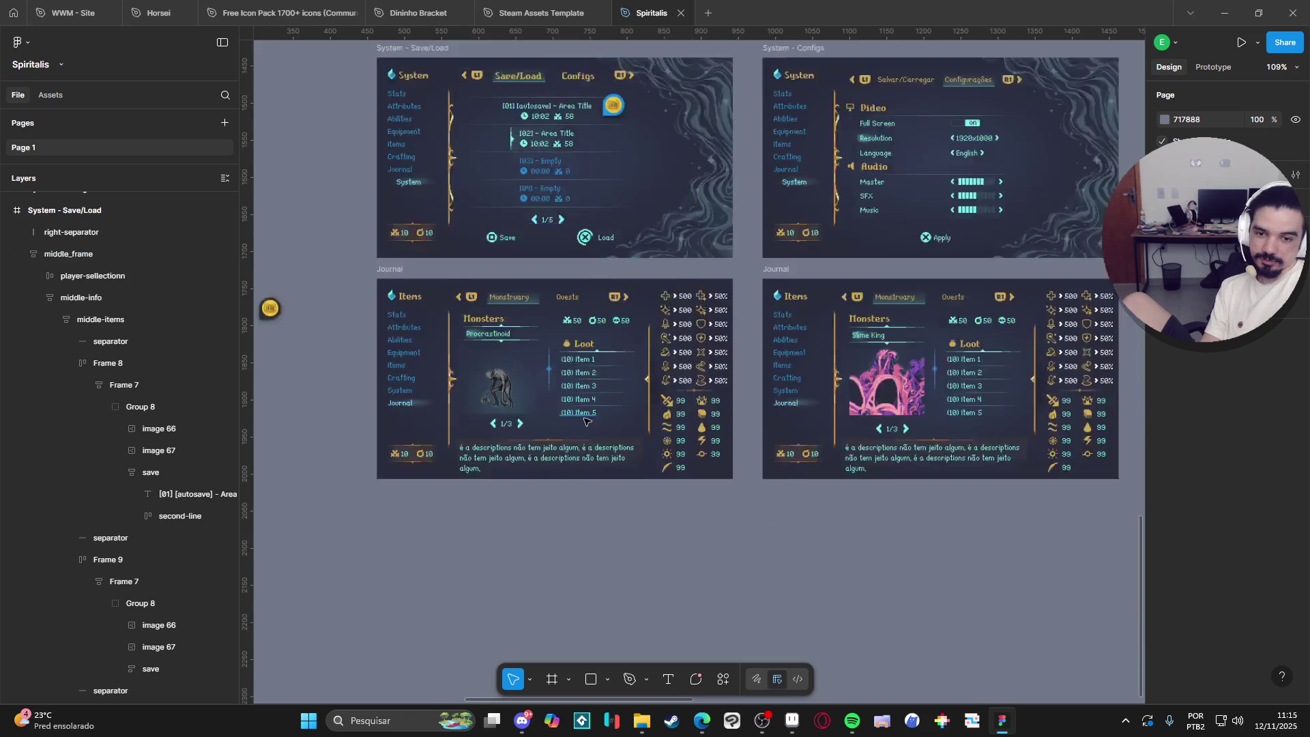
scroll(582, 368, "up", 4, "ctrl")
scroll(496, 370, "right", 5)
scroll(496, 371, "right", 3)
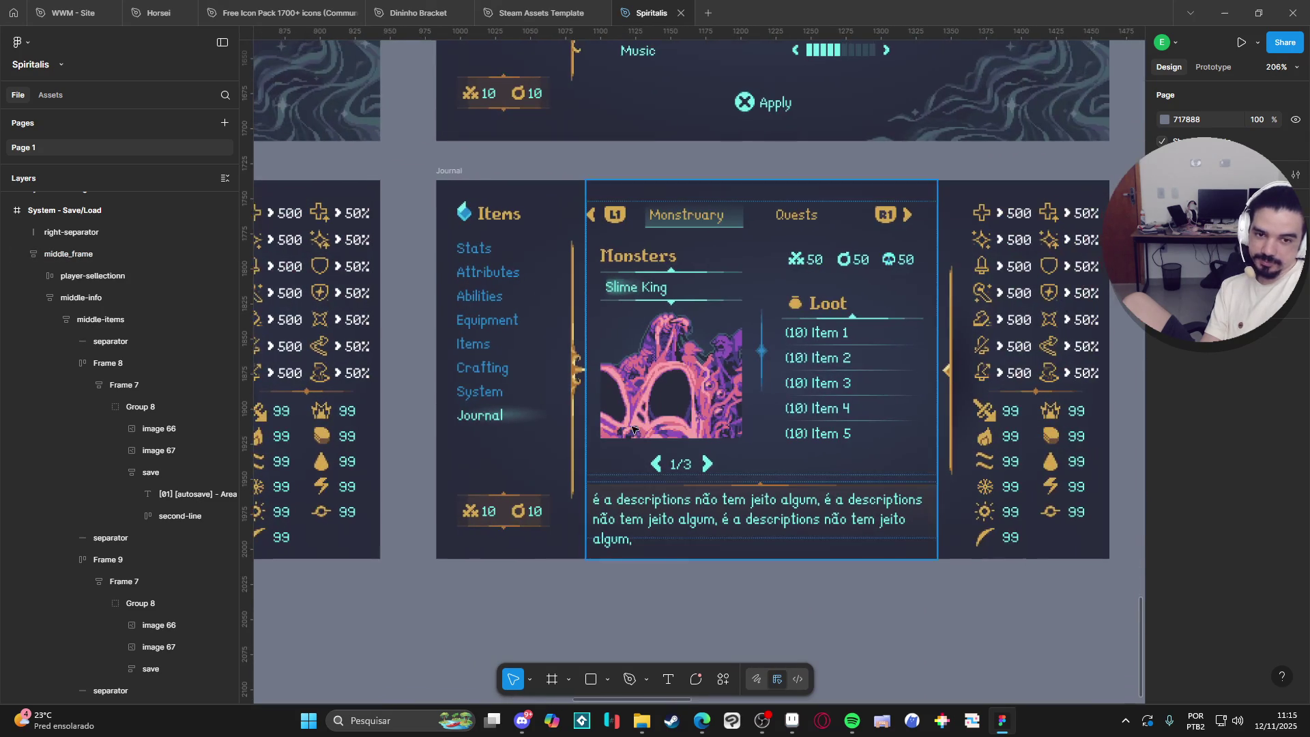
scroll(448, 440, "up", 1, "ctrl")
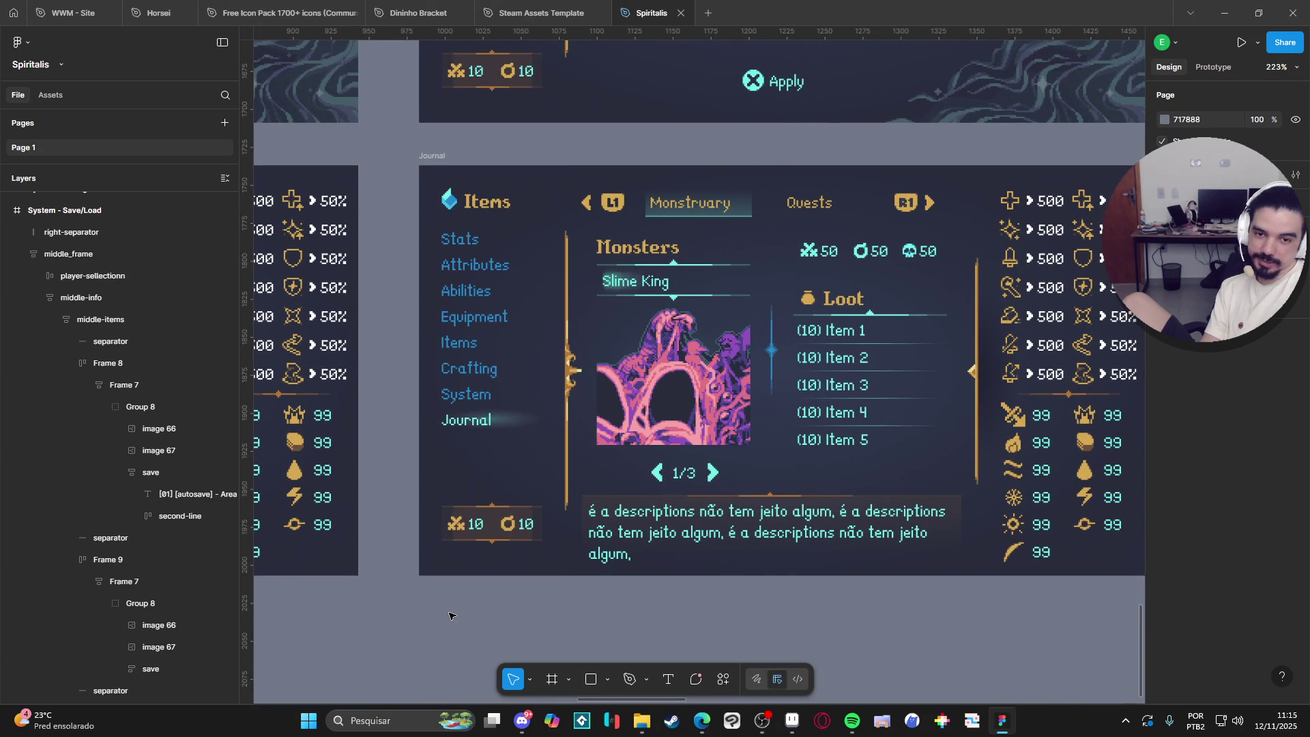
scroll(448, 616, "left", 8)
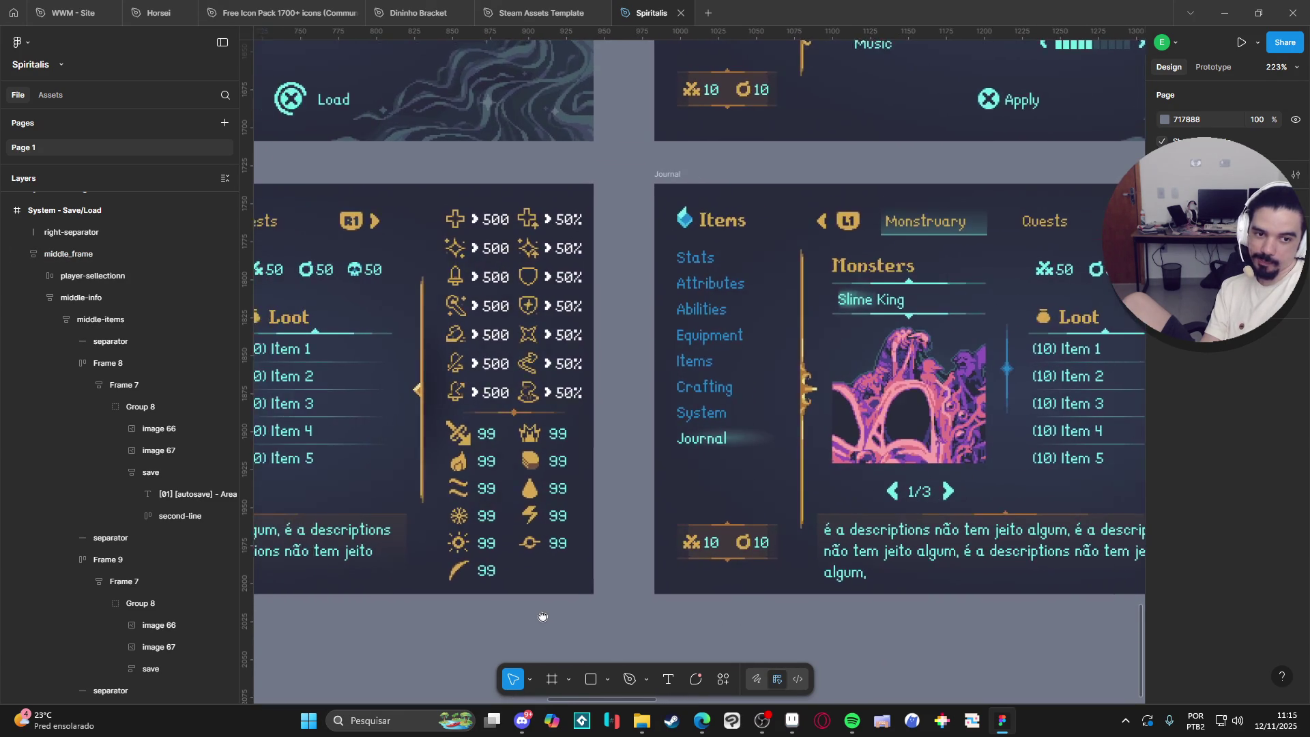
scroll(807, 616, "right", 8)
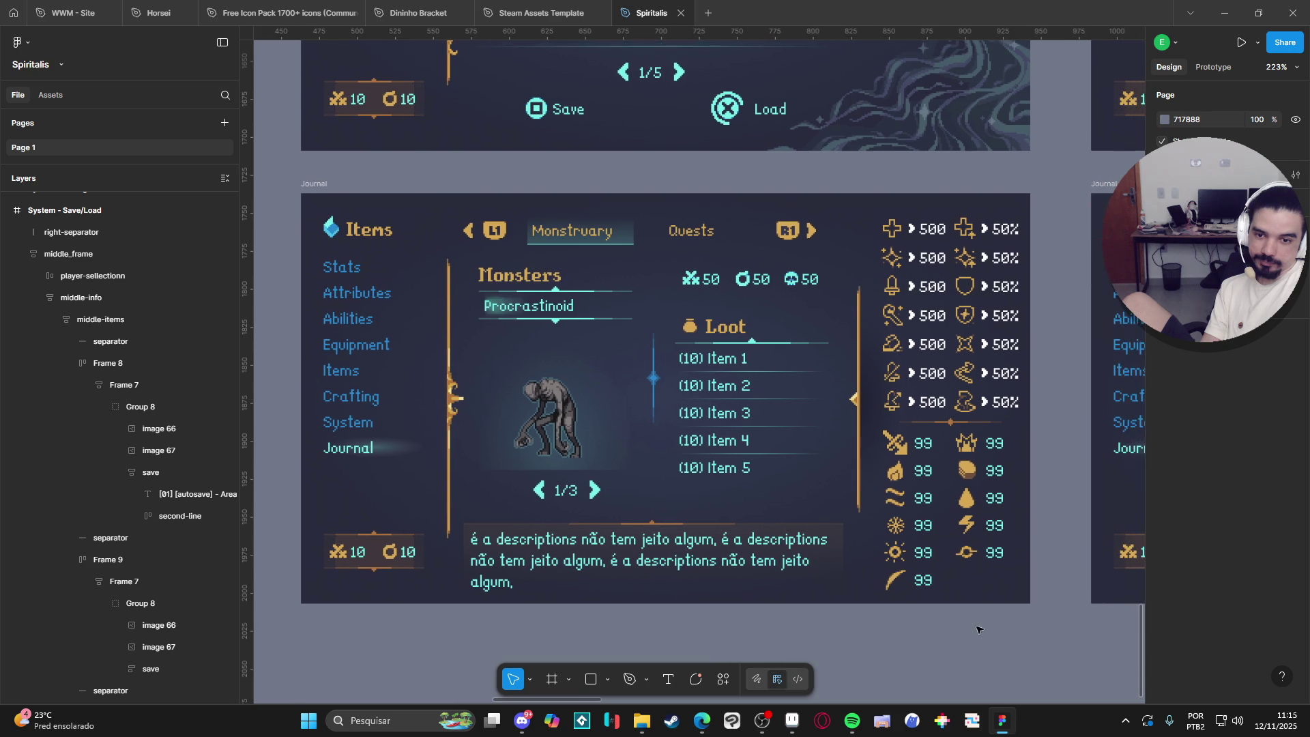
scroll(379, 637, "up", 1)
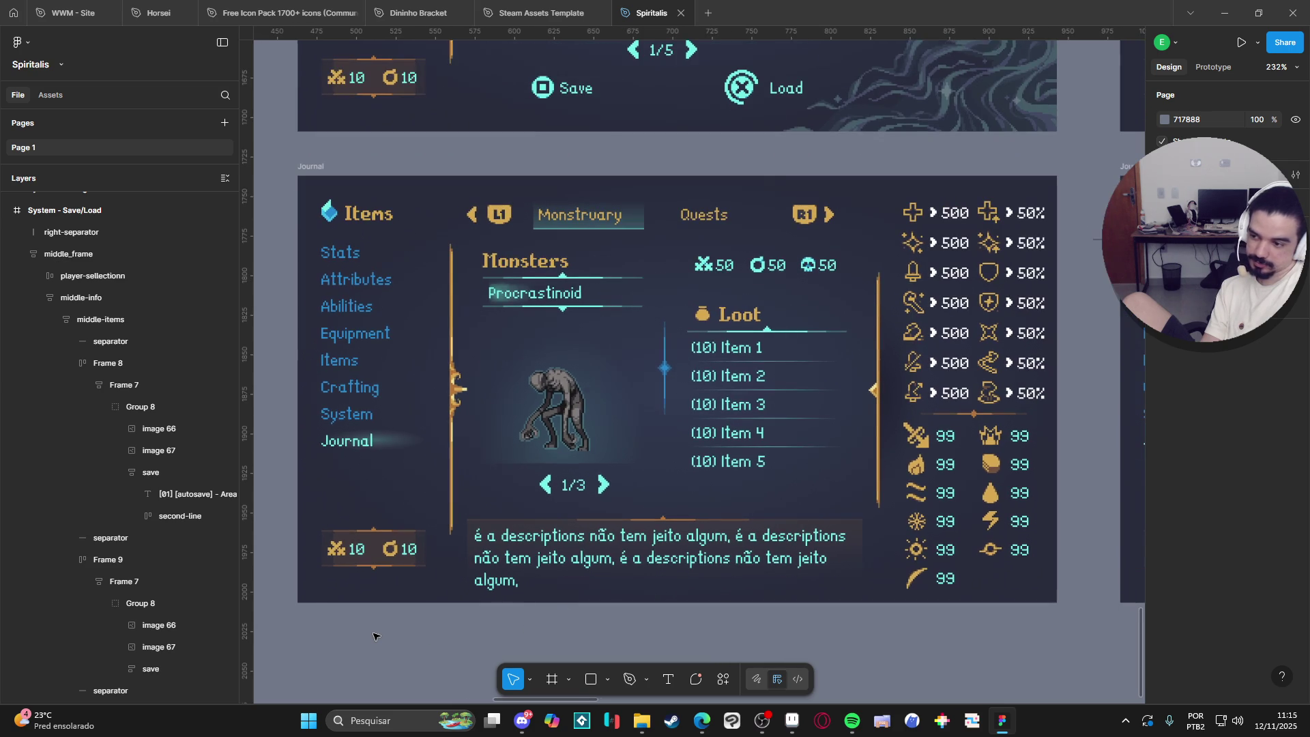
left_click(1224, 13)
left_click(1002, 721)
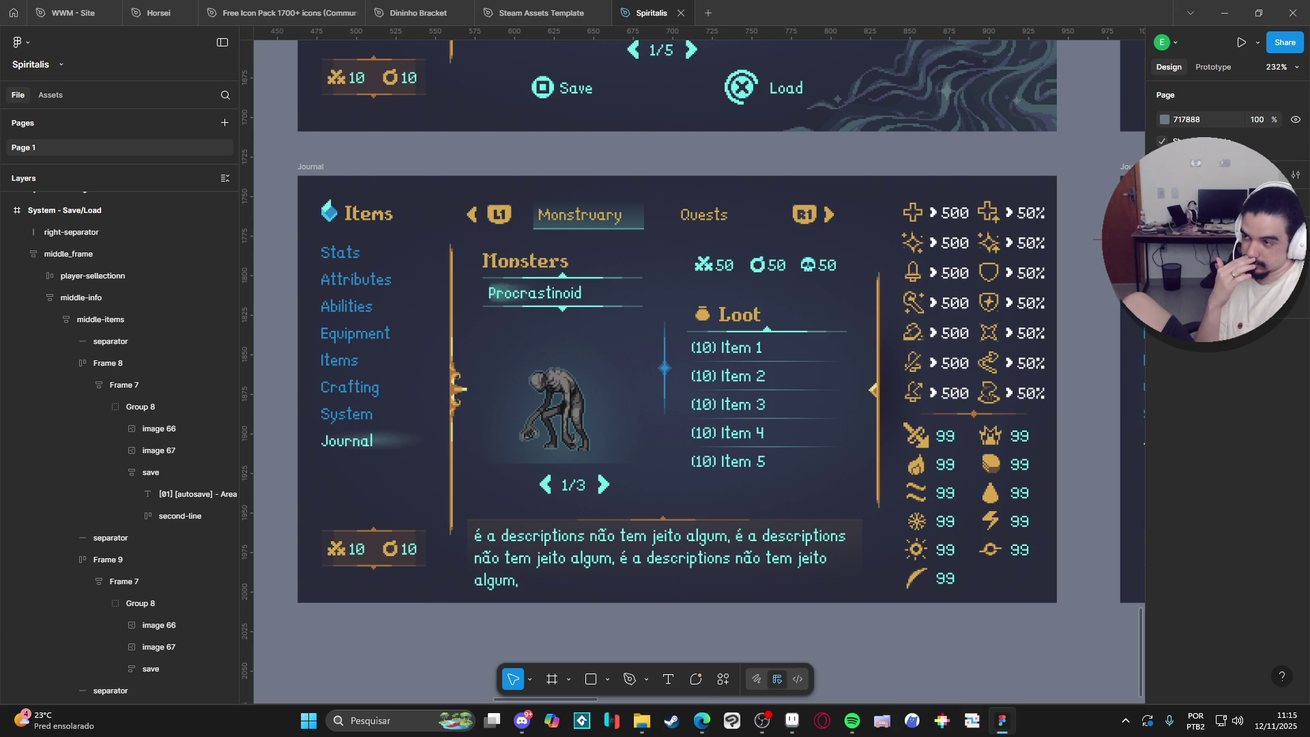
key("alt+Tab")
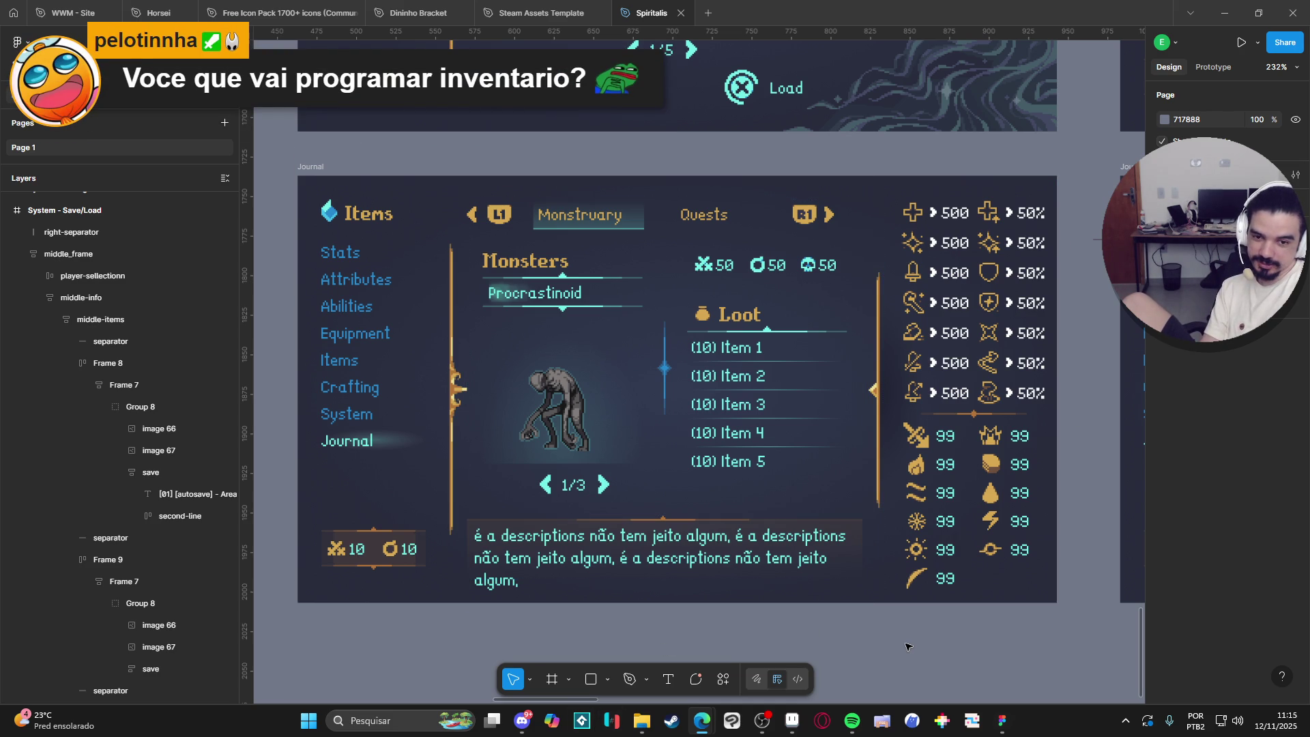
Find GameMaker in the Steam library and install it on drive C.
left_click(1126, 721)
left_click(673, 727)
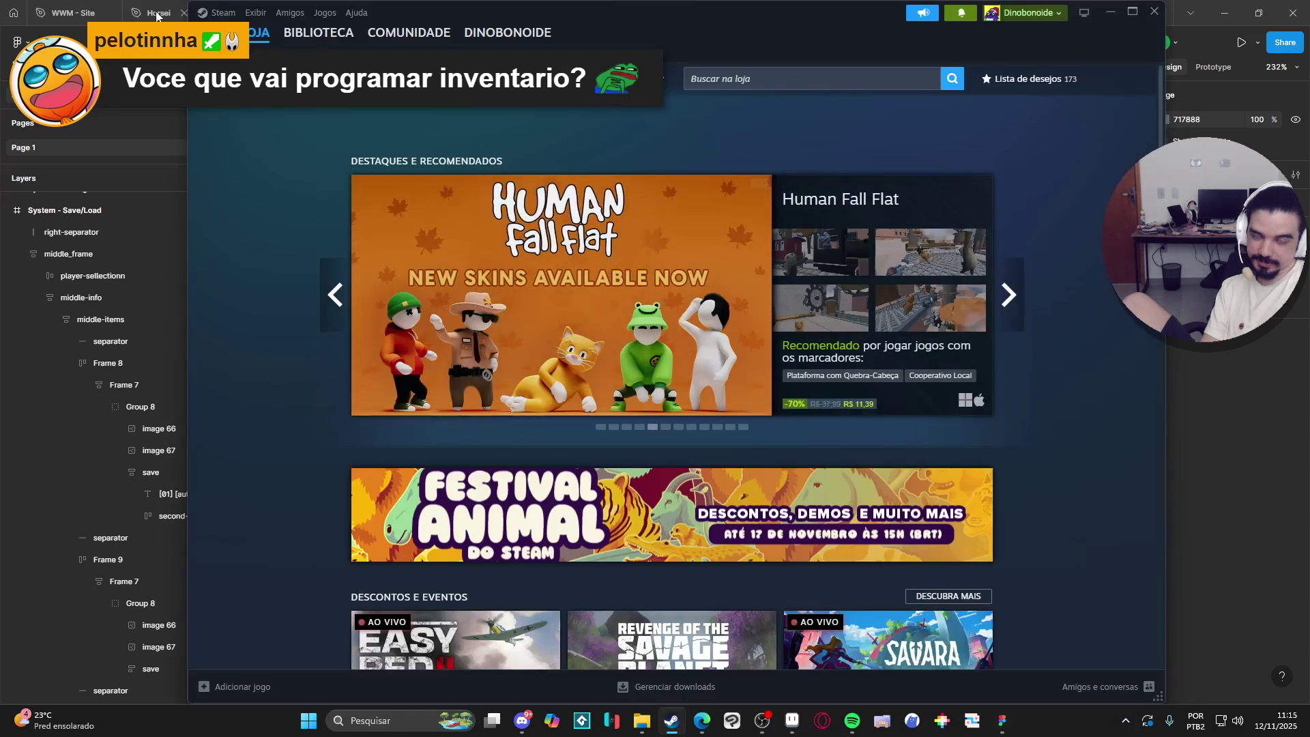
left_click(318, 33)
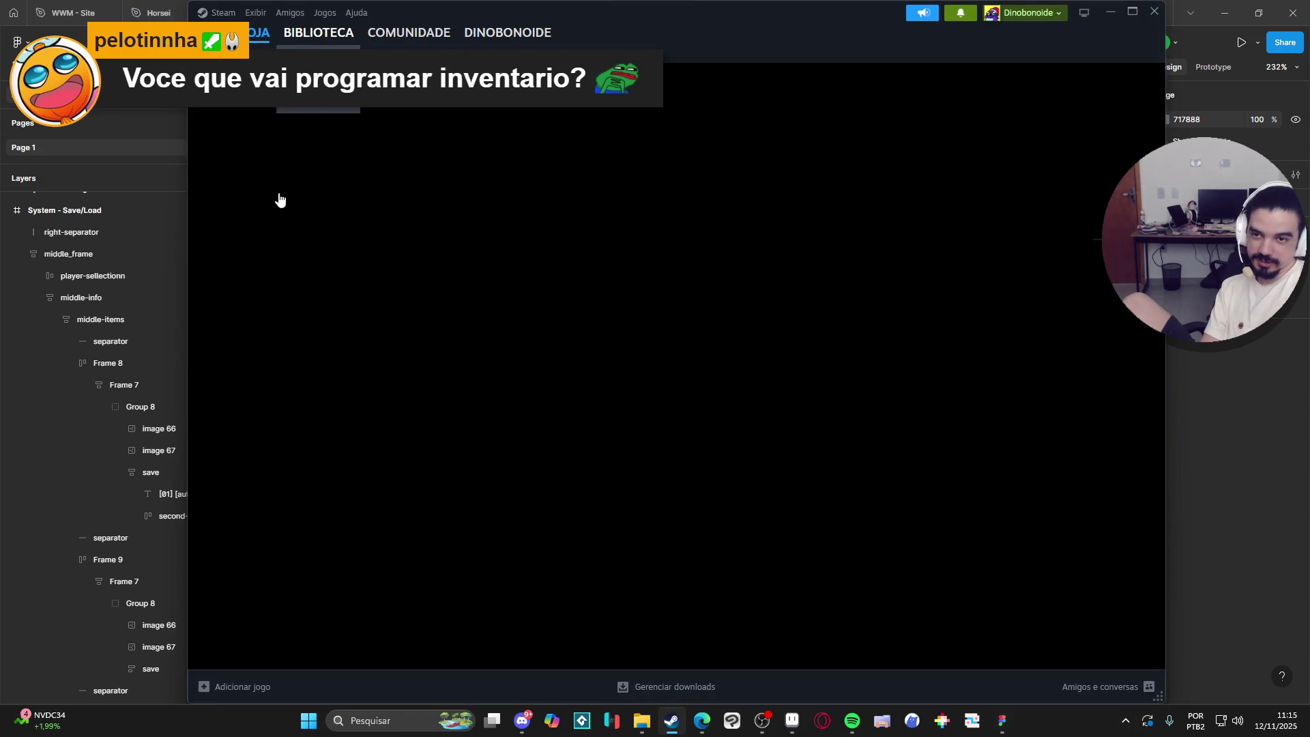
left_click(248, 123)
type("game mak")
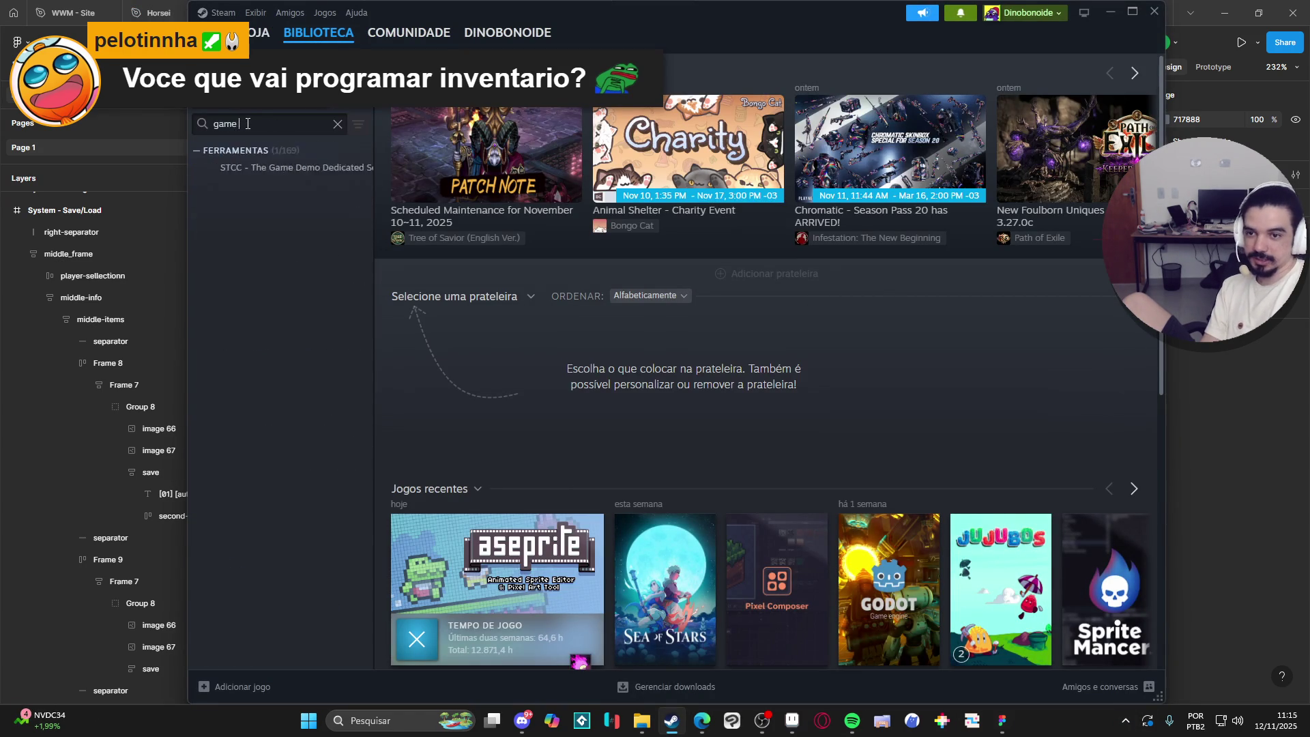
key("ctrl+a")
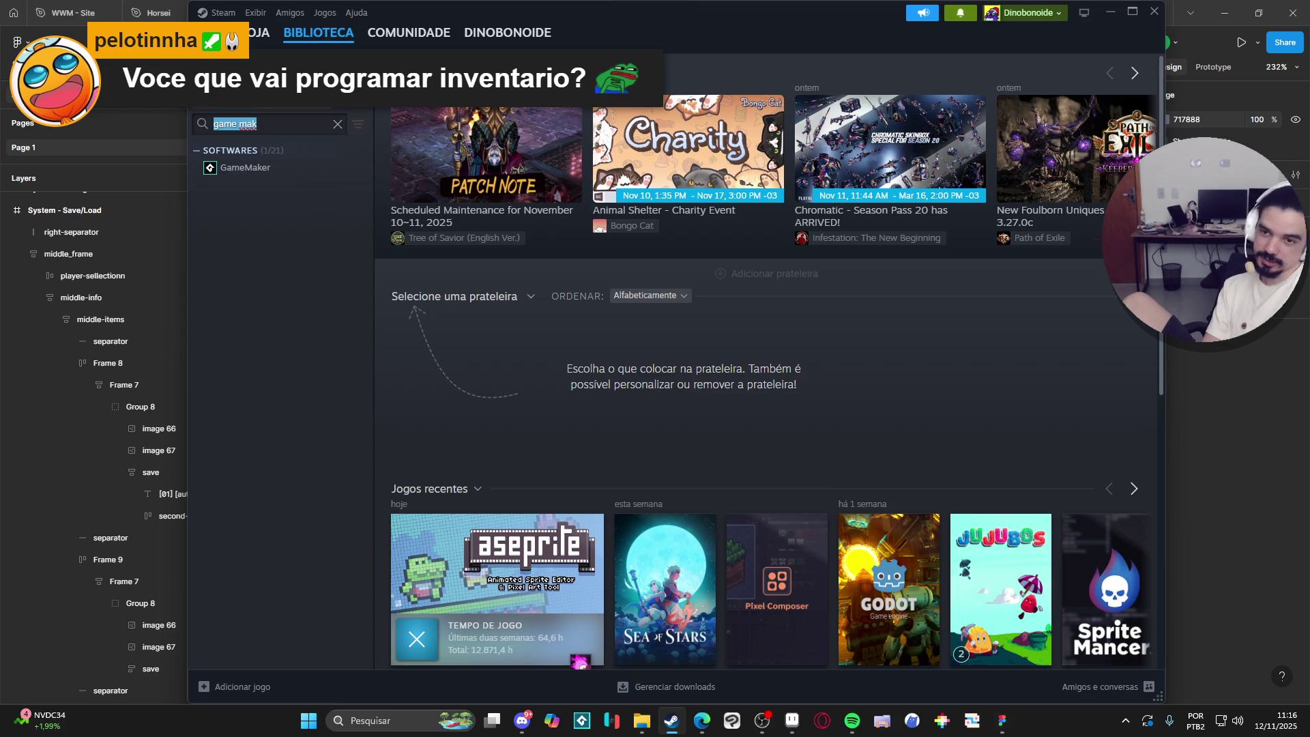
left_click(262, 167)
left_click(447, 295)
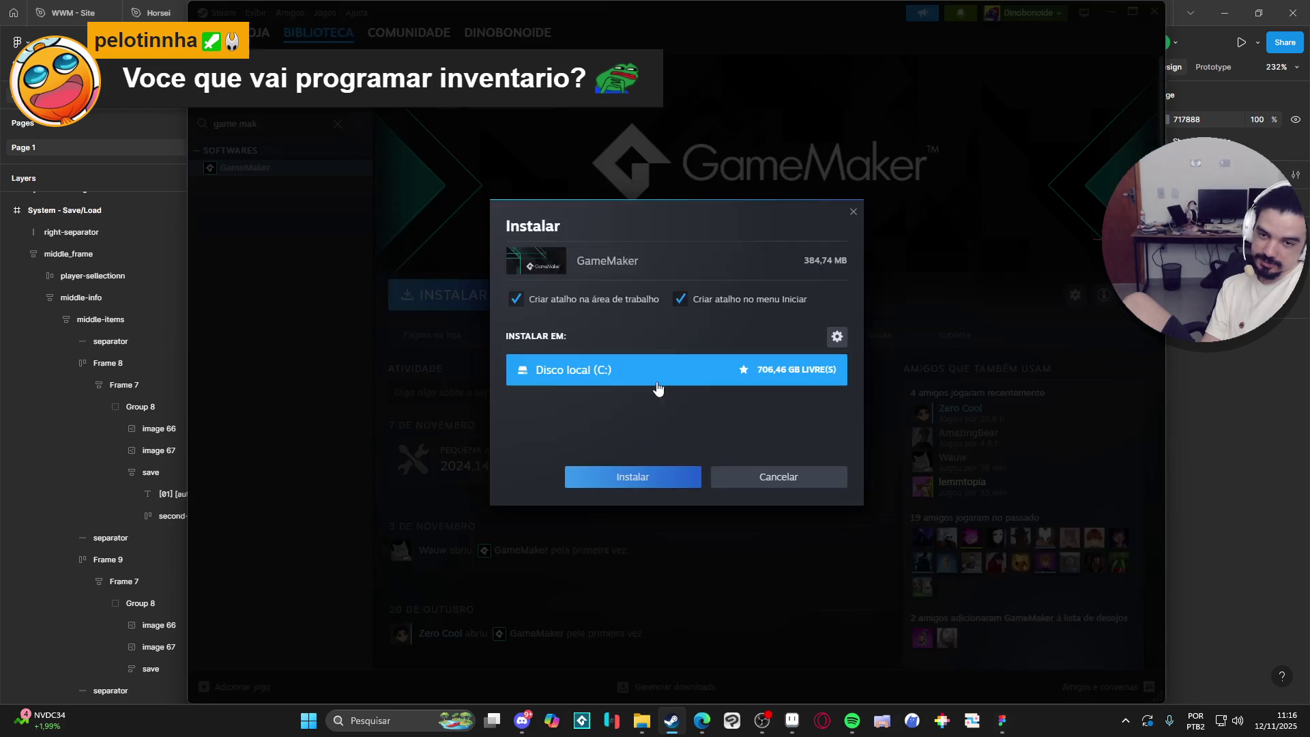
left_click(671, 484)
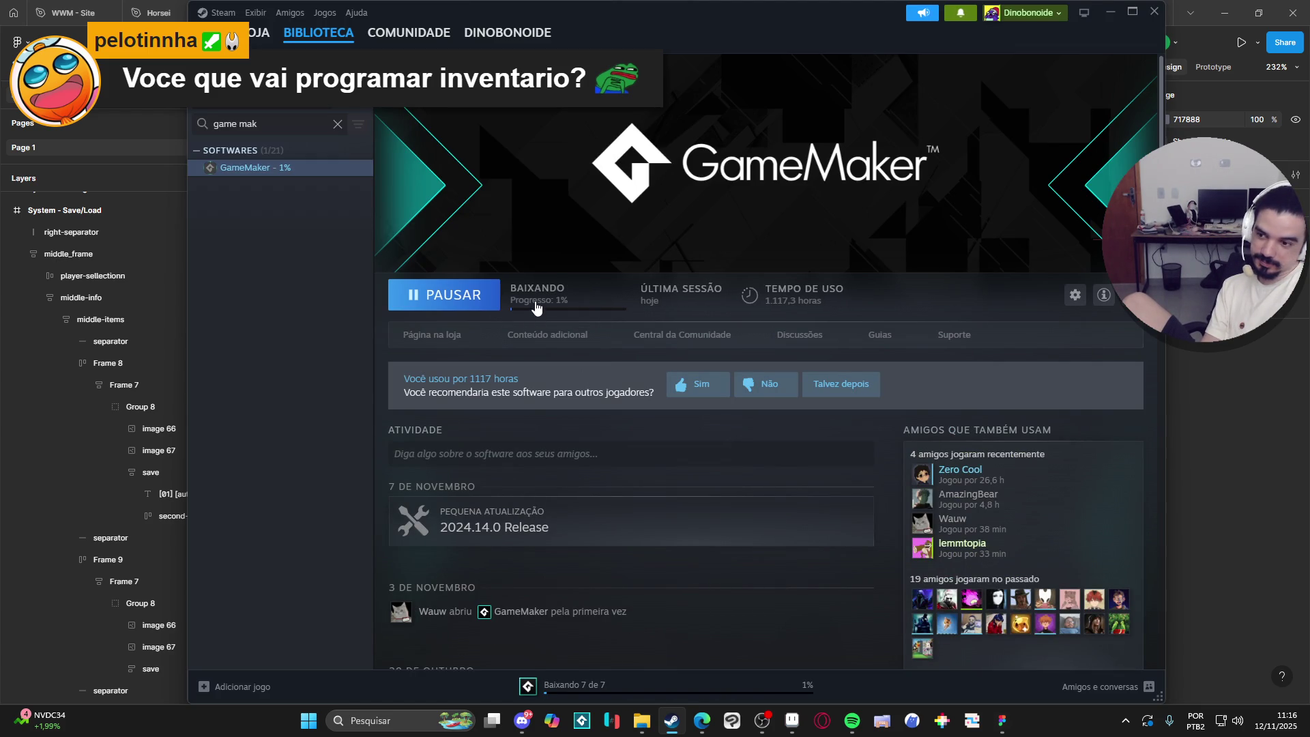
Search Windows for 'git' to bring up GitHub Desktop.
left_click(420, 728)
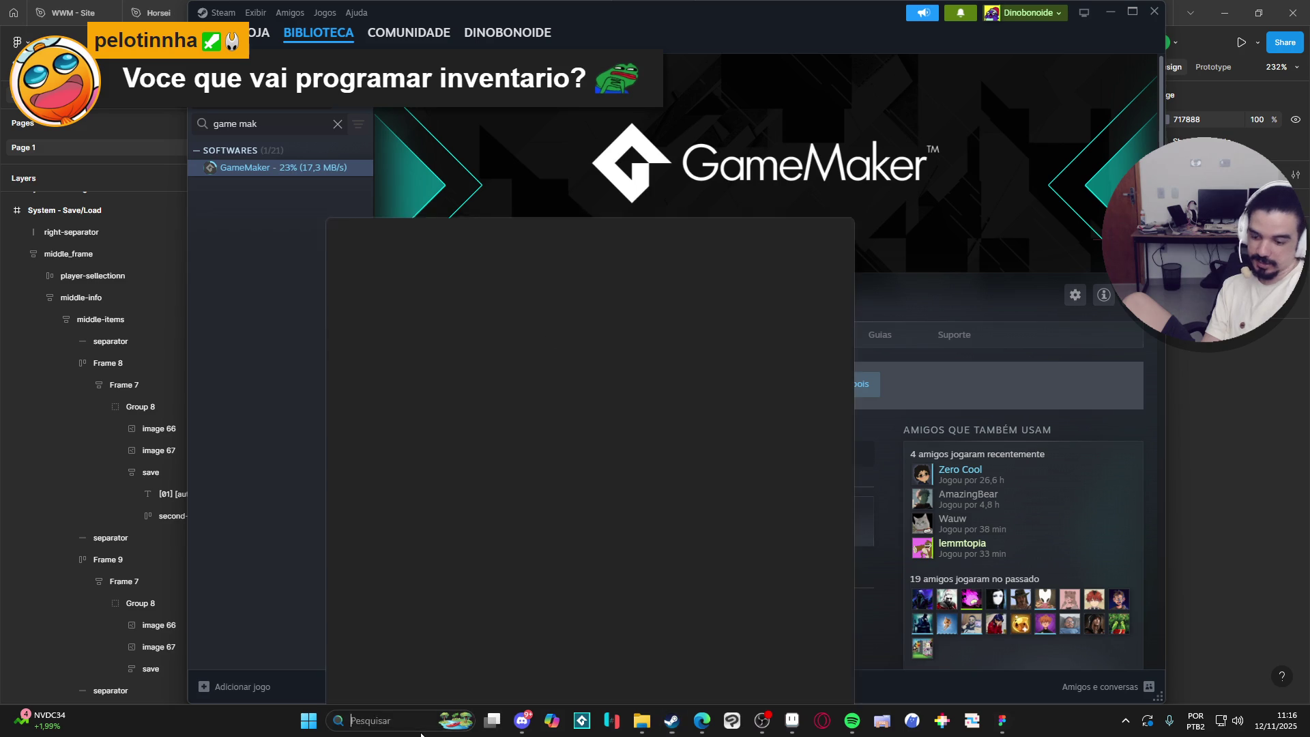
type("gameMakergit")
key("Return")
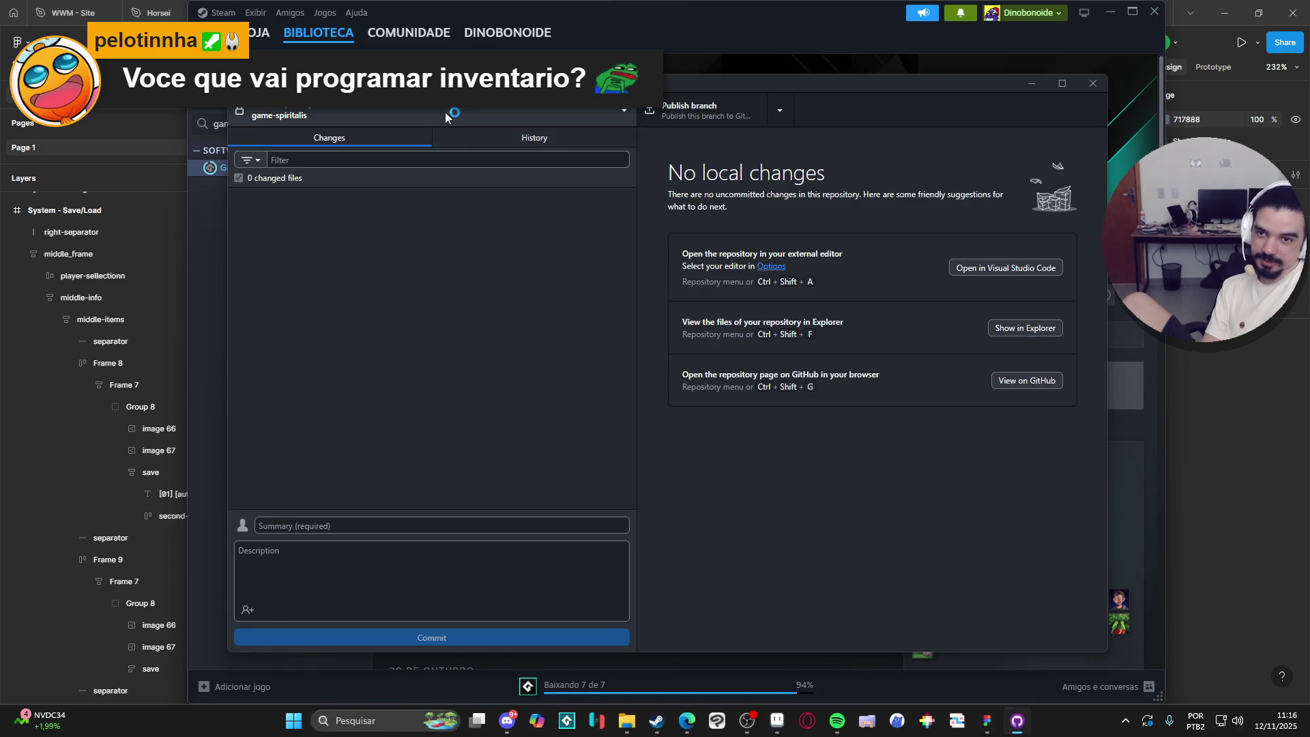
Commit desktop_pet's six changed files to main as 'antes da merda acontecer', then minimize.
left_click(445, 111)
left_click(366, 187)
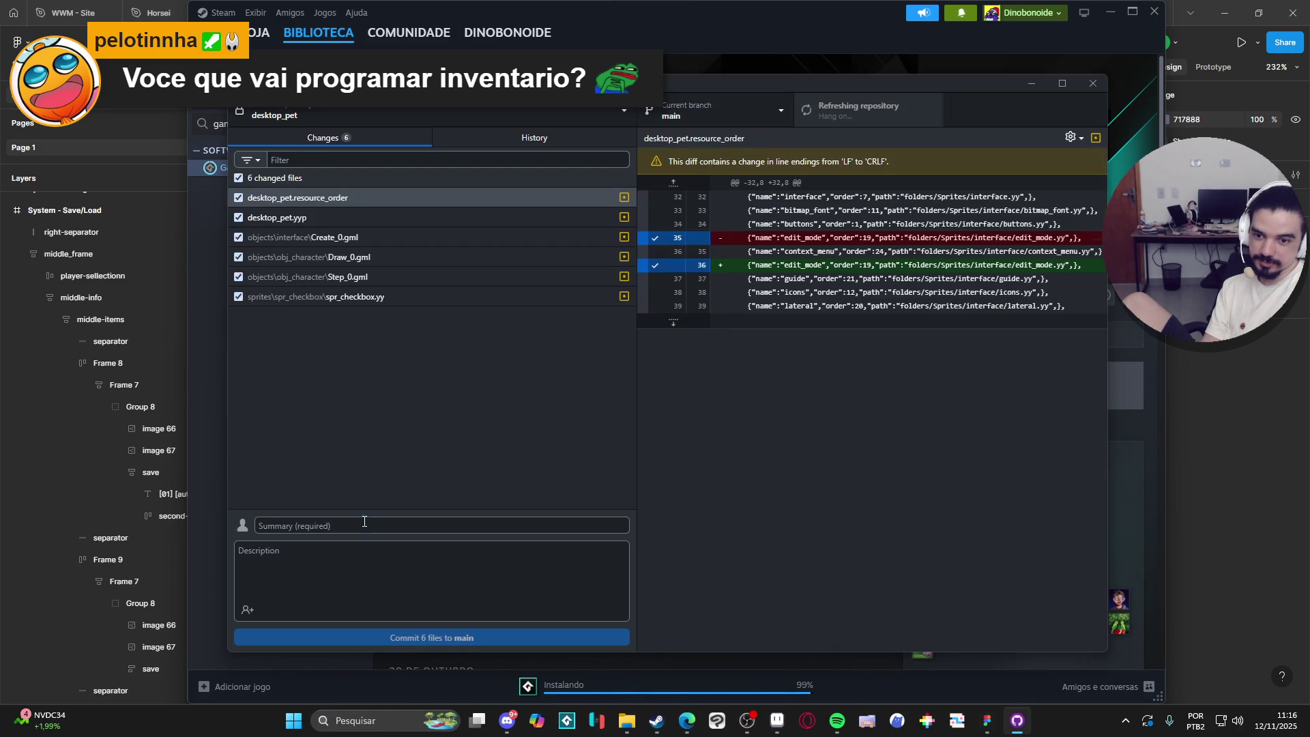
type("antes de")
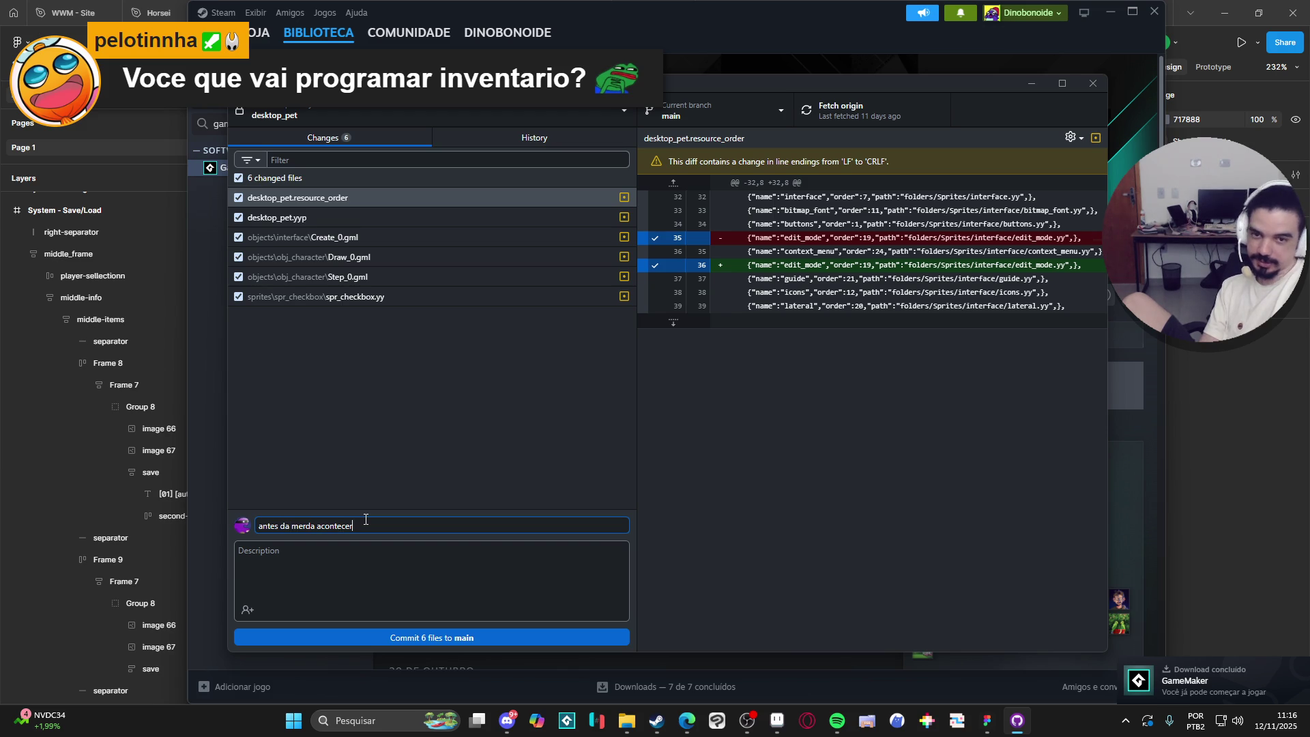
left_click(504, 640)
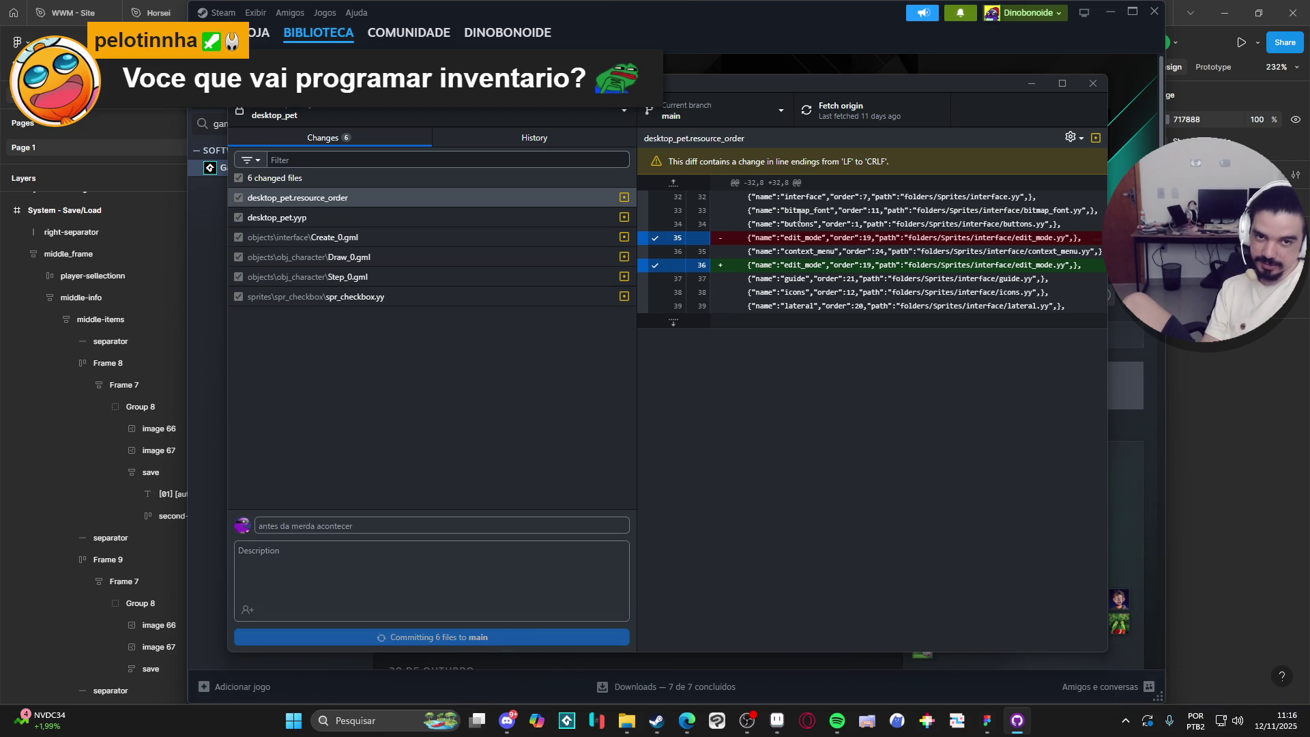
left_click(1030, 83)
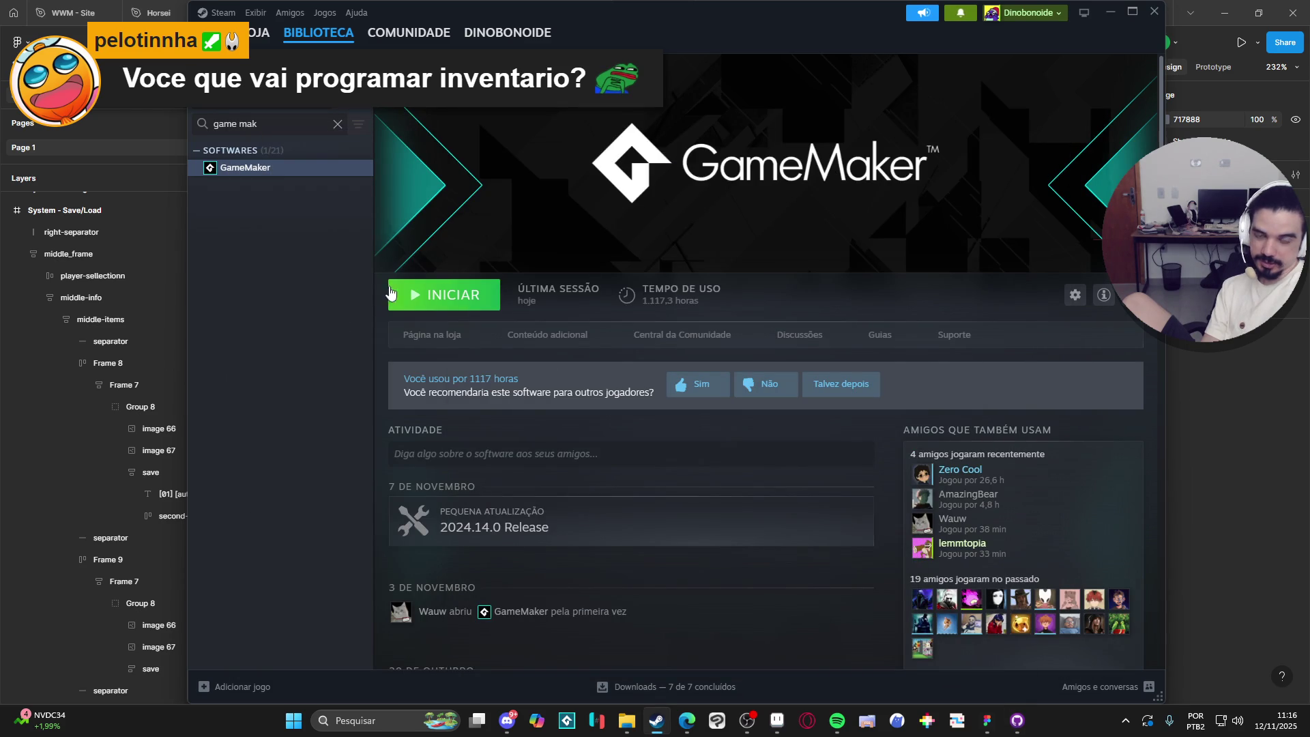
Launch GameMaker from Steam, then switch GitHub Desktop to the game-spiritalis repository.
left_click(430, 304)
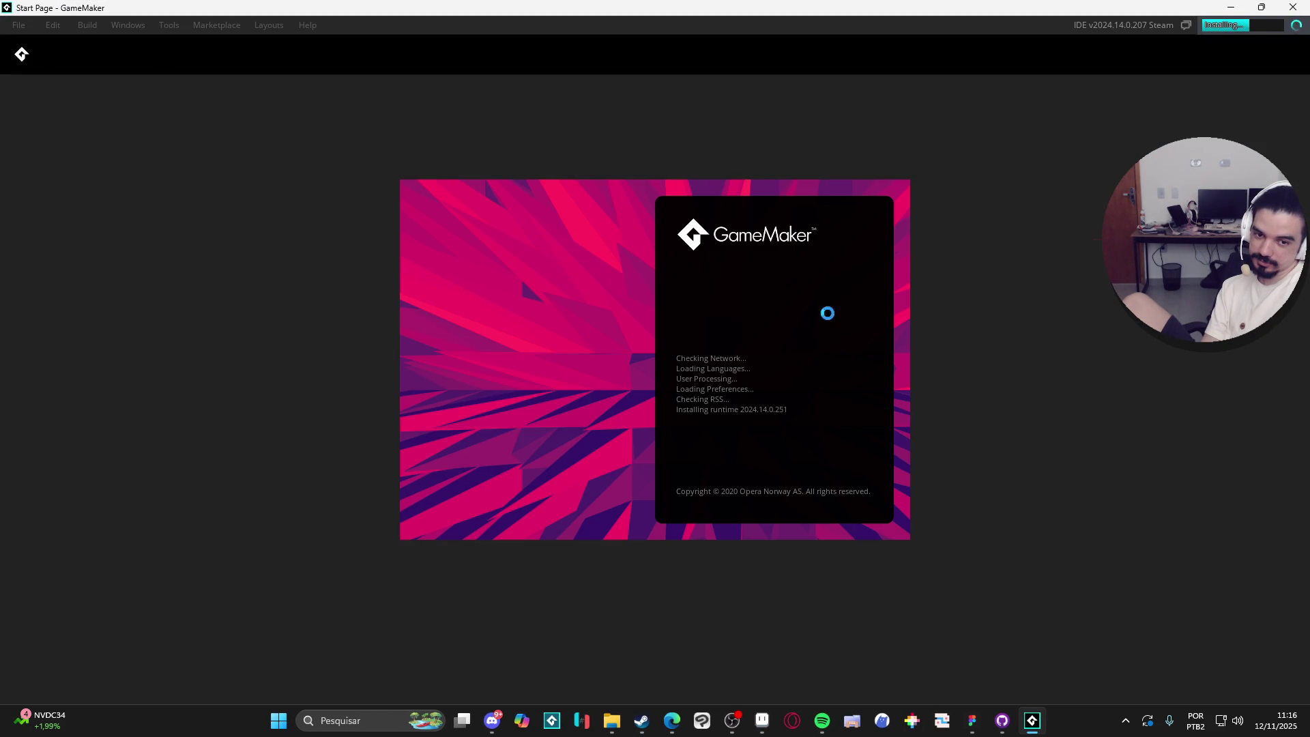
left_click(1002, 720)
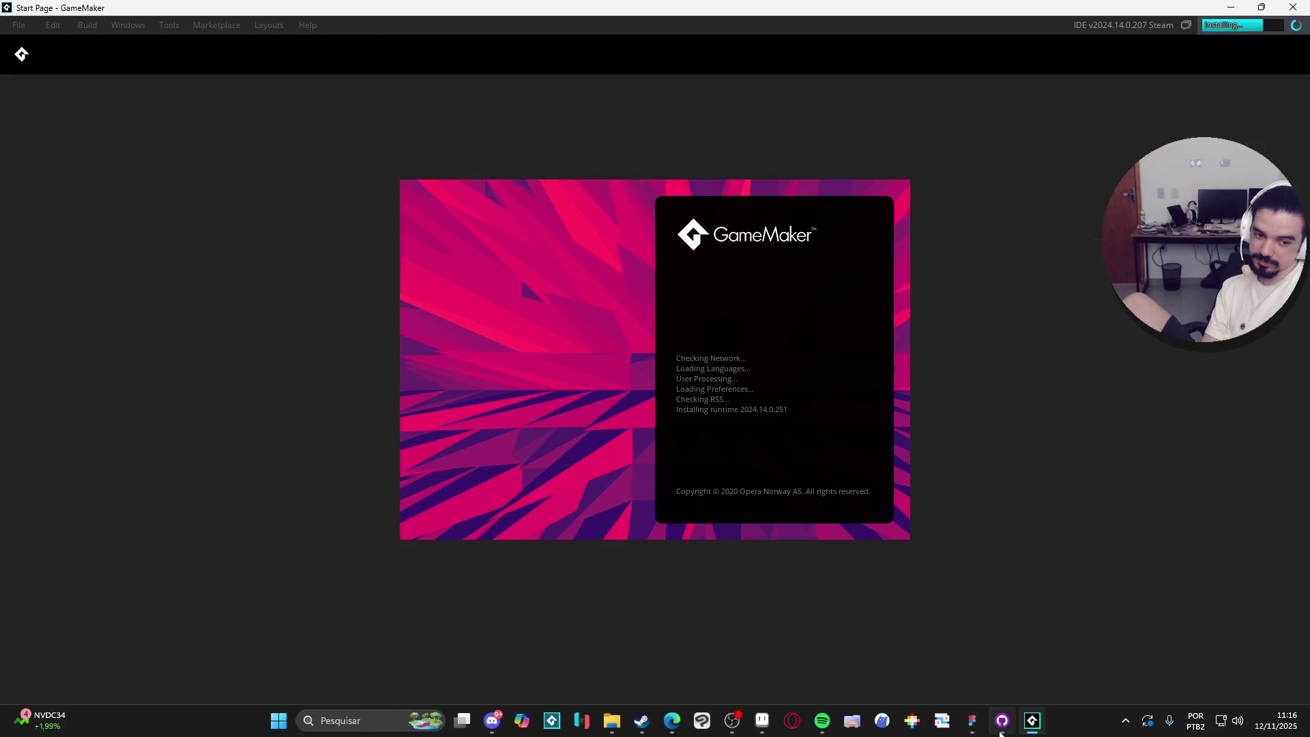
left_click(545, 104)
left_click(388, 185)
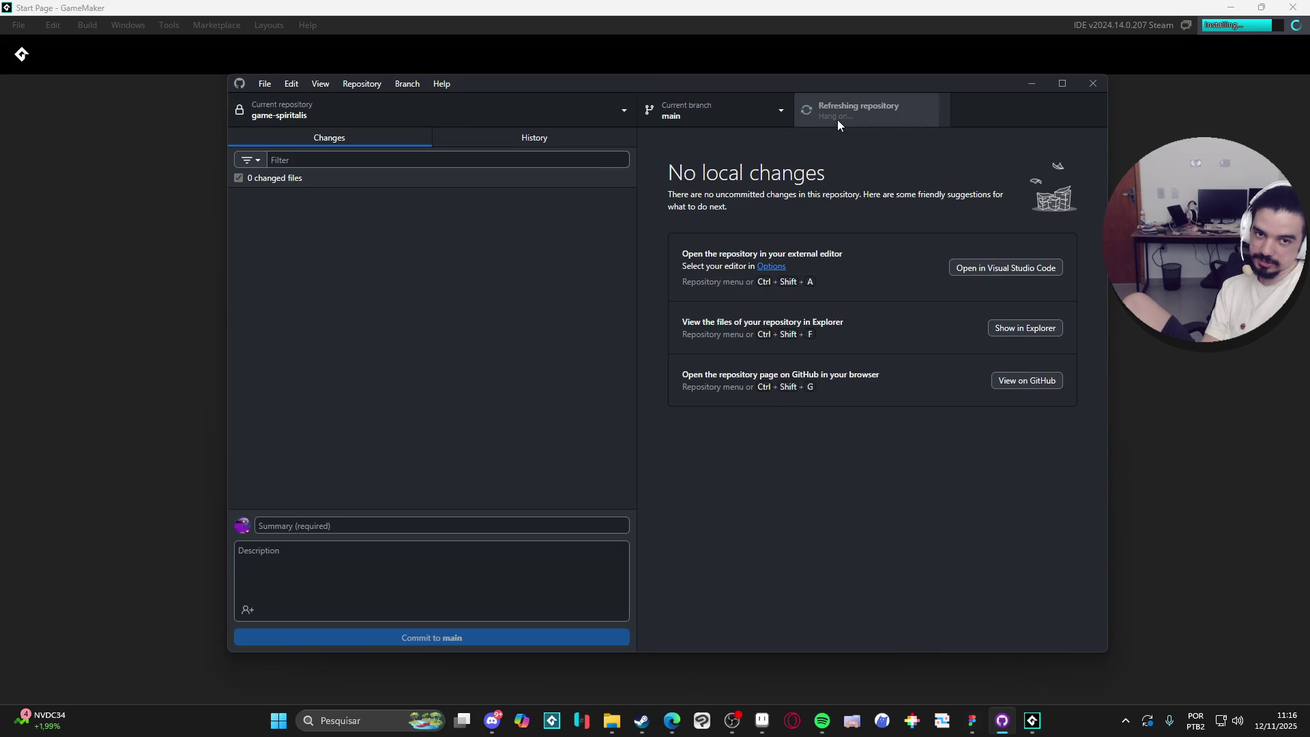
Fetch origin for game-spiritalis, check its commit History, then return to the empty Changes list.
left_click(805, 117)
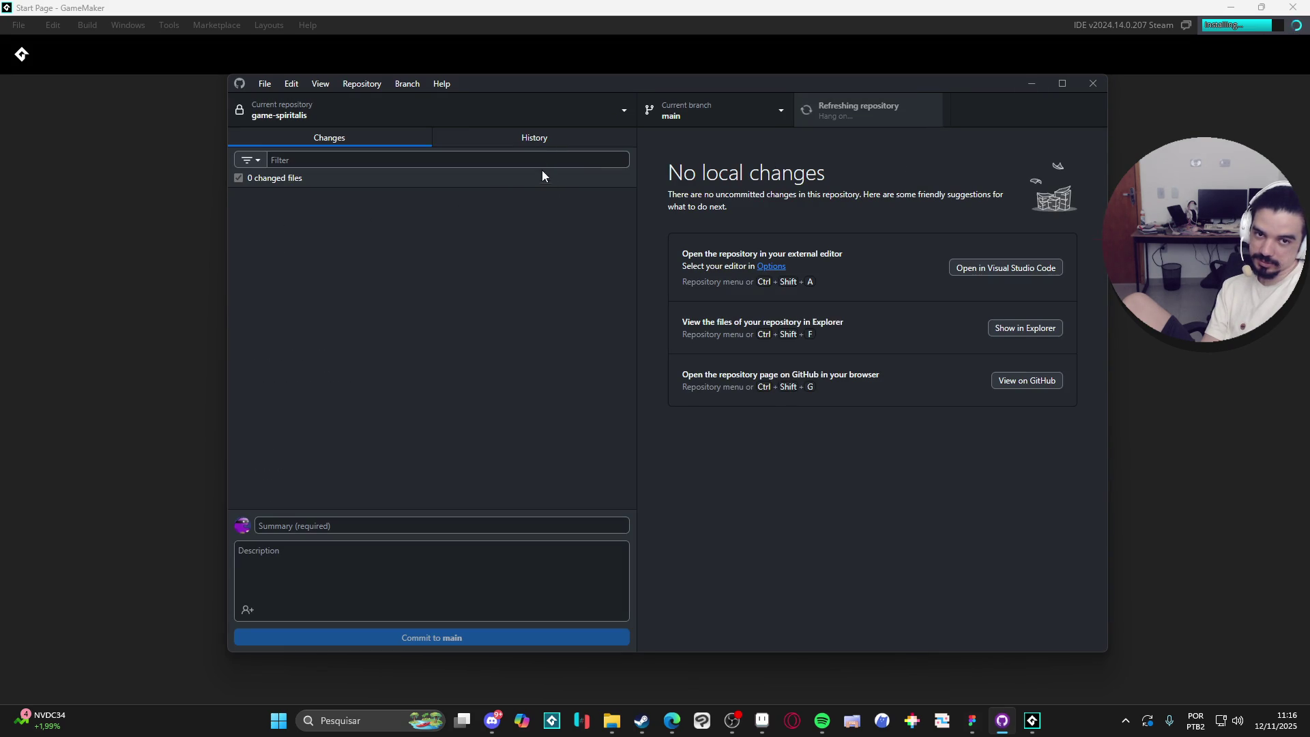
left_click(519, 139)
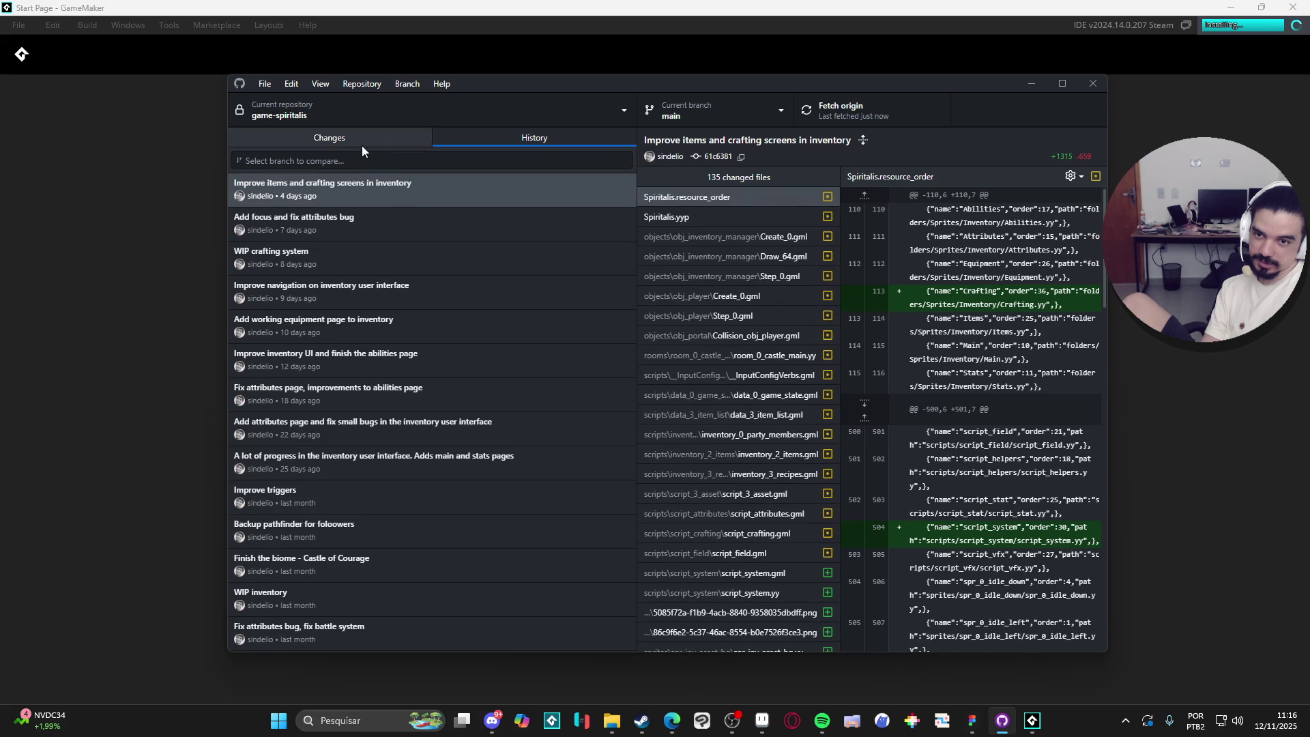
left_click(361, 143)
mouse_move(1032, 720)
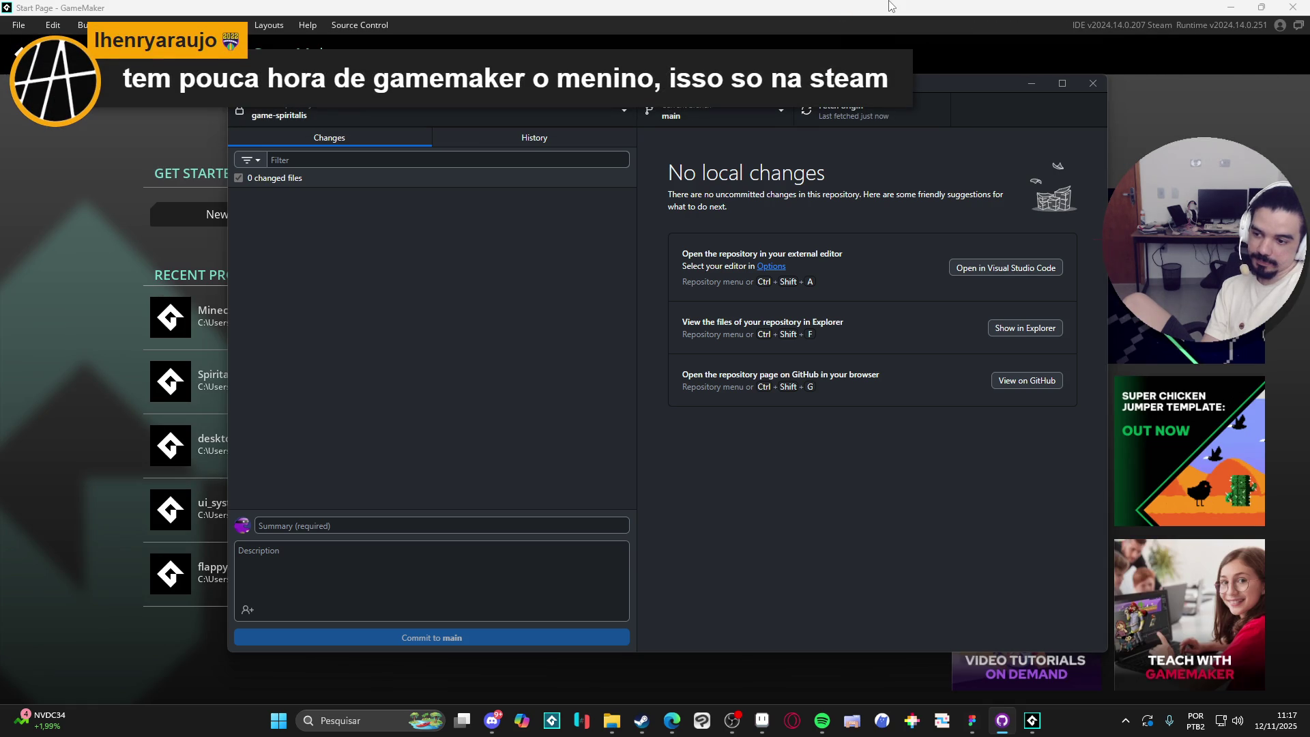
Open the Spiritalis recent project, close the Welcome tab, and run the game with F5.
left_click(890, 6)
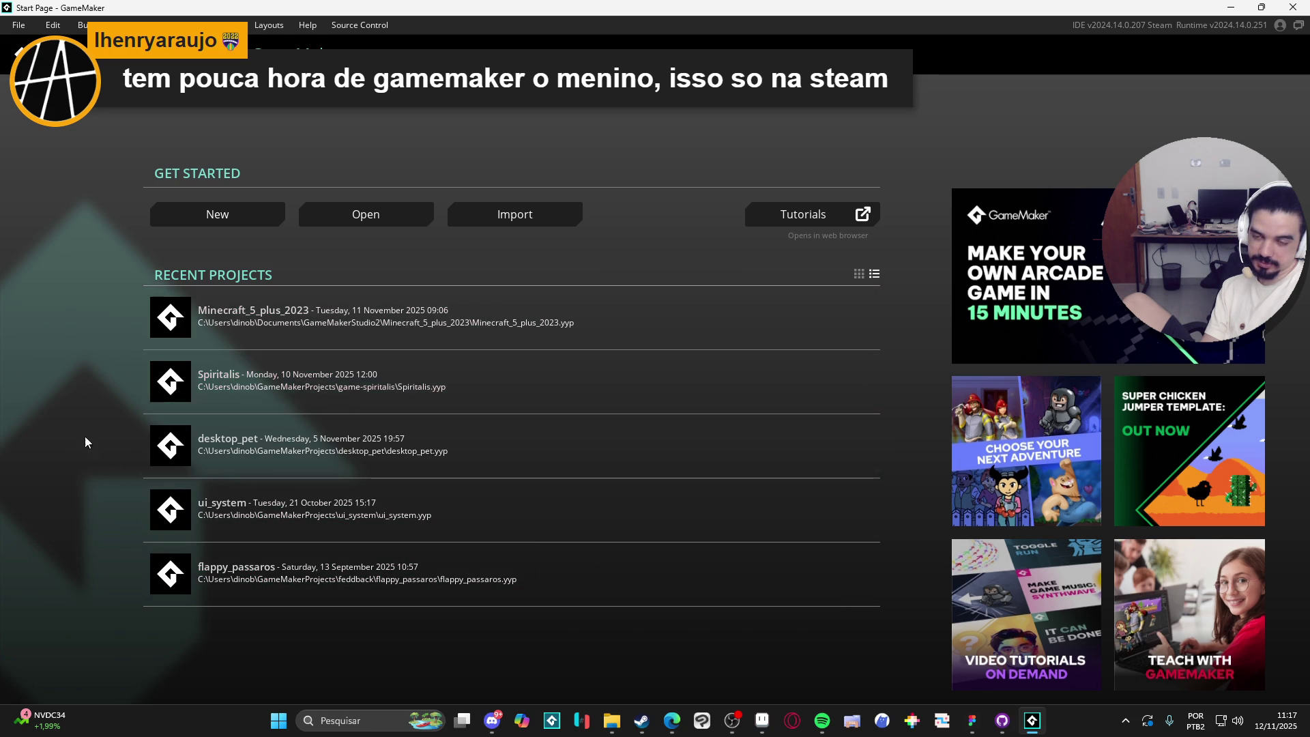
left_click(276, 383)
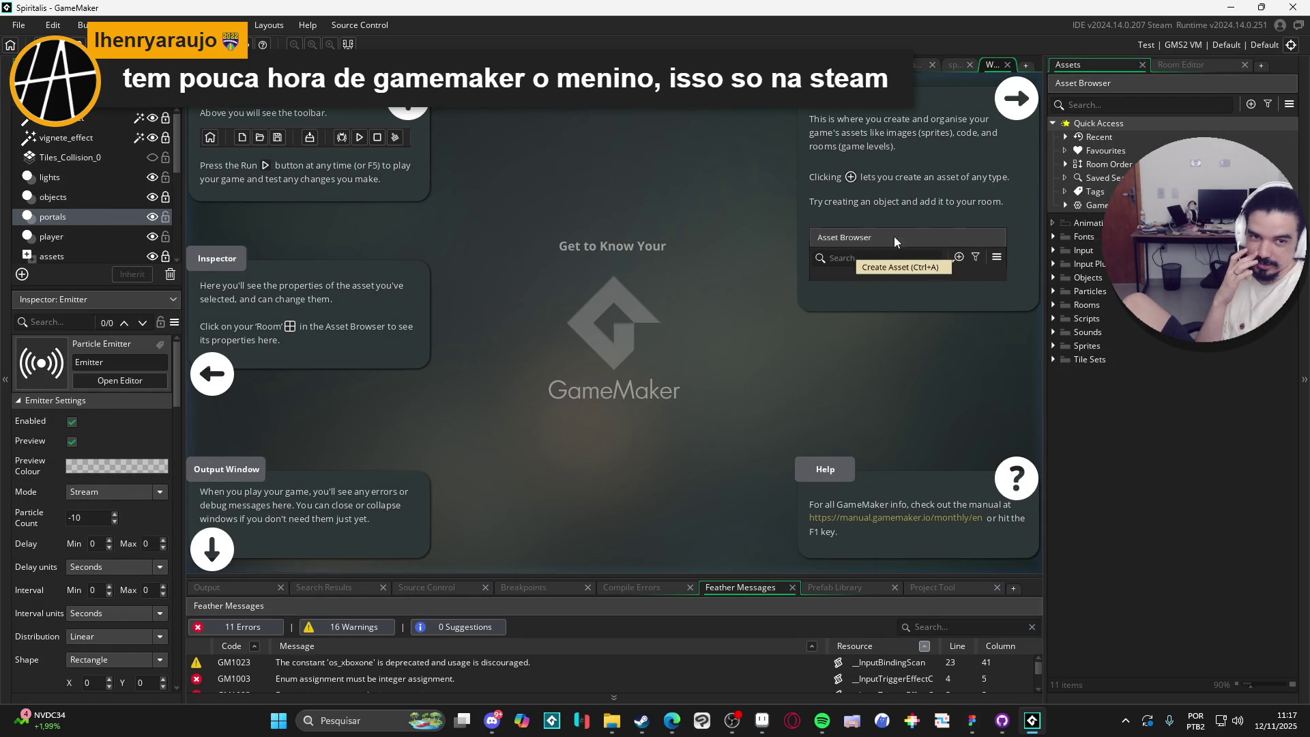
left_click(1008, 66)
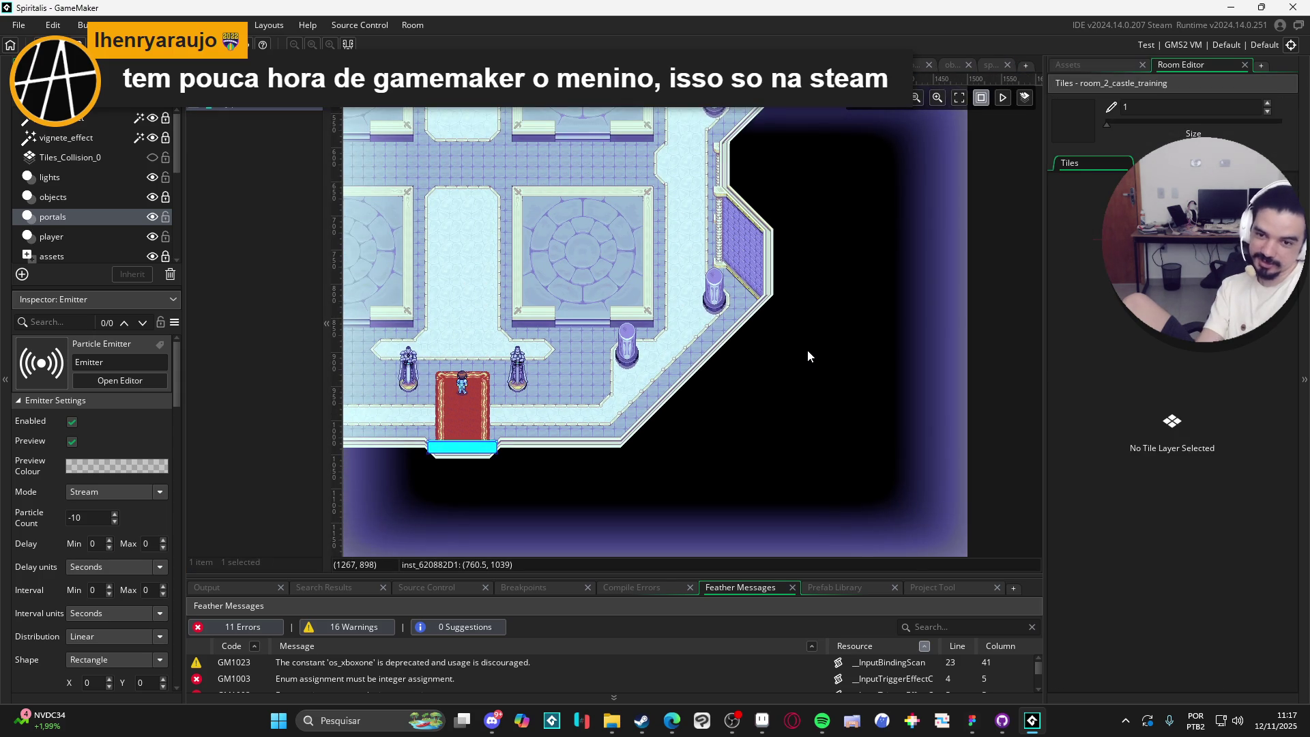
key("F5")
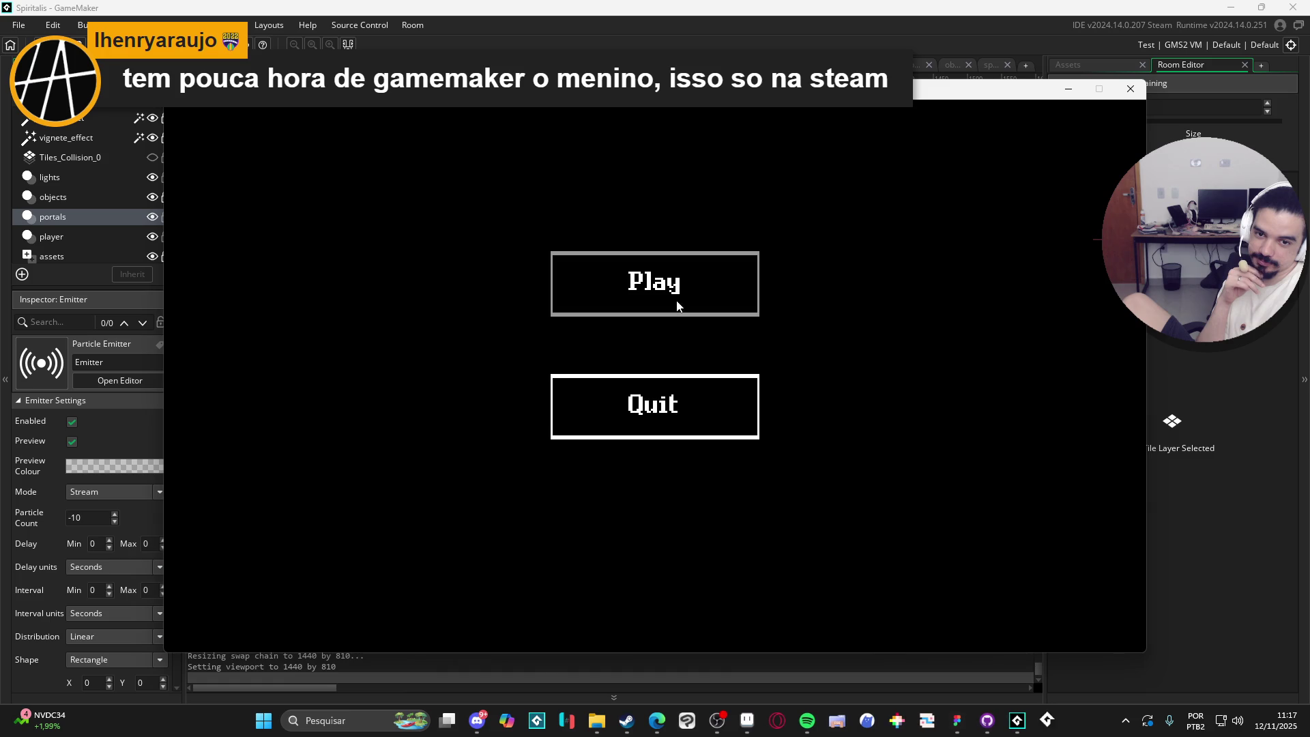
left_click(677, 306)
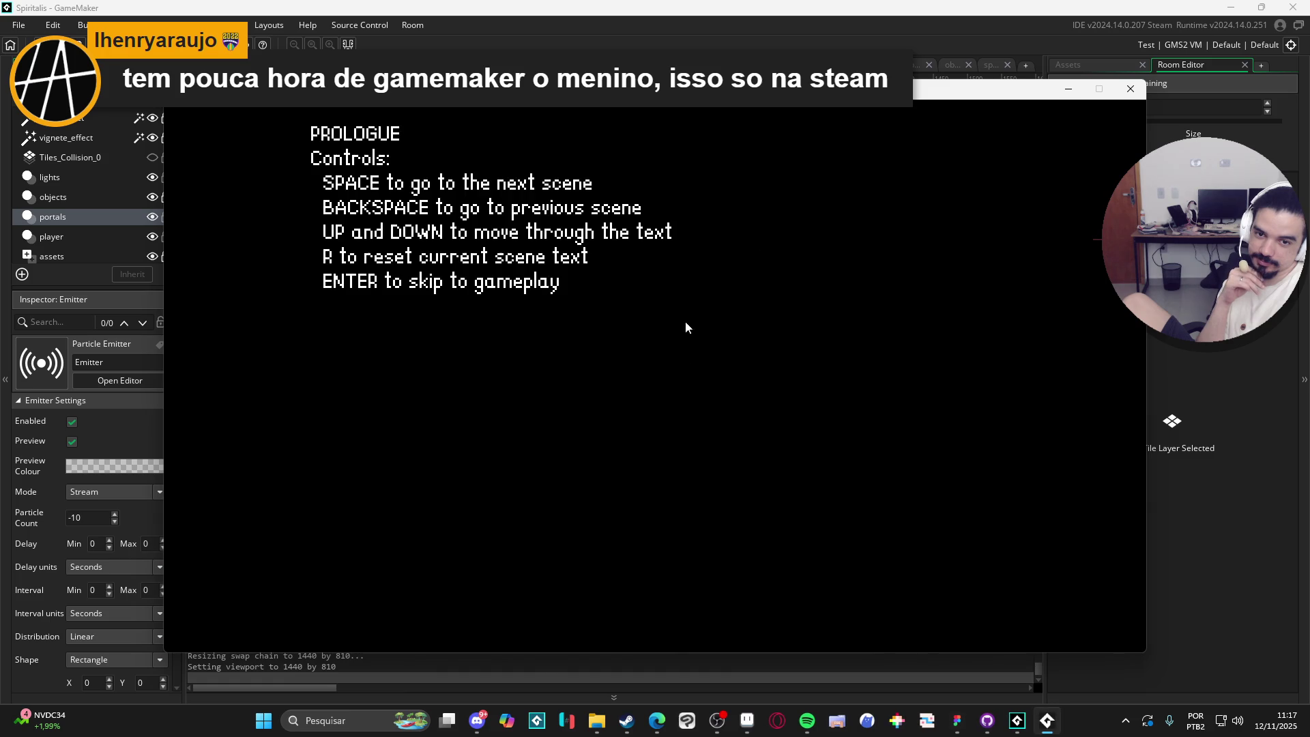
Skip the prologue, open the party menu, and enter Bob's Stats screen.
key("Return")
key("Escape")
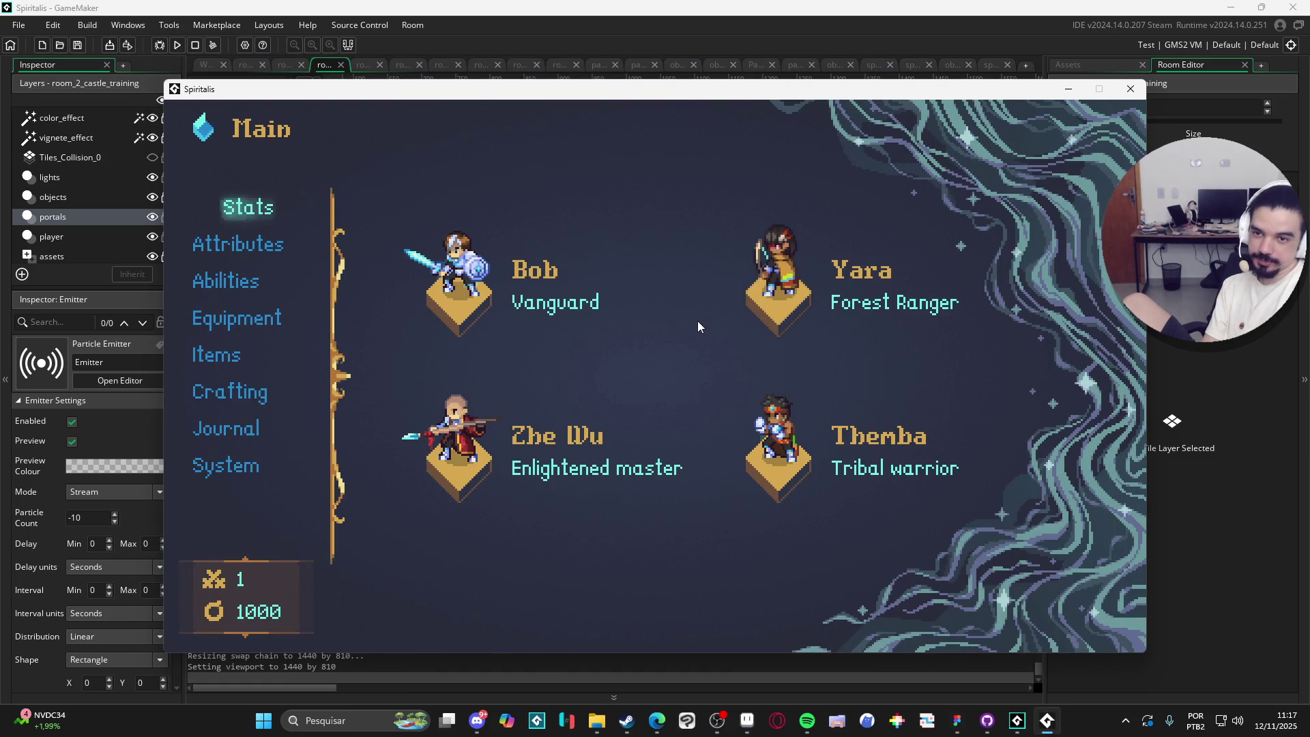
key("Down")
key("Up")
key("Down")
key("Up")
key("Return")
Browse Bob's stats and resistance descriptions (HP, HPR, MPR, ATK, SPD, MDEF, END), then exit Stats.
key("Down")
key("Down")
key("Down")
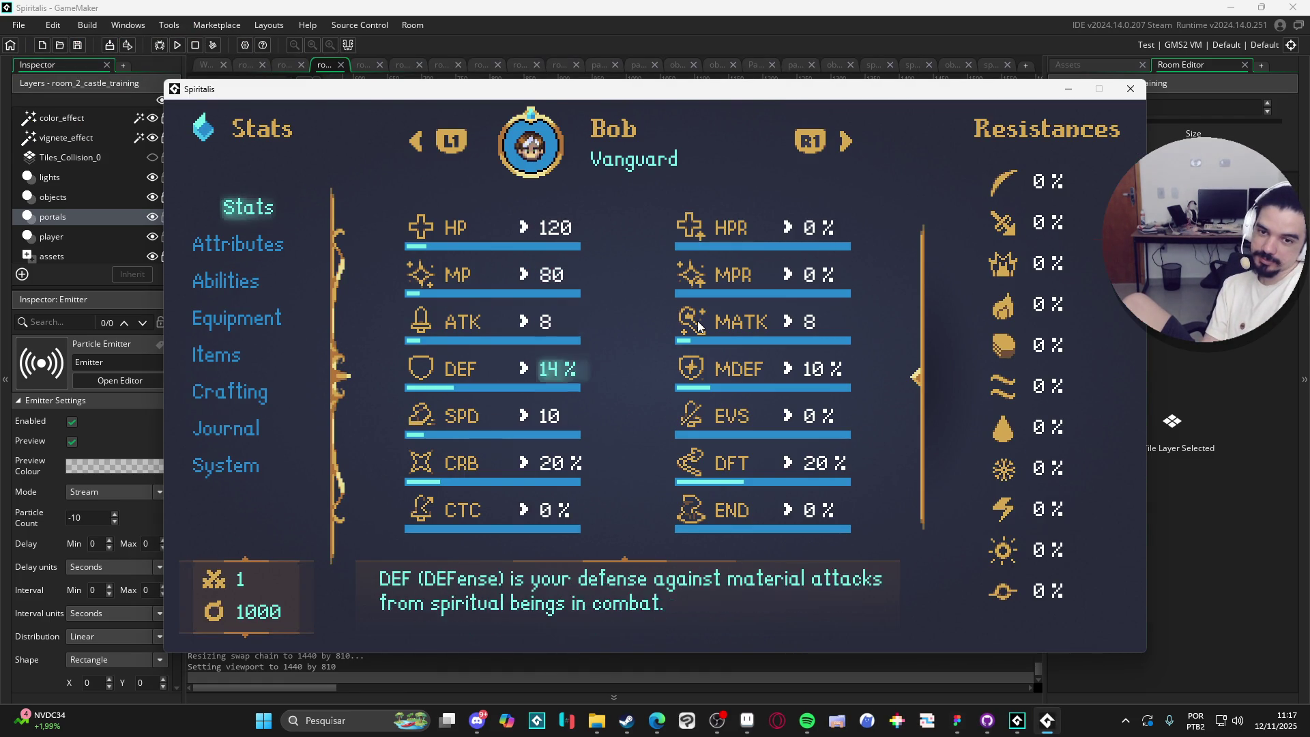
key("Right")
key("Down")
key("Left")
key("Down")
key("Up")
key("Right")
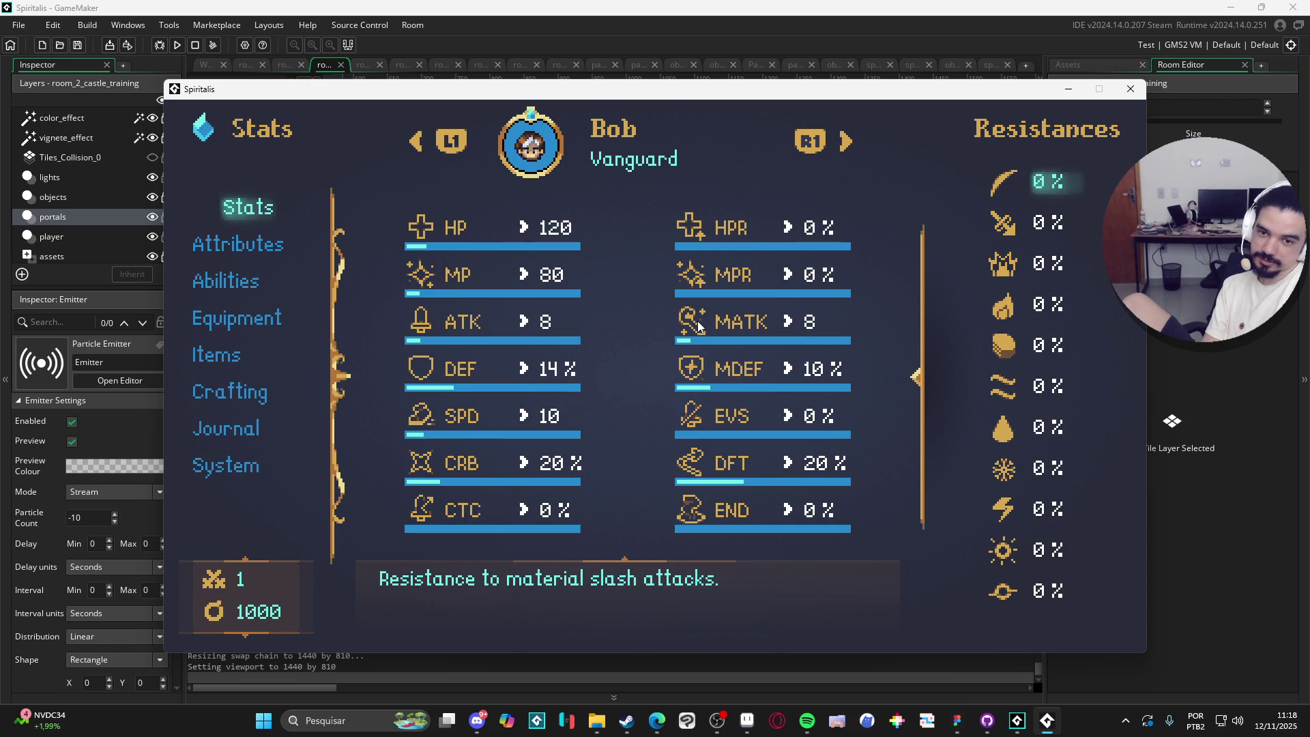
key("Left")
key("Left")
key("Down")
key("Down")
key("Down")
key("Down")
key("Right")
key("Left")
key("Down")
key("Down")
key("Down")
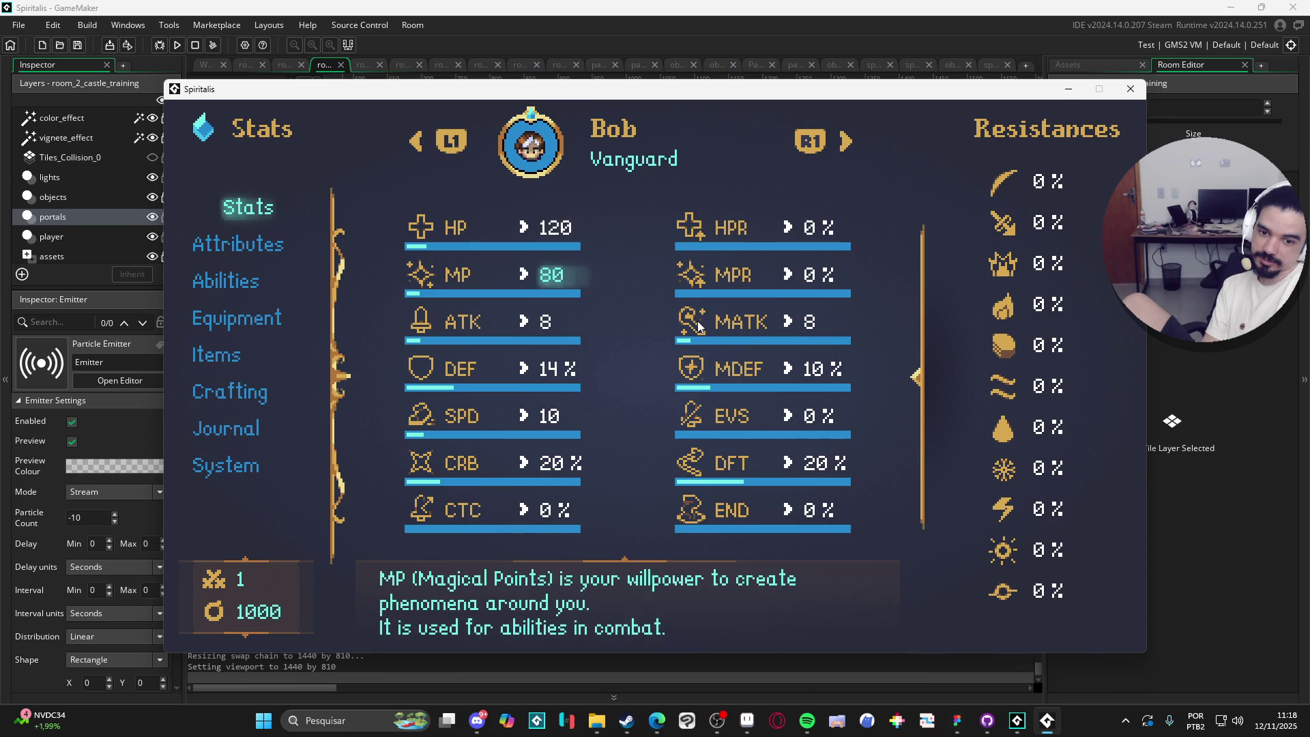
key("Right")
key("Down")
key("Down")
key("Down")
key("Down")
key("Down")
key("Down")
key("Right")
key("Down")
key("Left")
key("Right")
key("Left")
key("Left")
key("Down")
key("Right")
key("Left")
key("Escape")
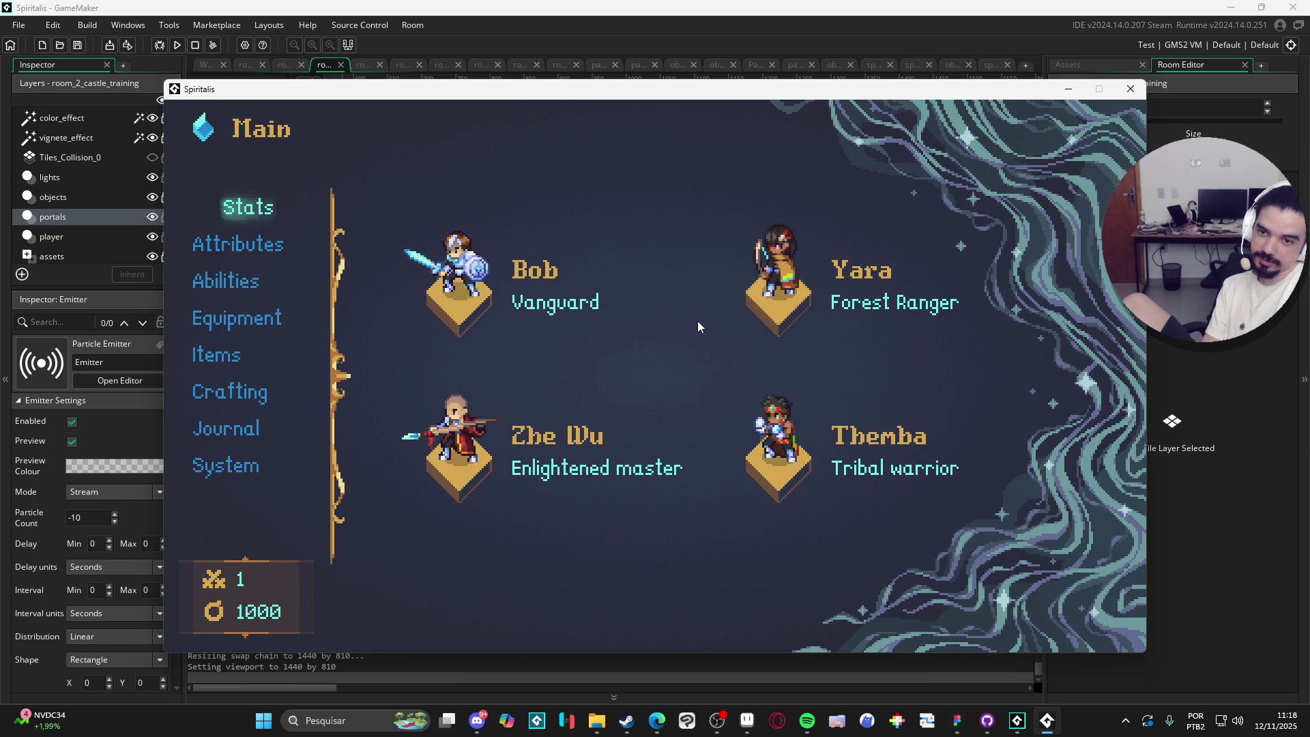
Review Bob's Abilities Actives and Passives lists, then go to his Equipment page.
key("Down")
key("Down")
key("Return")
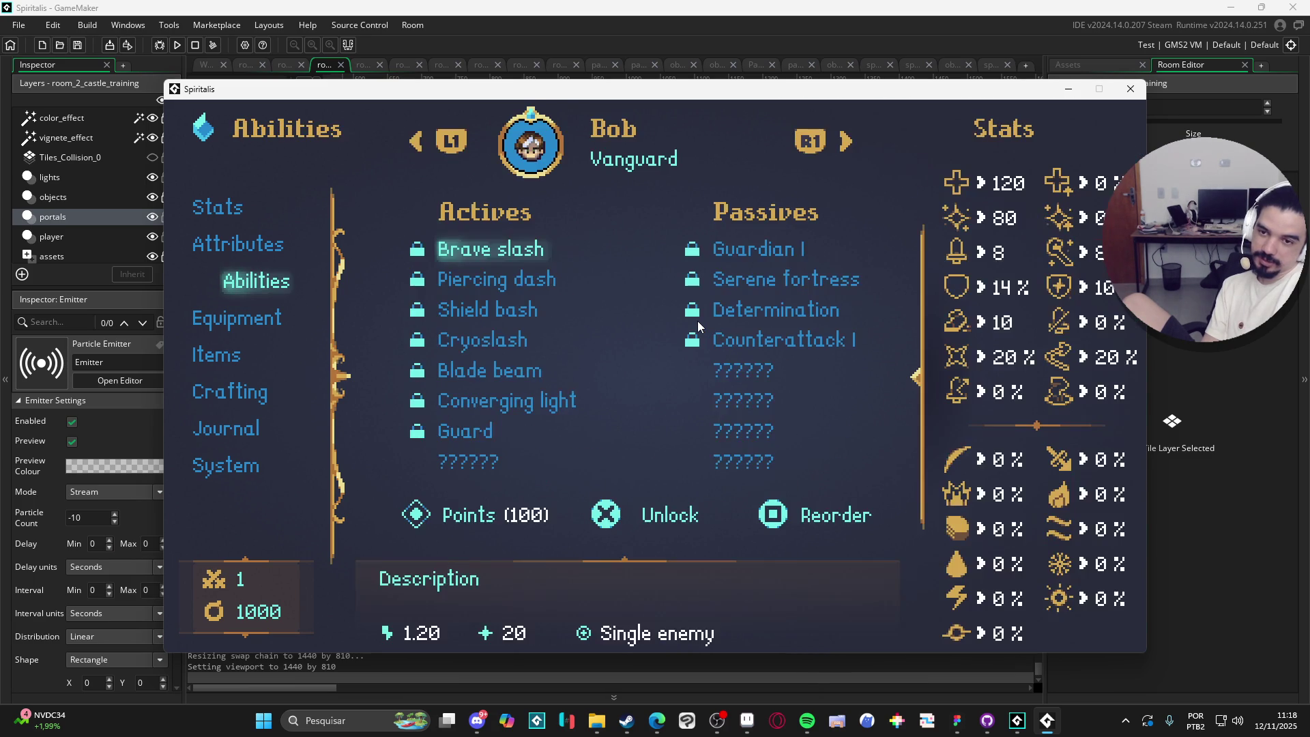
key("Down")
key("Down")
key("Down")
key("Down")
key("Down")
key("Down")
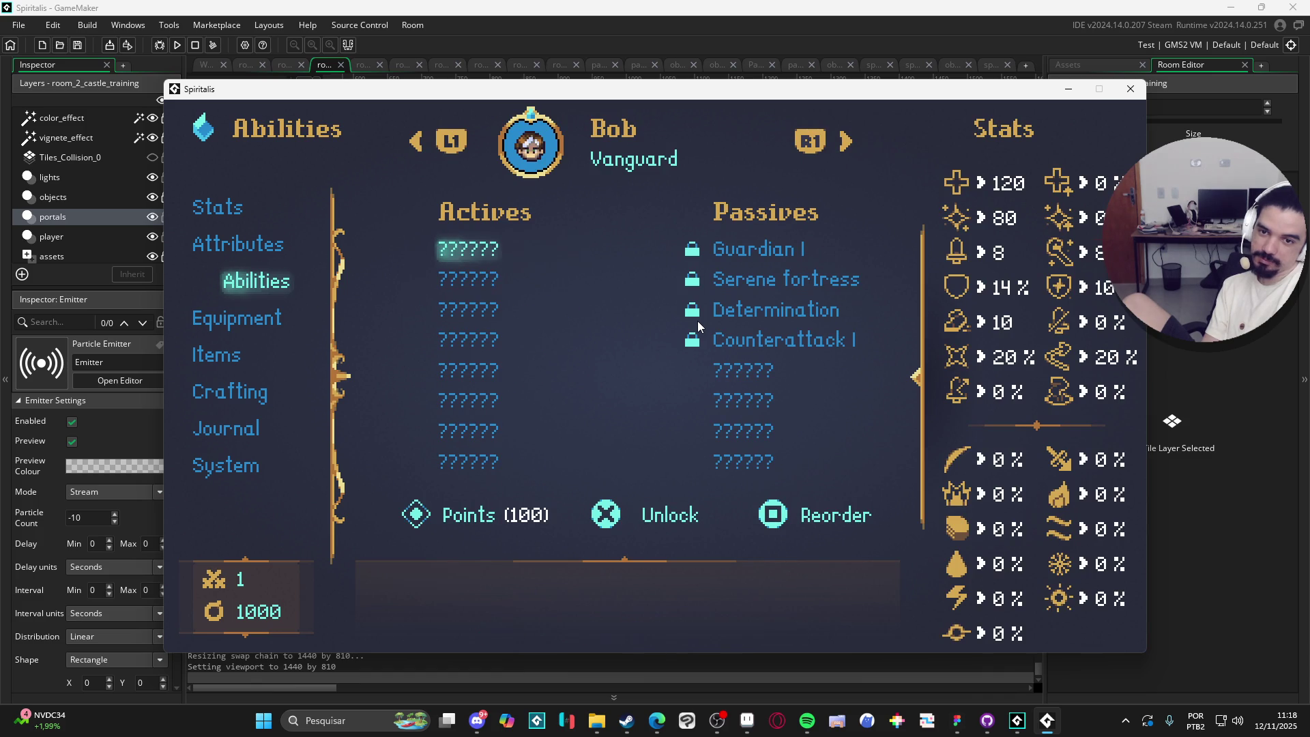
key("Down")
key("Down")
key("Down")
key("Right")
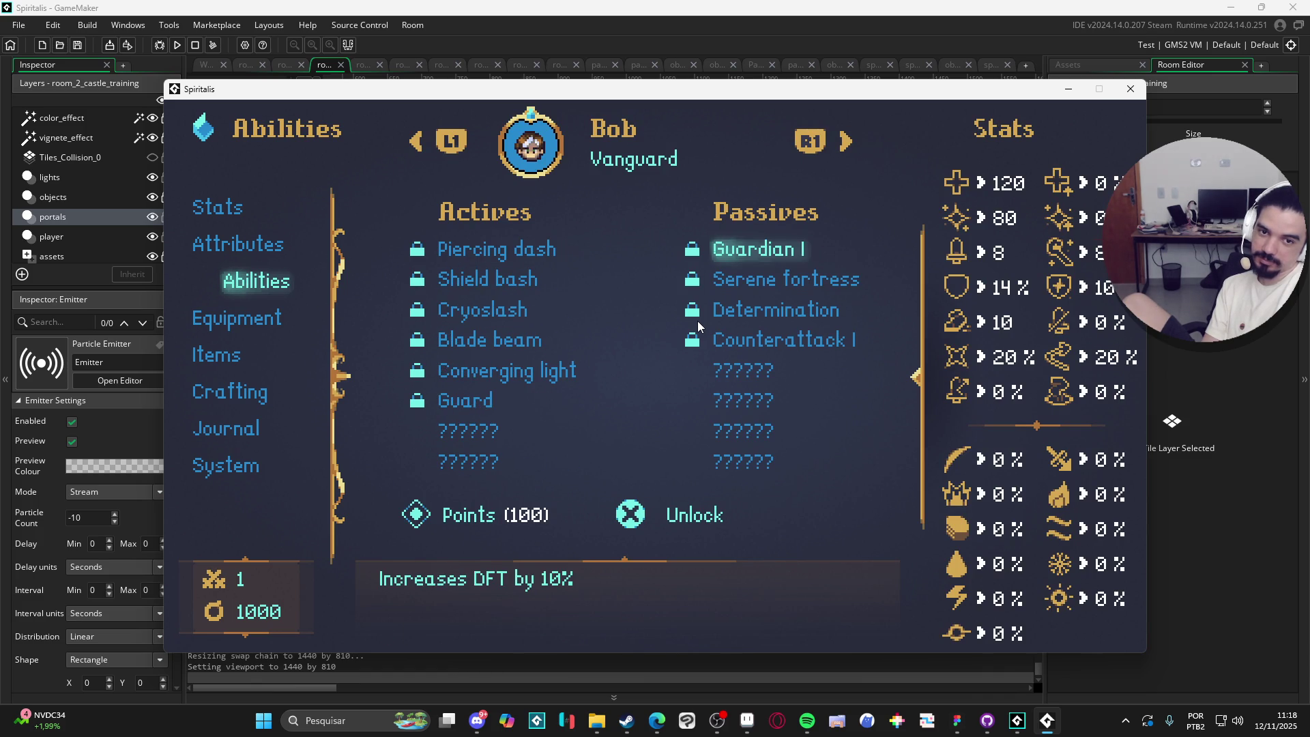
key("Down")
key("Down")
key("Down")
key("Left")
key("Right")
key("Left")
key("Right")
key("Left")
key("Right")
key("Left")
key("Escape")
key("Down")
key("Return")
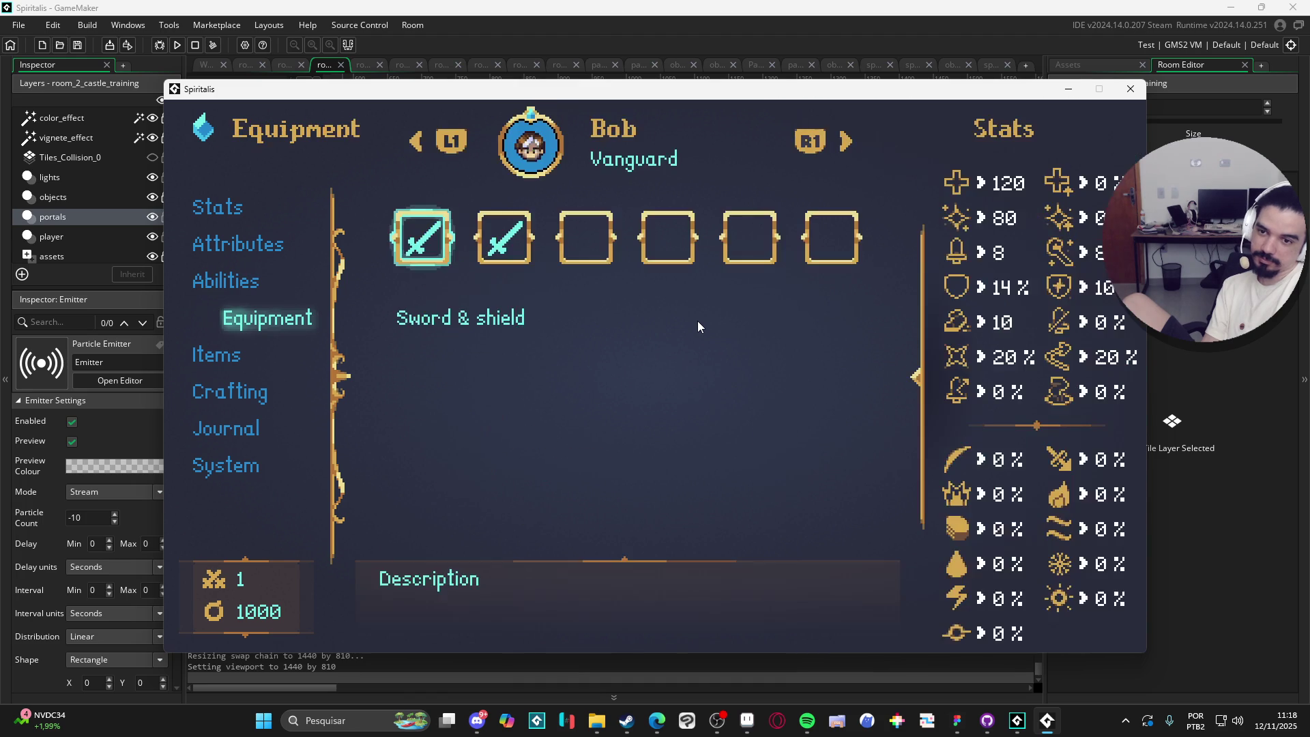
Move through Bob's equipment slots and open the ring list for slot 3.
key("Right")
key("Right")
key("Return")
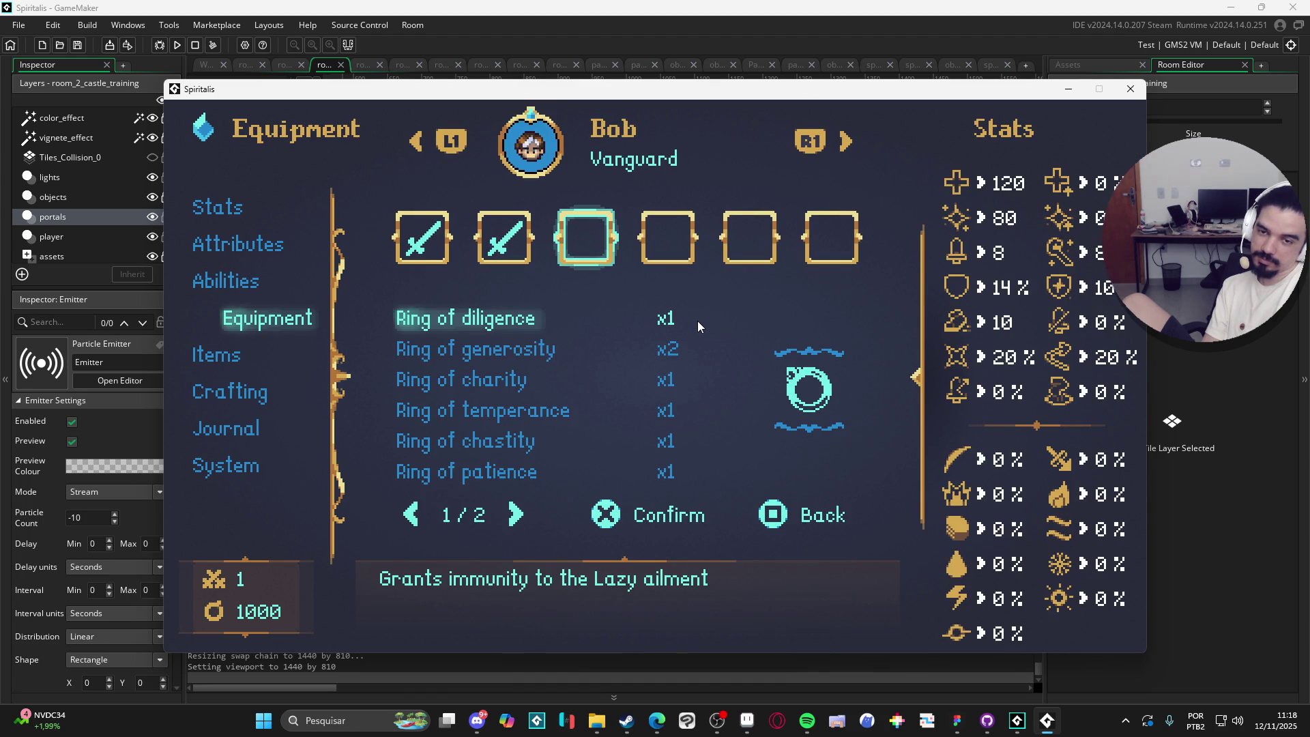
key("Escape")
key("Escape")
key("Return")
key("Left")
key("Left")
key("Right")
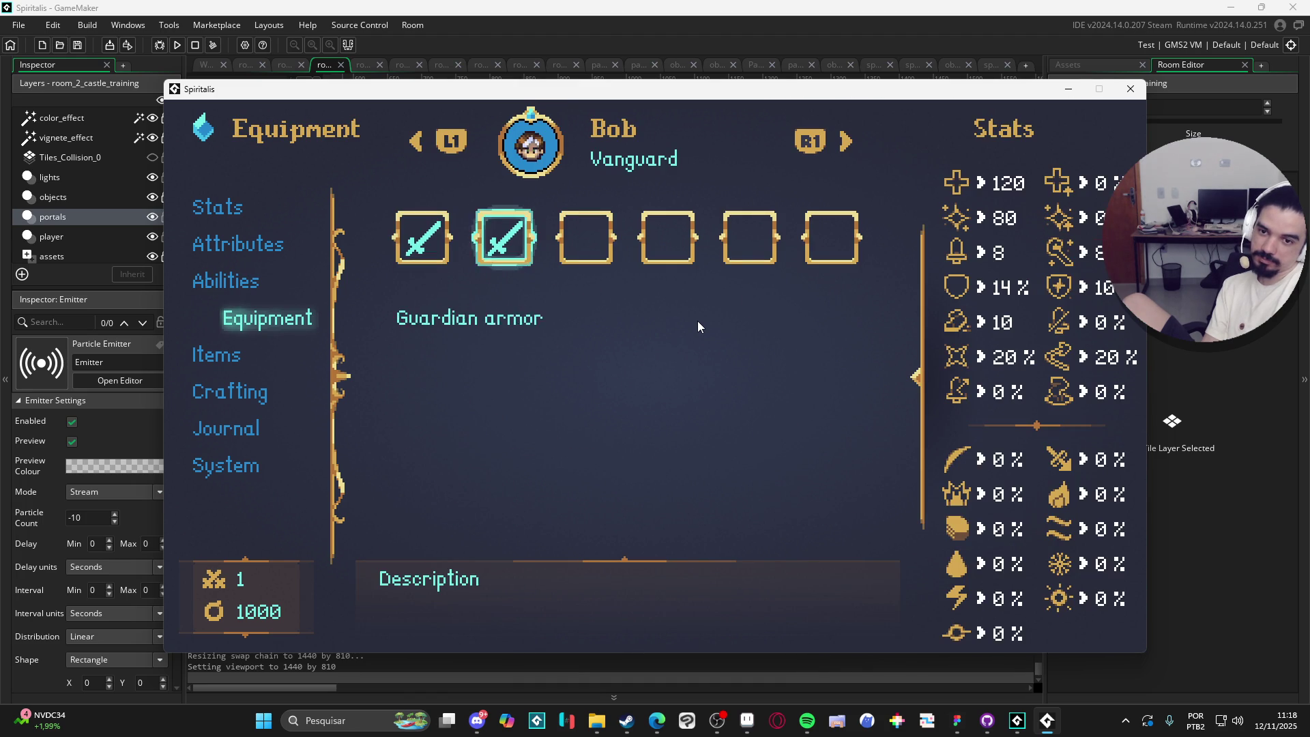
key("Right")
key("Left")
key("Right")
key("Left")
key("Left")
key("Right")
key("Return")
Try the Ring of generosity and Ring of diligence, then equip the Ring of temperance in slot 4.
key("Down")
key("Down")
key("Down")
key("Up")
key("Up")
key("Return")
key("Return")
key("Down")
key("Down")
key("Down")
key("Down")
key("Up")
key("Up")
key("Up")
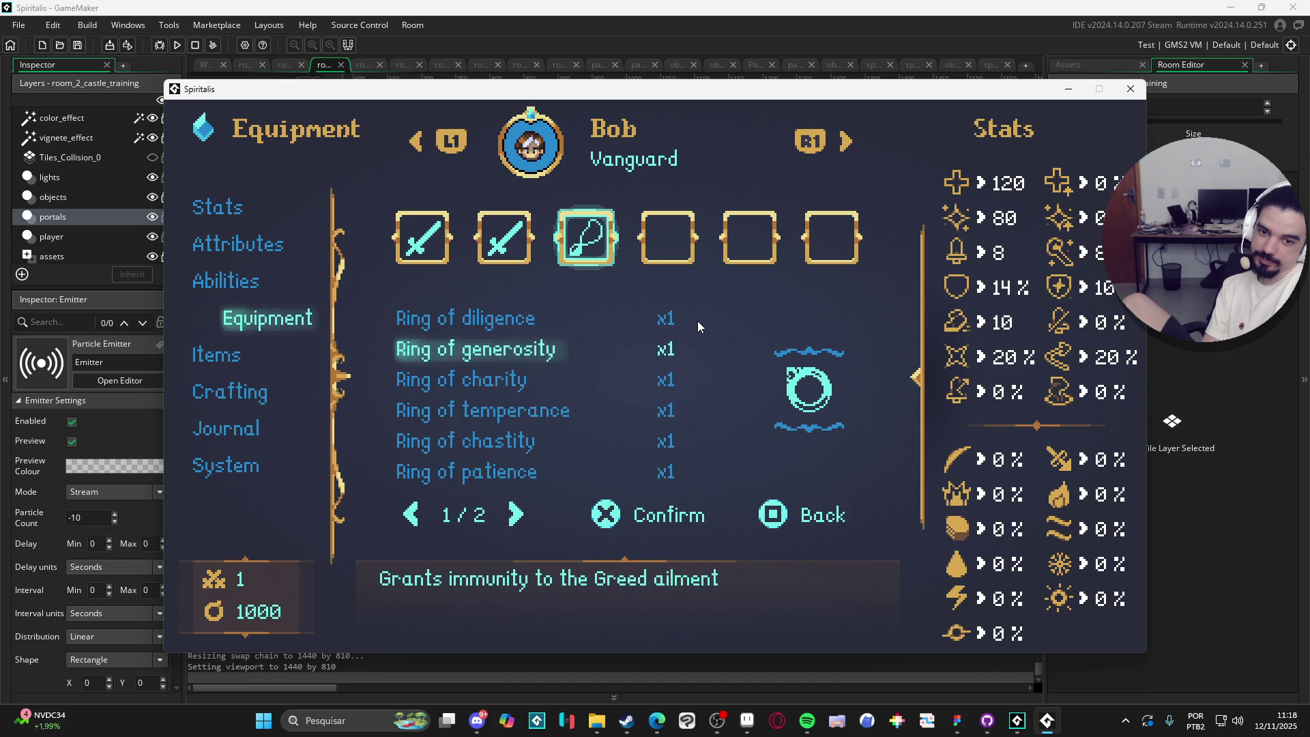
key("Return")
key("Return")
key("Down")
key("Down")
key("Down")
key("Down")
key("Return")
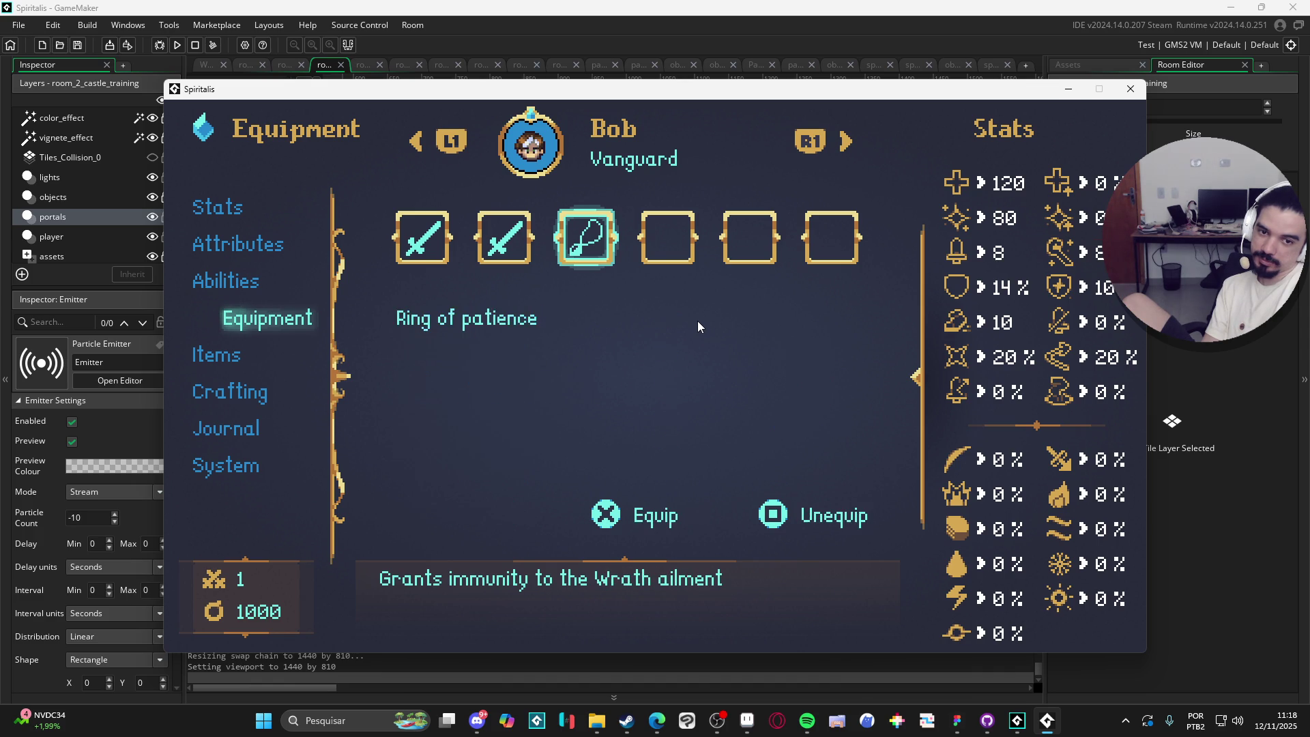
key("Right")
Leave the Equipment page and move to the Items page.
key("Return")
key("Return")
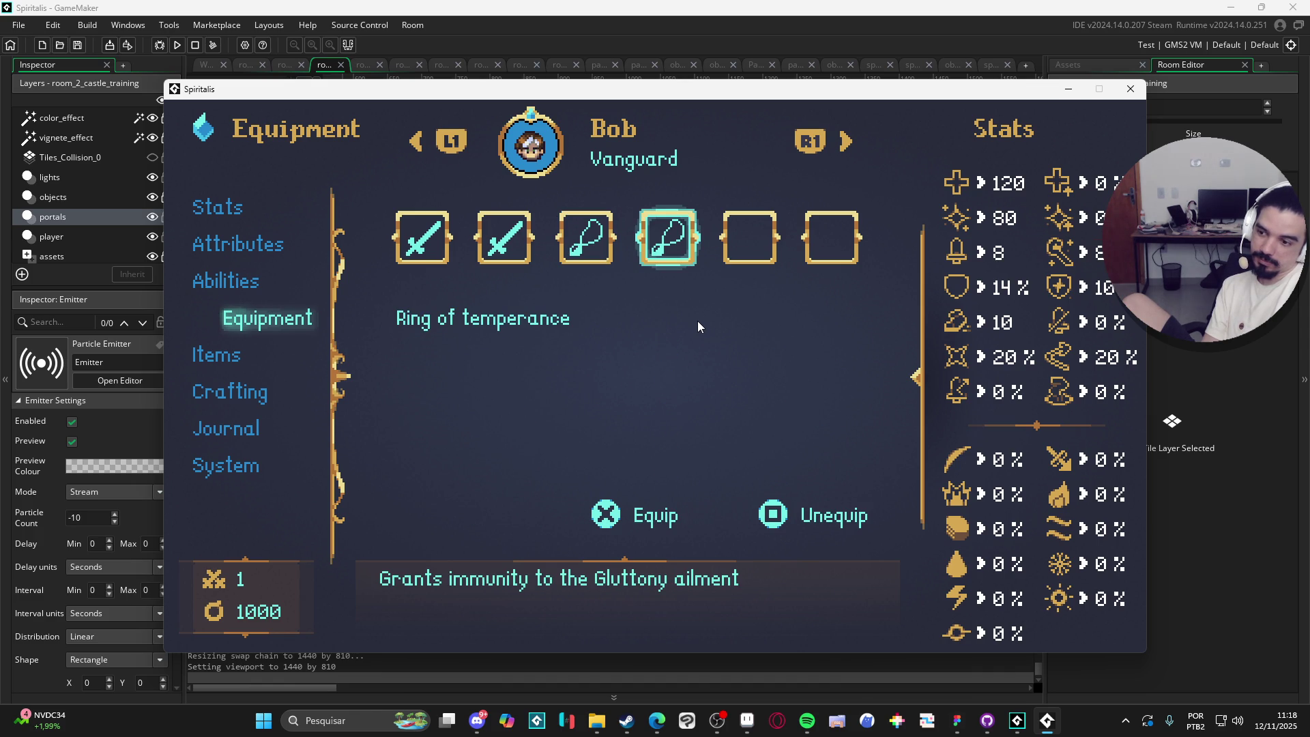
key("Escape")
key("Down")
key("Down")
key("Up")
key("Return")
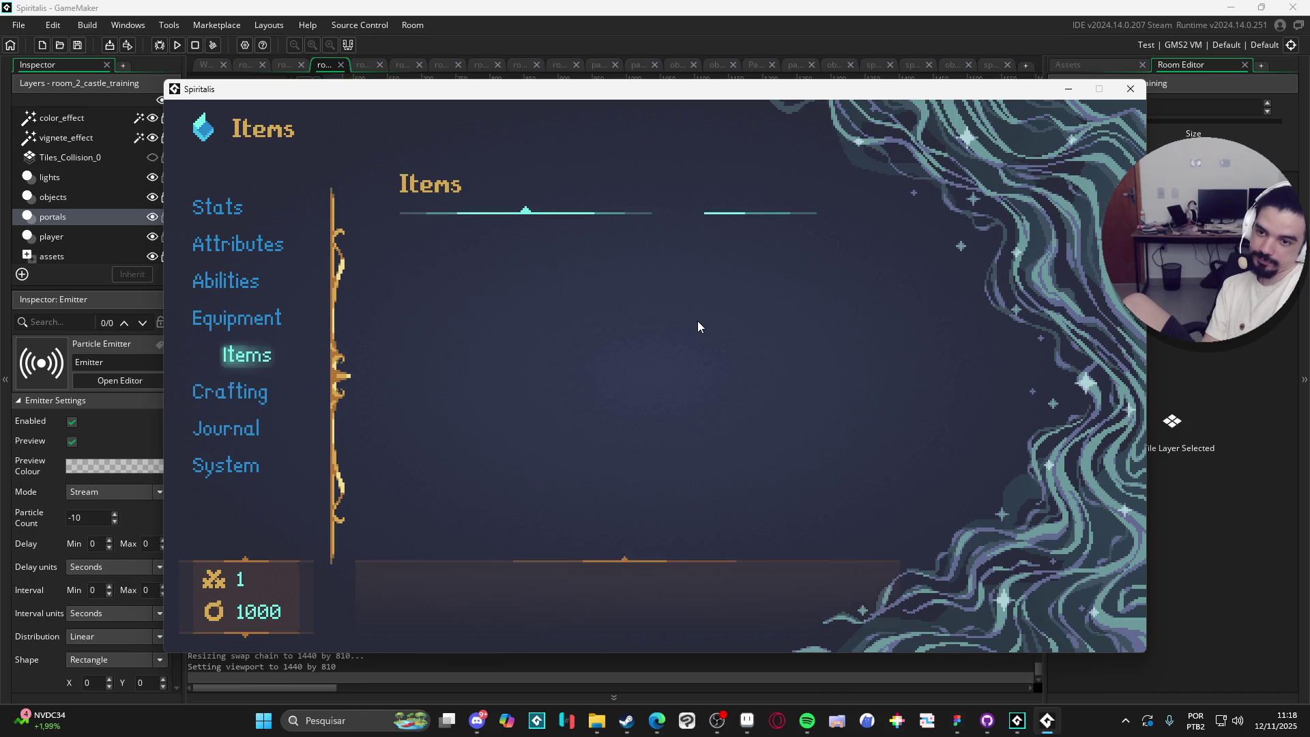
Open Crafting and craft one Faint nebula for 10 gold.
key("Escape")
key("Down")
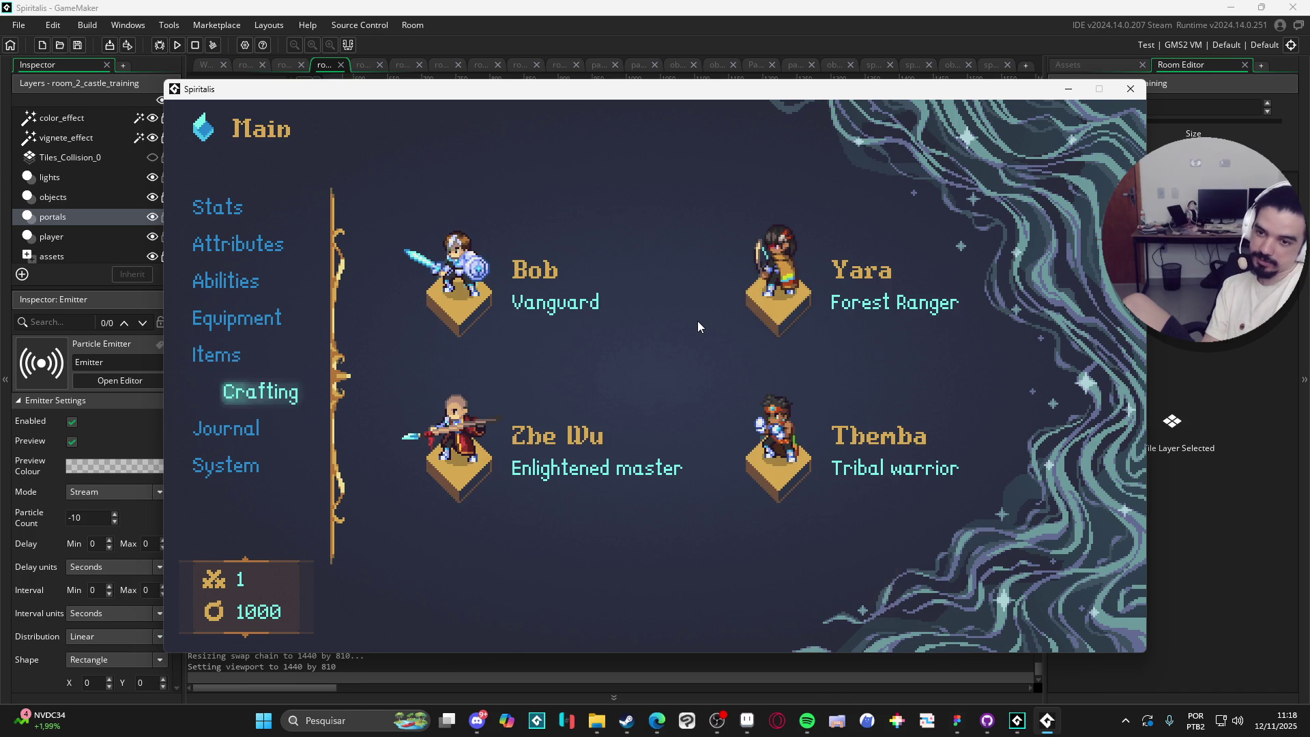
key("Return")
key("Down")
key("Down")
key("Down")
key("Down")
key("Down")
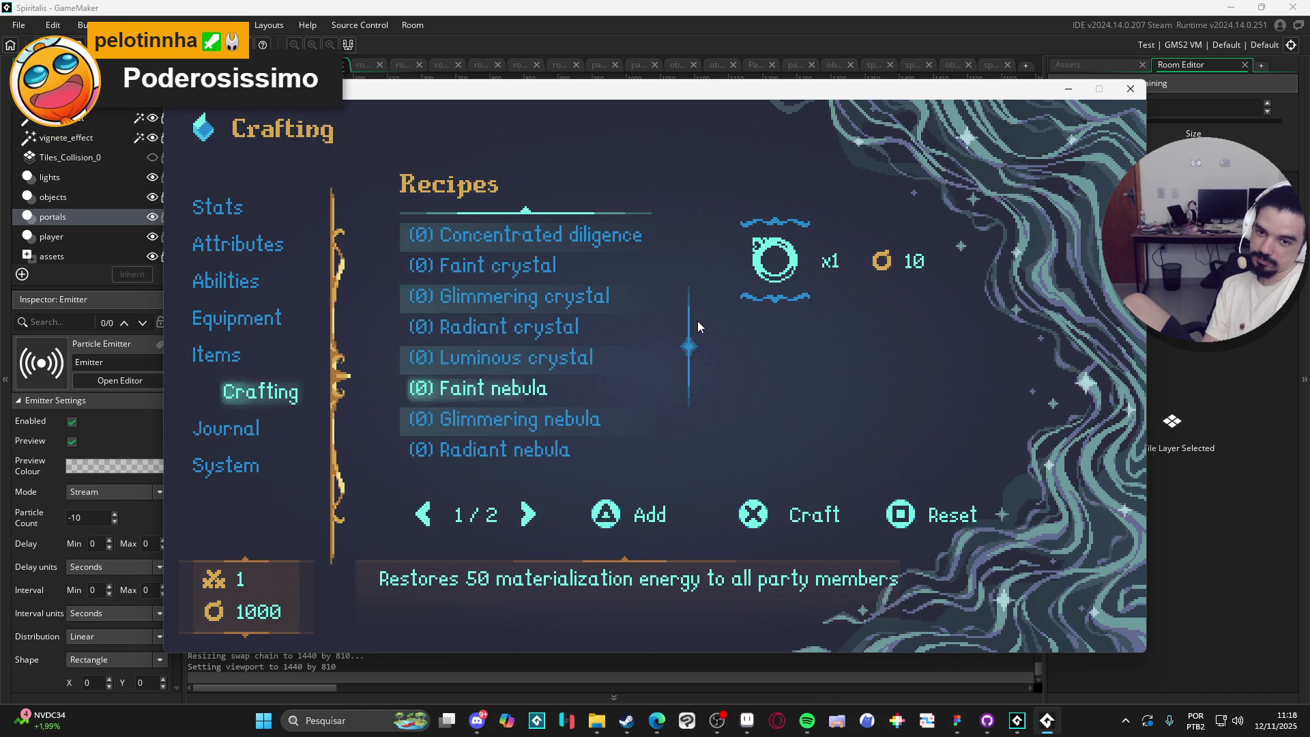
key("Return")
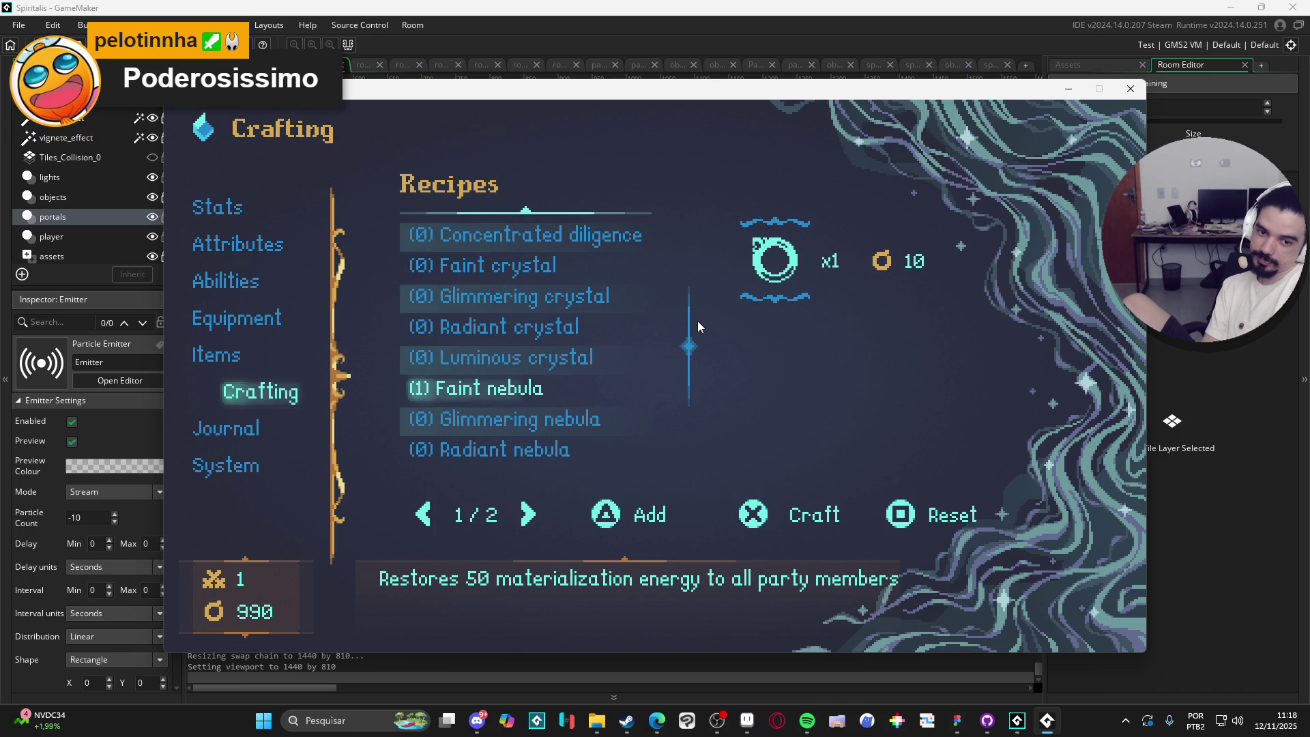
Page through the recipes, then leave Crafting and open Bob's Attributes page.
key("Right")
key("Left")
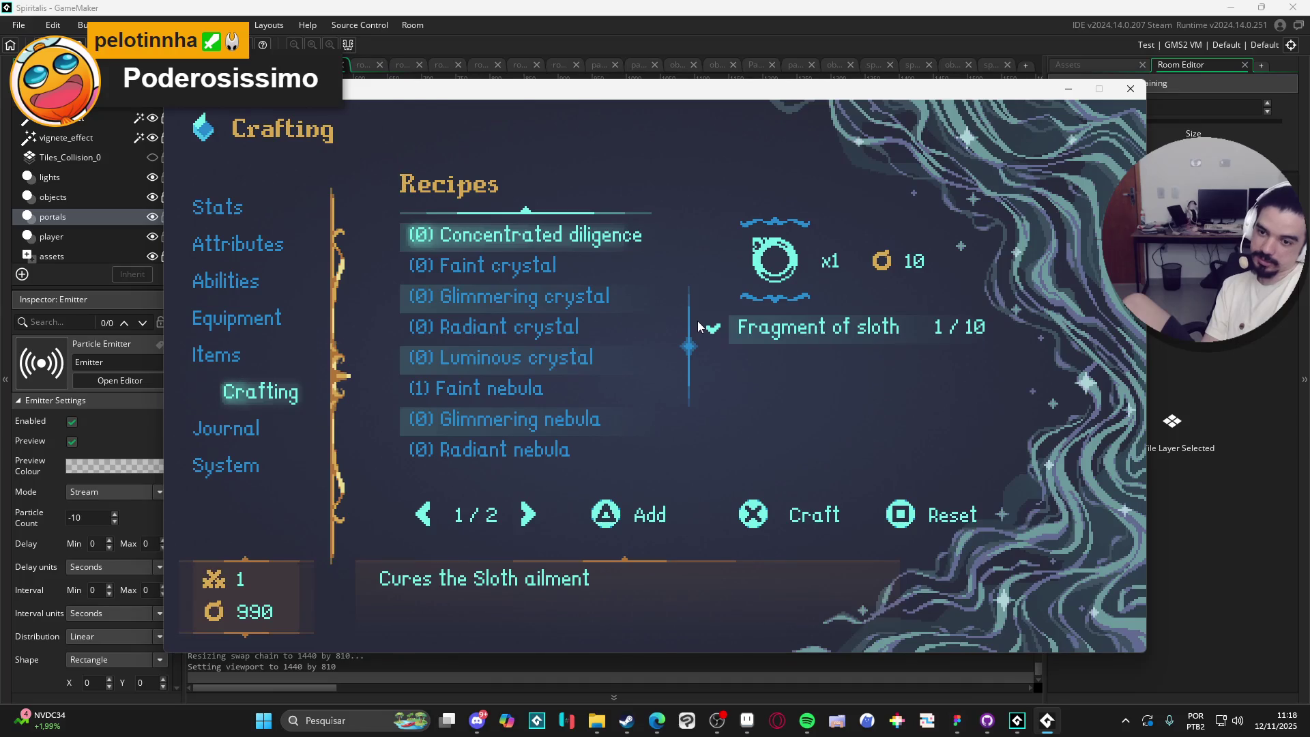
key("Down")
key("Escape")
key("Up")
key("Up")
key("Up")
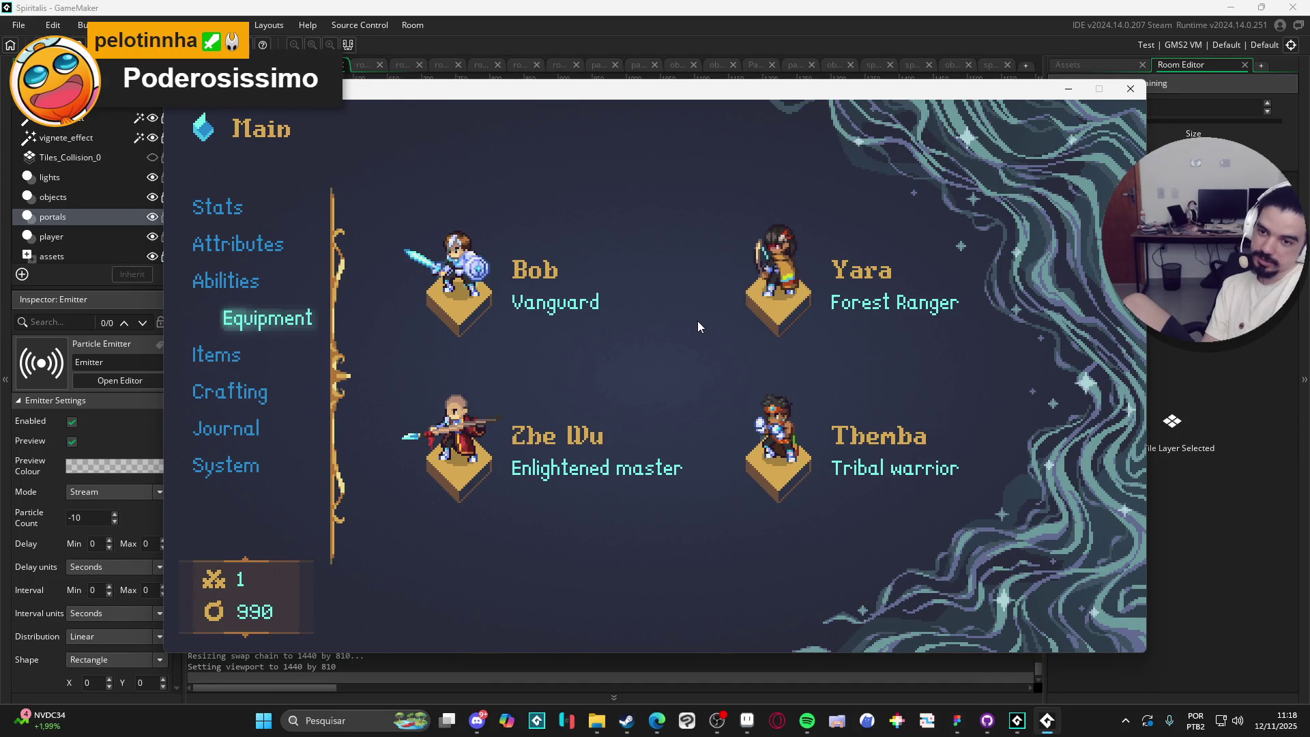
key("Up")
key("Return")
Invest points in Purpose, Bravery, Conviction, Focus, Perception and Resilience.
key("Right")
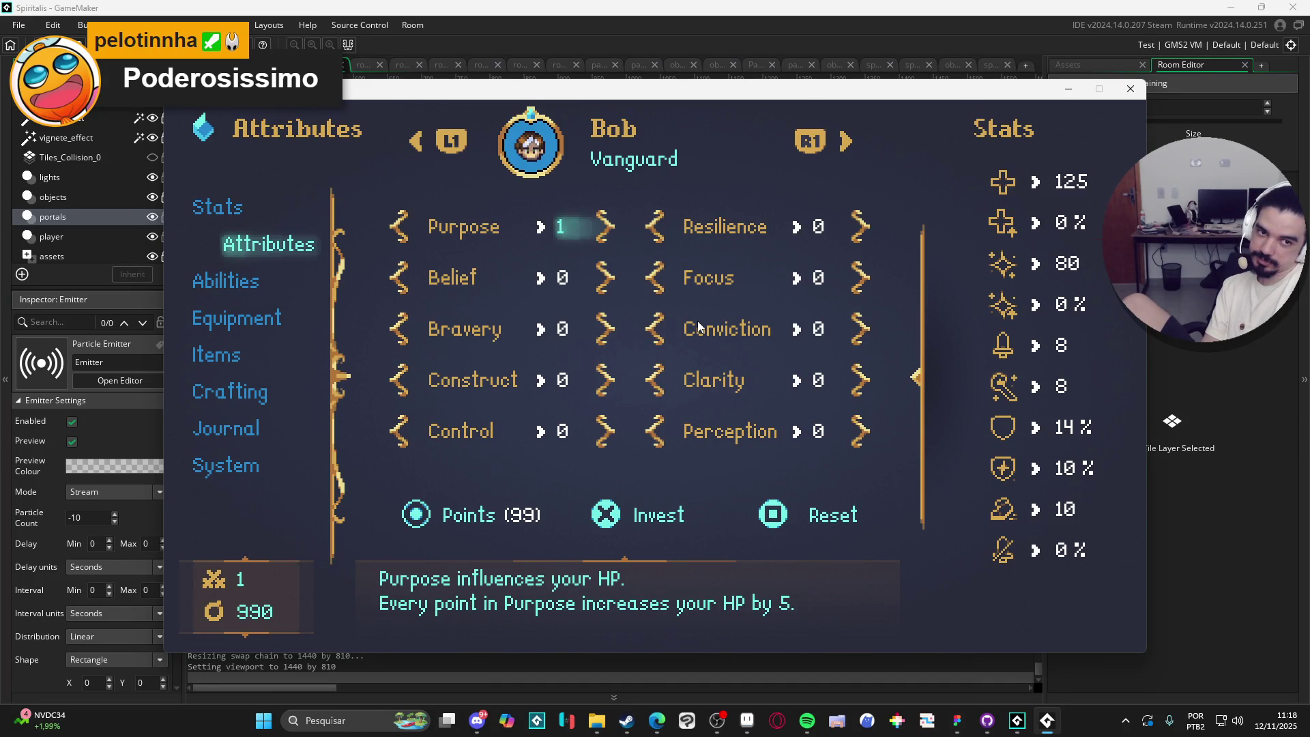
key("Down")
key("Down")
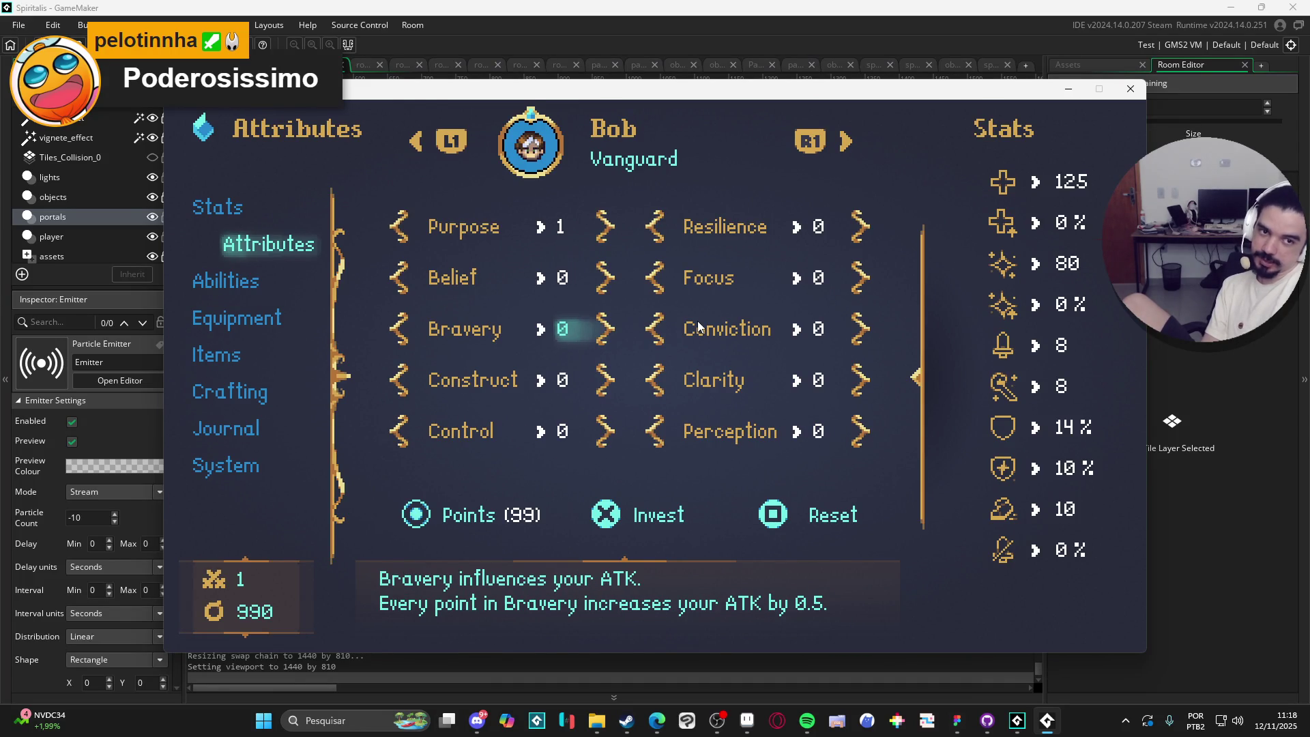
key("Right")
key("Right")
key("Right")
key("Up")
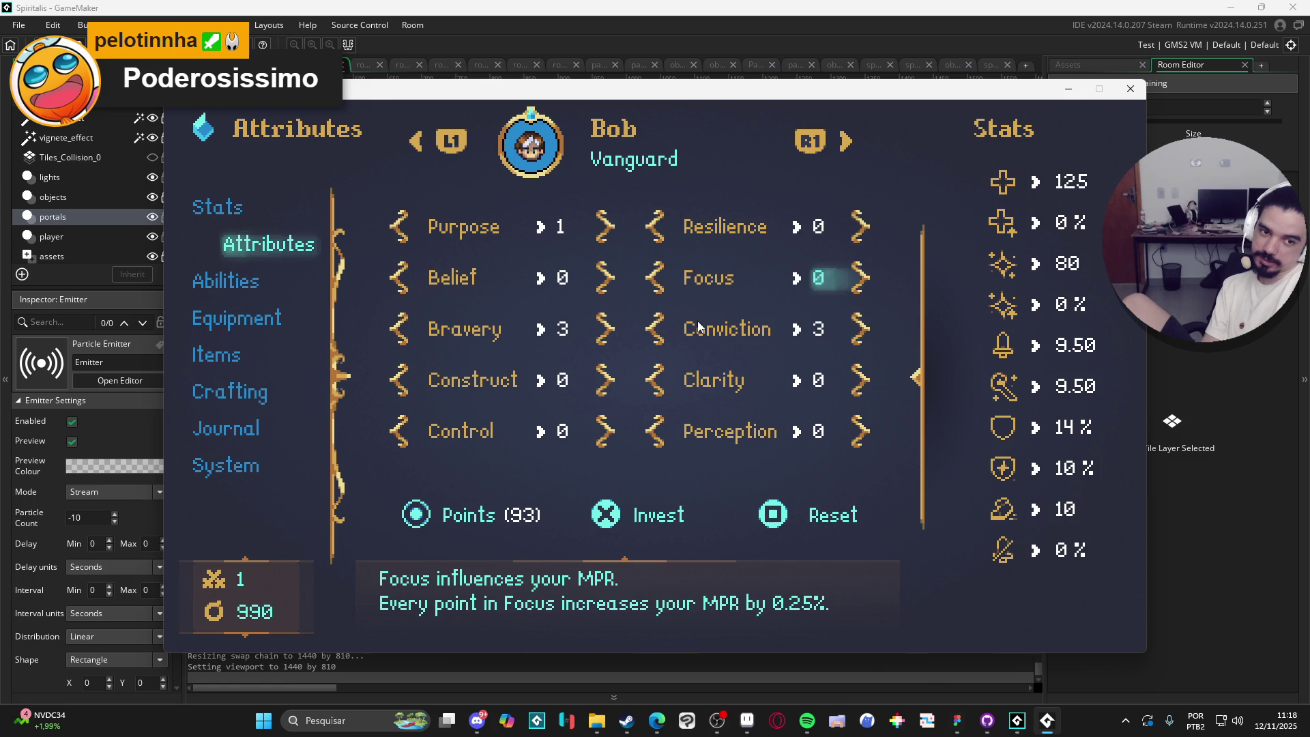
key("Right")
key("Right")
key("Right")
key("Down")
key("Down")
key("Down")
key("Right")
key("Right")
key("Right")
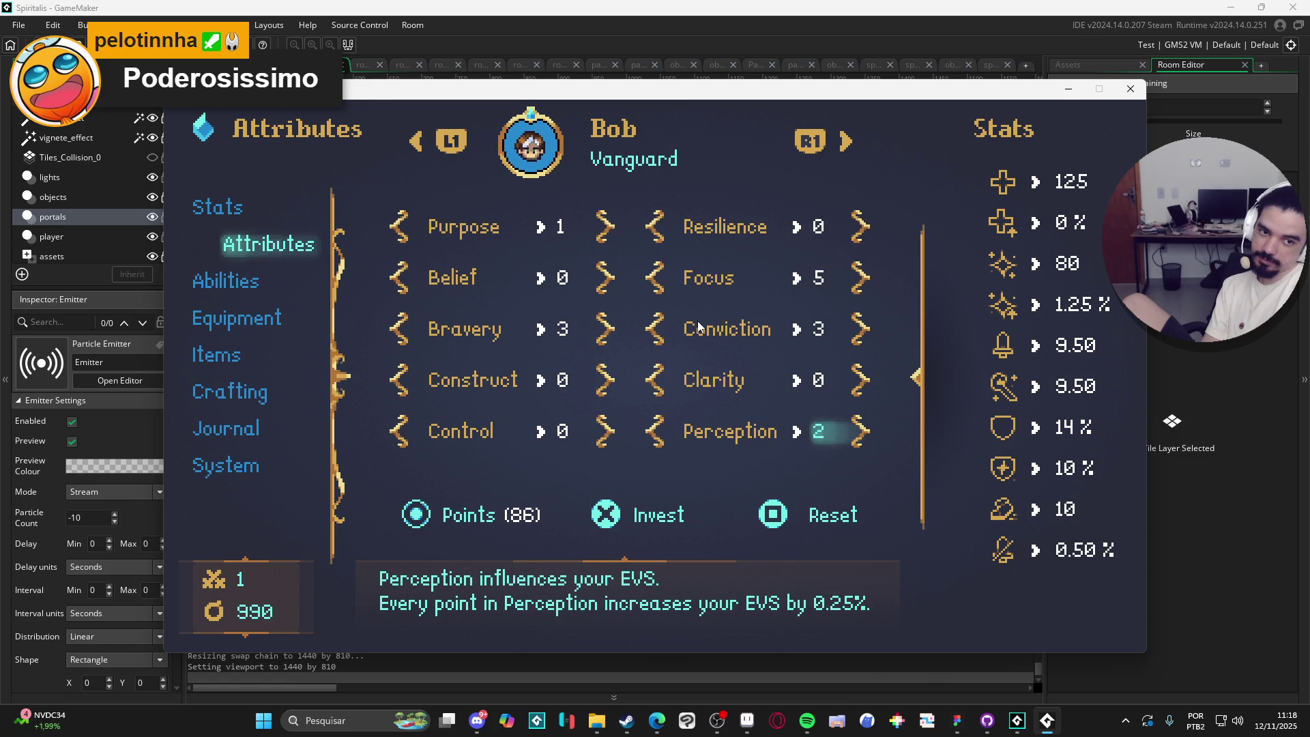
key("Up")
key("Up")
key("Up")
key("Up")
key("Right")
key("Right")
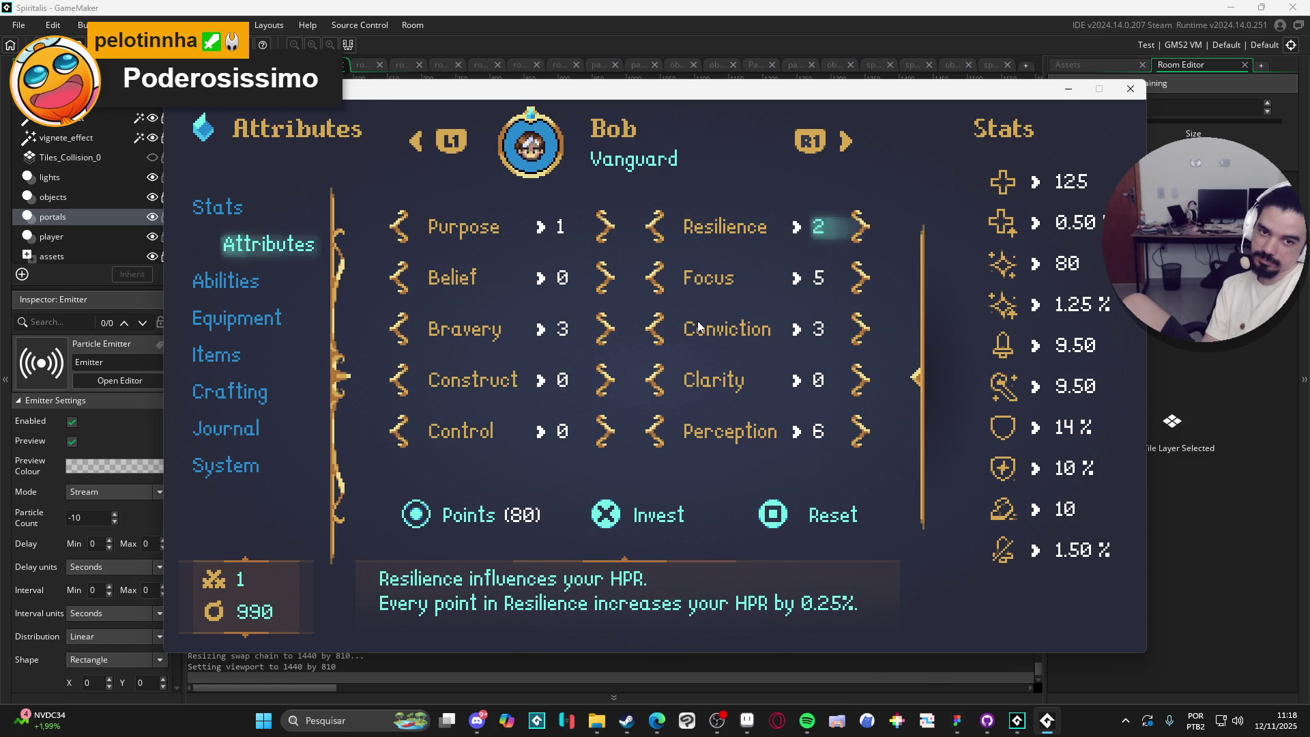
key("Right")
Add more points to Perception, Conviction and Resilience, then close the Attributes page.
key("Tab")
key("Tab")
key("Down")
key("Down")
key("Down")
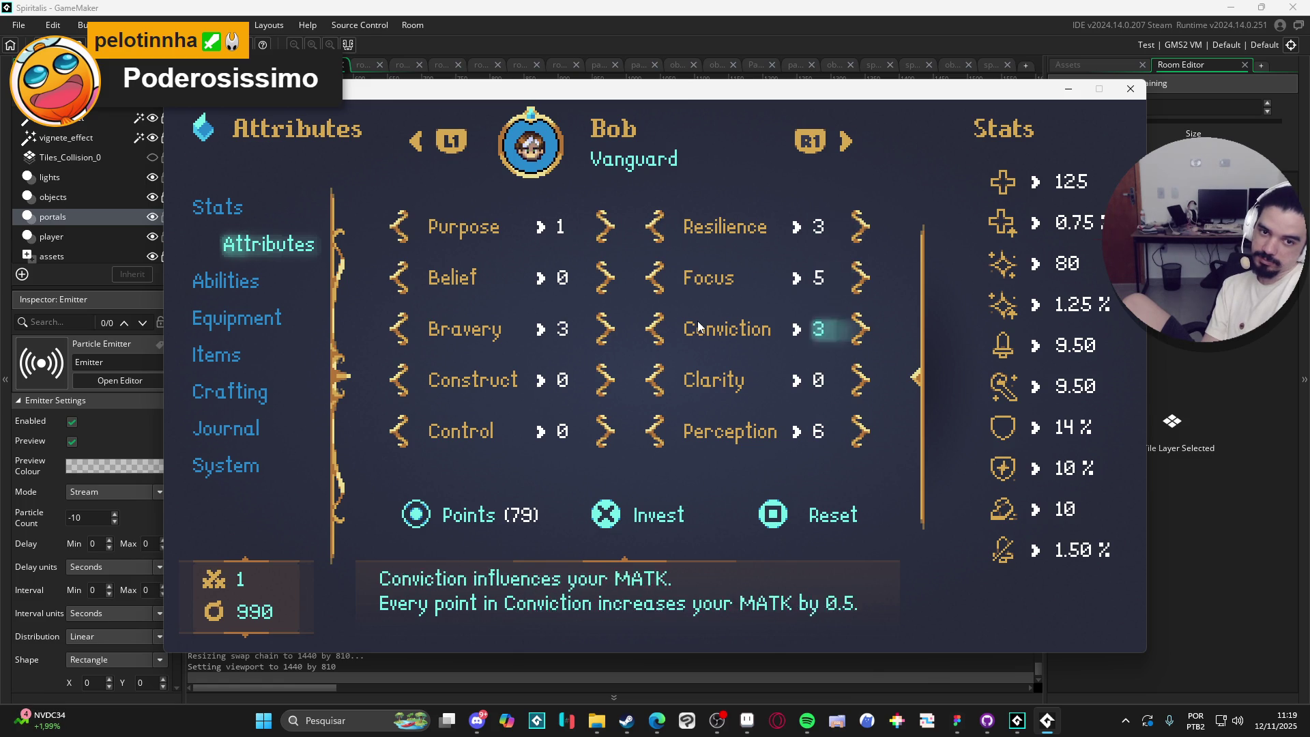
key("Right")
key("Up")
key("Up")
key("Right")
key("Right")
key("Right")
key("Down")
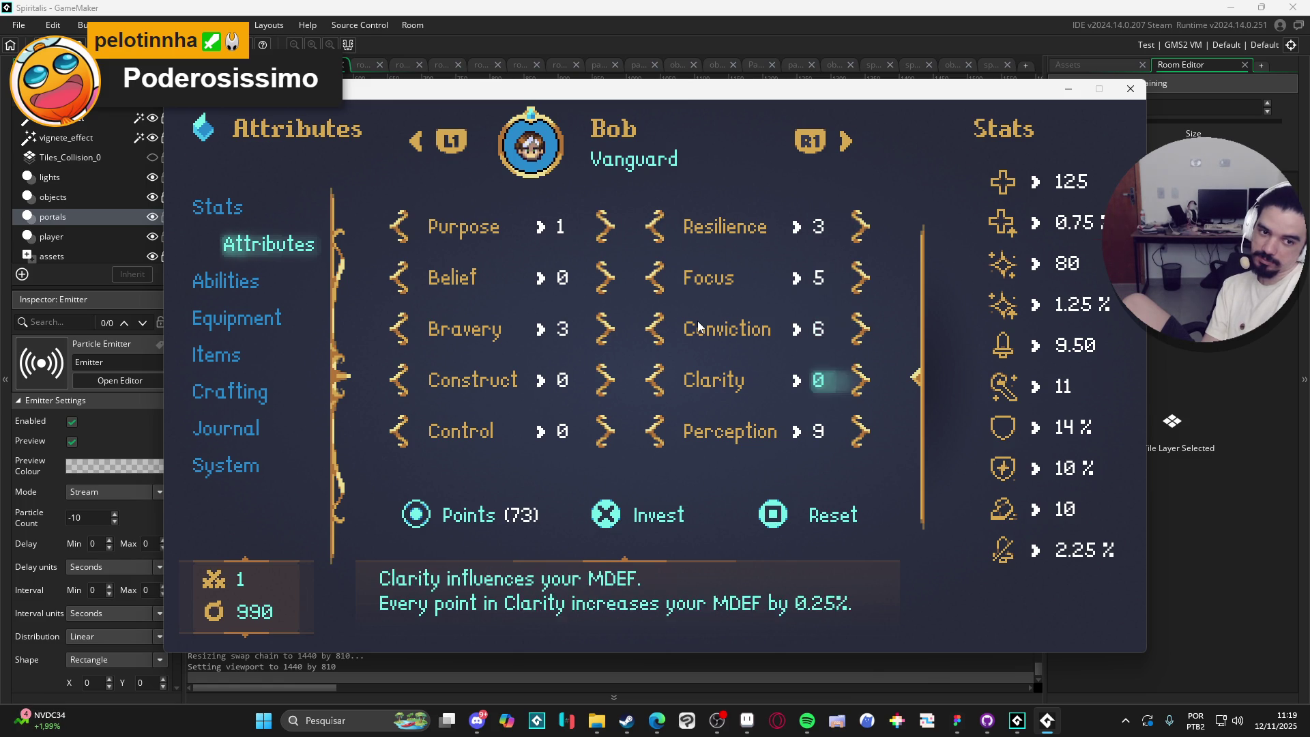
key("Up")
key("Up")
key("Up")
key("Right")
key("Right")
key("Right")
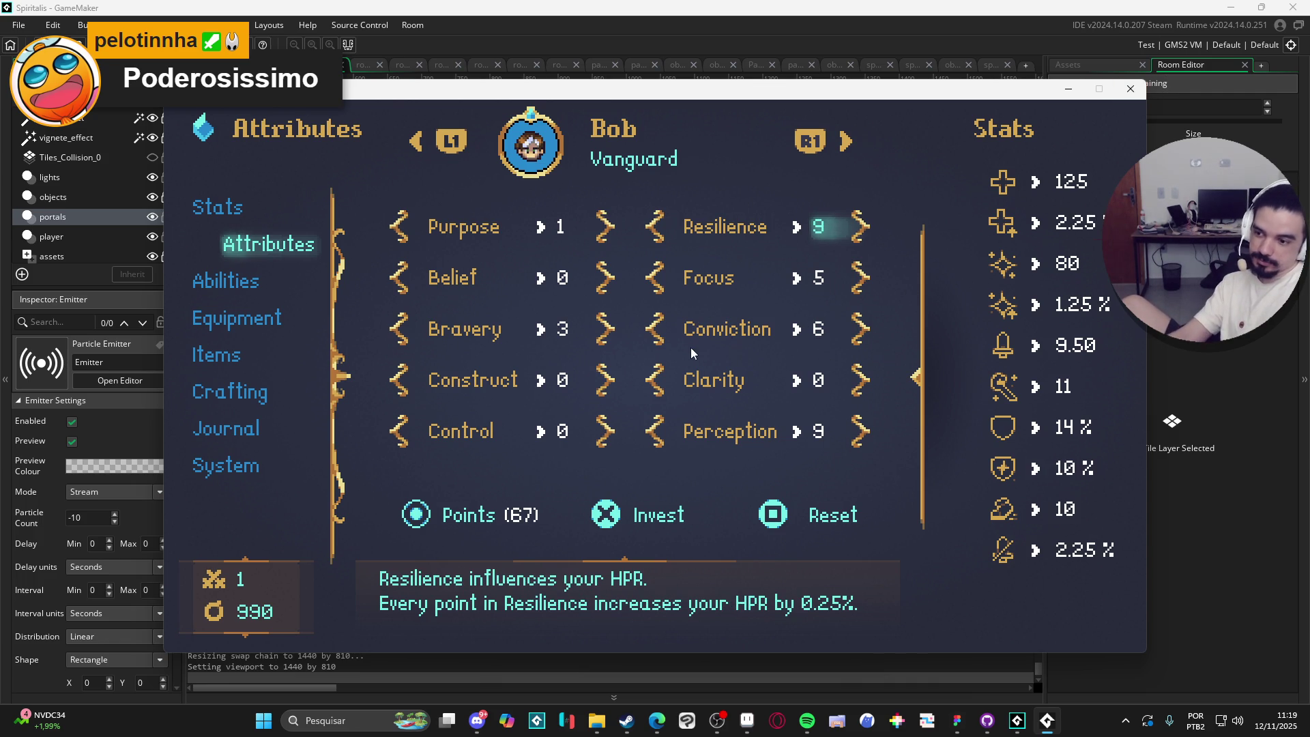
key("Escape")
key("Escape")
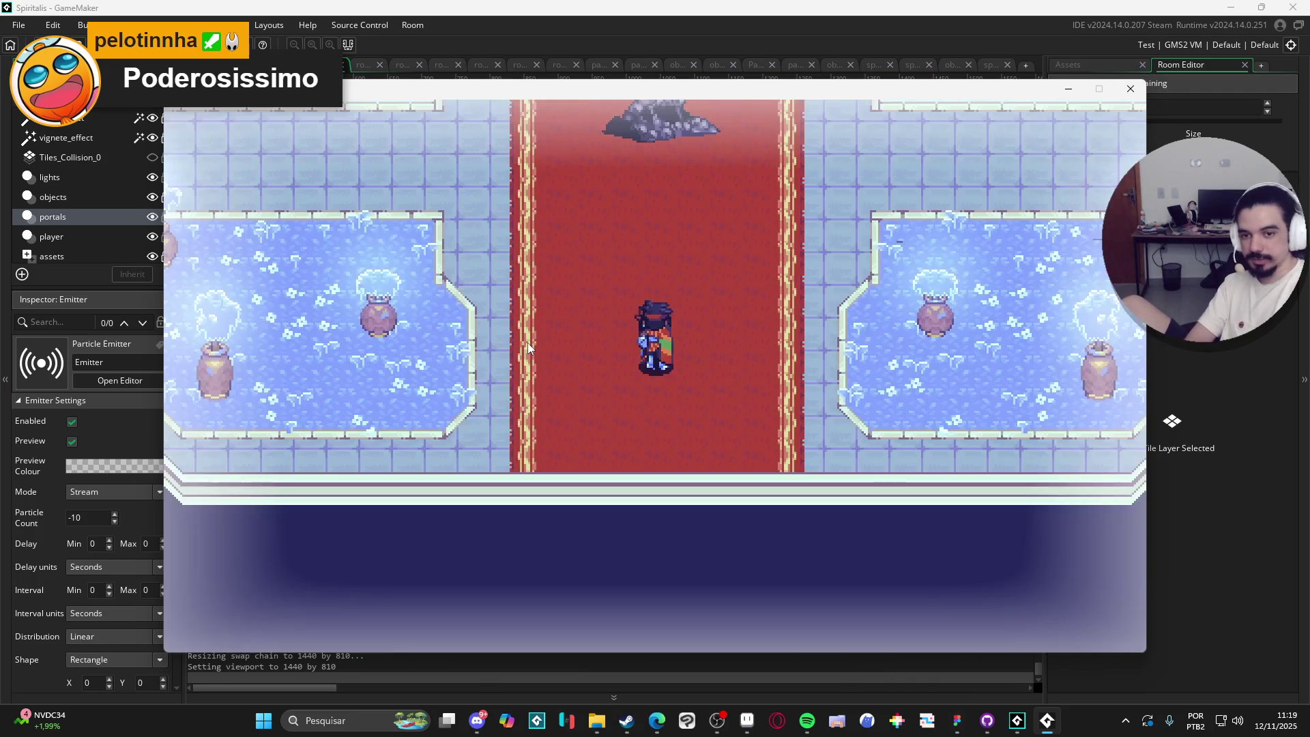
Attack the rock enemies in battle twice, then close the running game and switch windows.
key("Right")
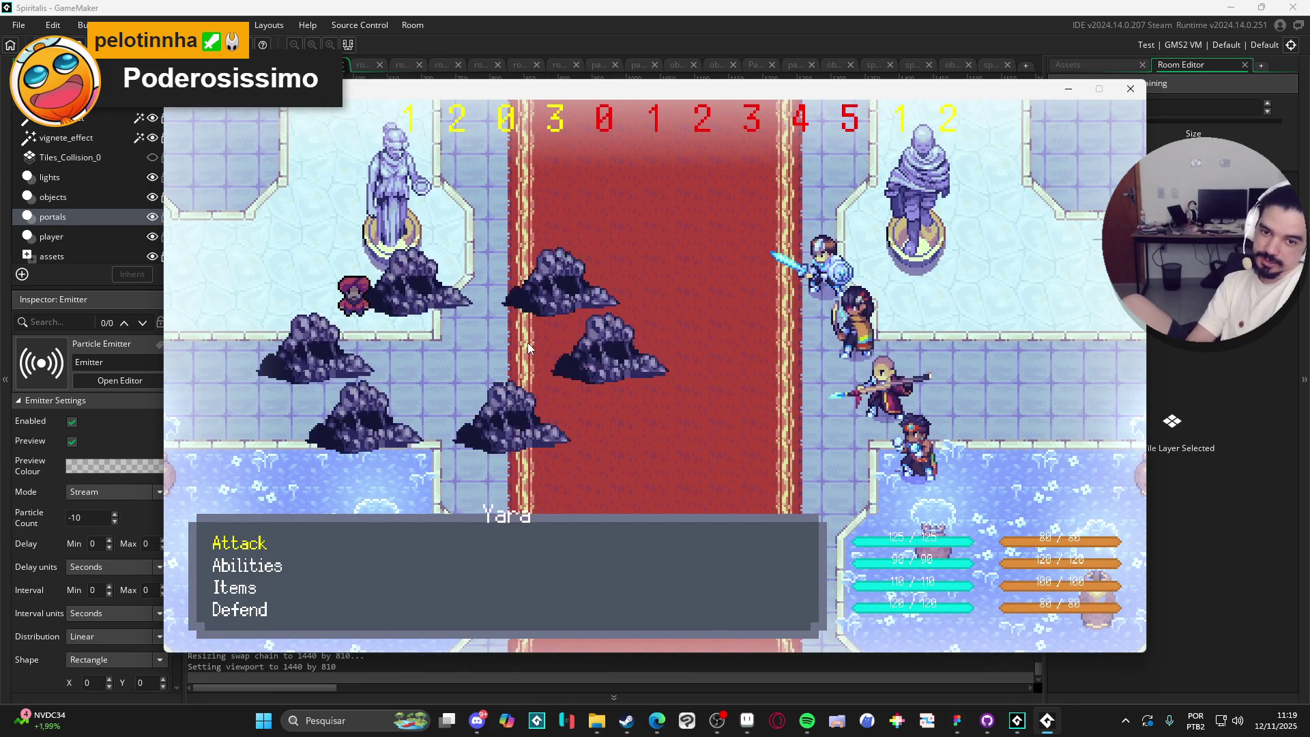
key("Return")
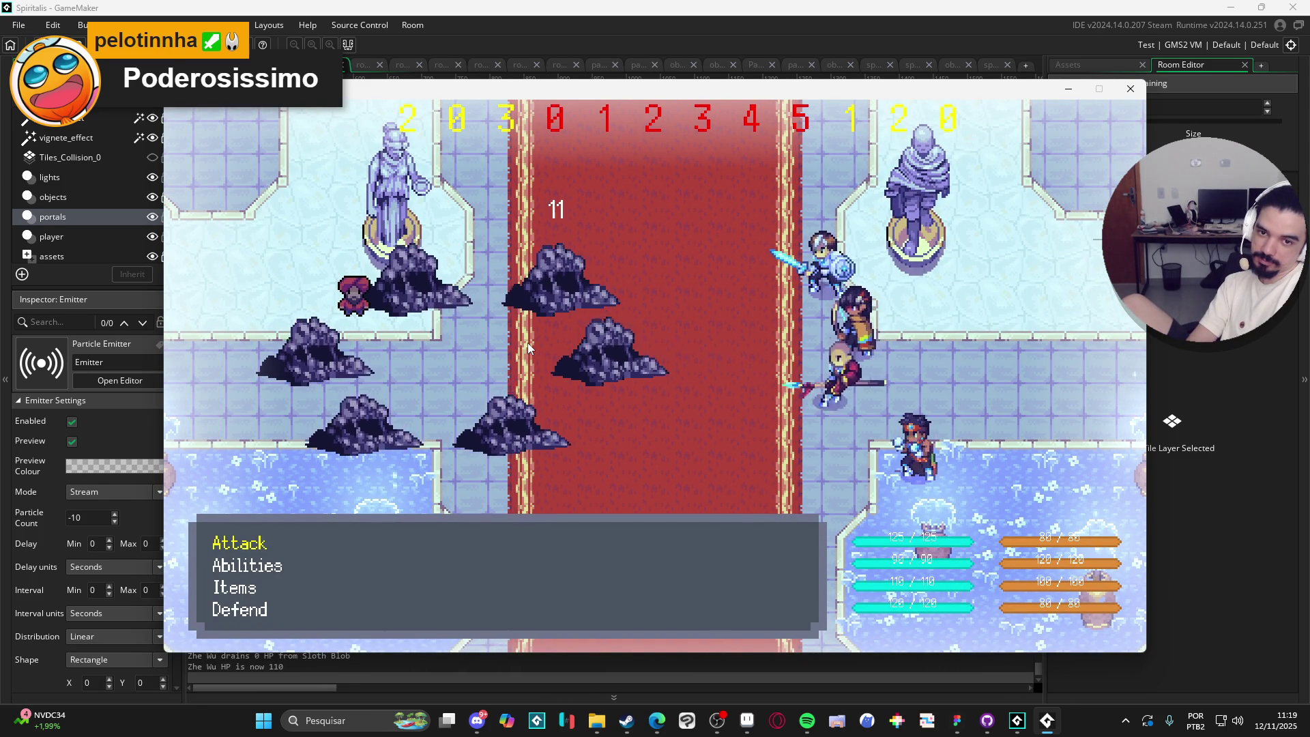
key("Return")
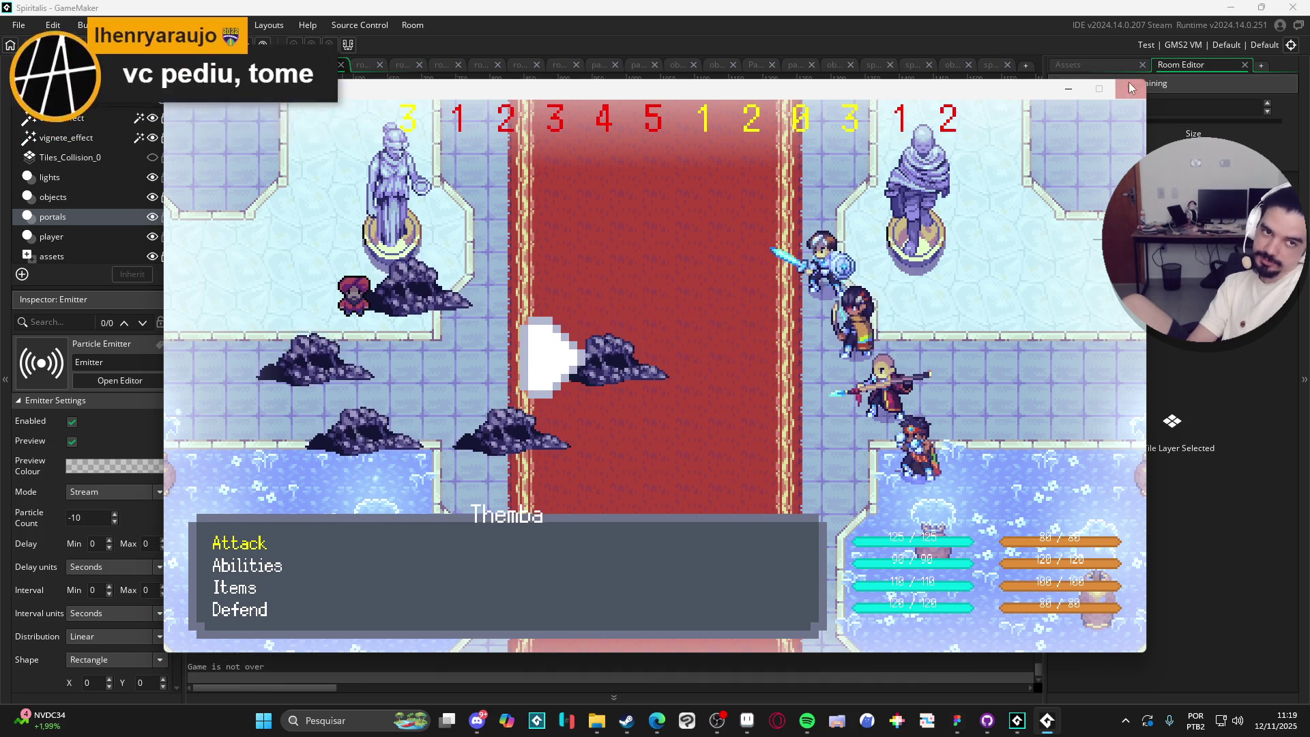
key("Escape")
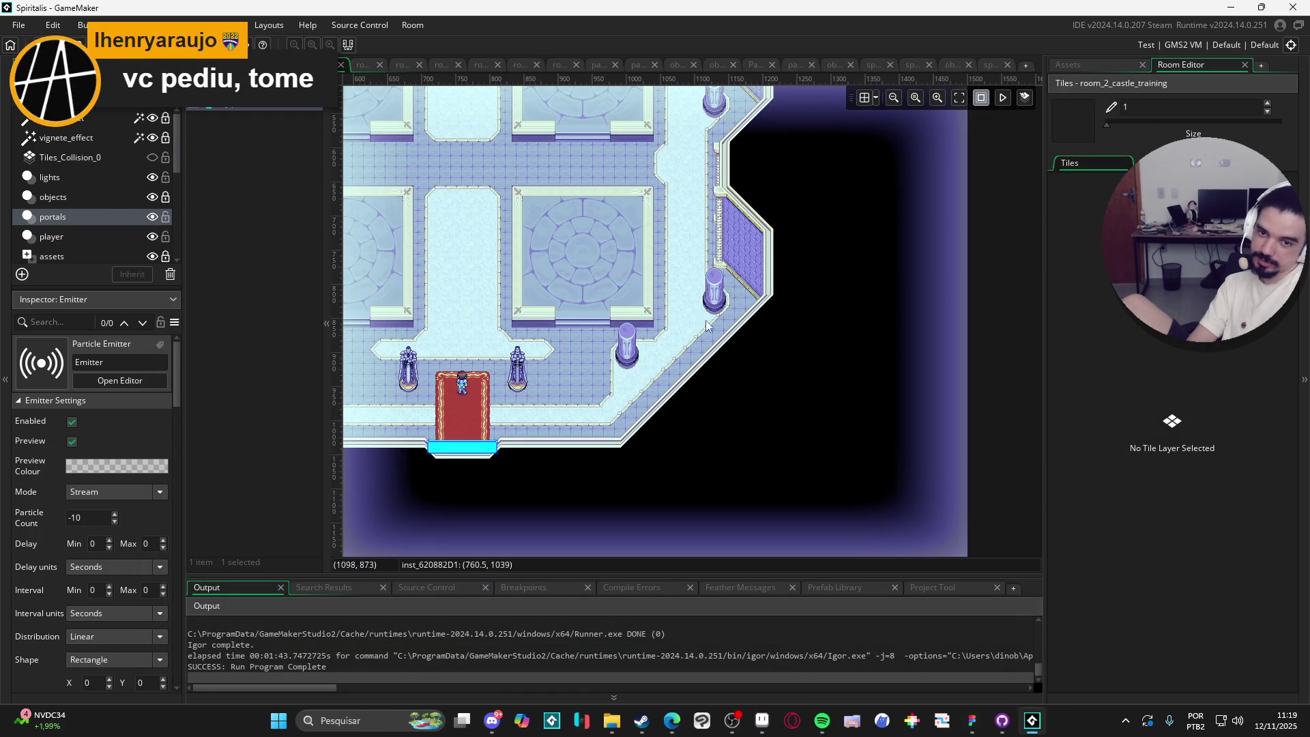
key("alt+Tab")
Bring Figma forward and scroll across the Save/Load, Journal, Abilities, Equipment and Items frames.
left_click(1092, 83)
left_click(1111, 12)
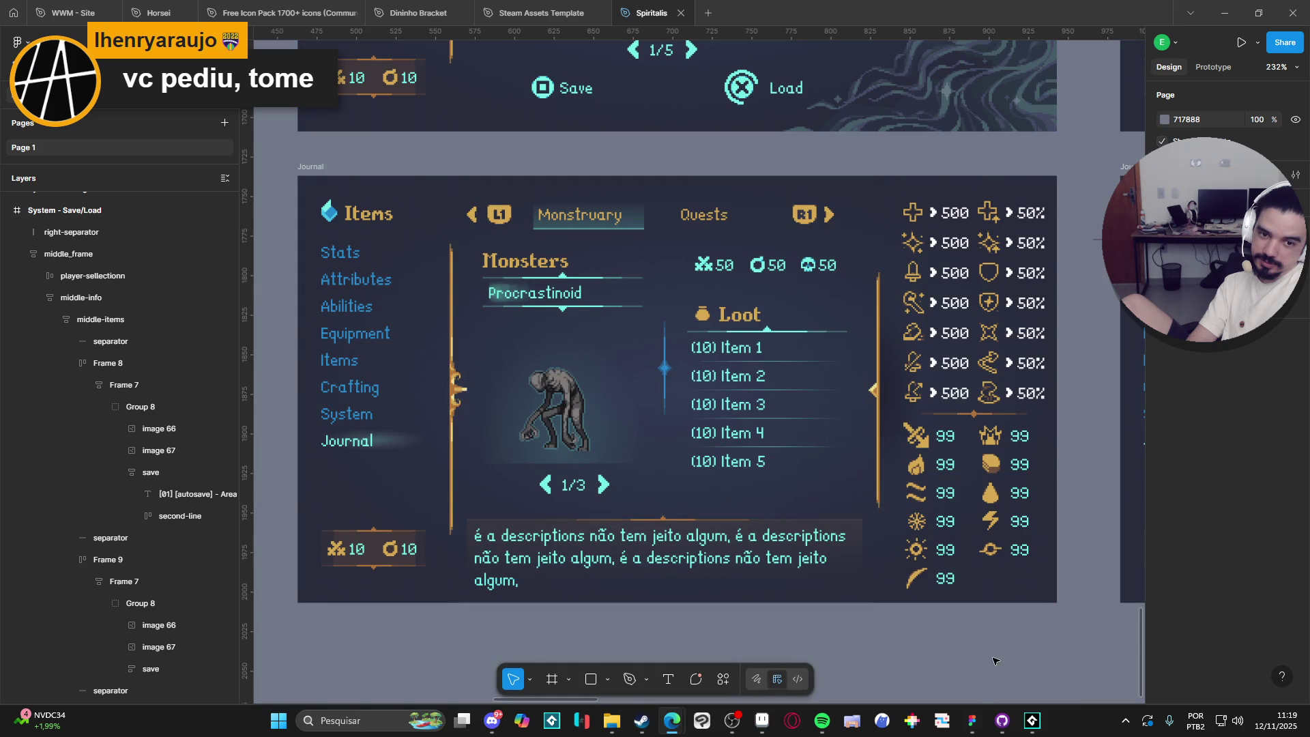
scroll(908, 620, "down", 5)
scroll(948, 614, "down", 5)
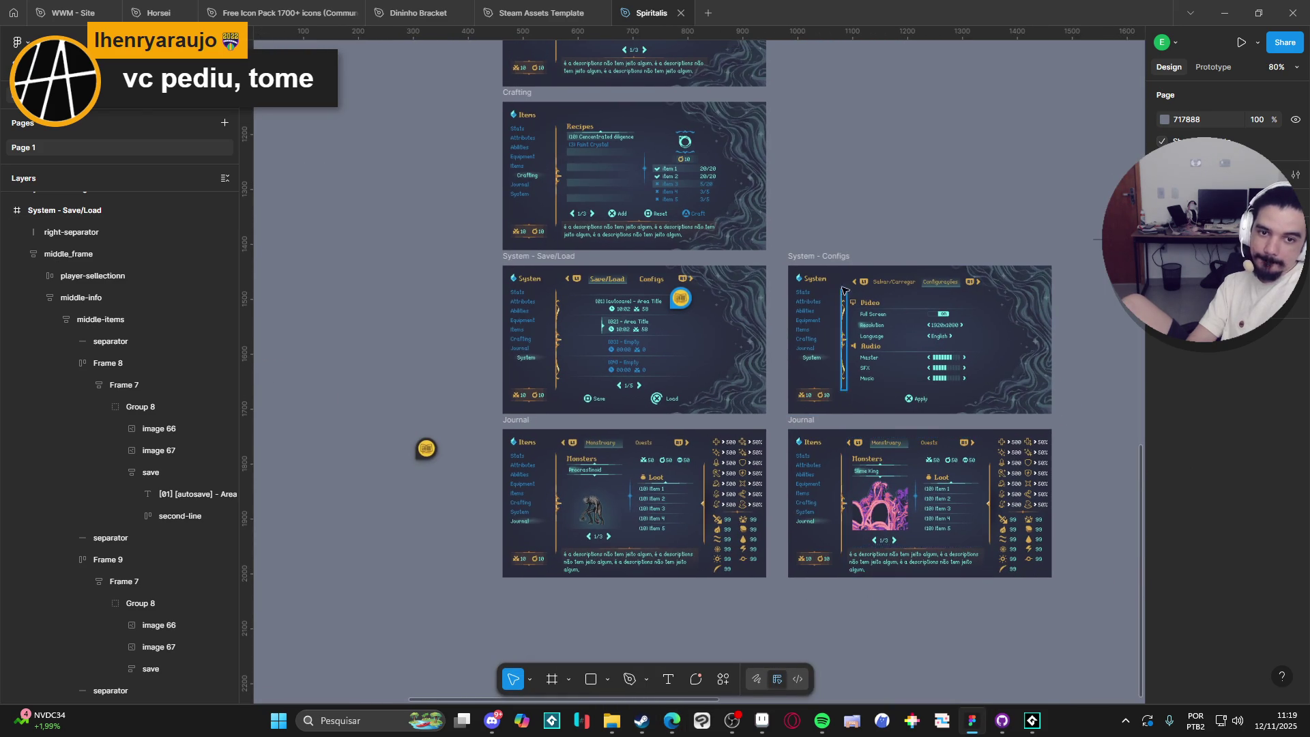
scroll(873, 600, "down", 4)
scroll(868, 577, "down", 1)
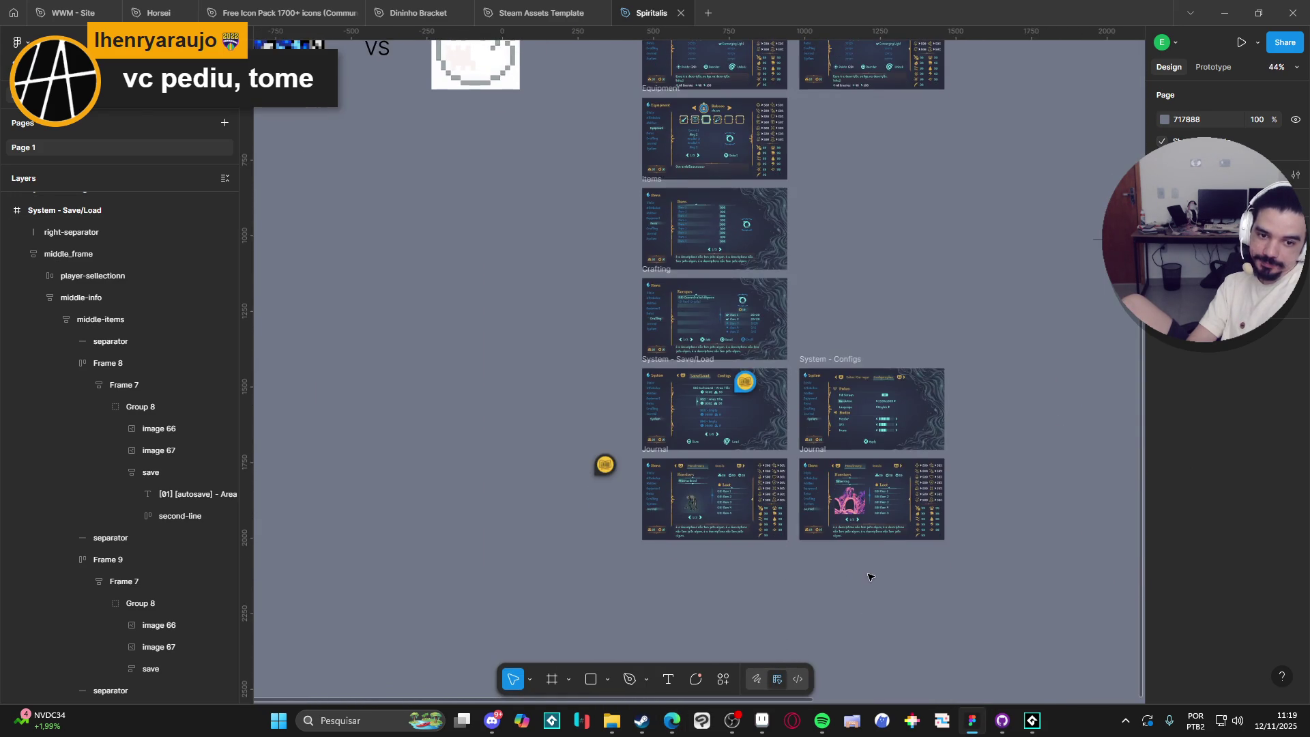
scroll(858, 558, "up", 3)
scroll(812, 545, "down", 3)
scroll(813, 315, "up", 2)
scroll(814, 315, "down", 4)
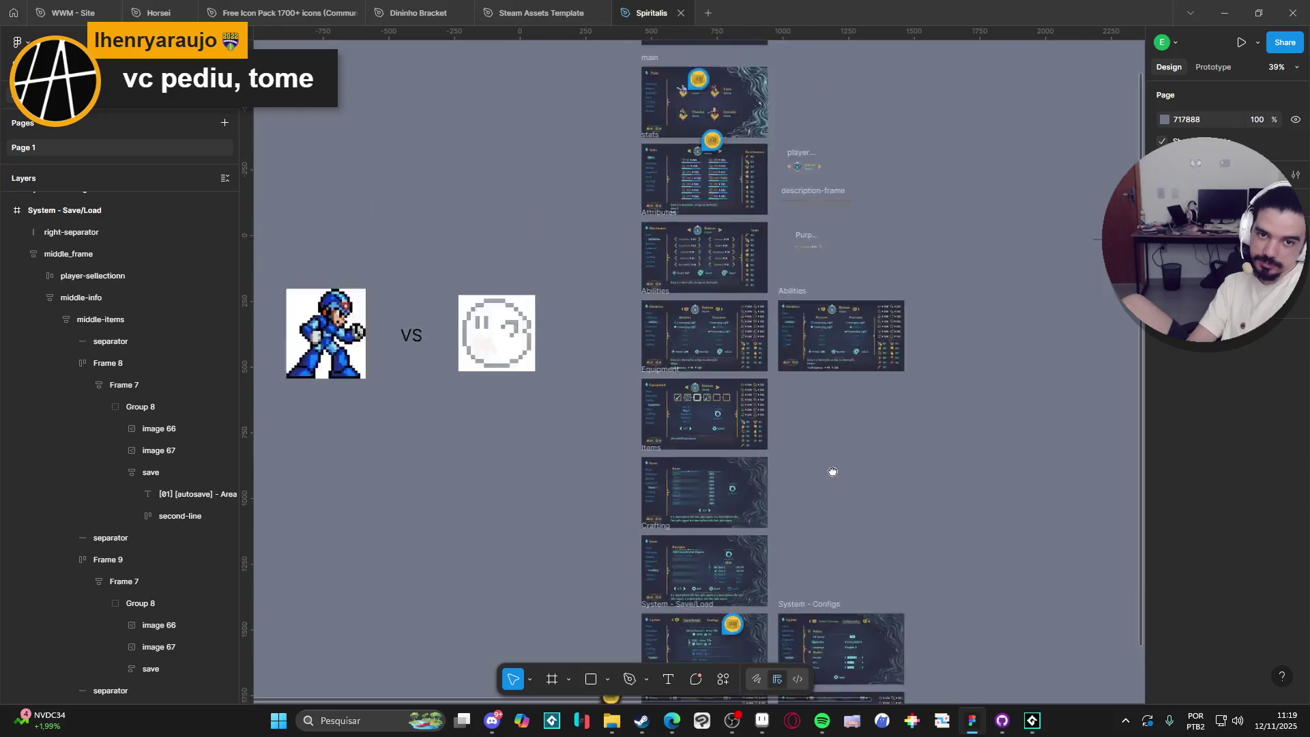
scroll(771, 393, "up", 5)
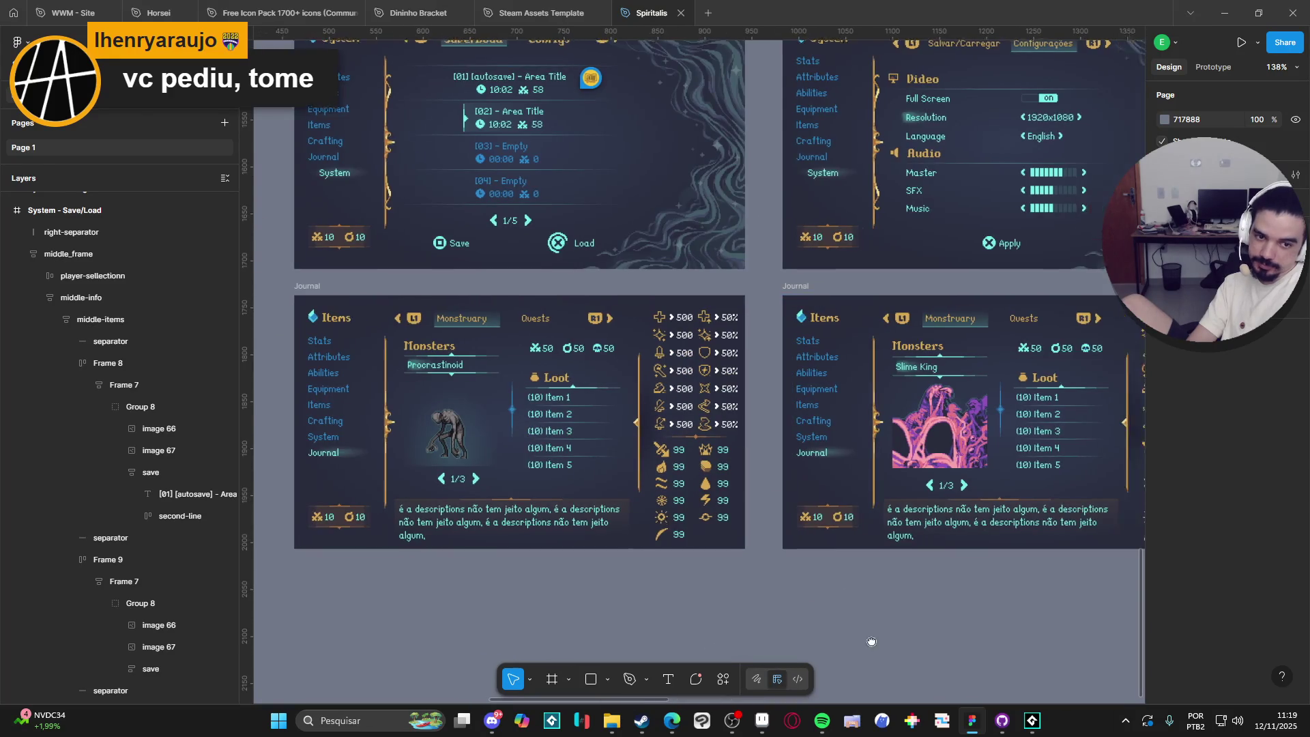
scroll(742, 599, "left", 2)
scroll(882, 619, "up", 3)
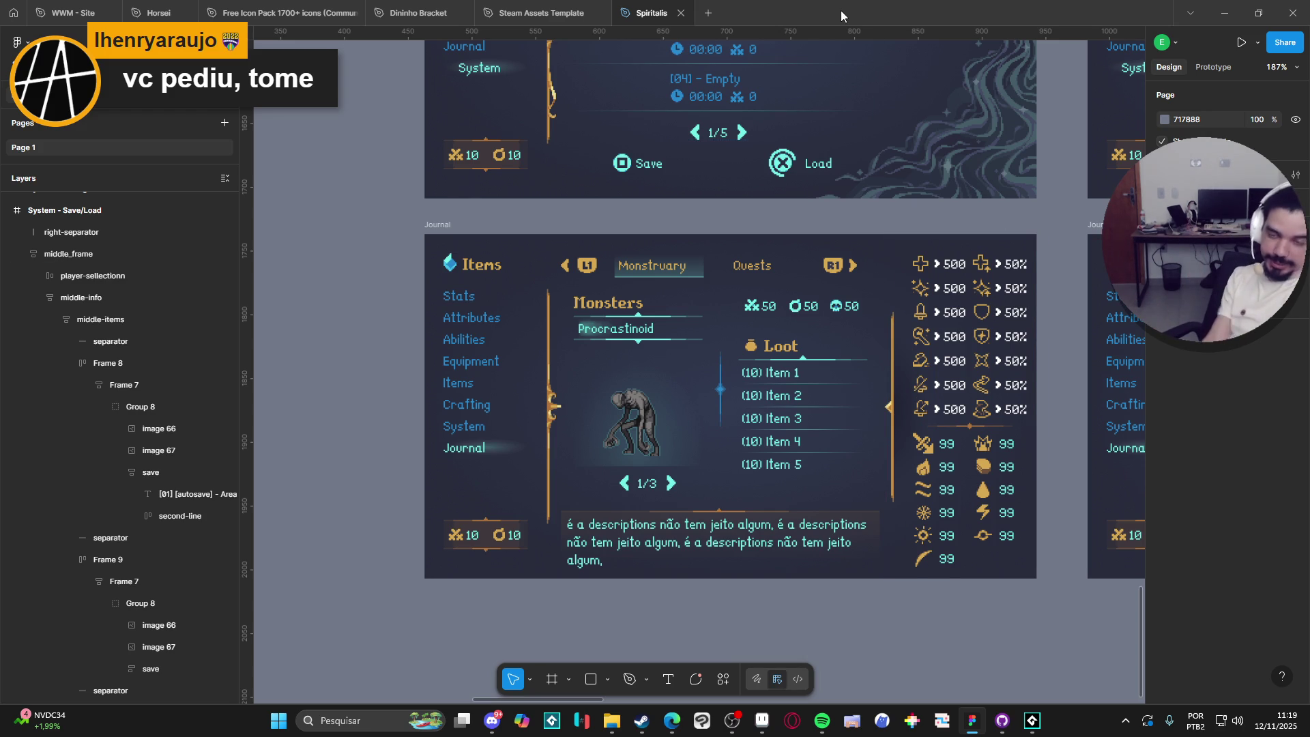
scroll(677, 441, "down", 5)
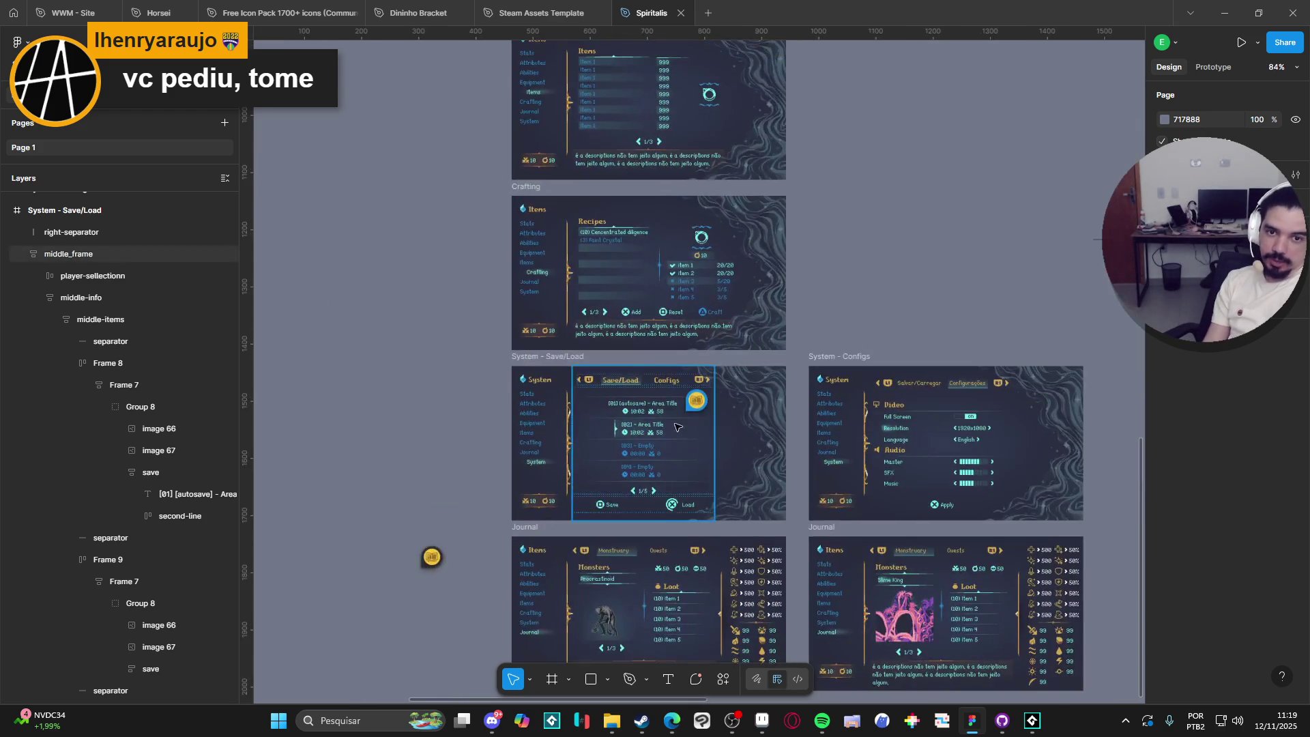
scroll(677, 441, "up", 6)
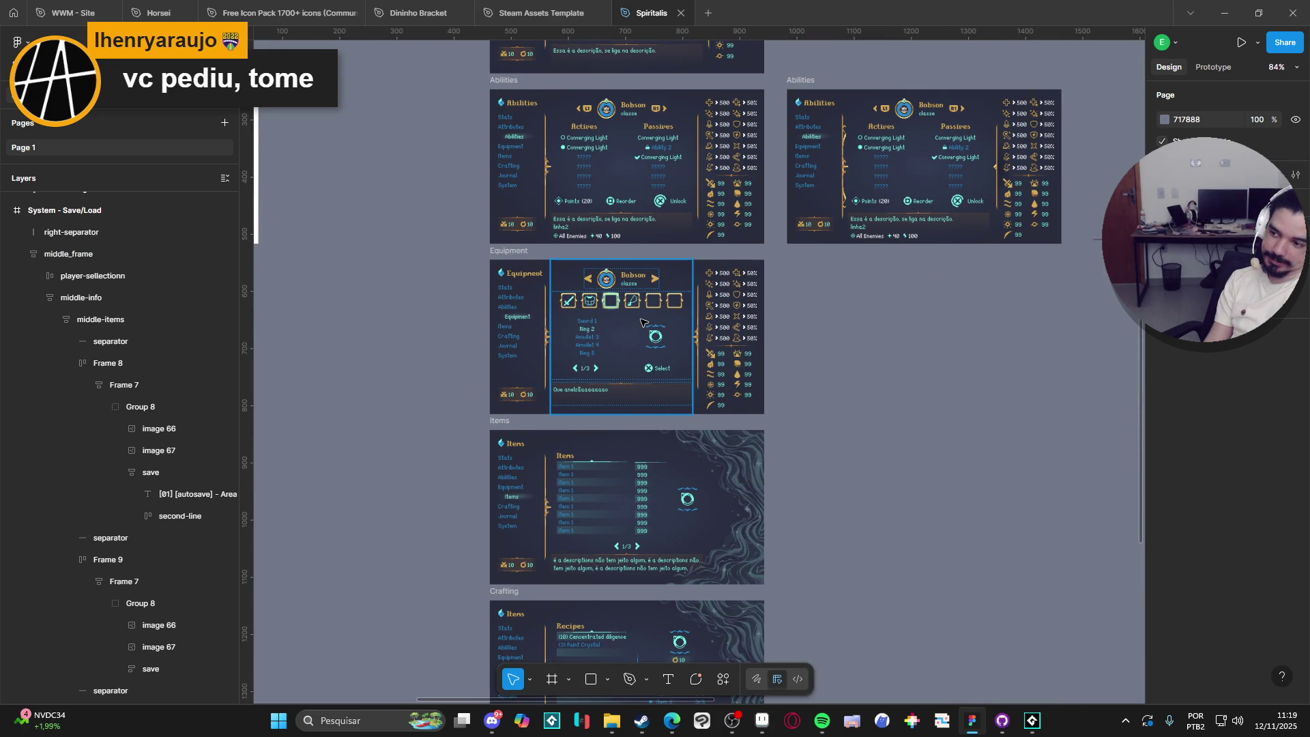
key("alt+Tab")
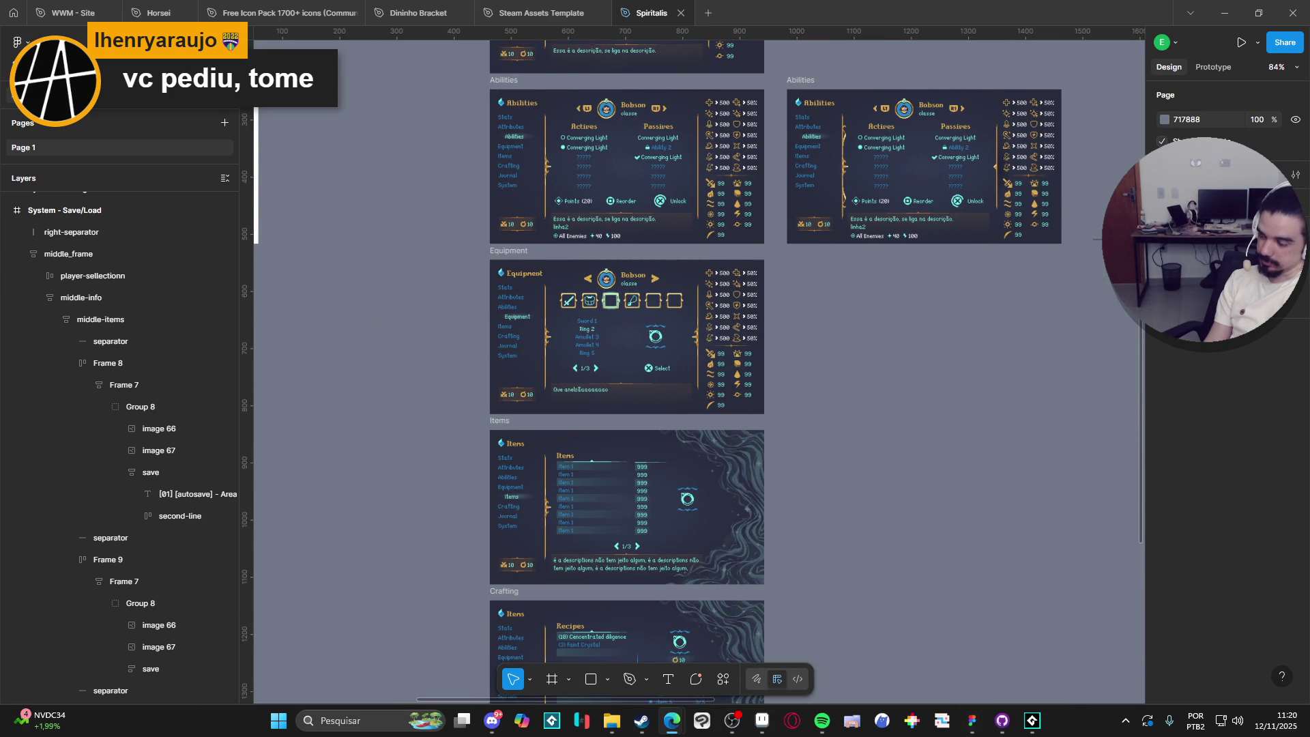